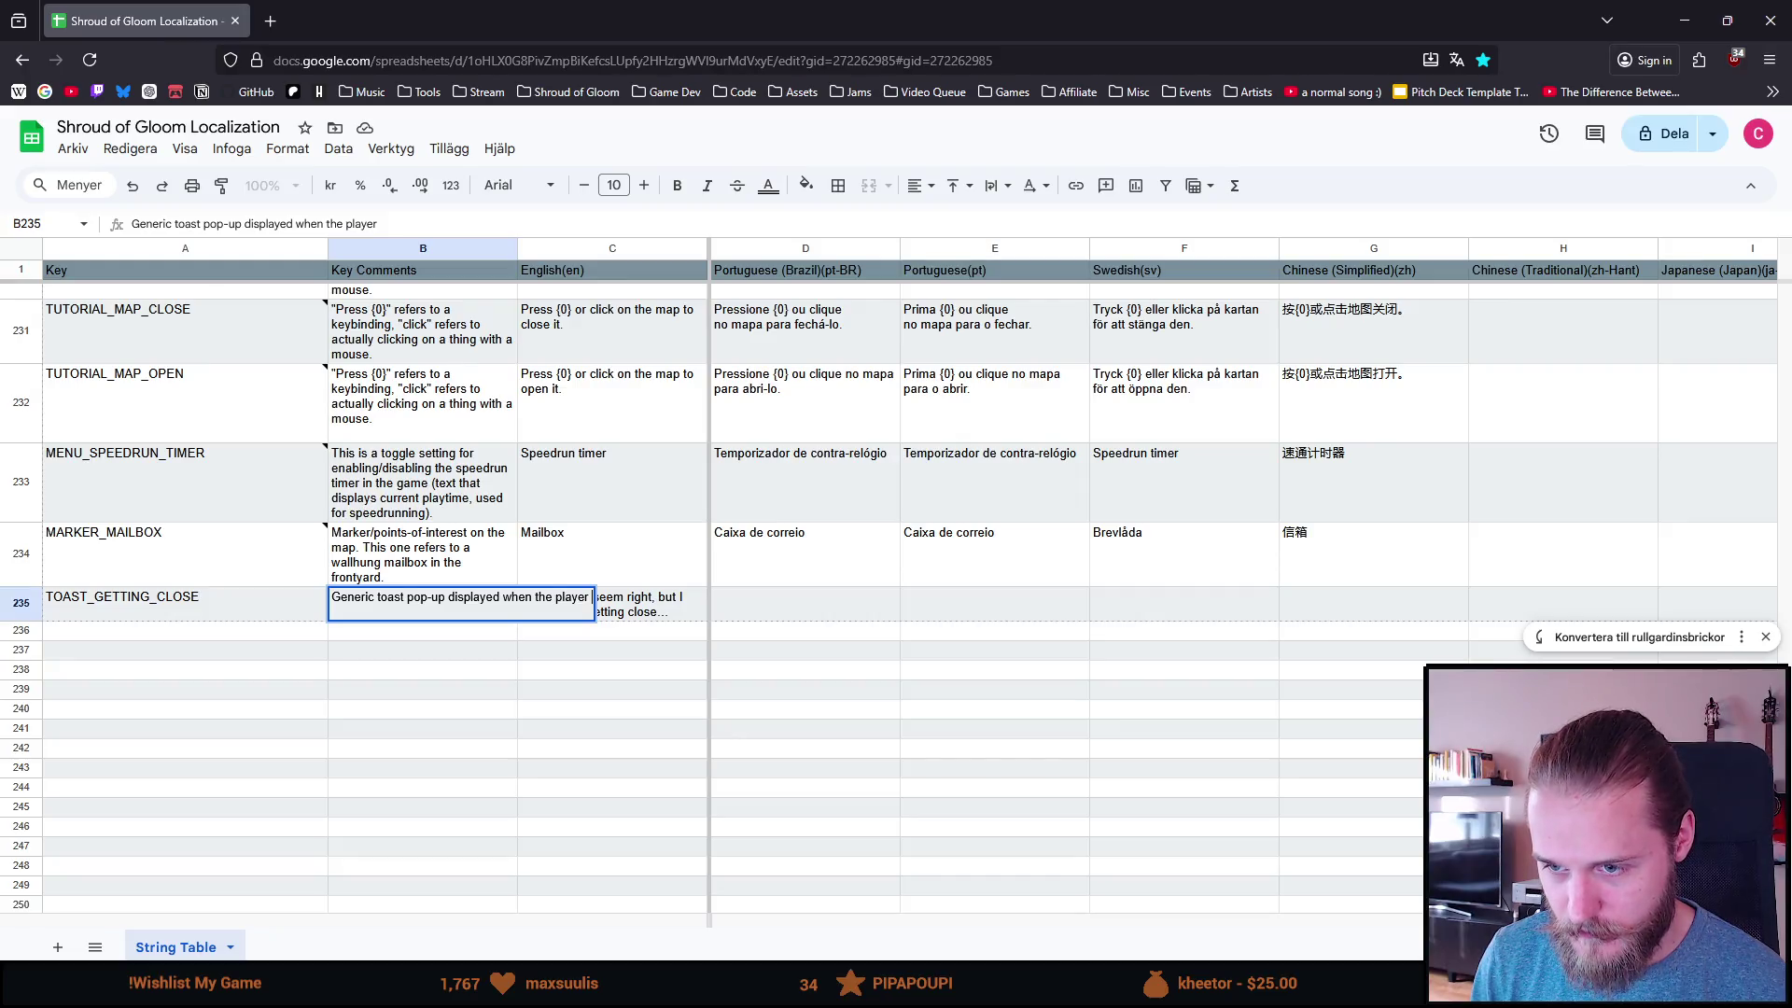
Step: Reword the B235 comment to end '...fails a puzzle in some way, but they are close to the actual solution.'
type("fails a pu")
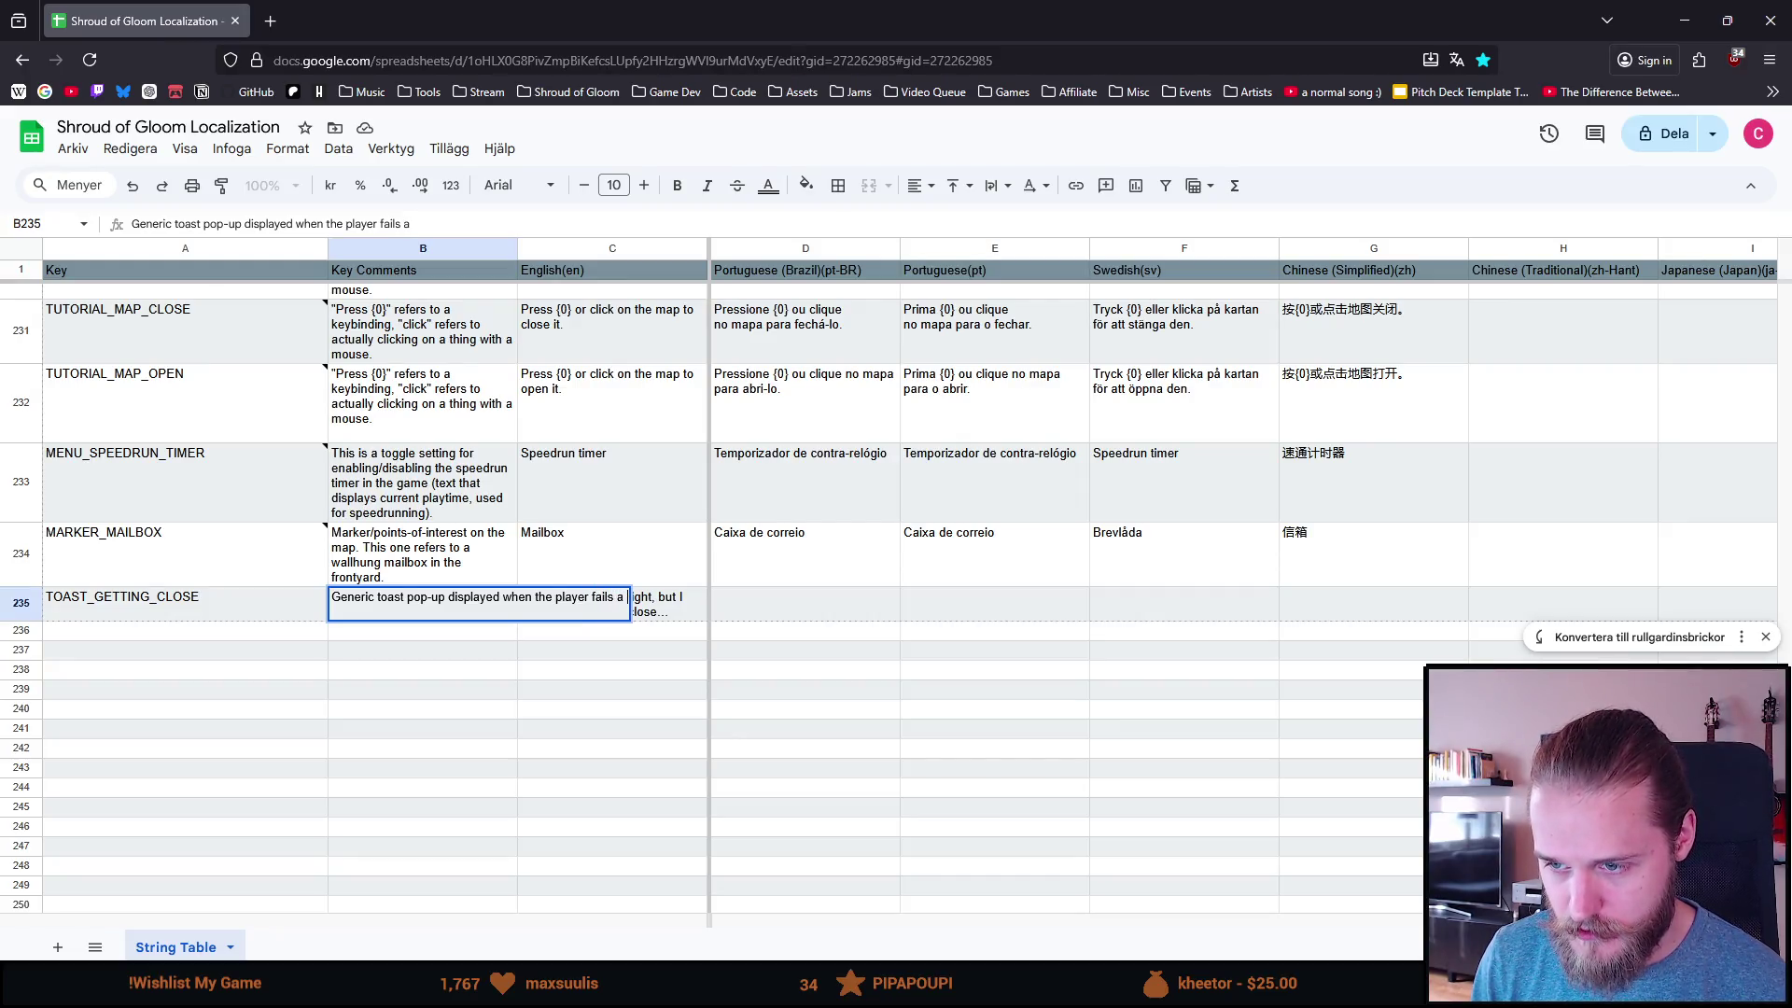
key("BackSpace")
key("BackSpace")
key("BackSpace")
type("some puzzle")
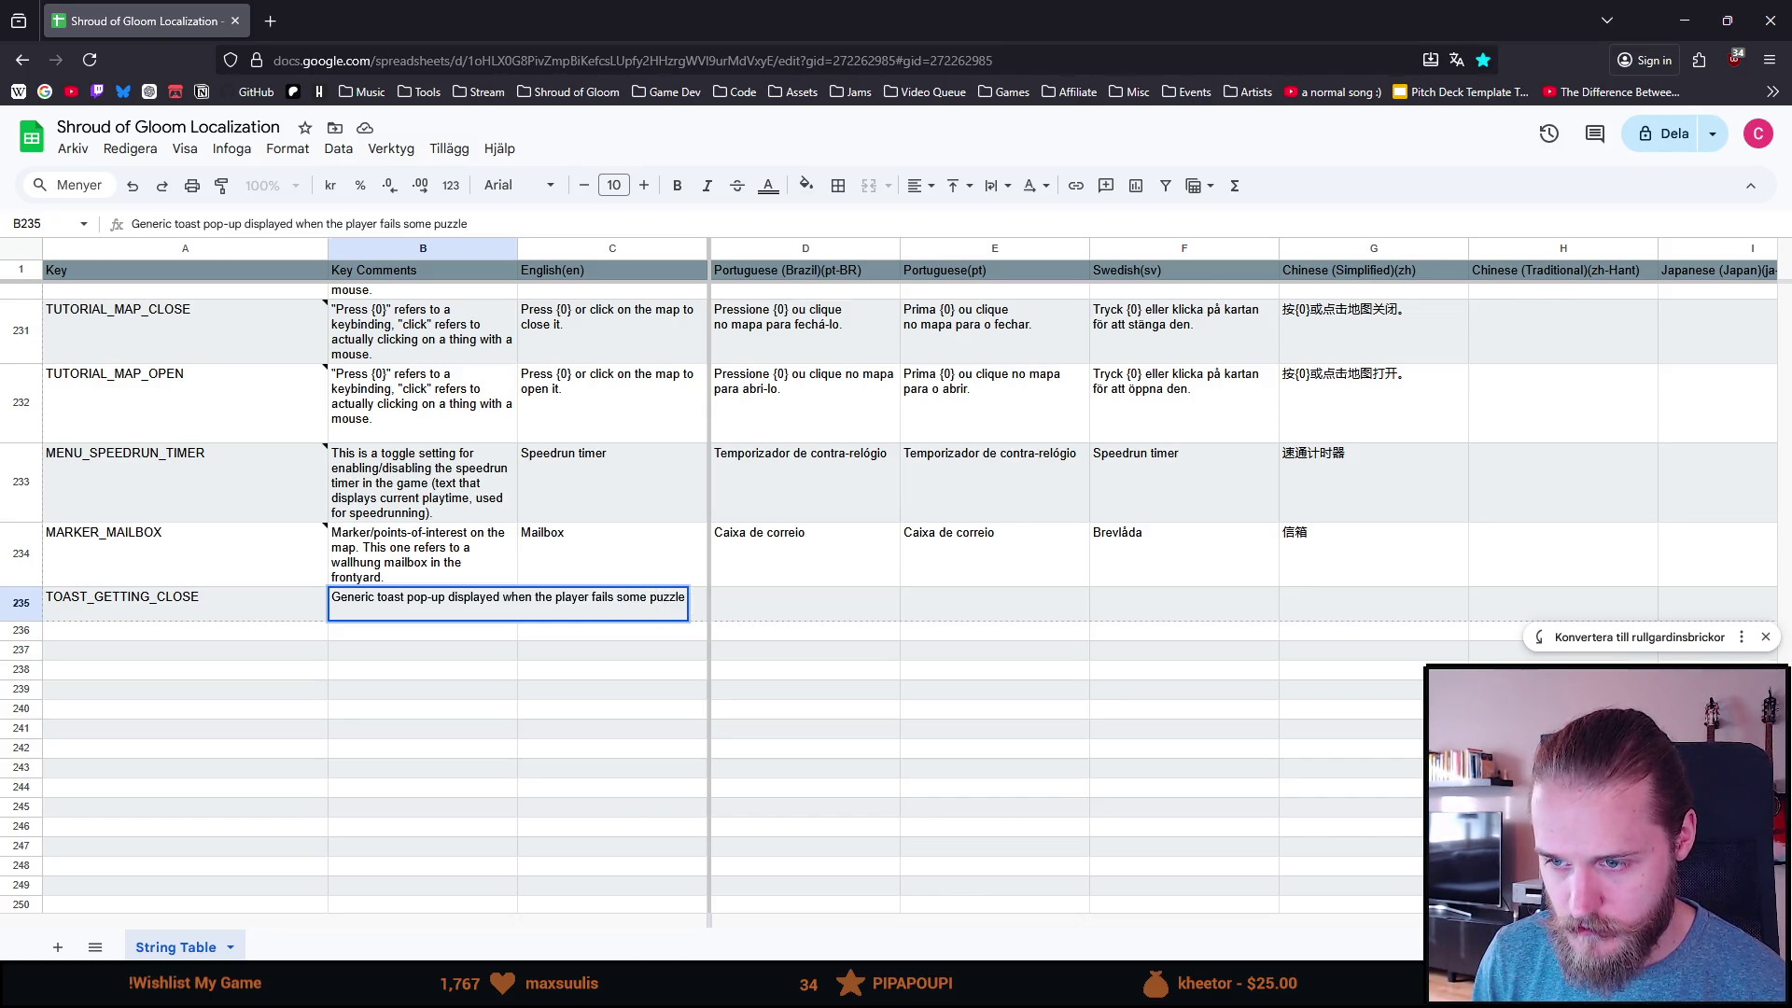
key("ctrl+BackSpace")
key("ctrl+BackSpace")
type("a puzzle")
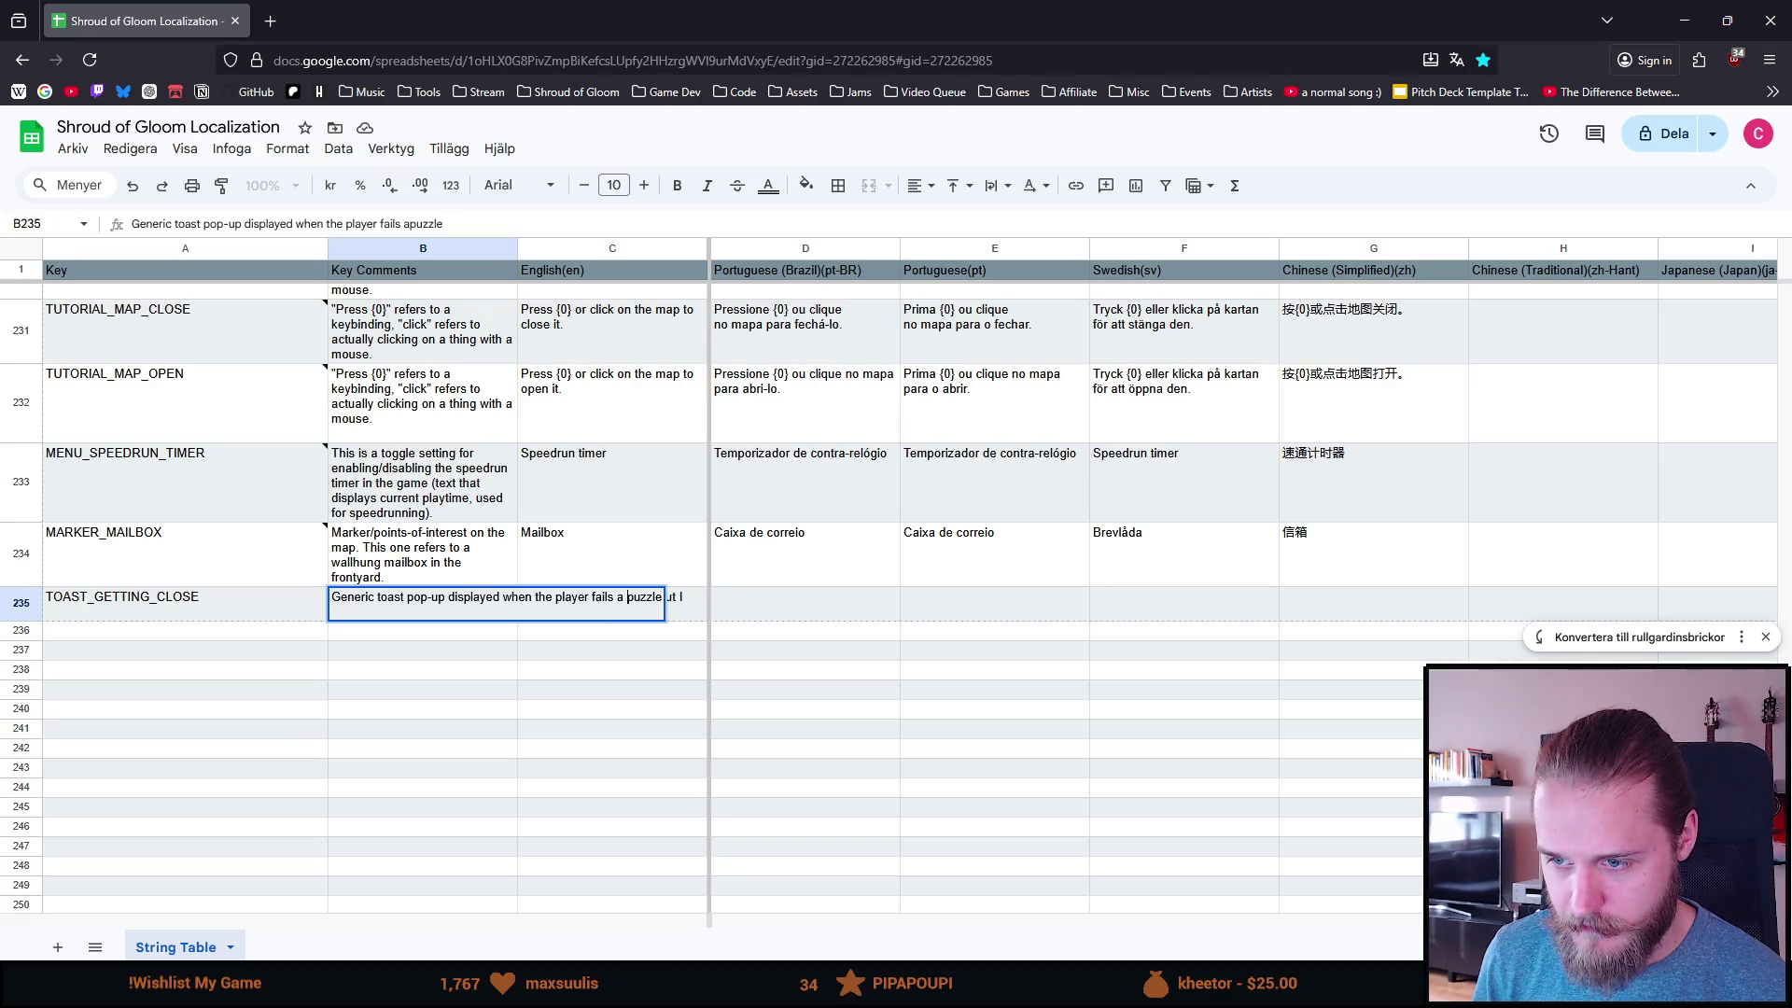
type(" in some way")
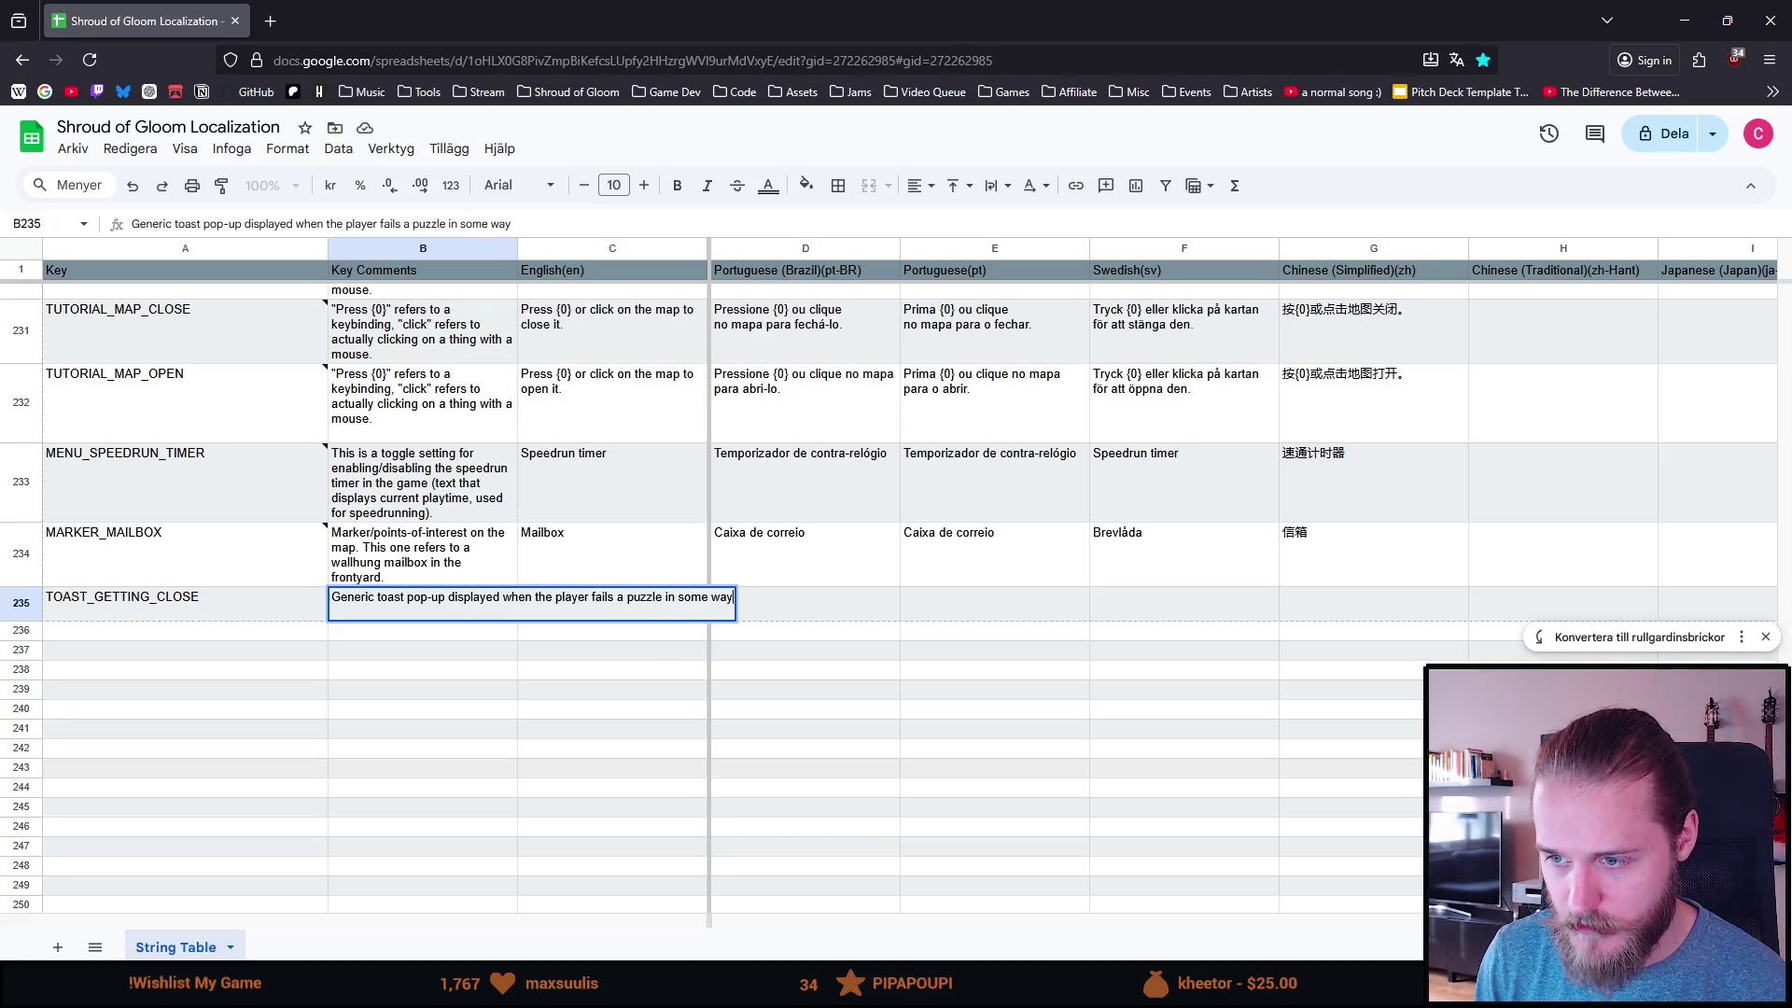
type(", but i")
key("BackSpace")
type("they are close to the actual solution.")
key("Return")
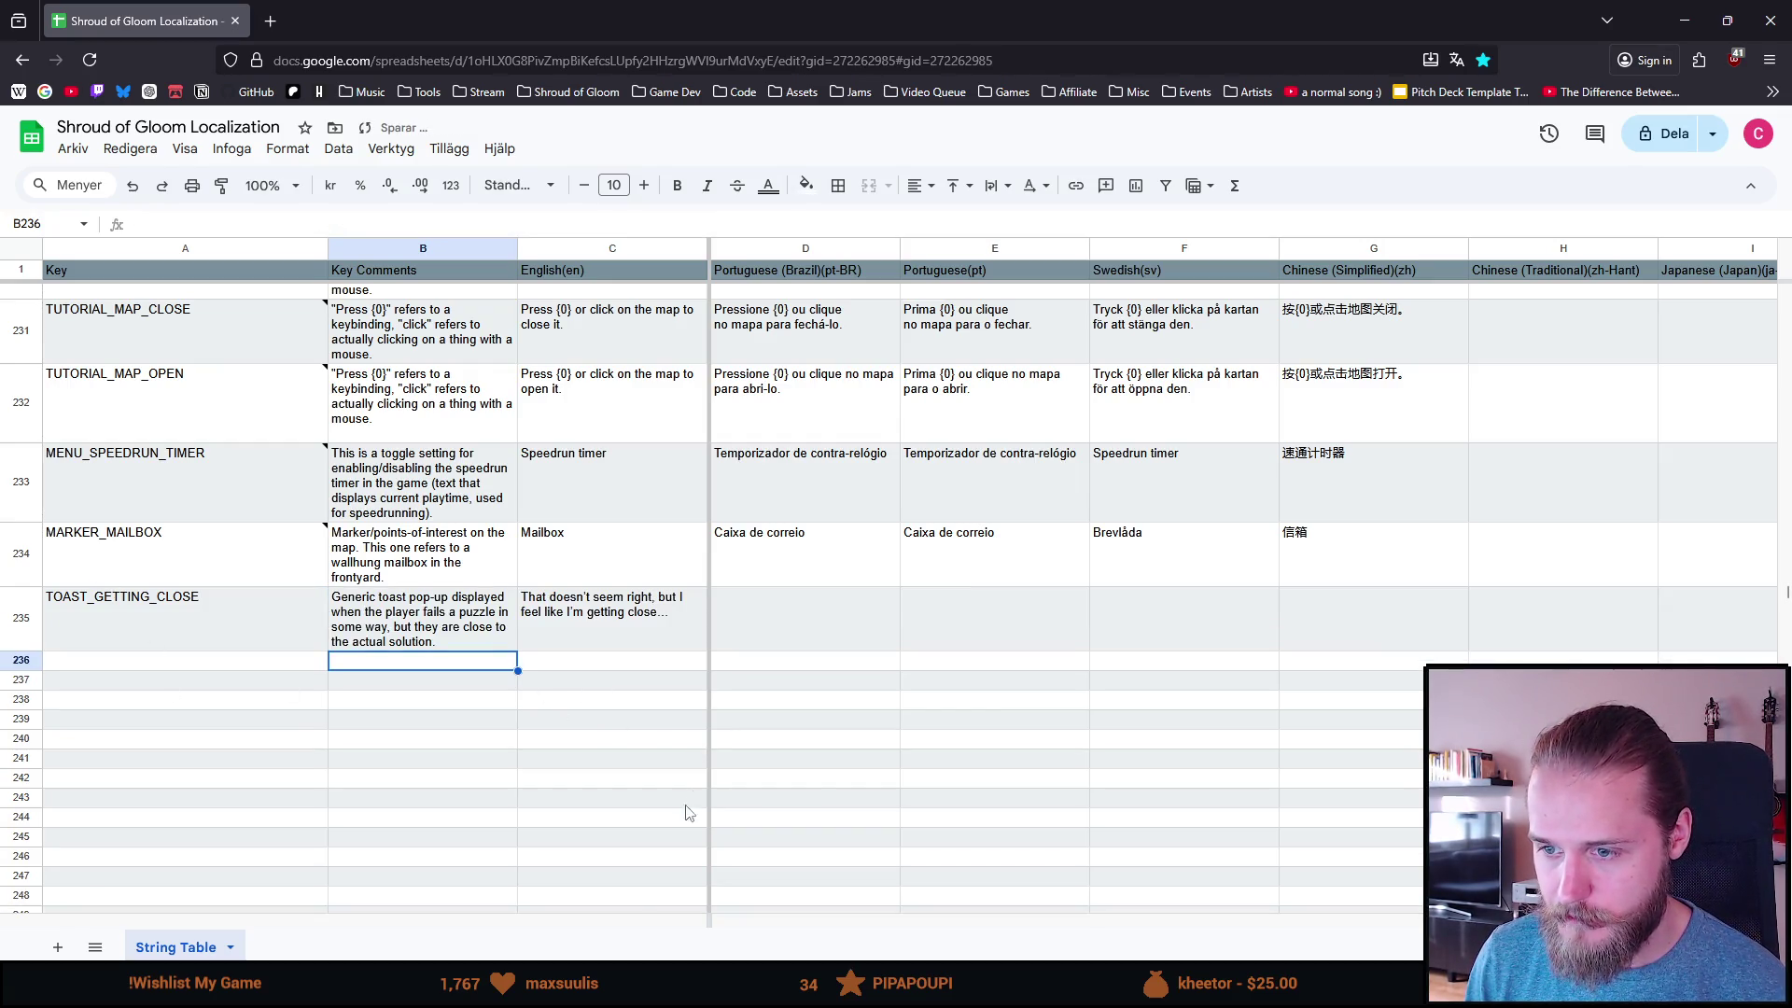
Step: Draft the Swedish line in F235 as 'Det här verkar inte rätt, men det känns som att jag är'
left_click(1182, 620)
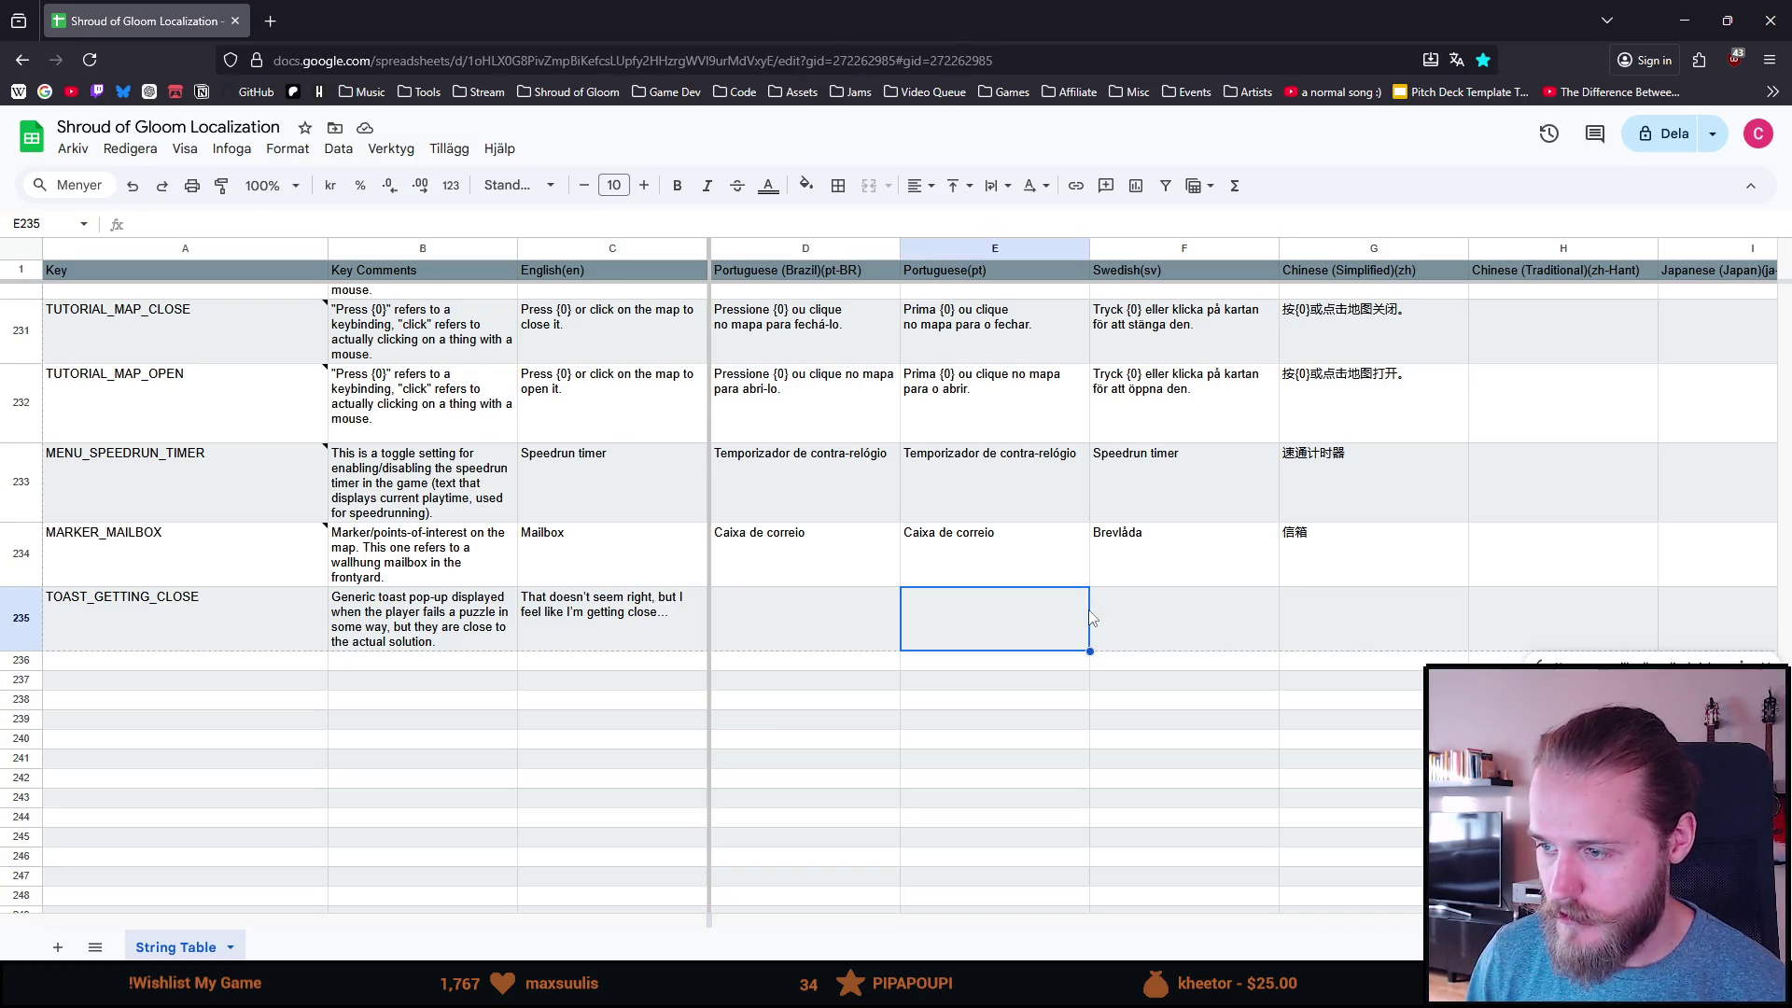
type("d")
key("BackSpace")
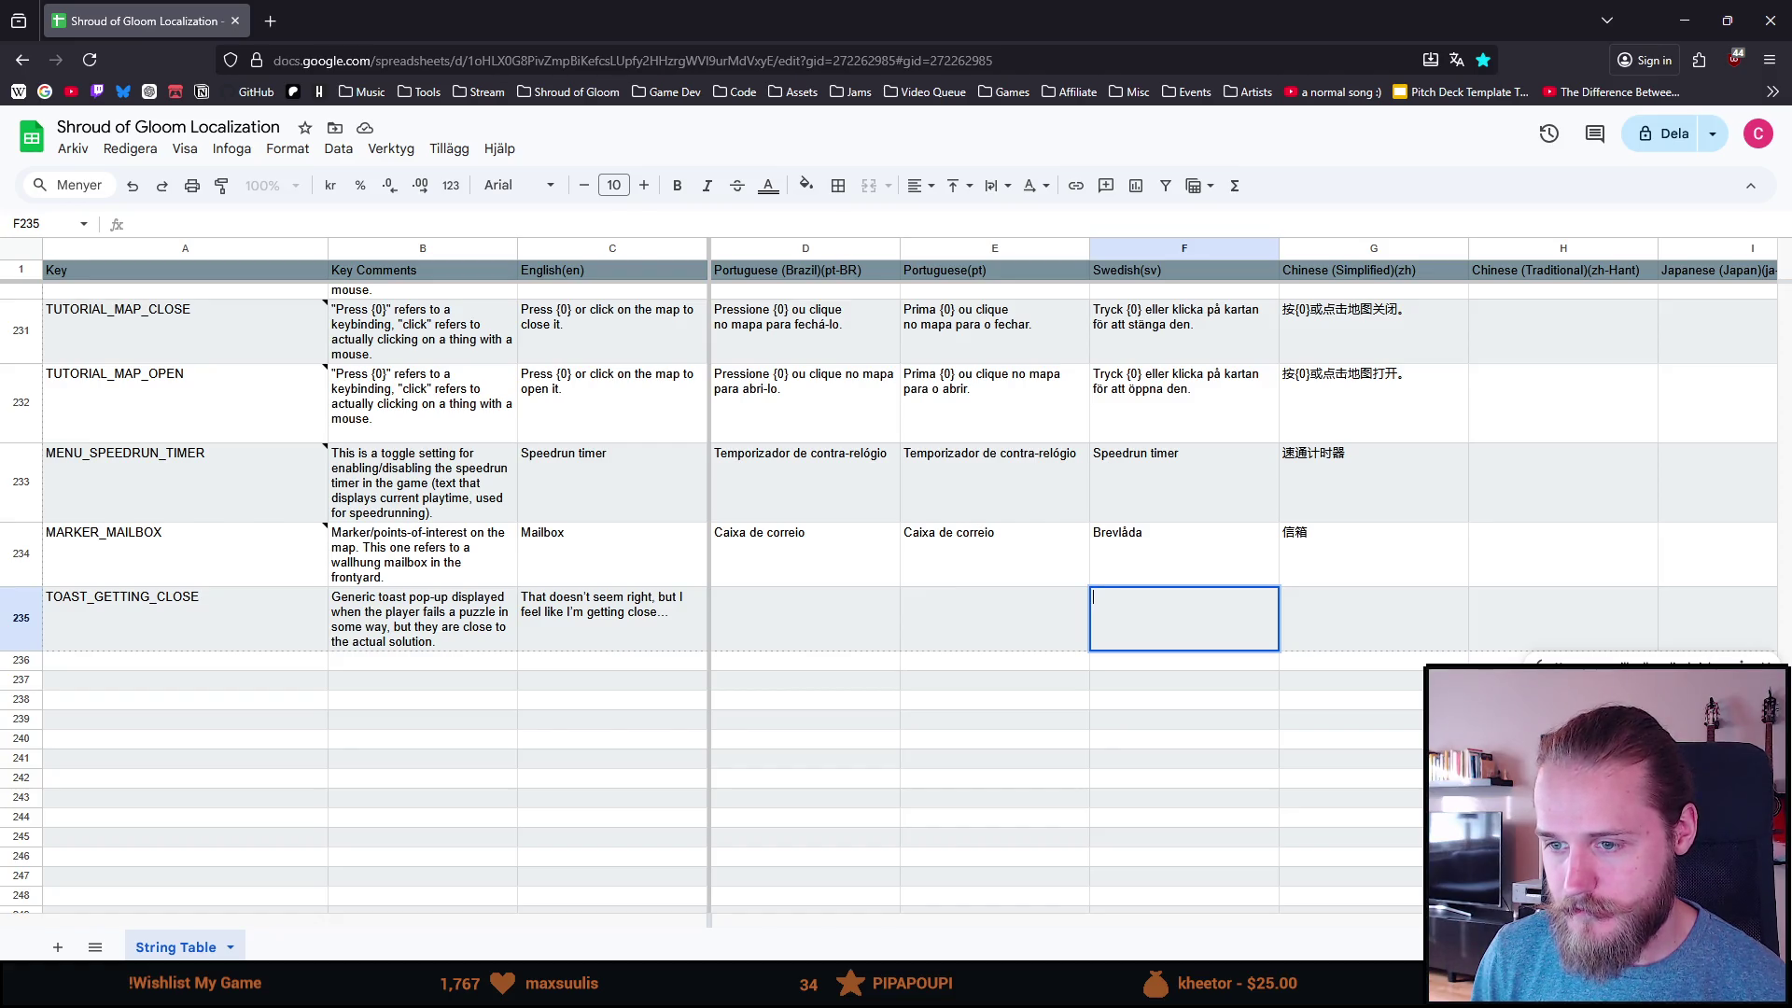
type("Det här verkar inte rätt,")
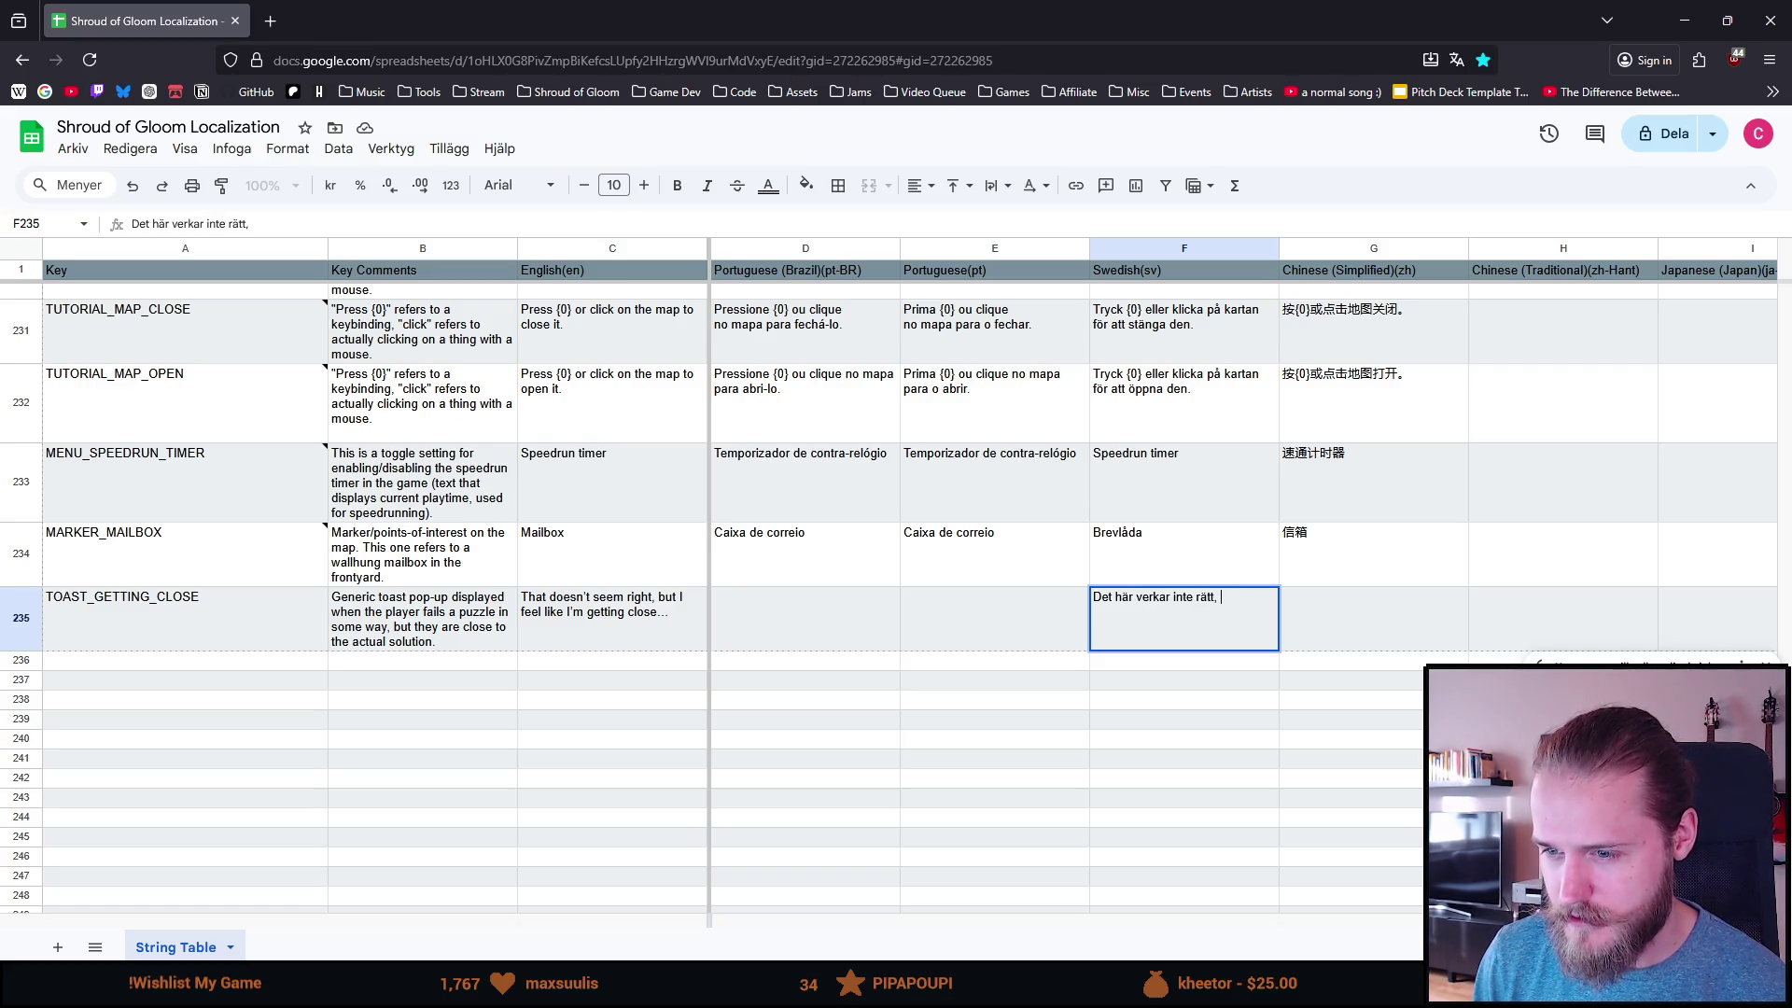
type("men")
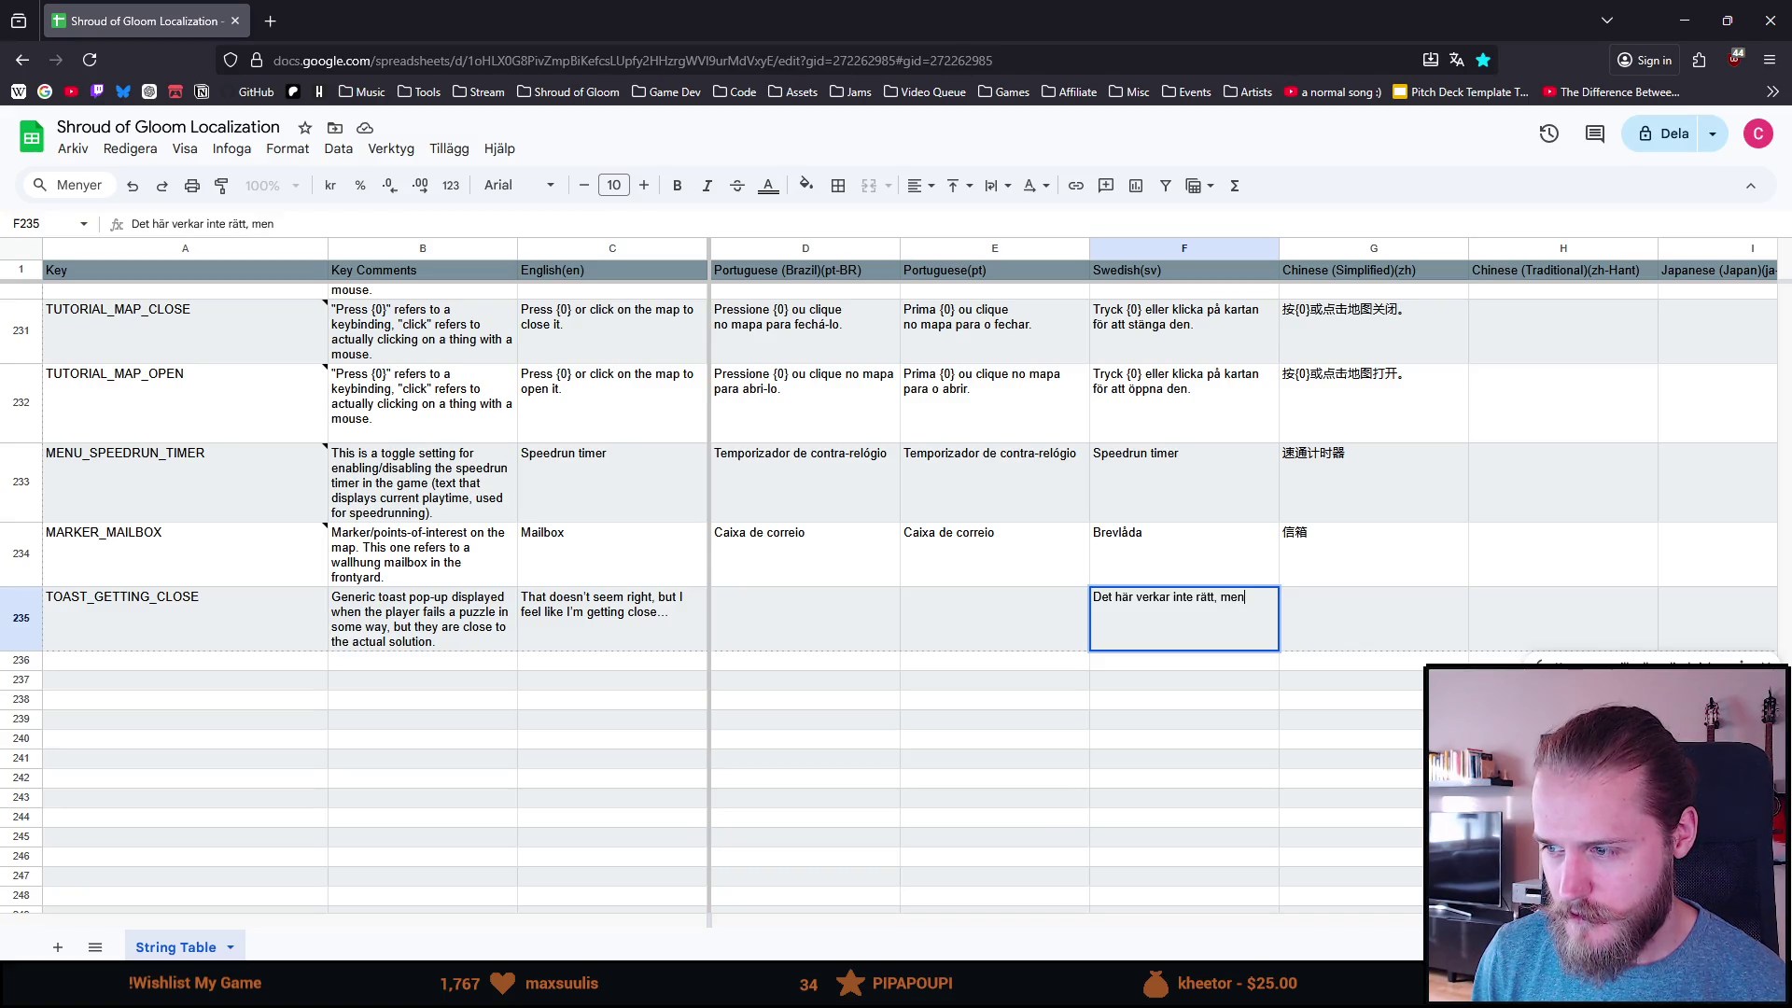
type(" det känns ")
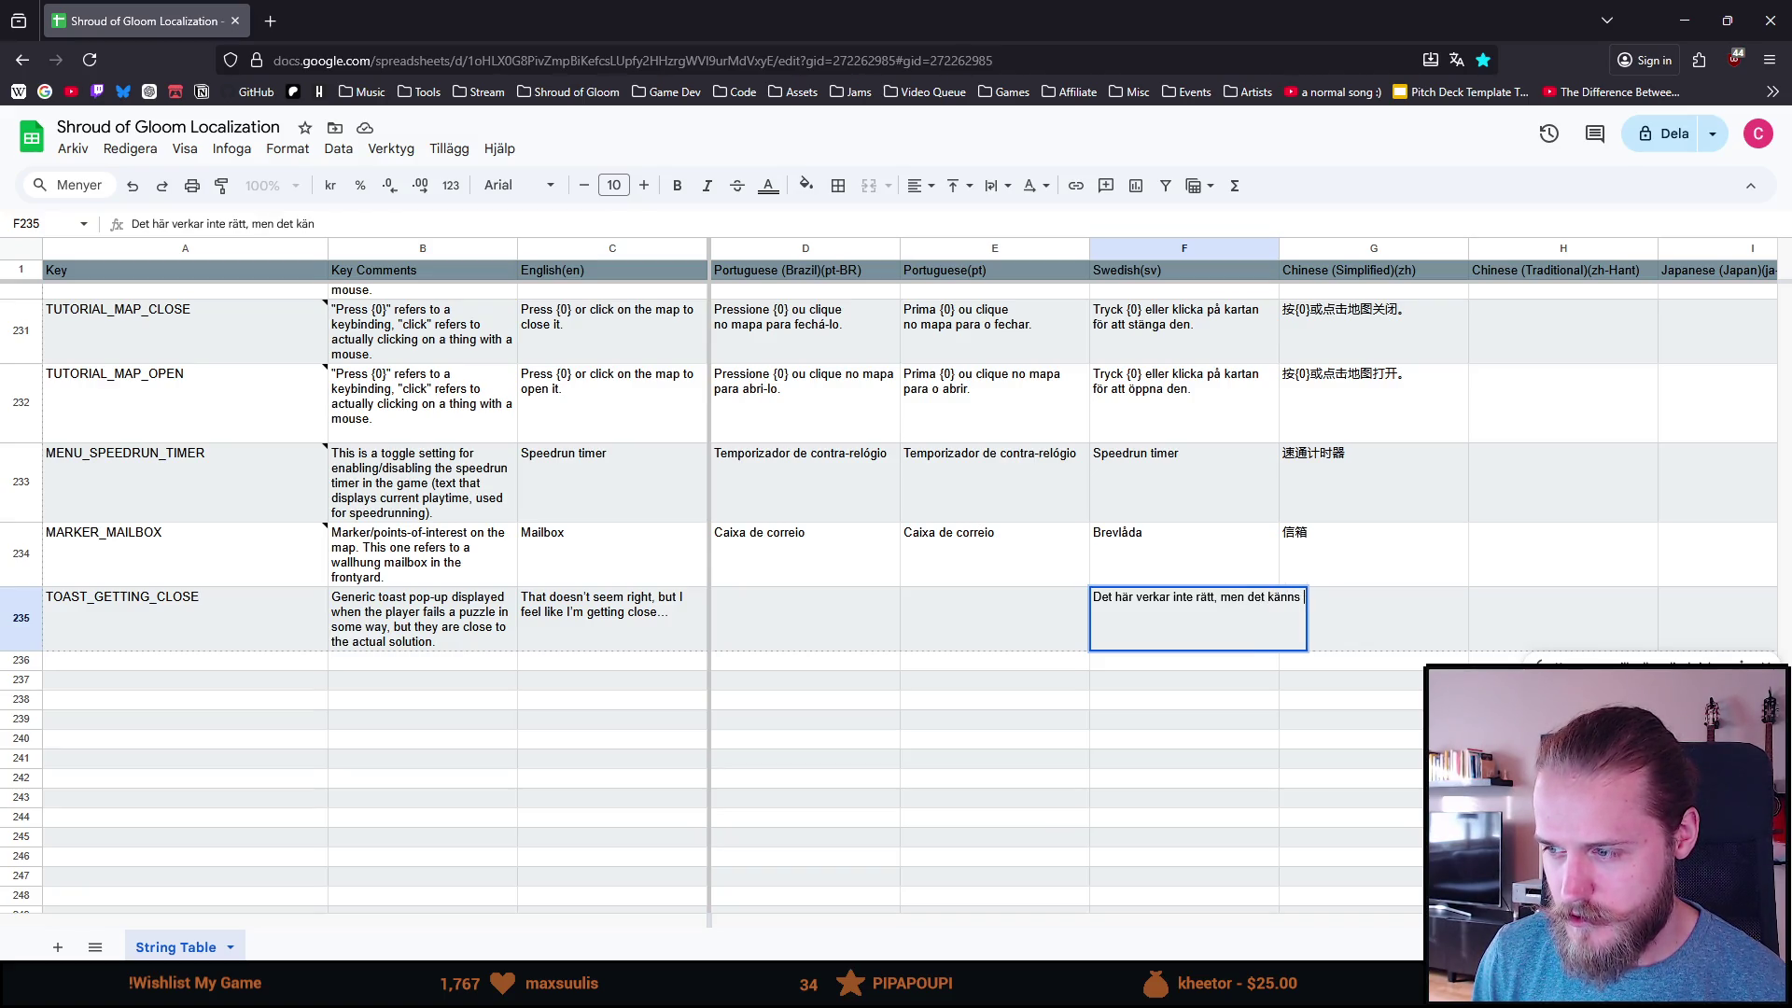
type("som att jag är p")
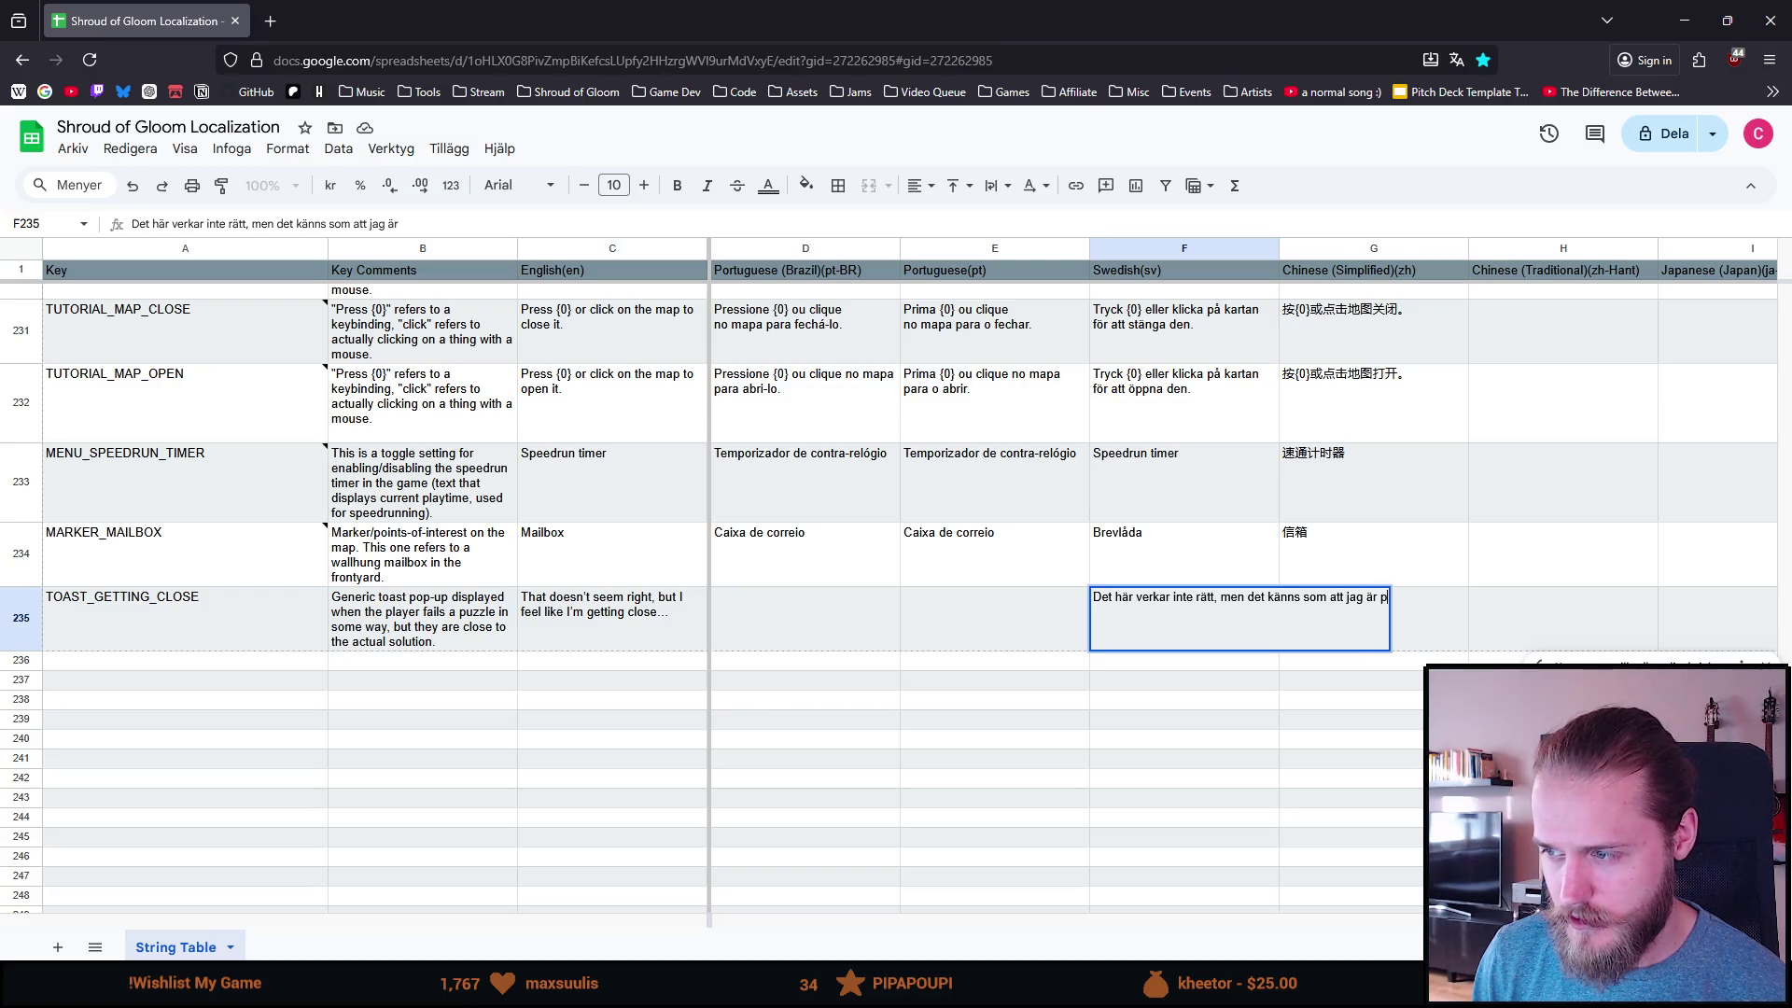
type("å rätt spår")
key("BackSpace")
key("BackSpace")
key("BackSpace")
key("BackSpace")
key("BackSpace")
key("BackSpace")
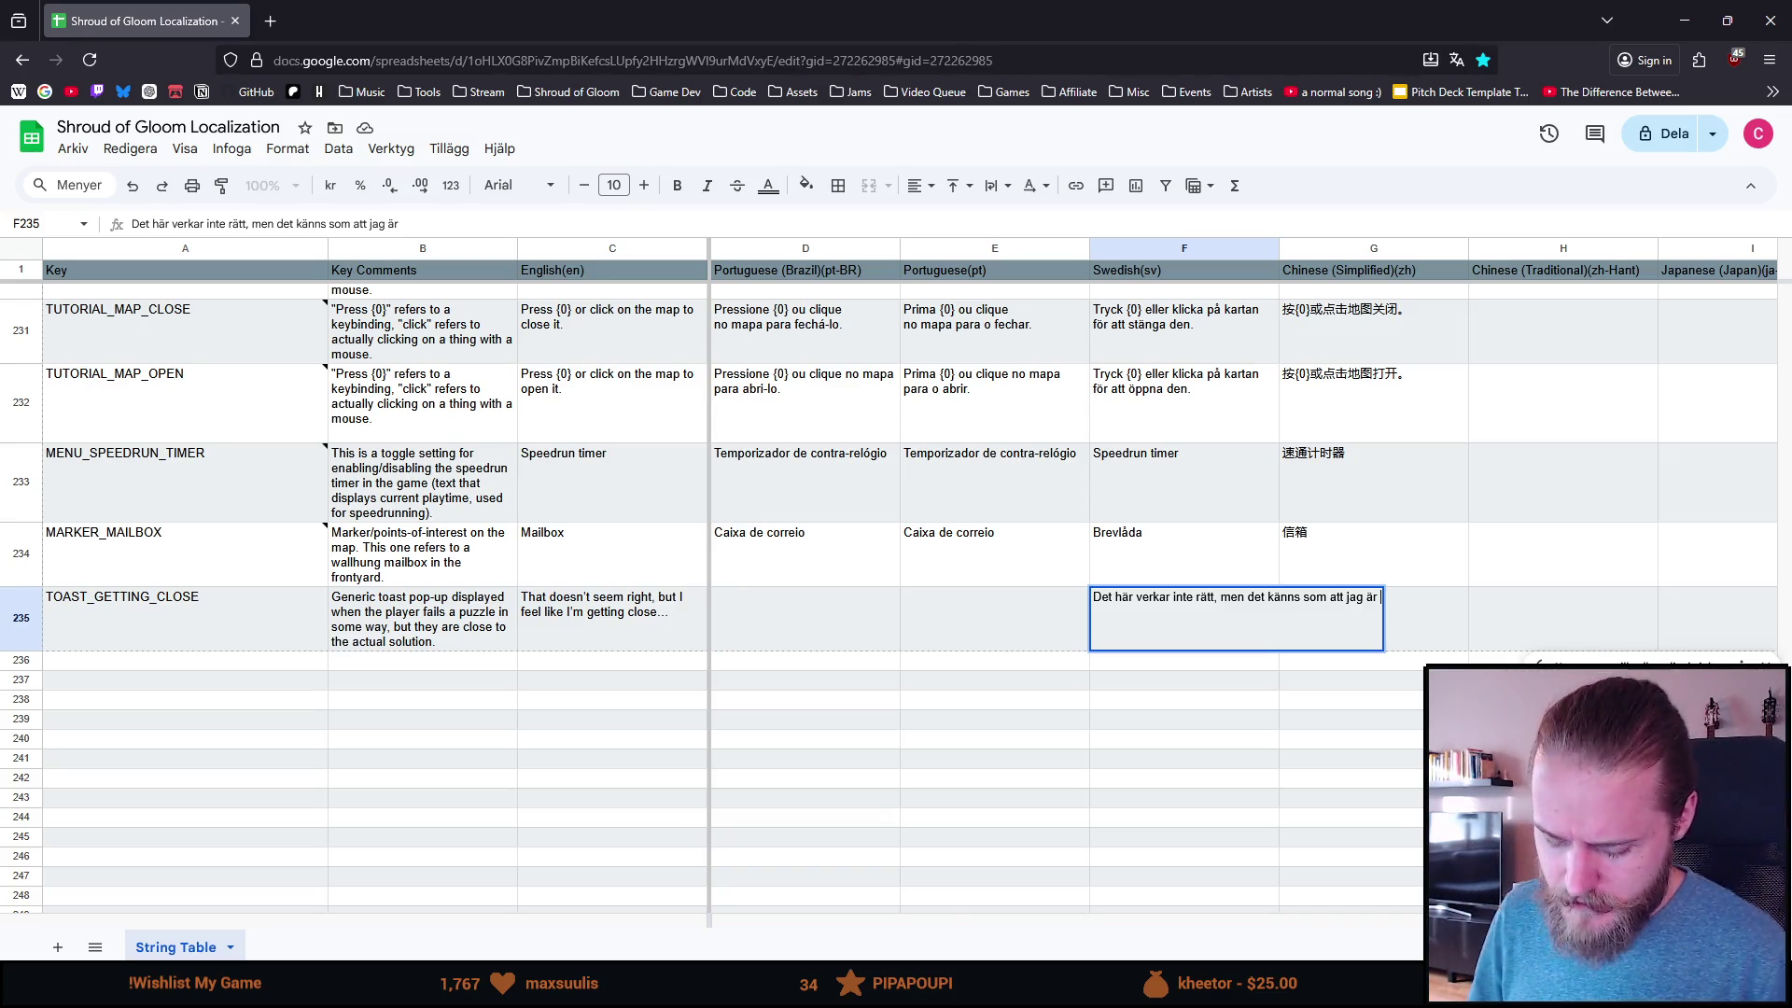
type("rätt")
key("BackSpace")
key("BackSpace")
key("BackSpace")
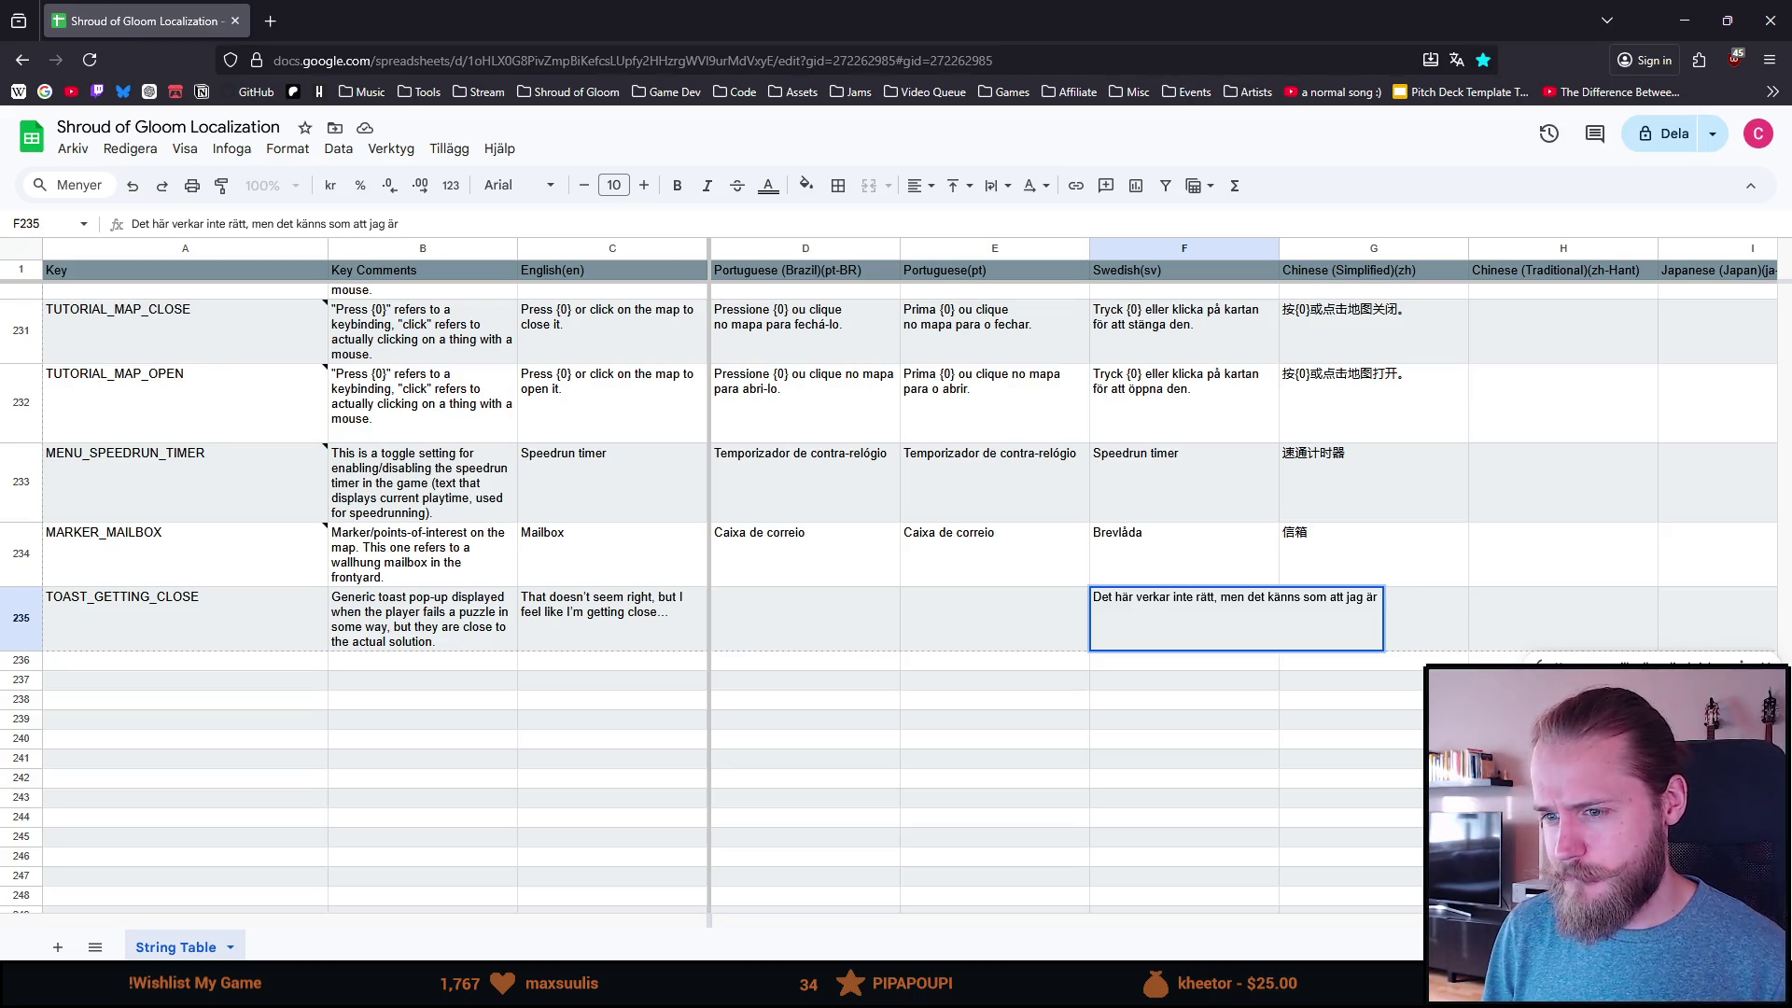
type(" nära")
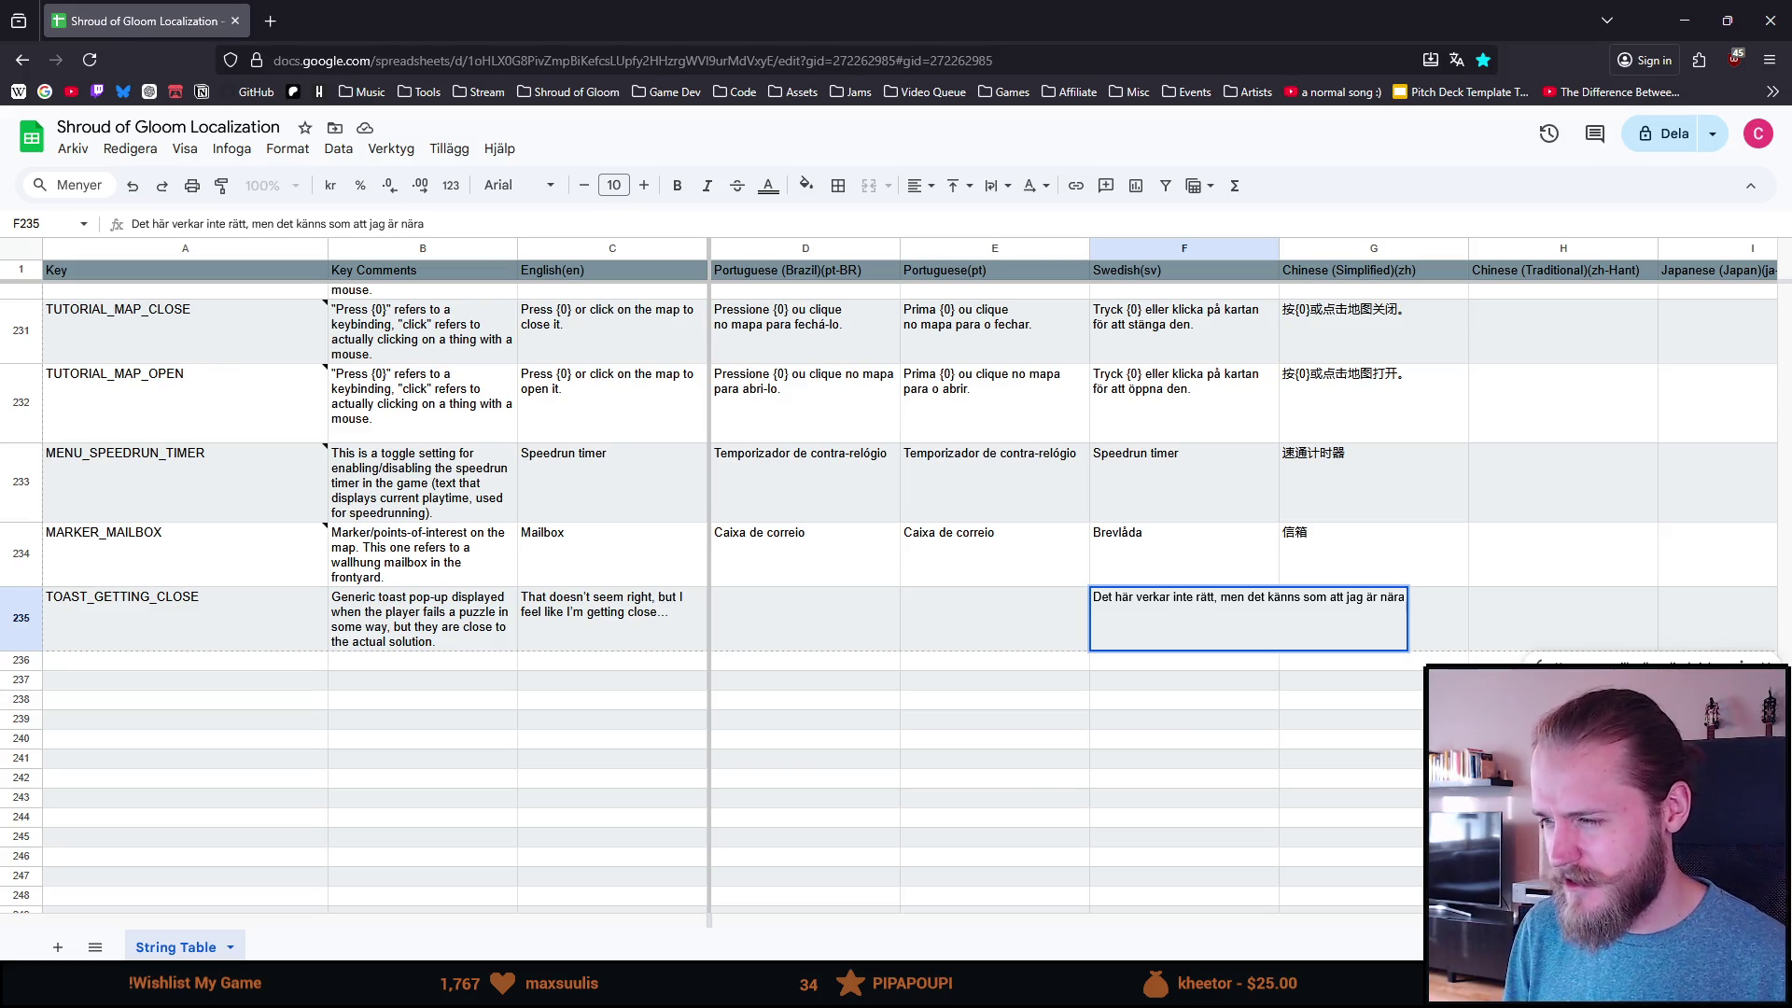
key("BackSpace")
key("BackSpace")
key("BackSpace")
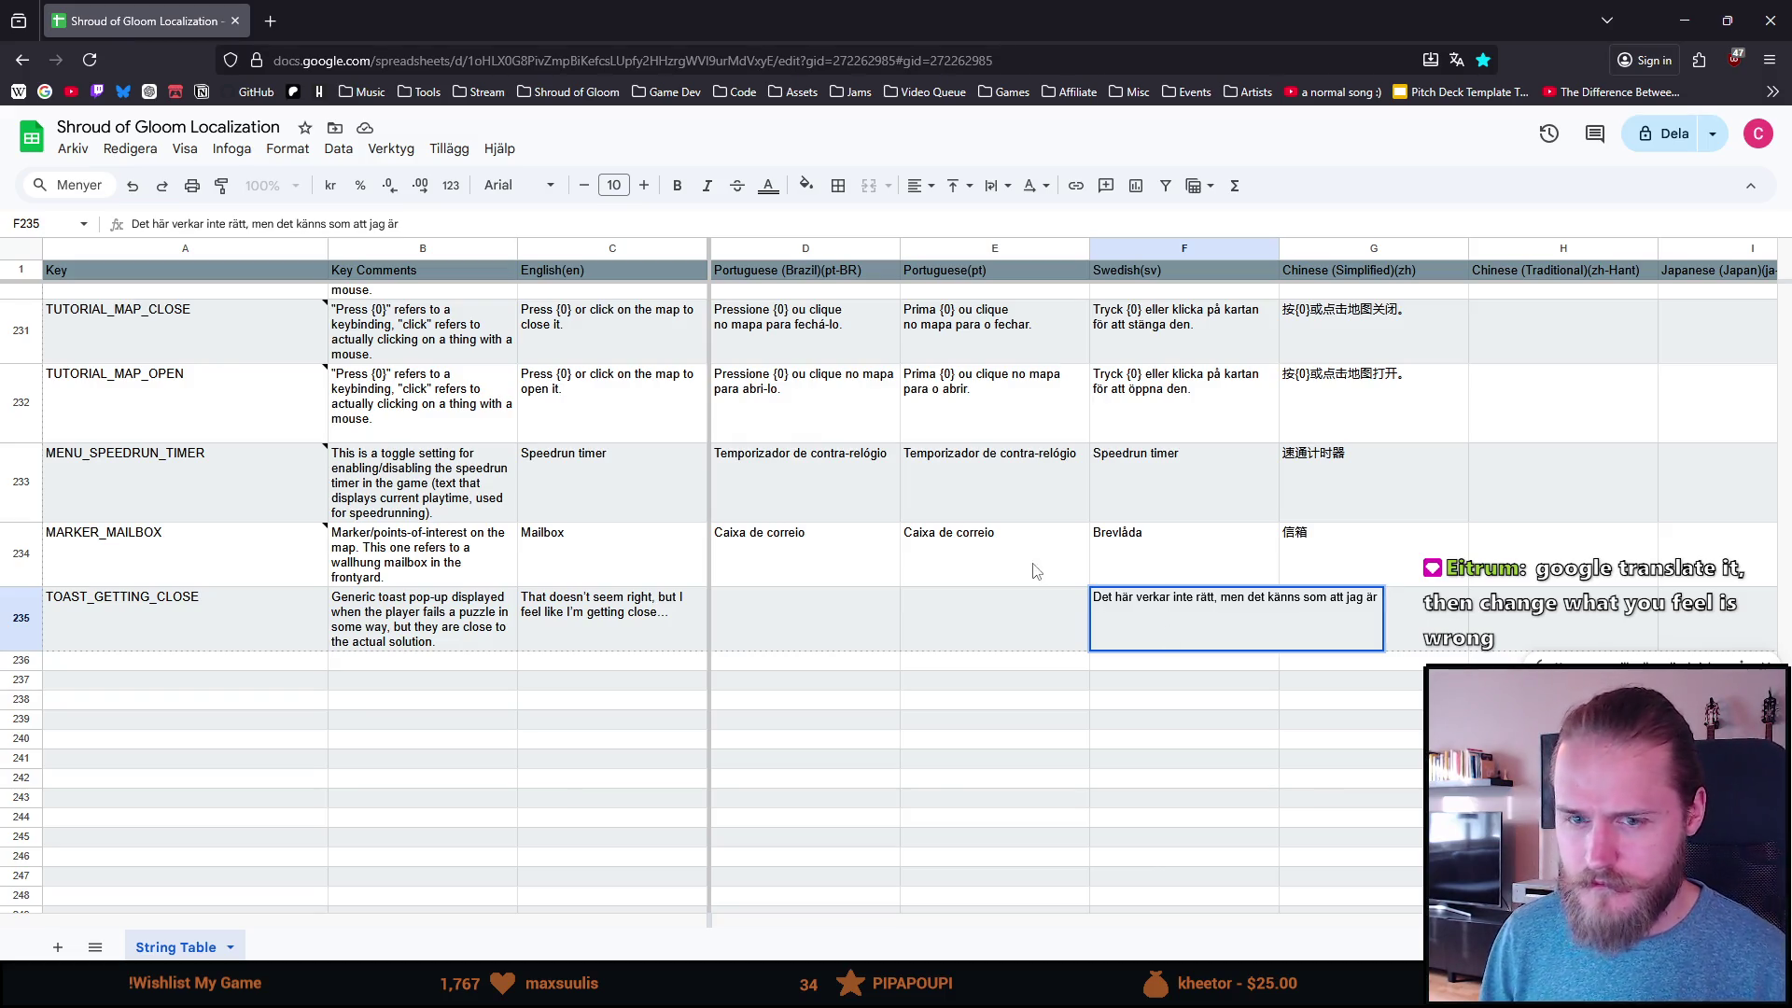
Step: Commit the Swedish draft, select the English source text, and open a new browser tab
mouse_move(86, 485)
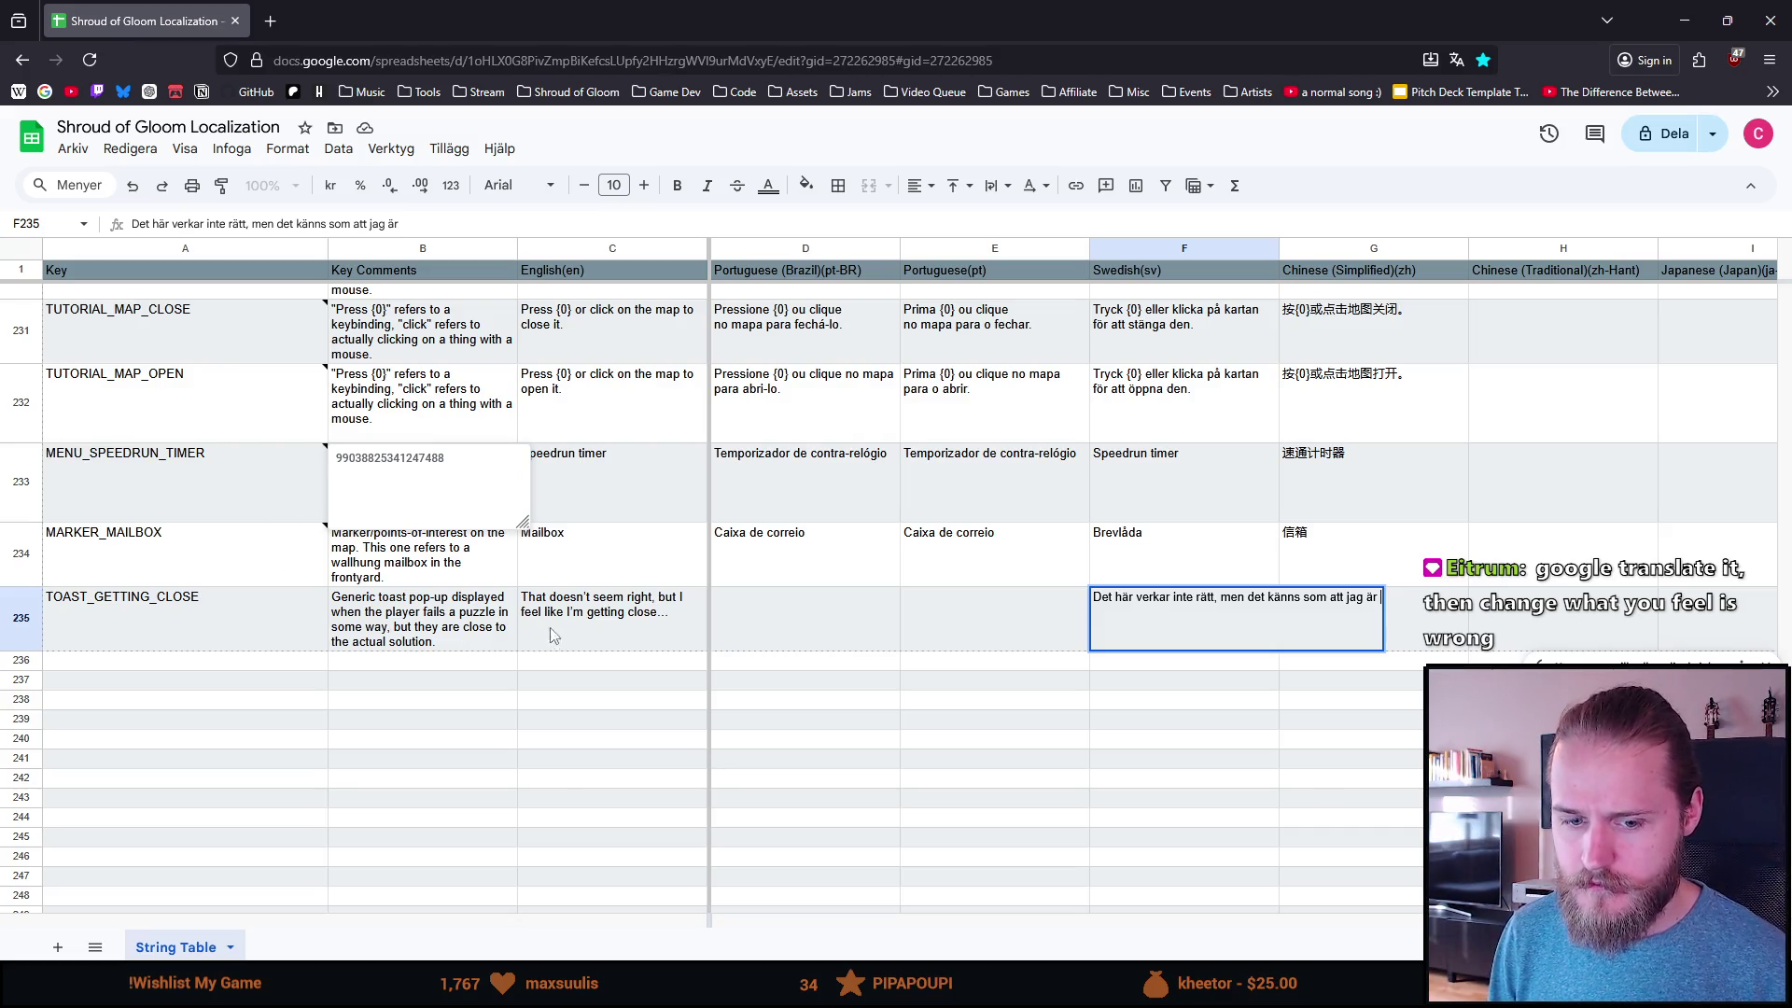
left_click(586, 629)
left_click(270, 22)
Step: Translate the English toast line to Swedish in DeepL, select the output's ending, and return to the sheet
type("deepl")
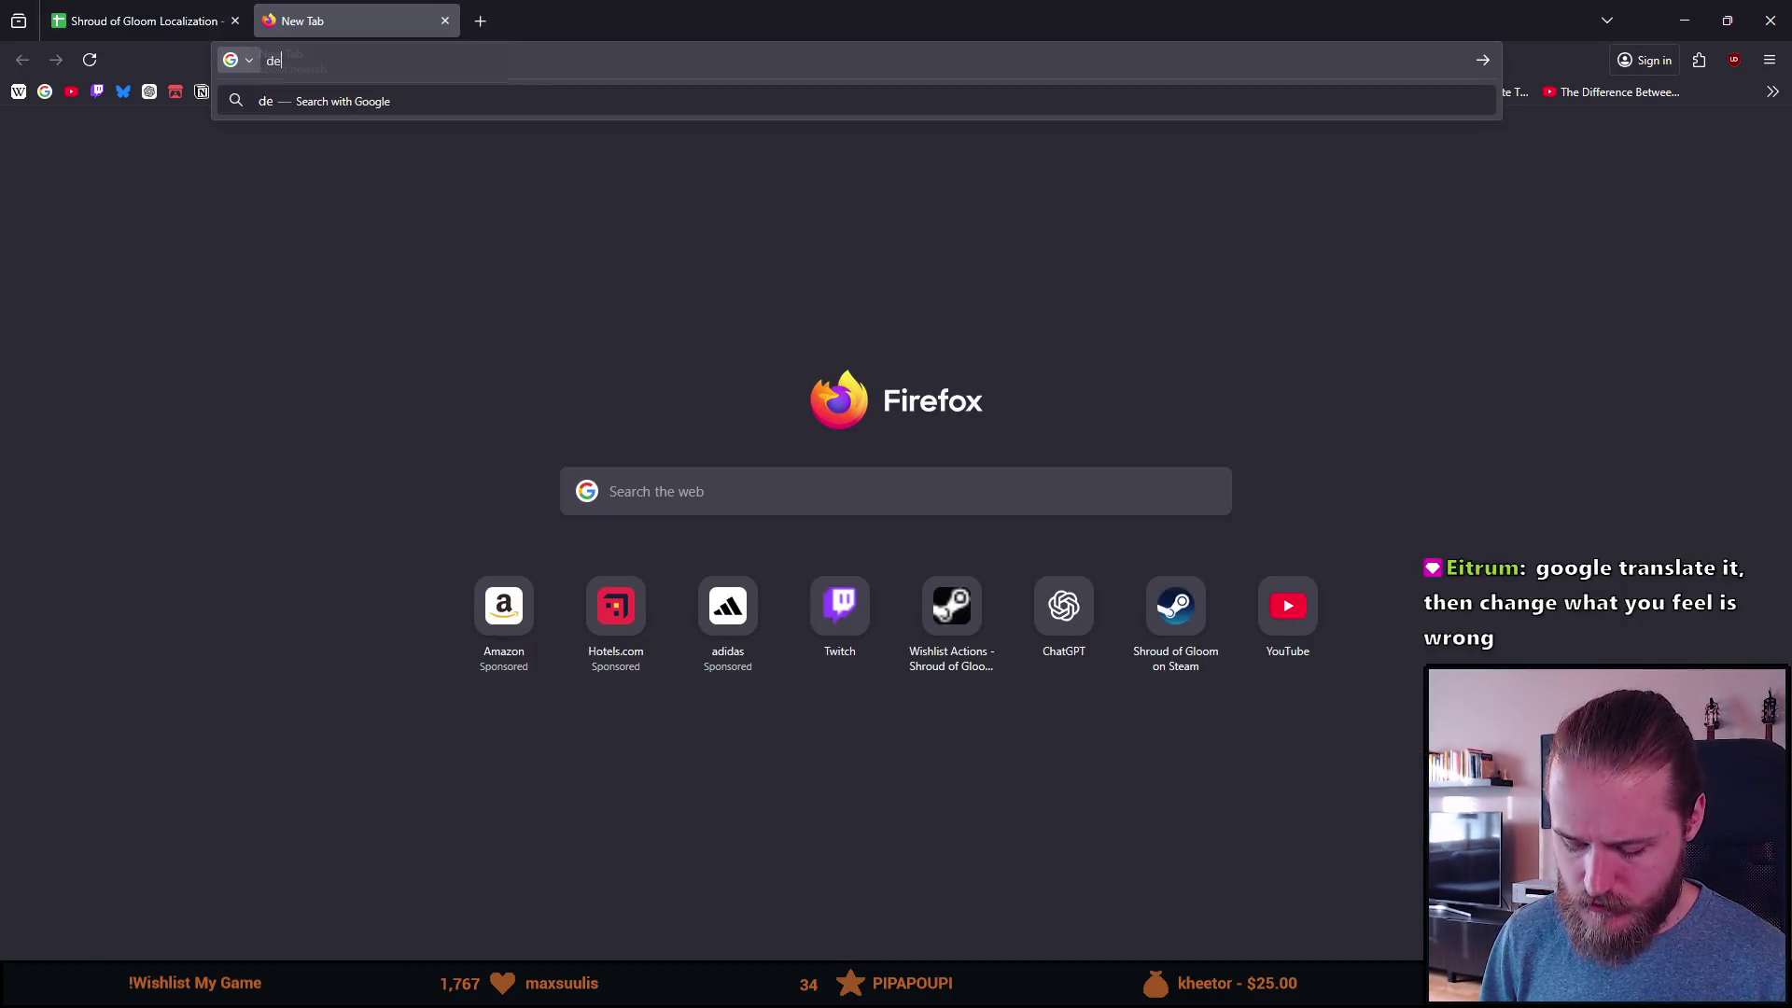
key("Return")
left_click(290, 329)
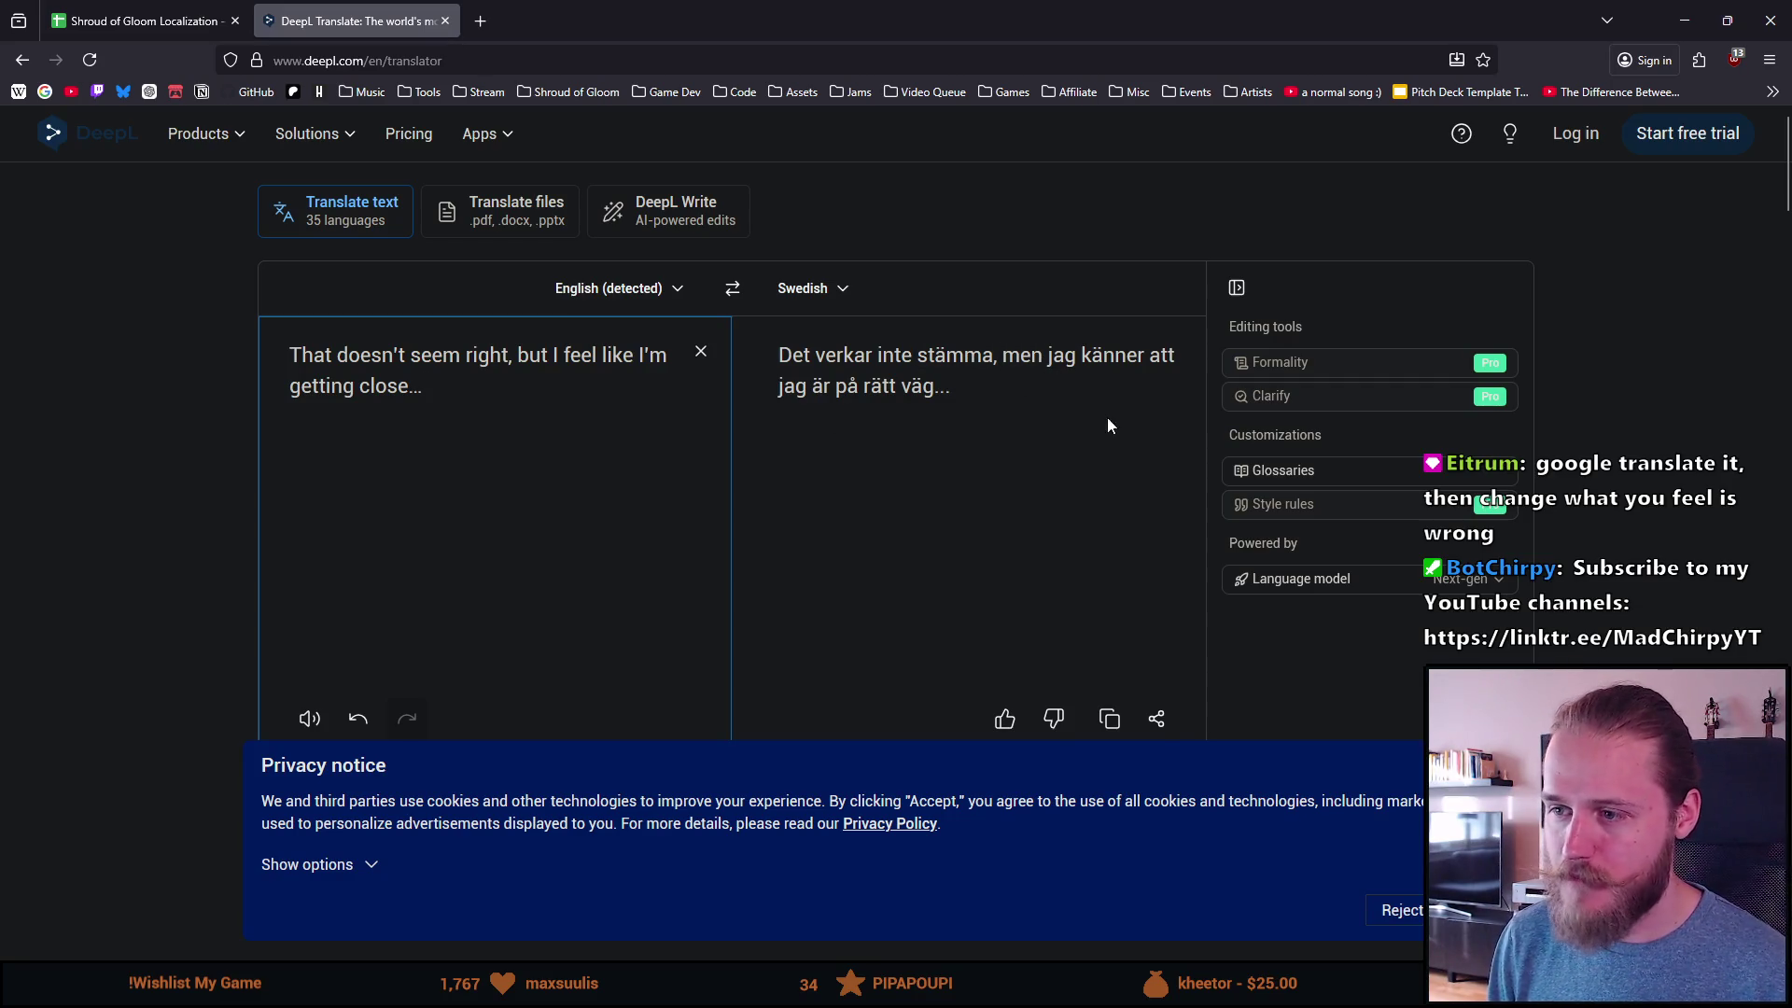
mouse_move(1049, 402)
left_mouse_down()
mouse_move(1050, 358)
mouse_move(970, 362)
left_mouse_up()
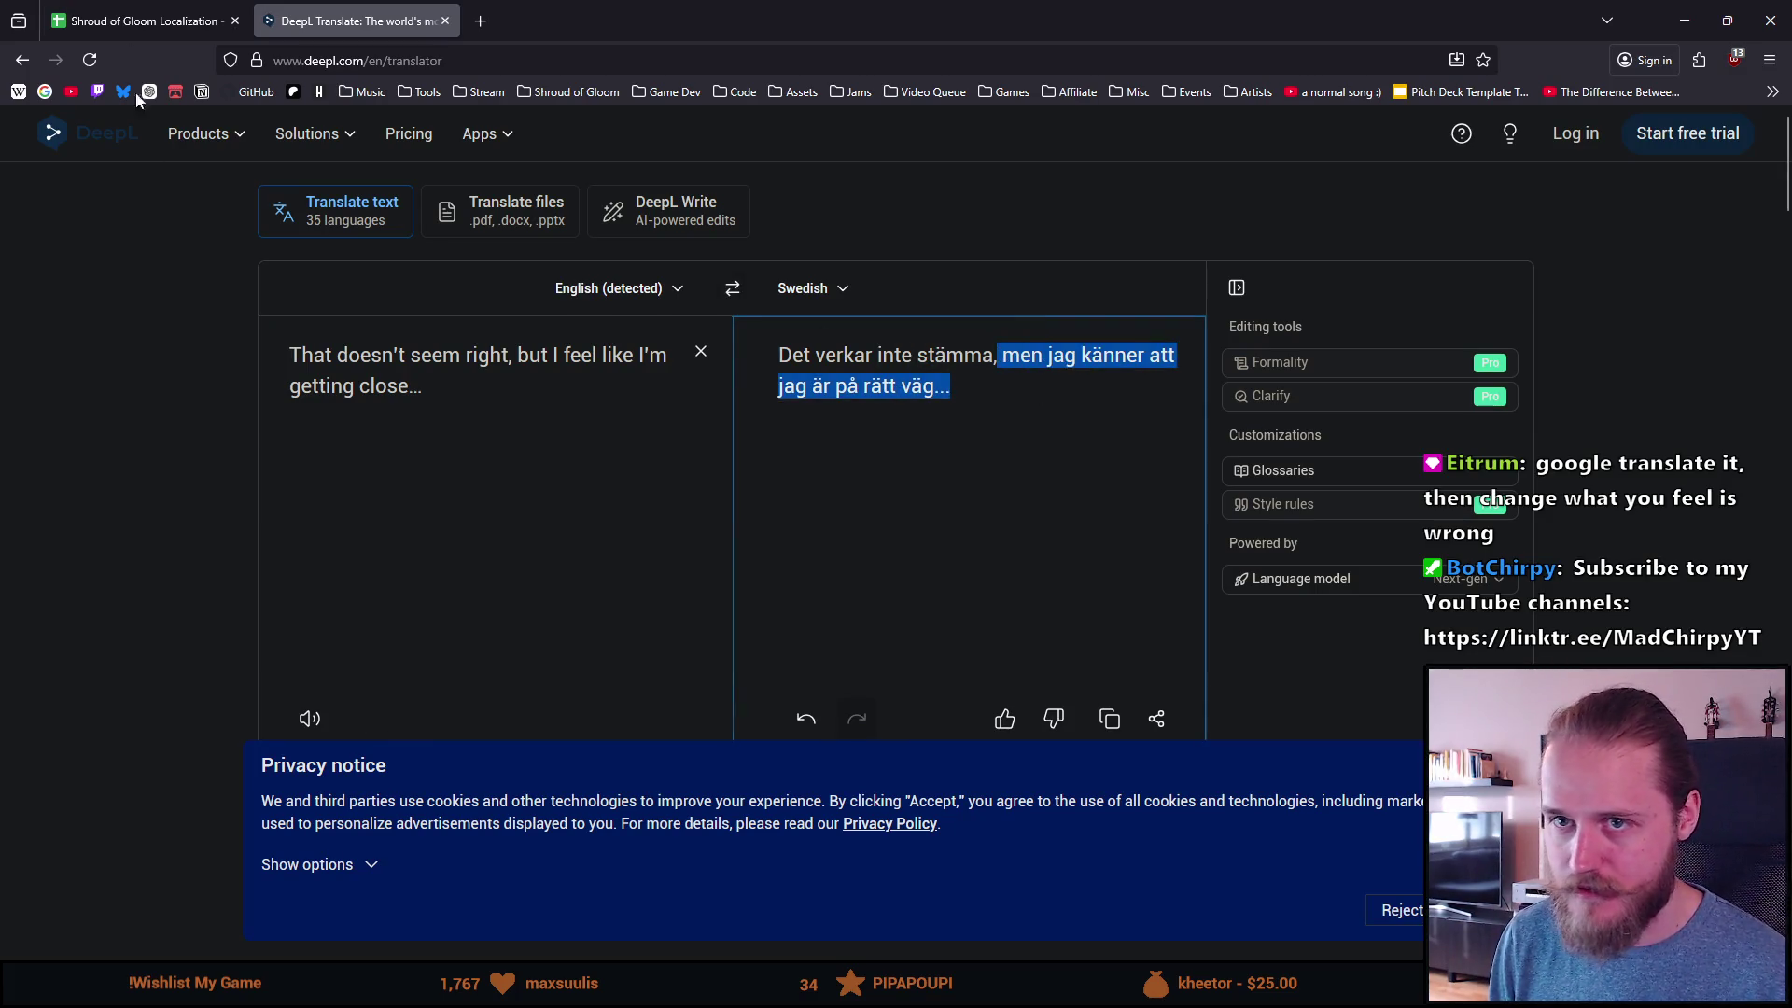
key("ctrl+Tab")
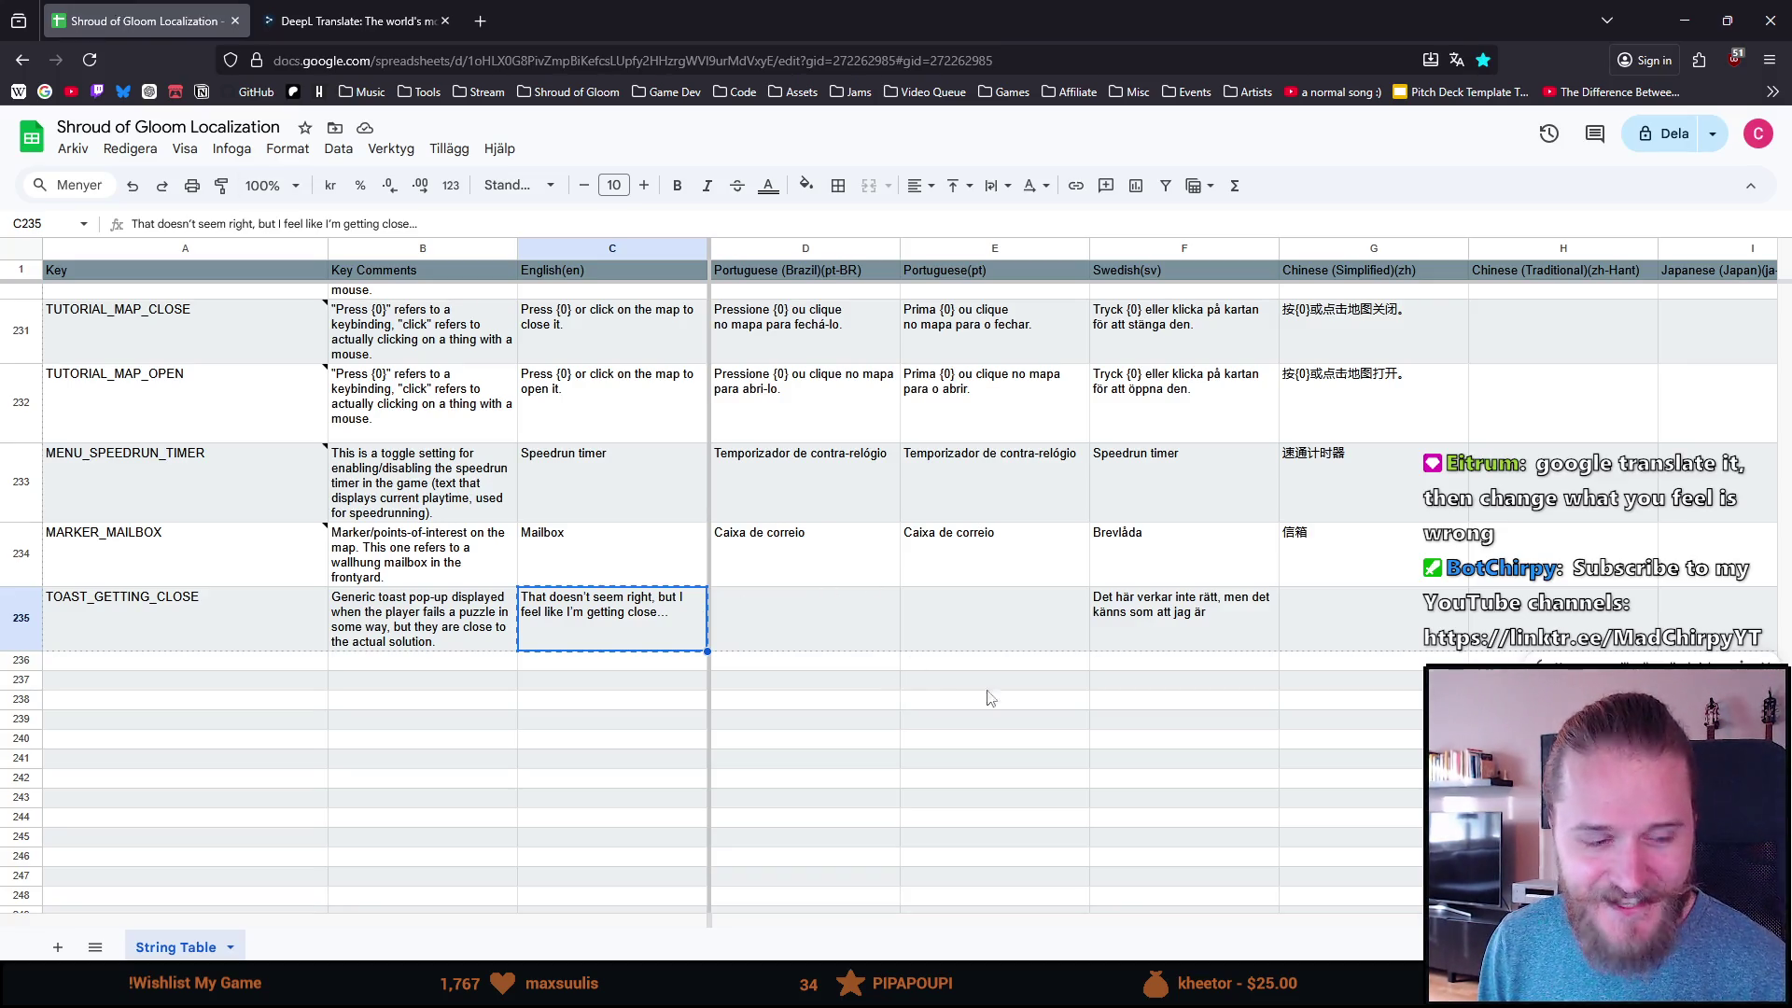
Step: Complete F235 as 'Det här verkar inte funka, men det känns som att jag är på rätt väg...'
double_click(1160, 632)
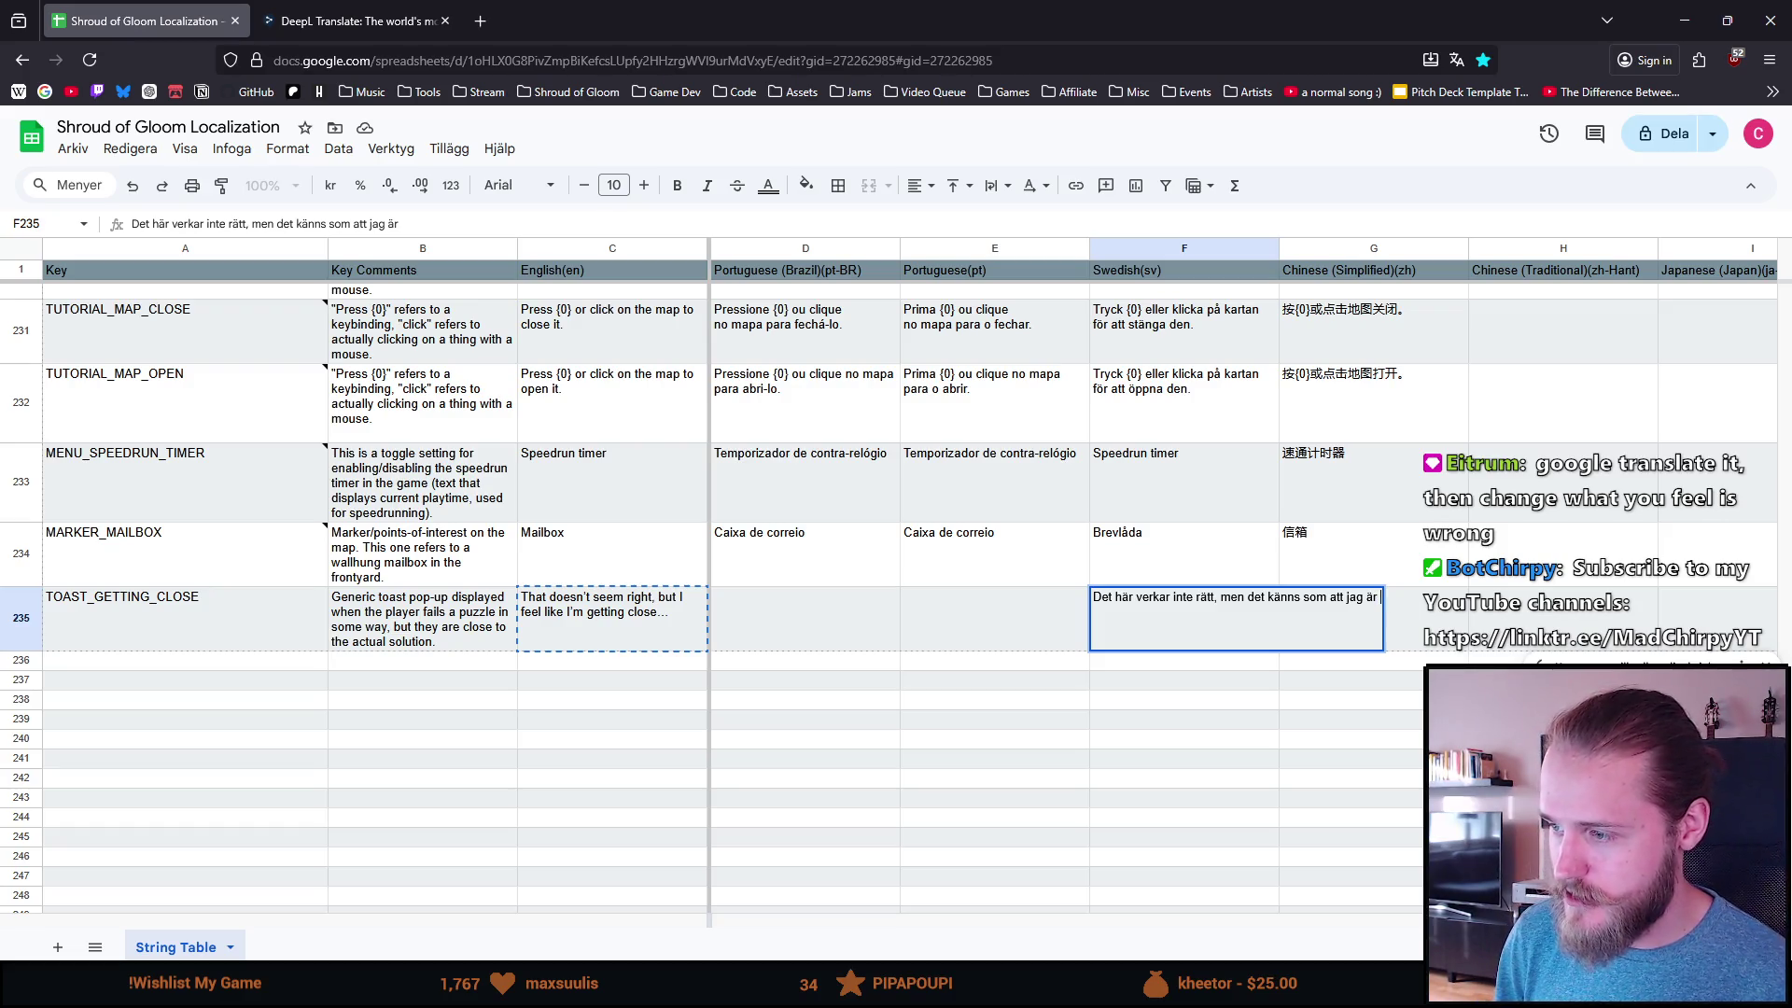
type("på rätt vä")
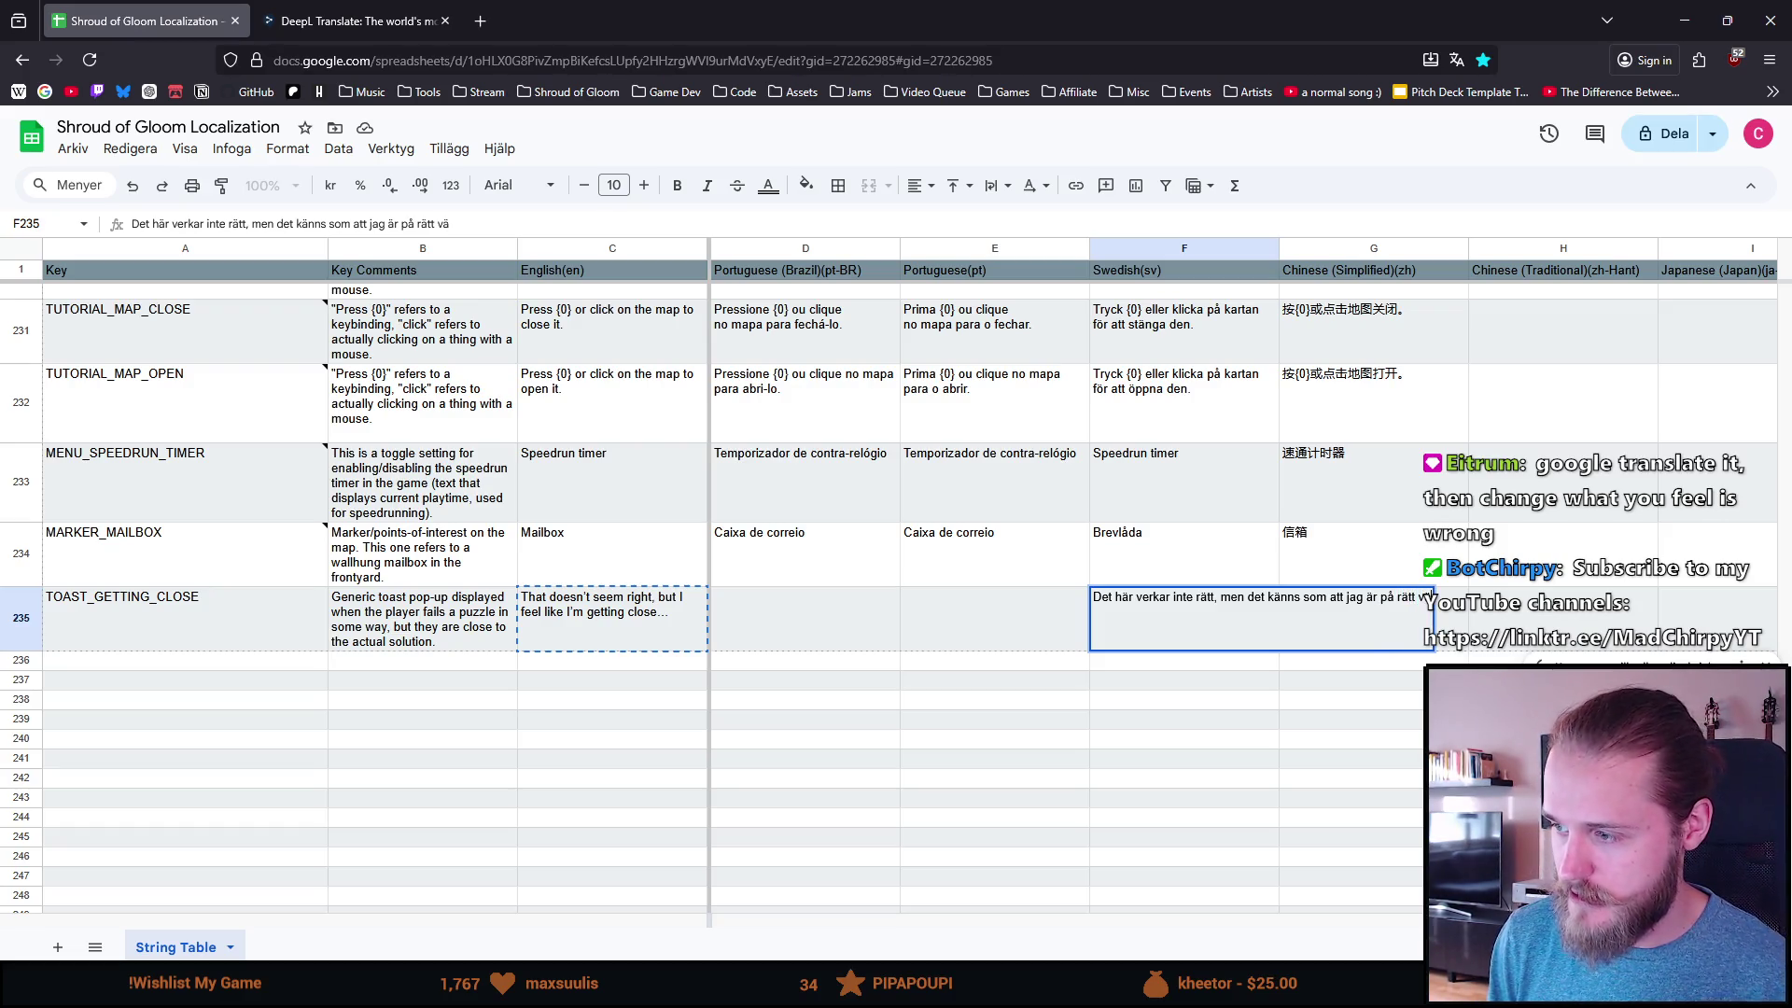
type("g...")
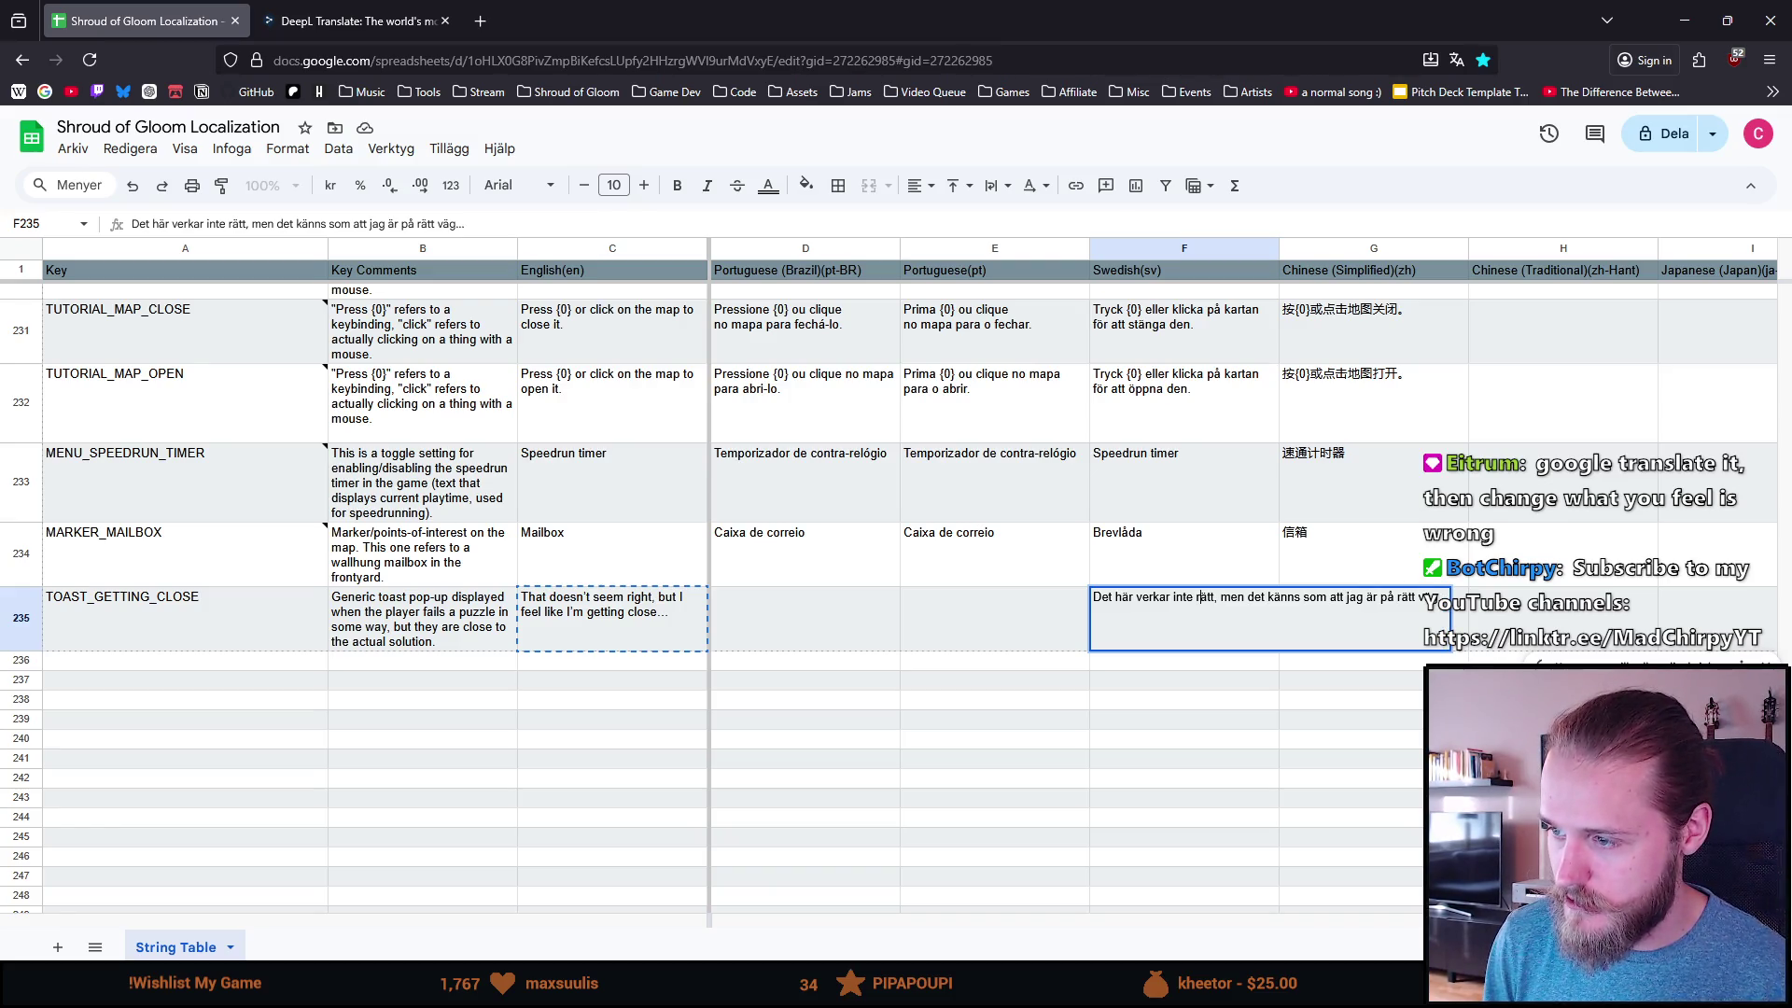
key("BackSpace")
key("BackSpace")
key("BackSpace")
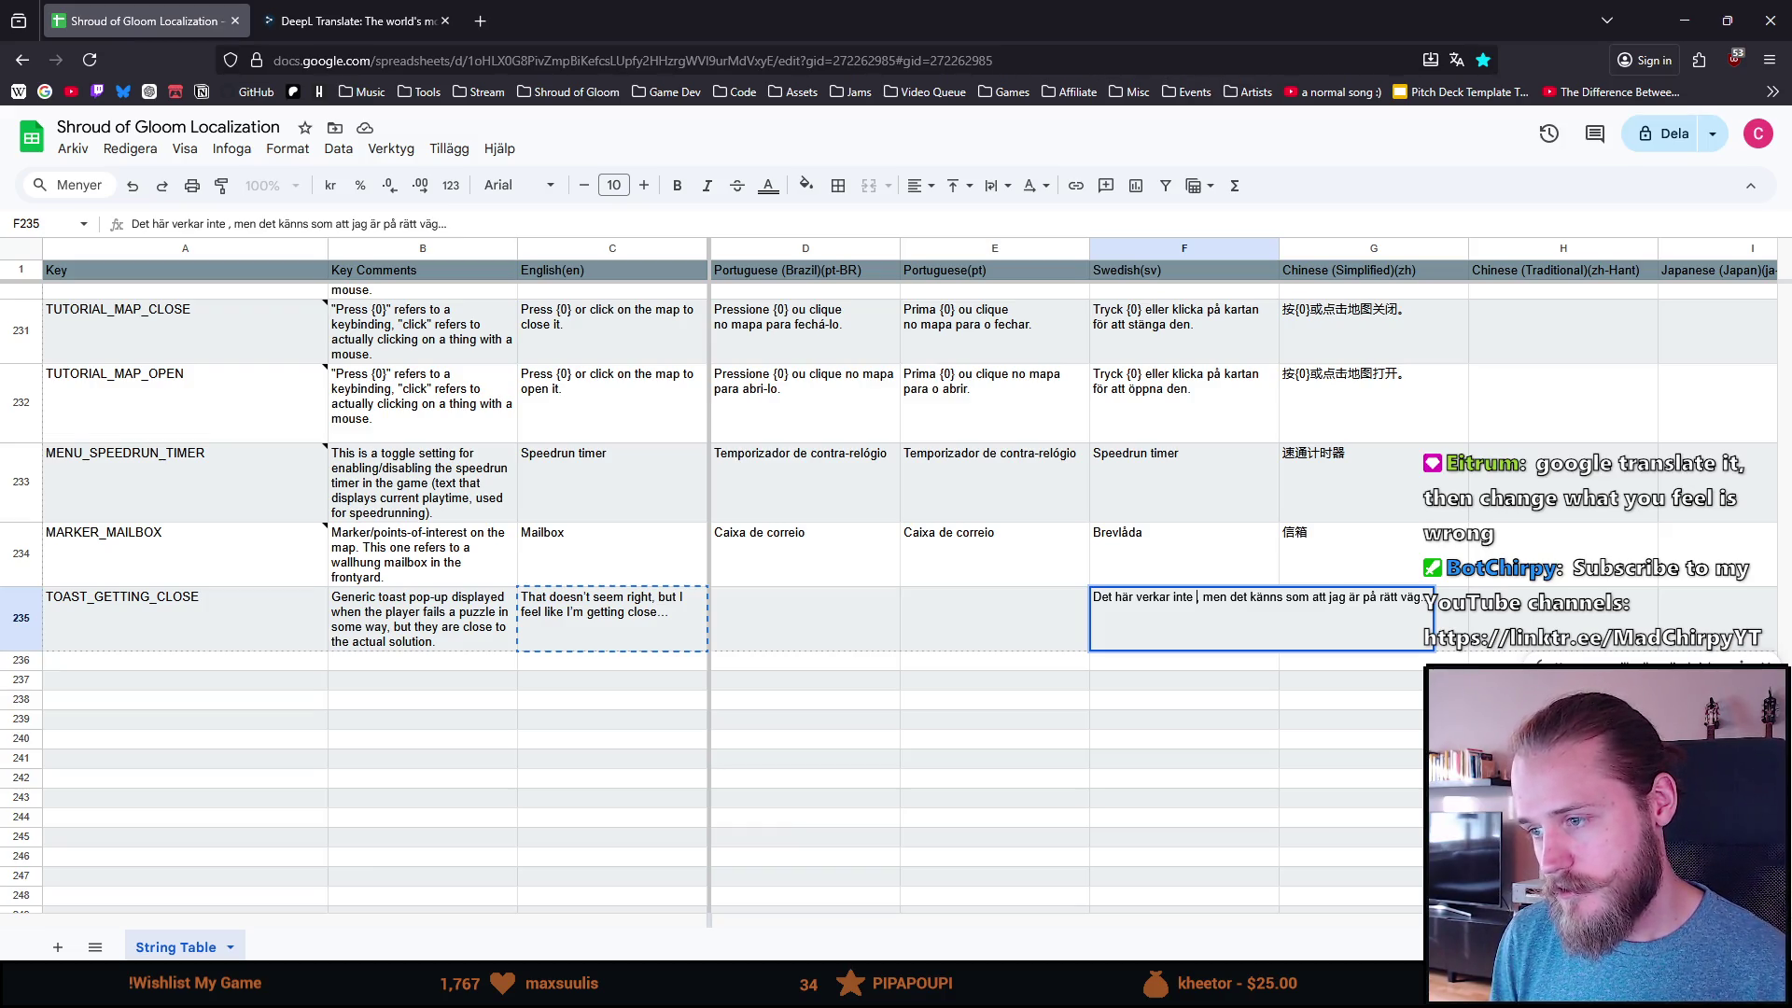
type("vara korrekt")
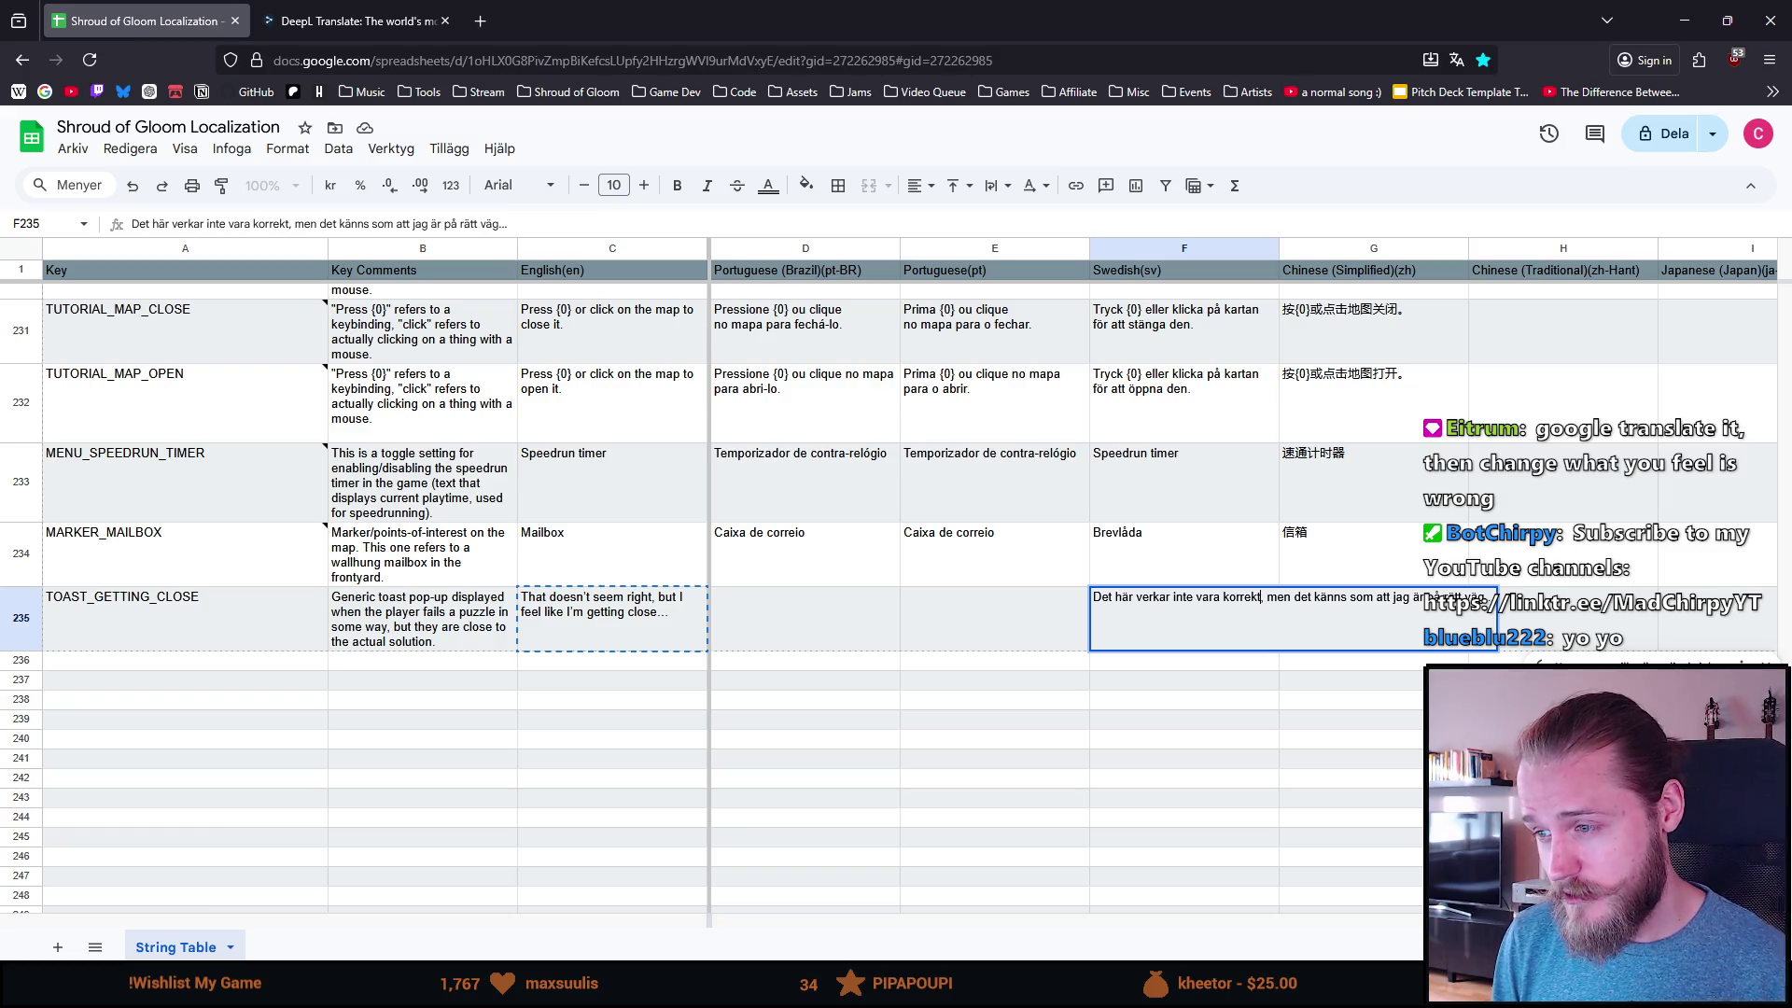
key("BackSpace")
key("BackSpace")
key("BackSpace")
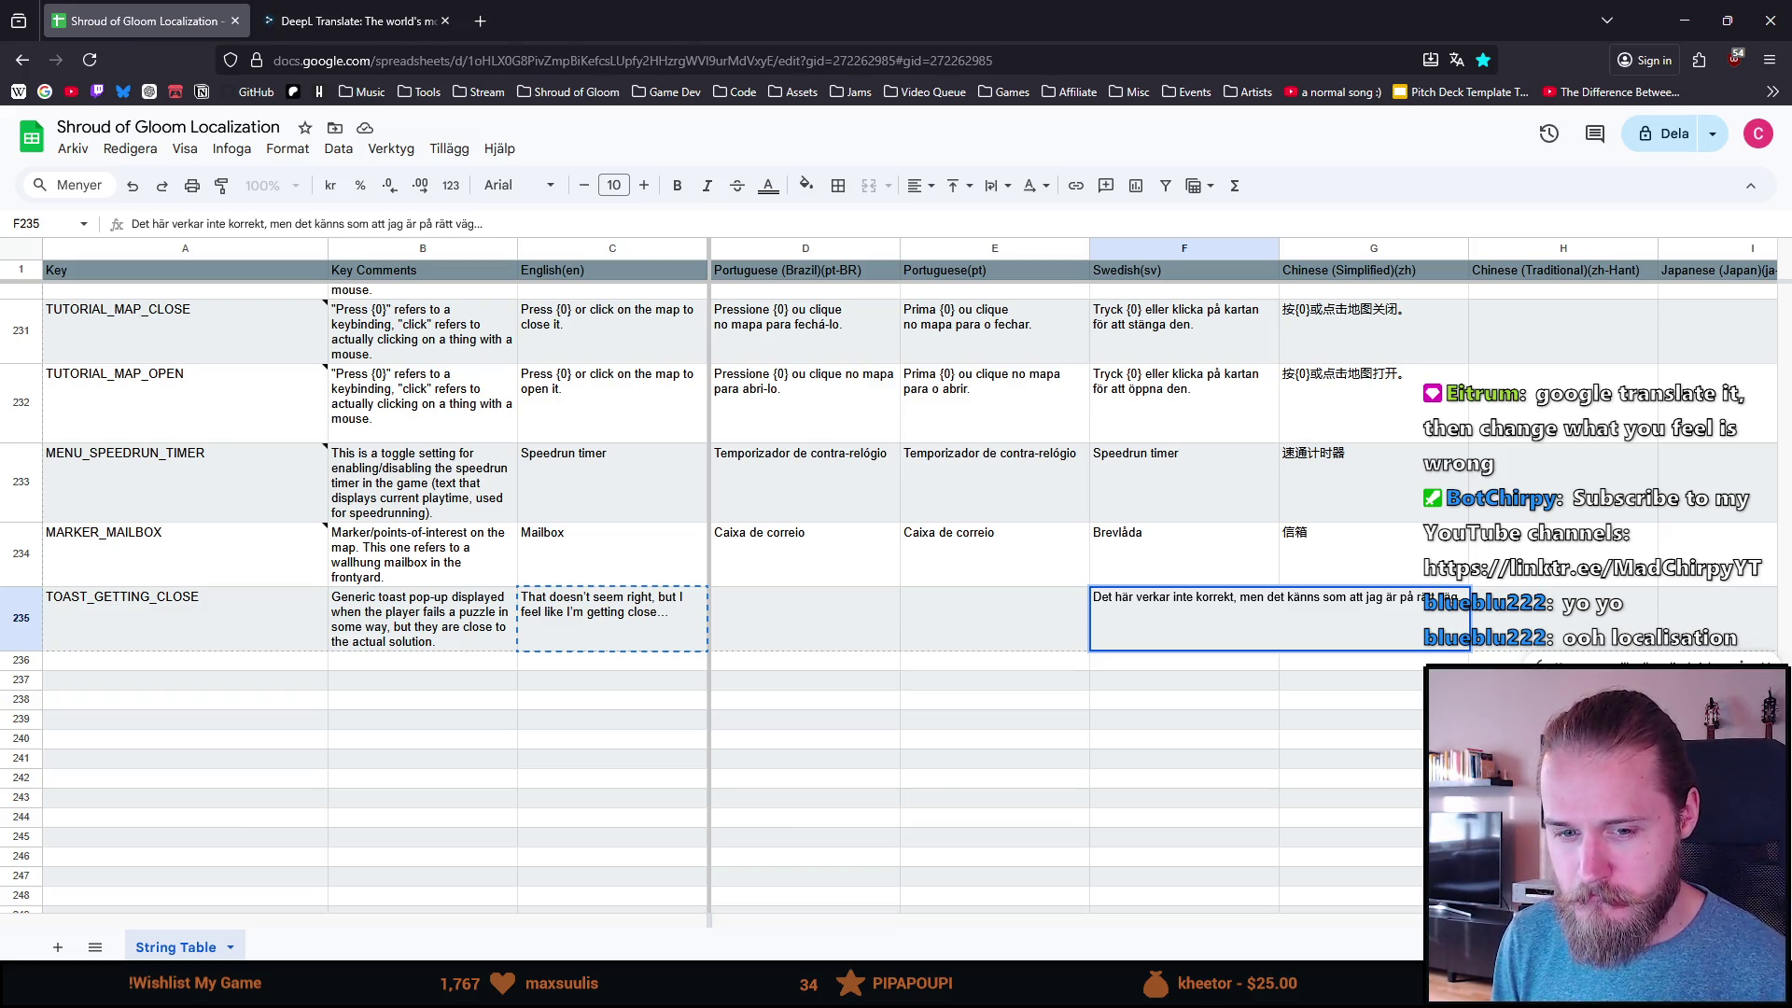
left_click(1234, 597)
key("BackSpace")
key("BackSpace")
key("BackSpace")
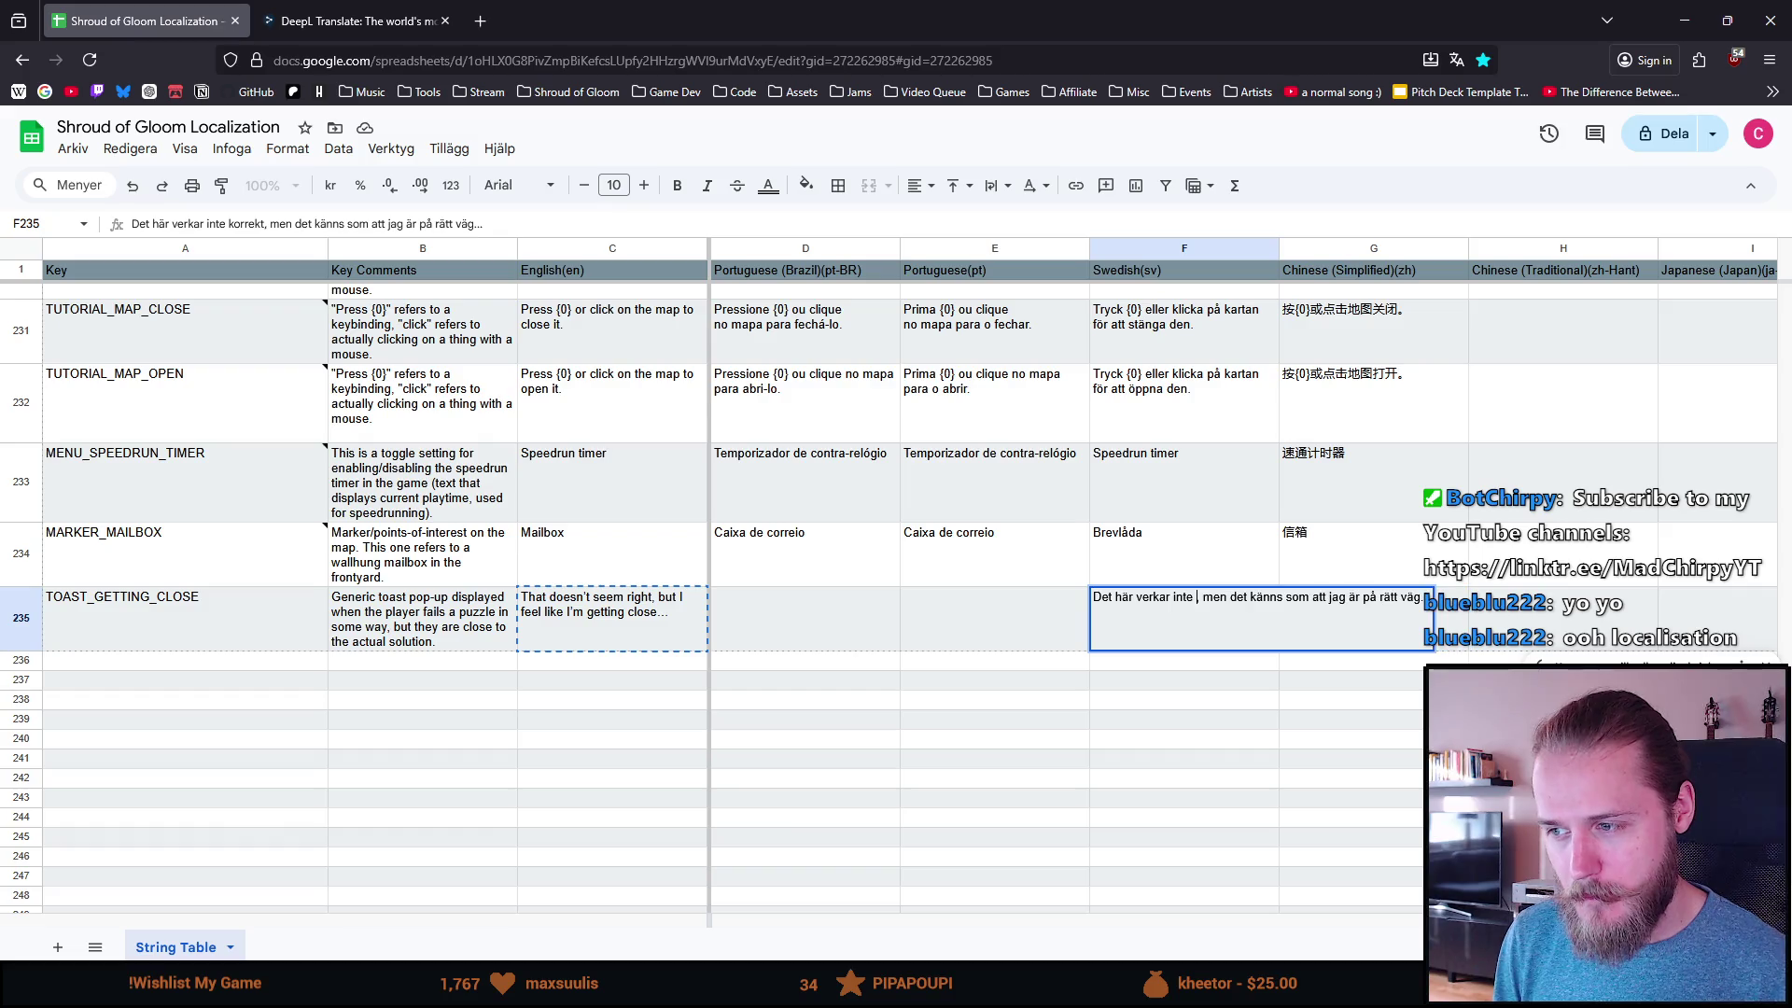
type("funka")
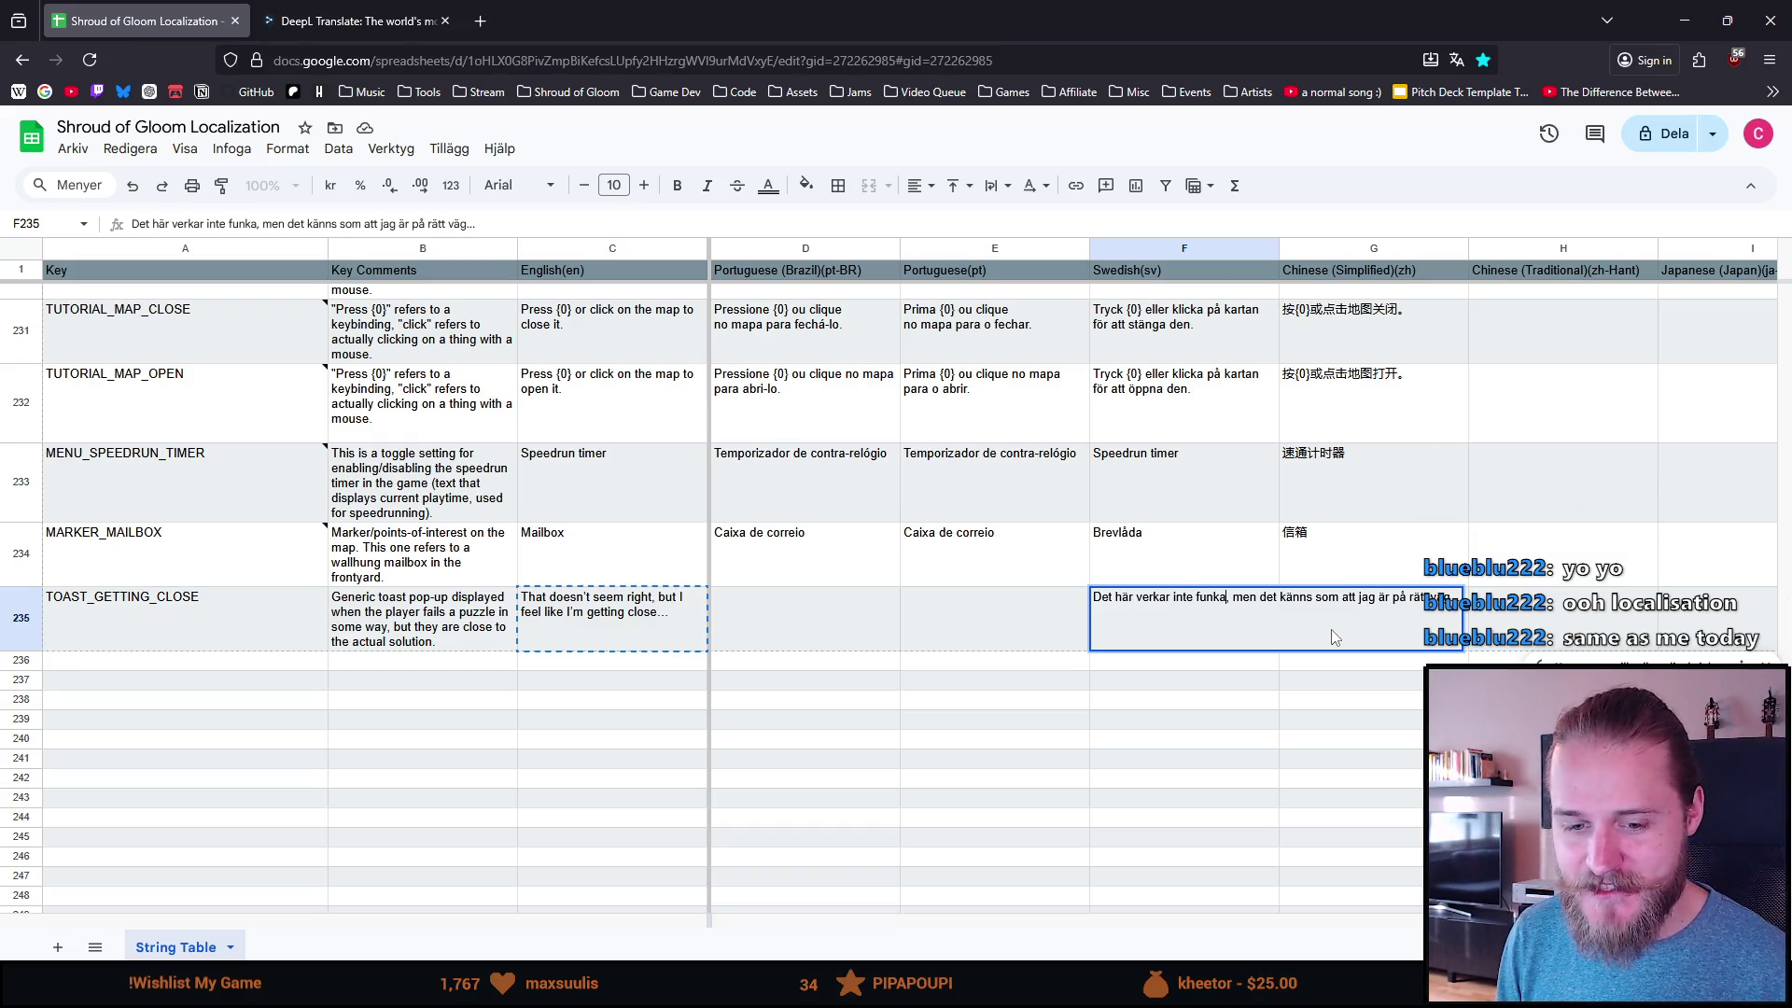
left_click(1198, 687)
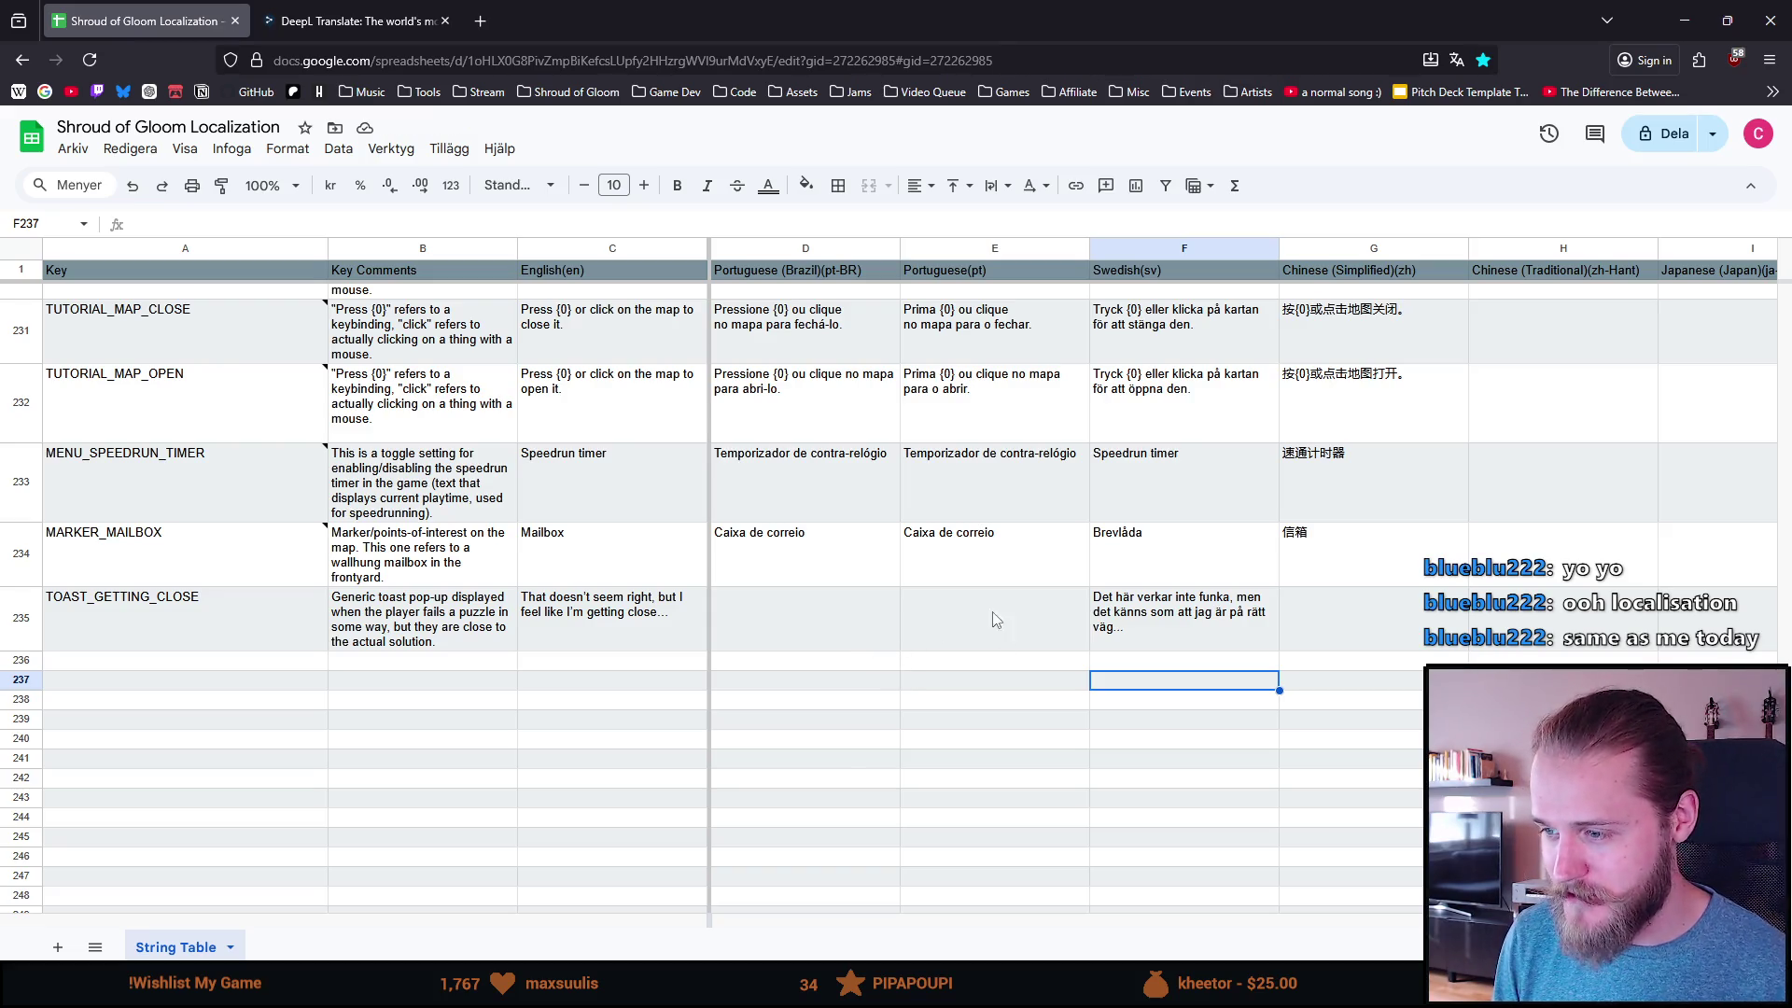
Step: Replace 'verkar inte funka' with 'funkar inte' in the Swedish F235 text
left_click(1188, 642)
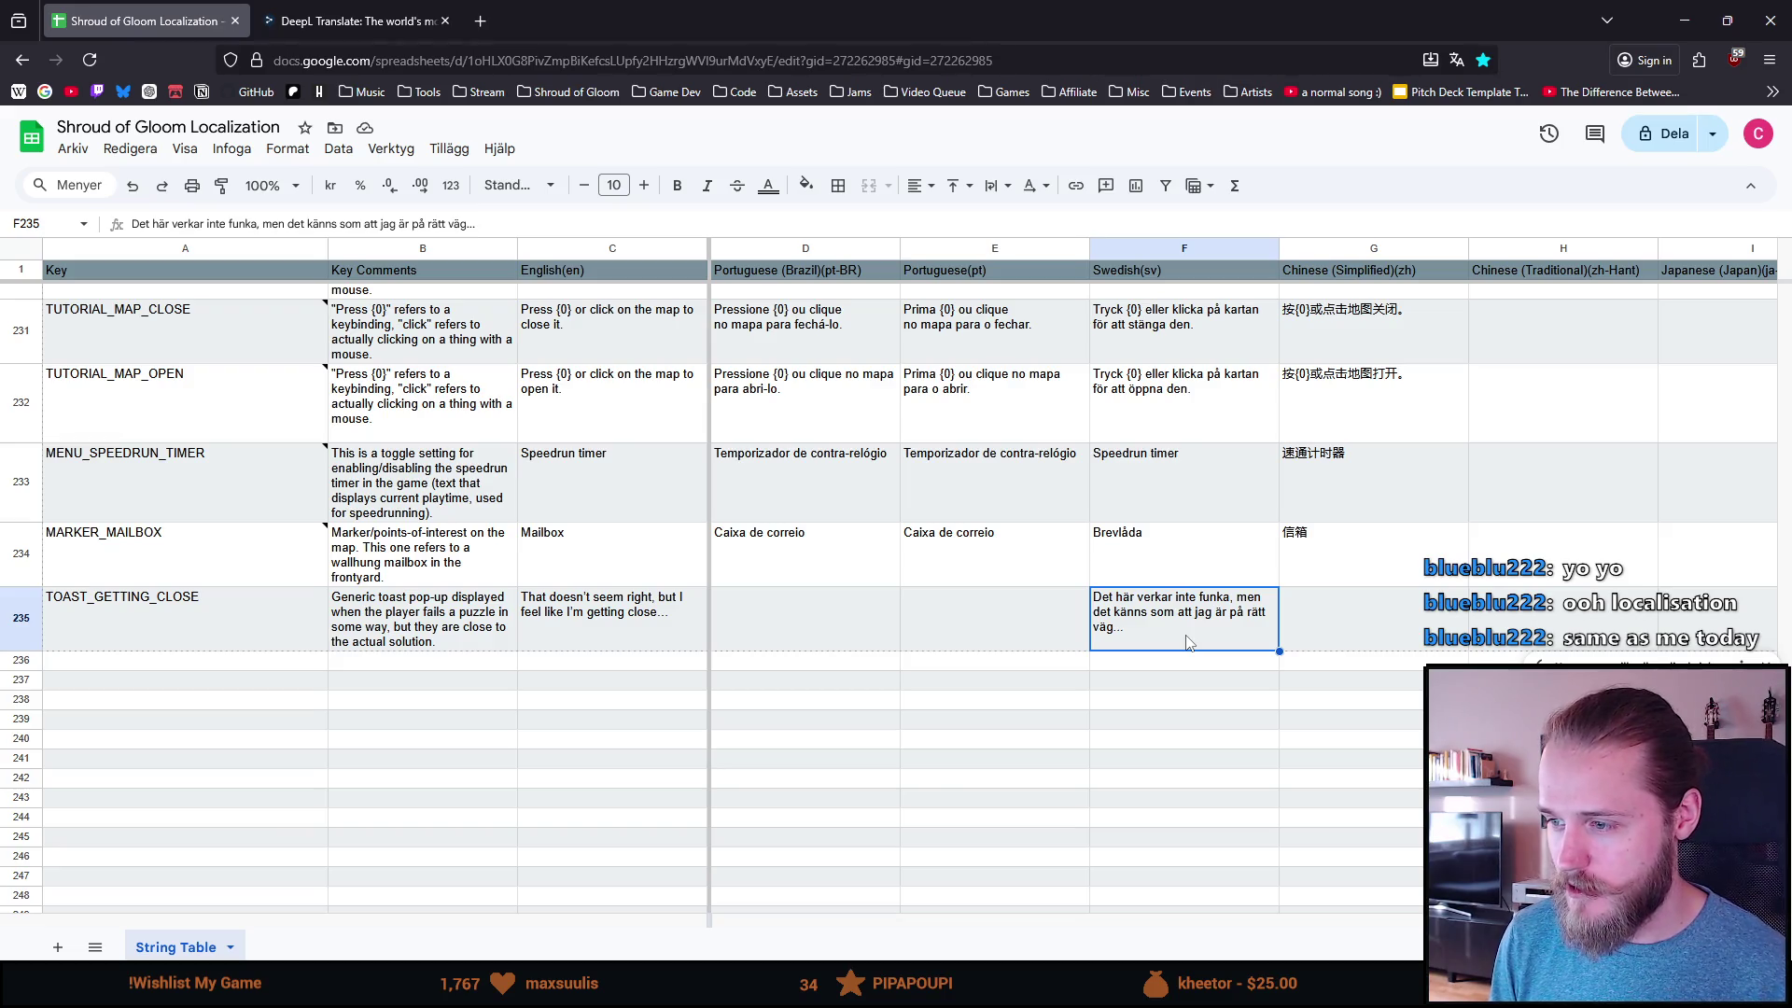
double_click(1186, 641)
left_click_drag(1226, 596, 1135, 597)
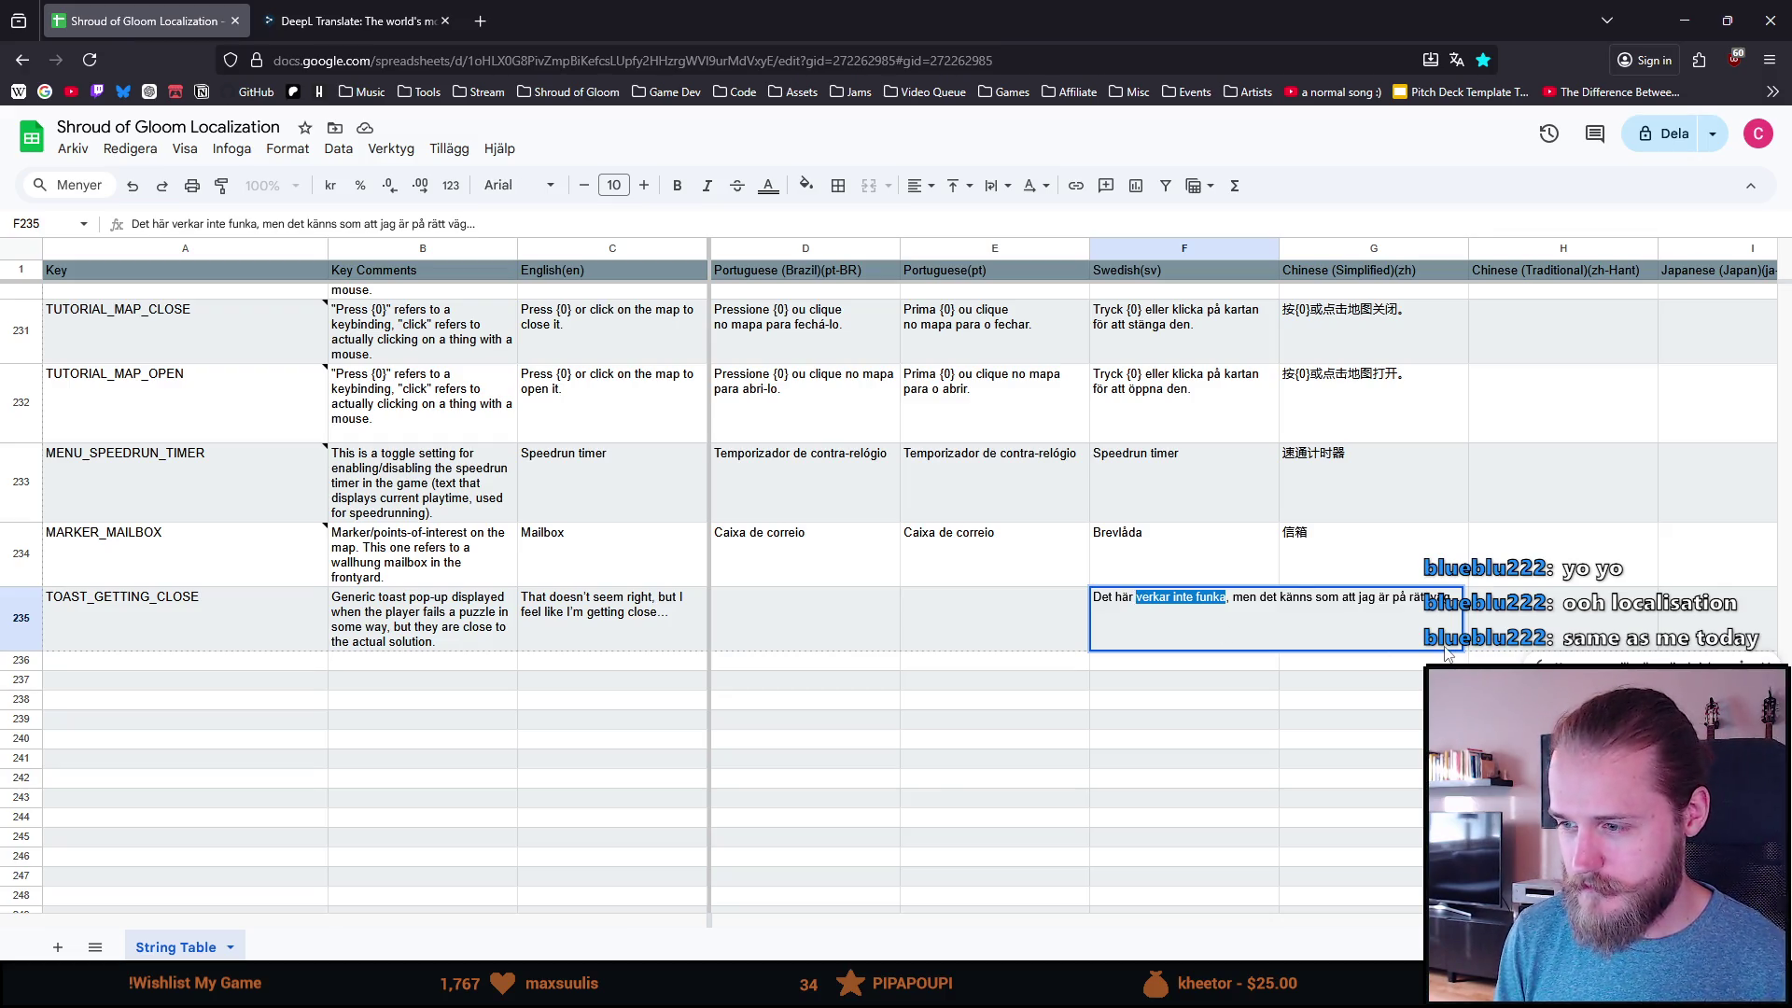
type("funkar inte")
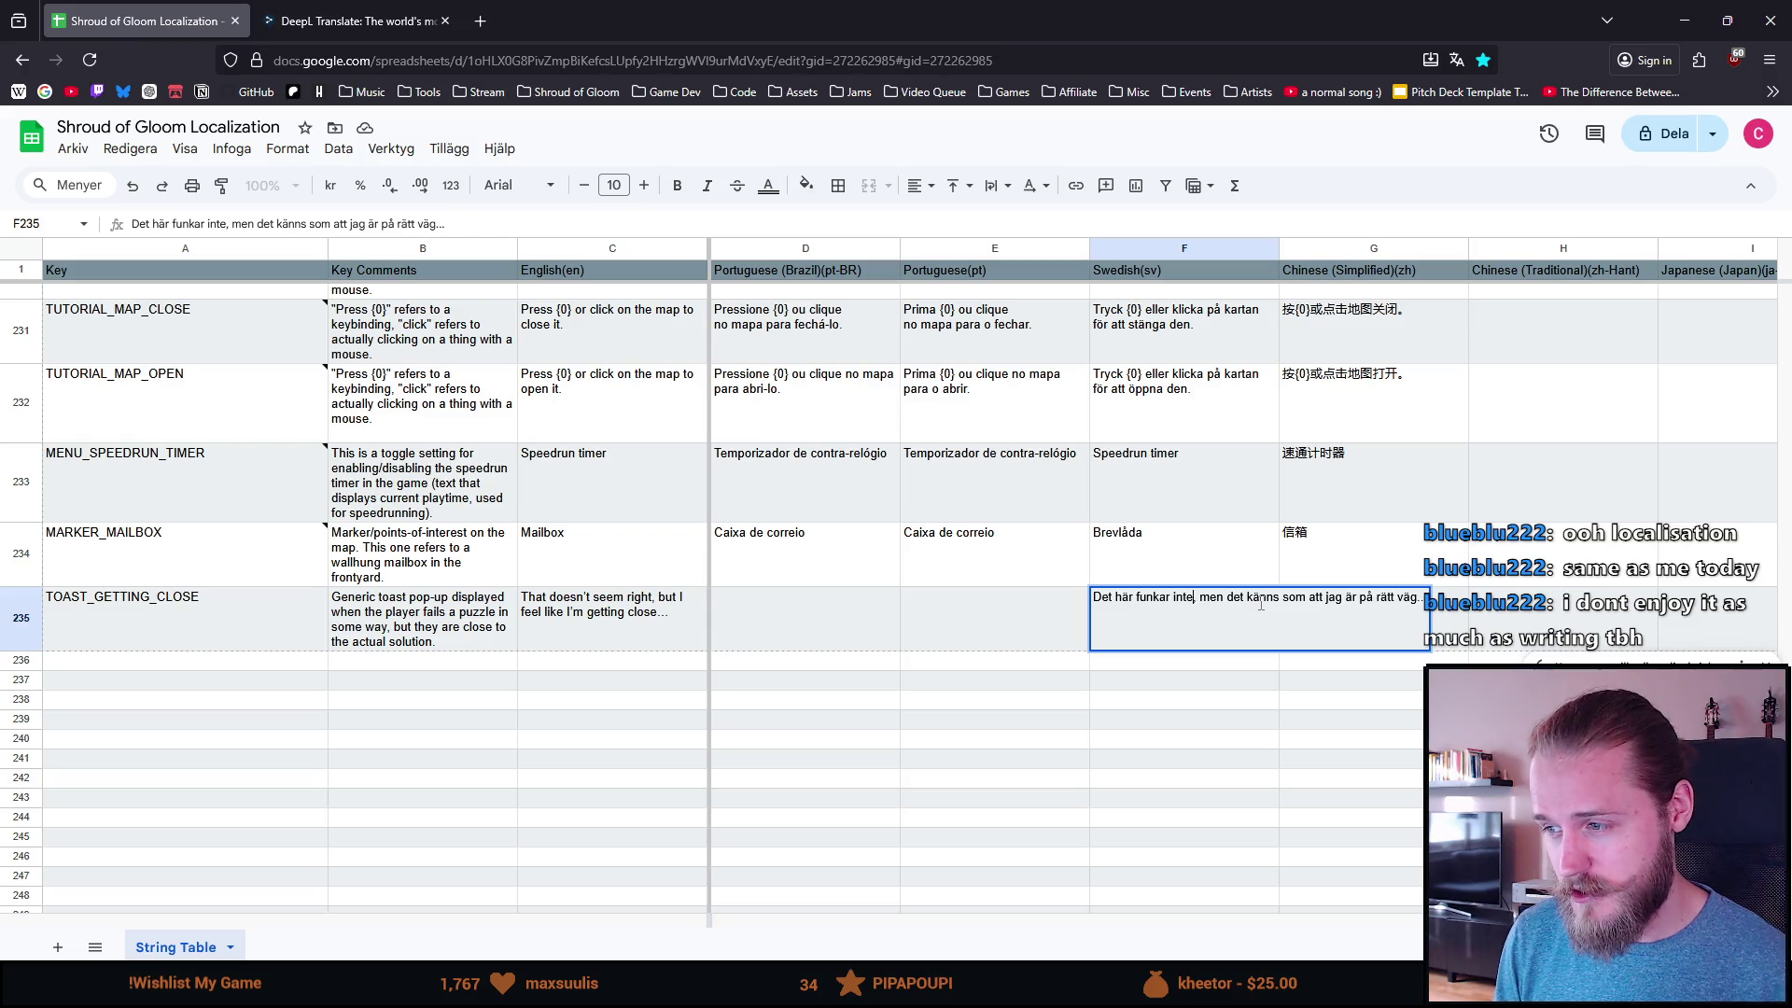
left_click(1265, 702)
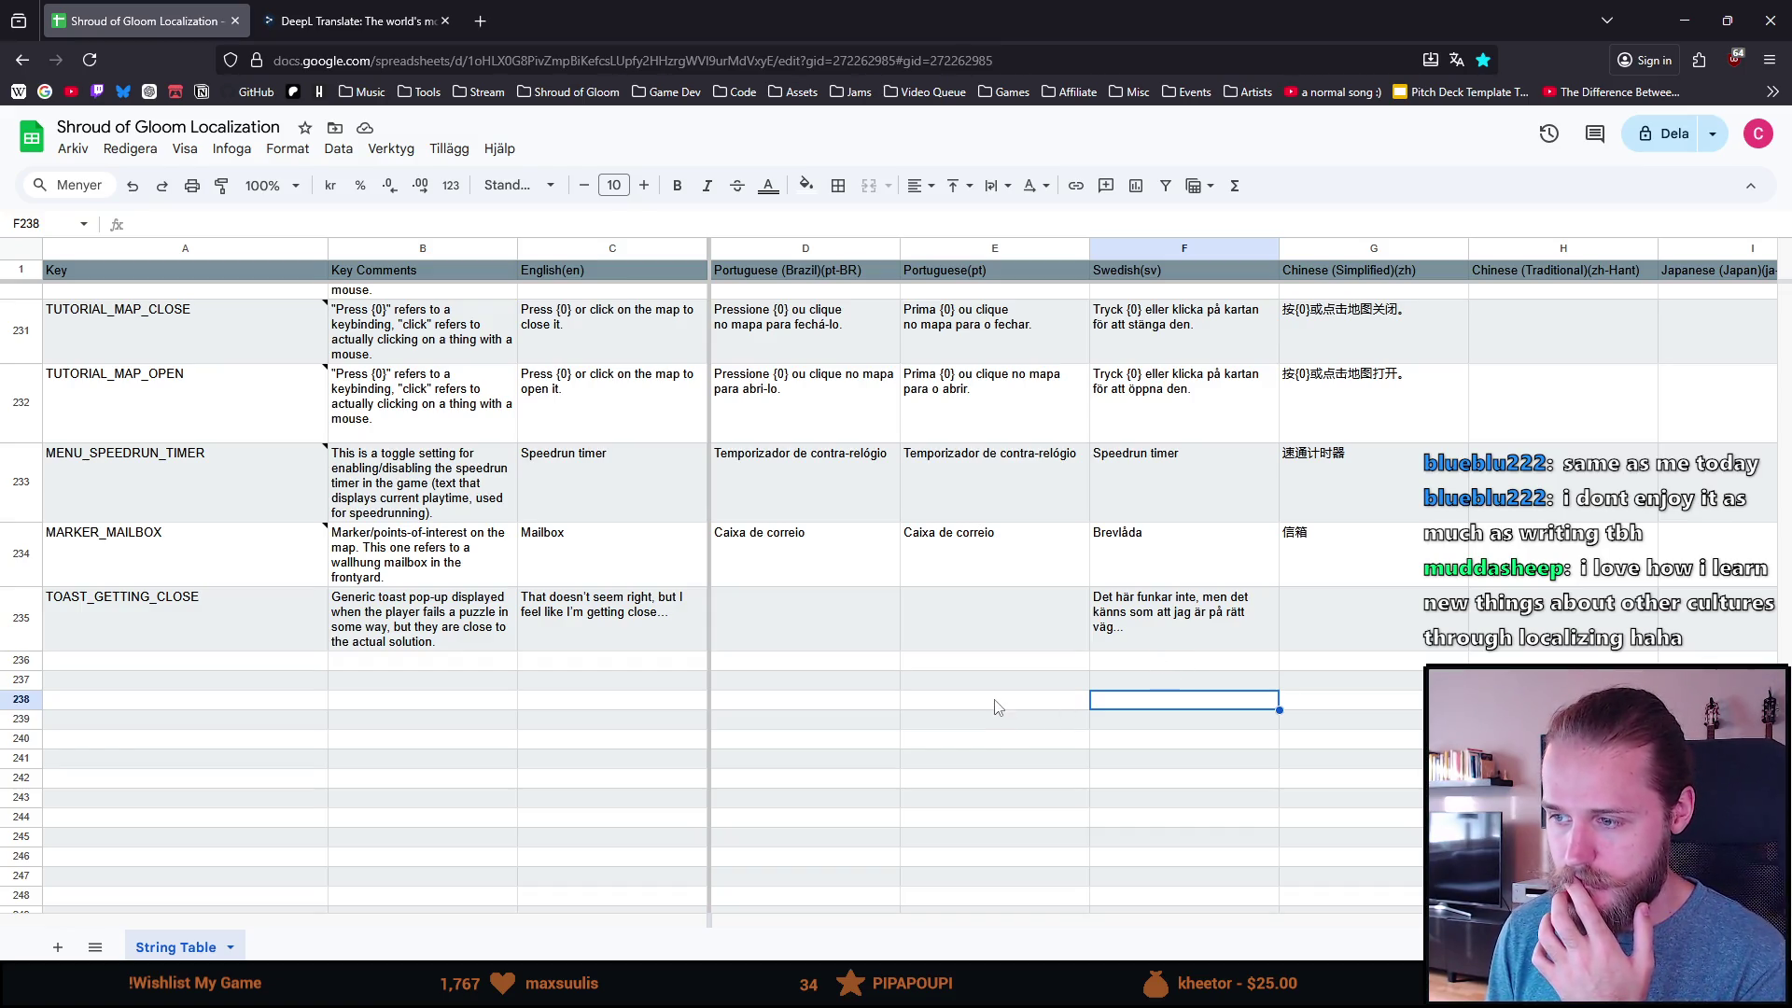
Step: Enter 'Isto não funciona, mas' in the Portuguese cell E235, dropping the extra word 'sente-me'
left_click(995, 601)
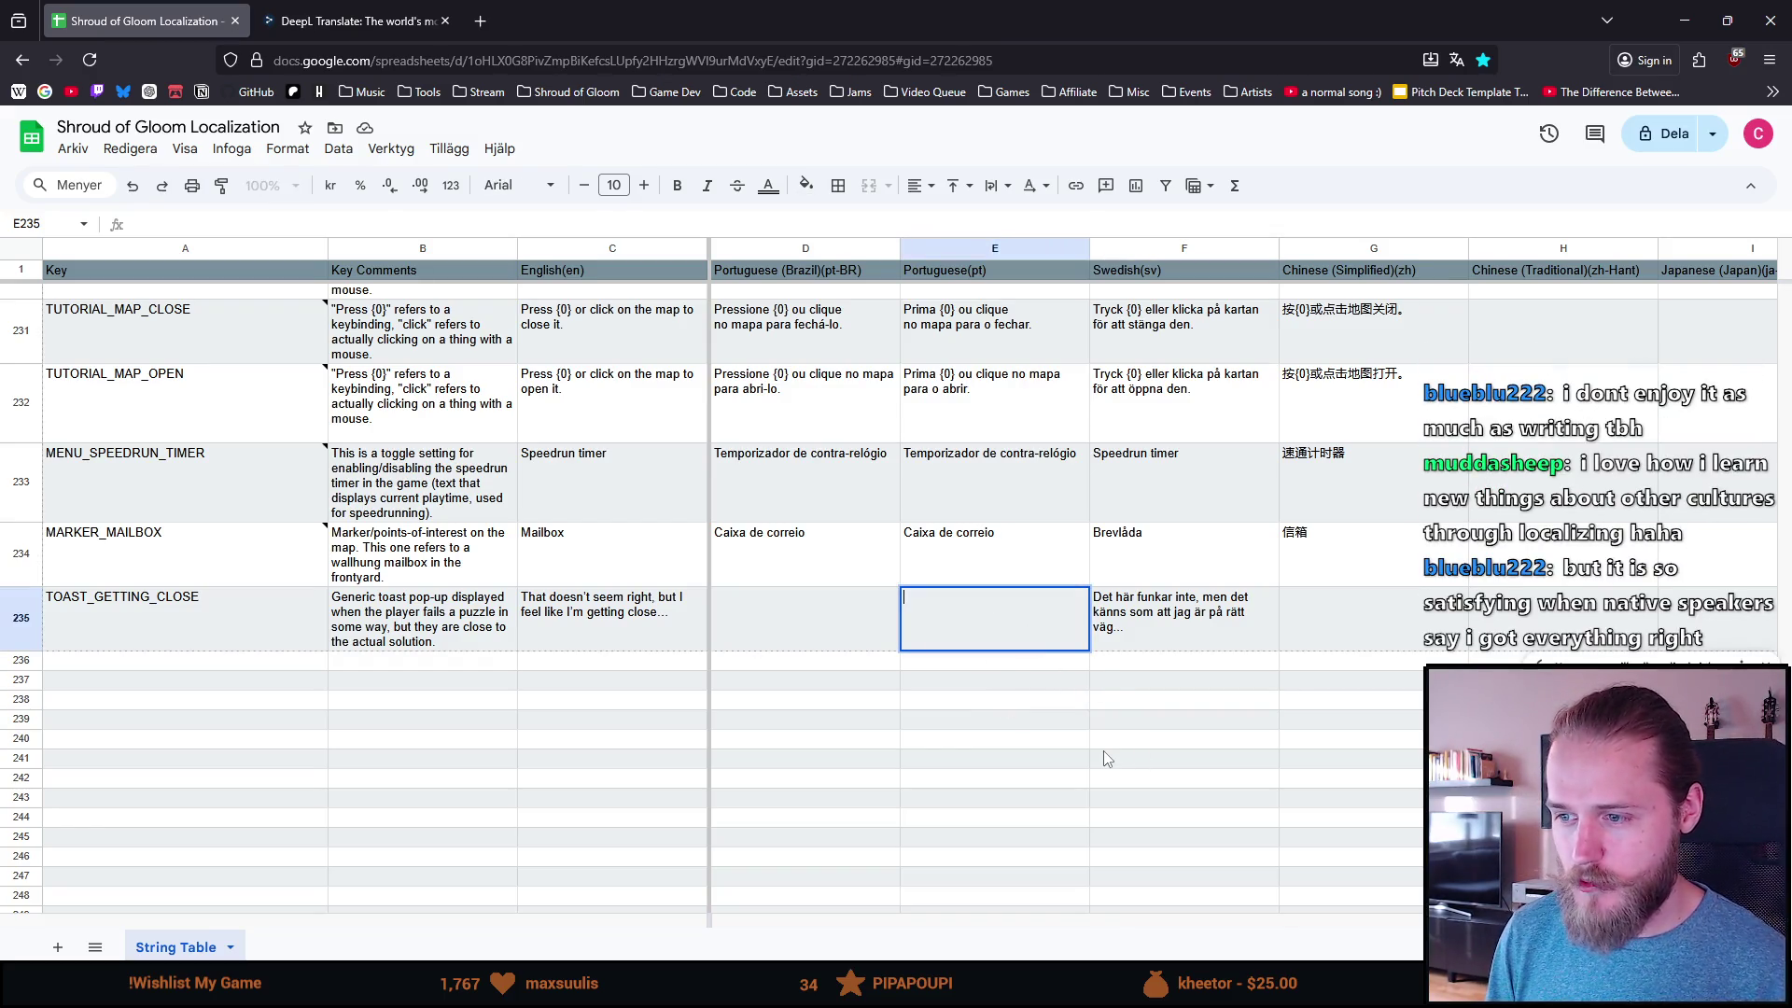
type("Isto")
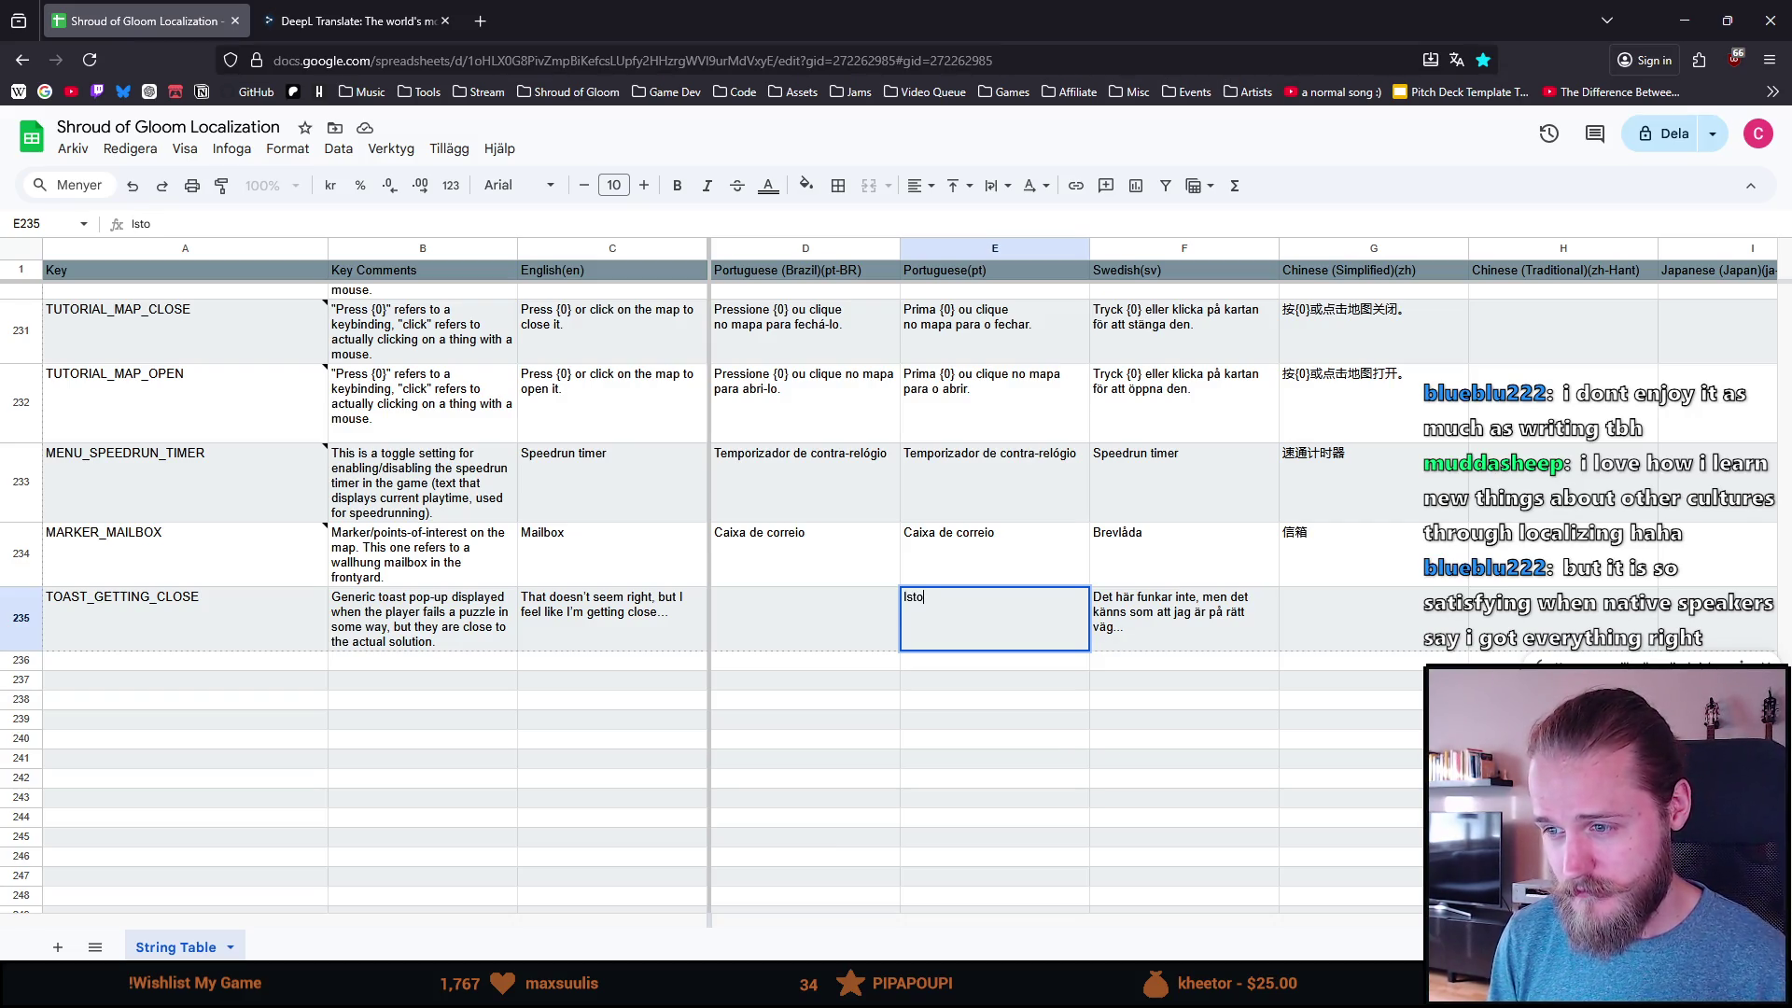
type(" não")
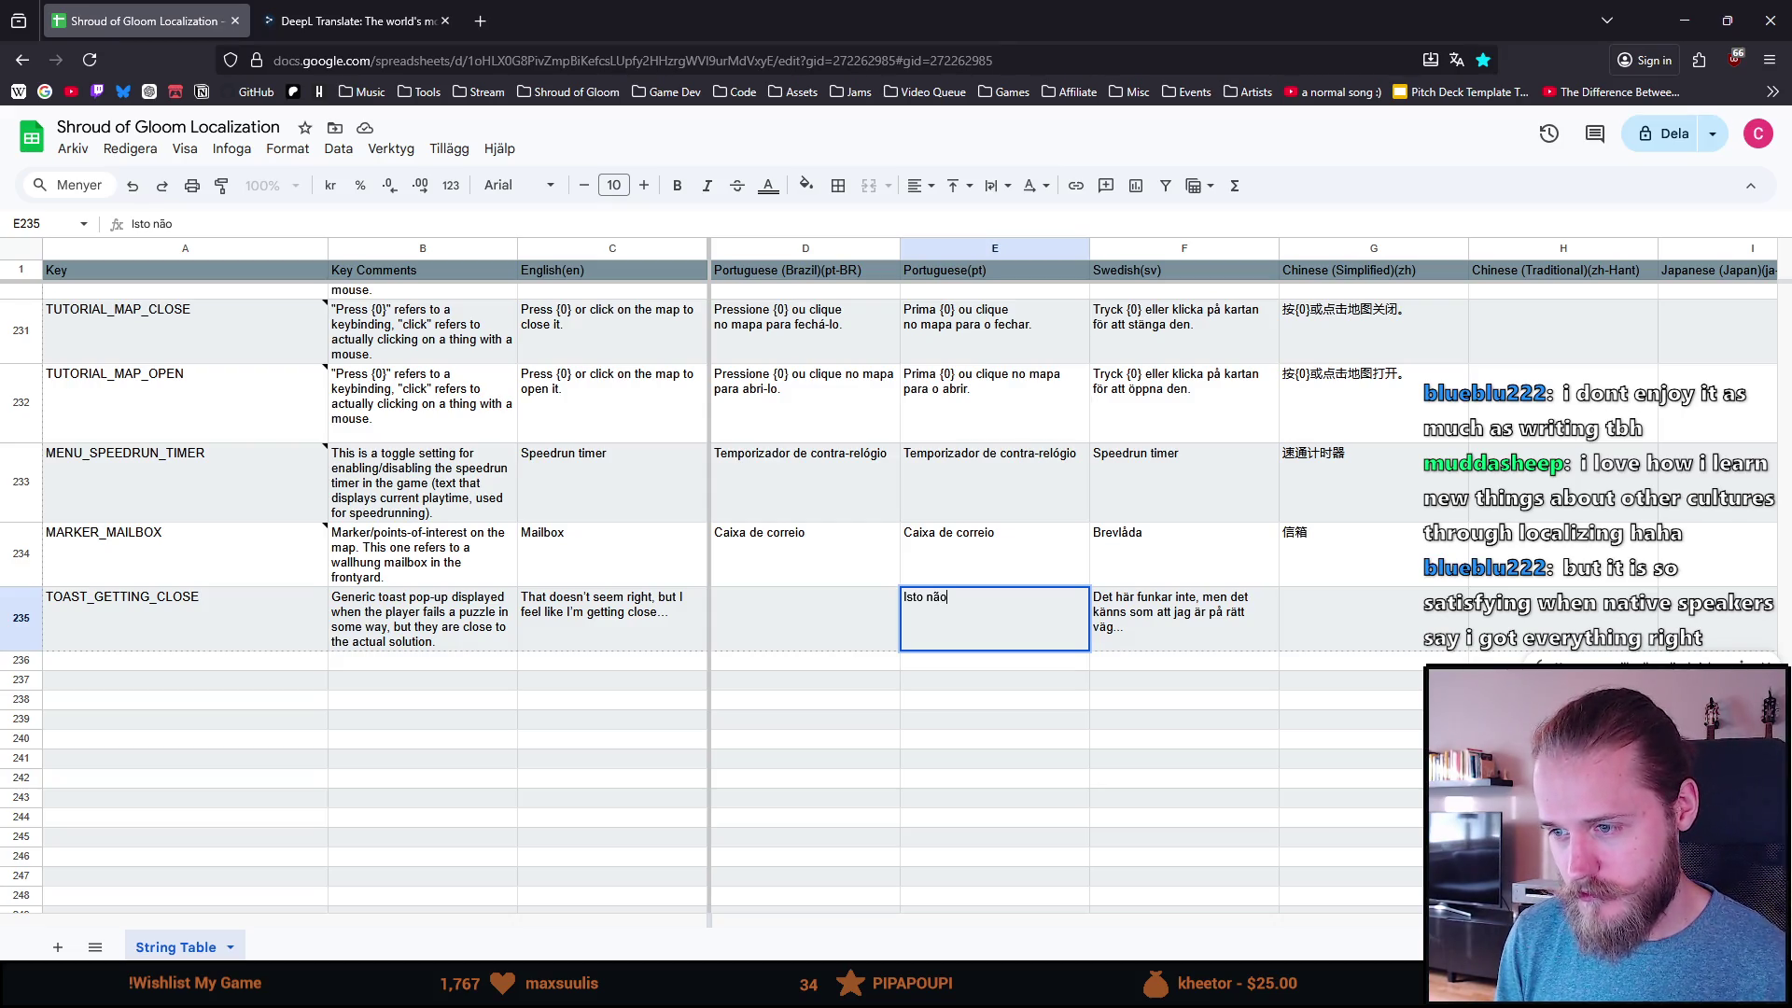
type(" funciona, ")
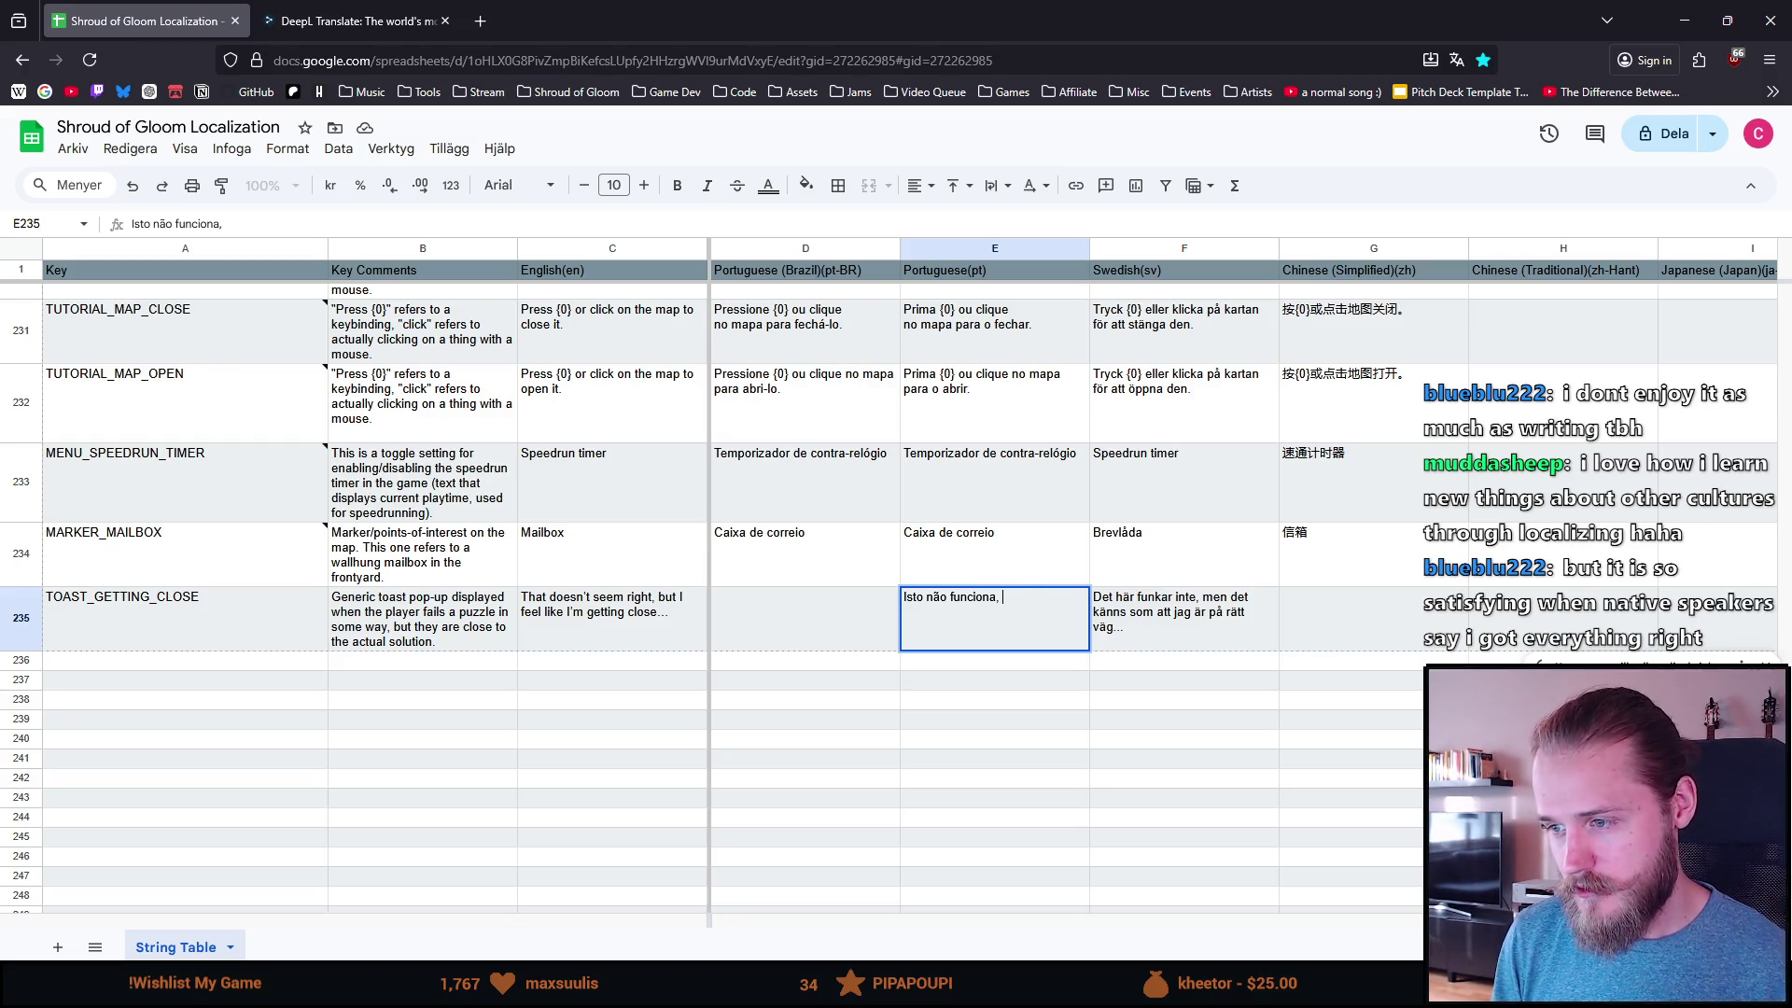
type("mas ")
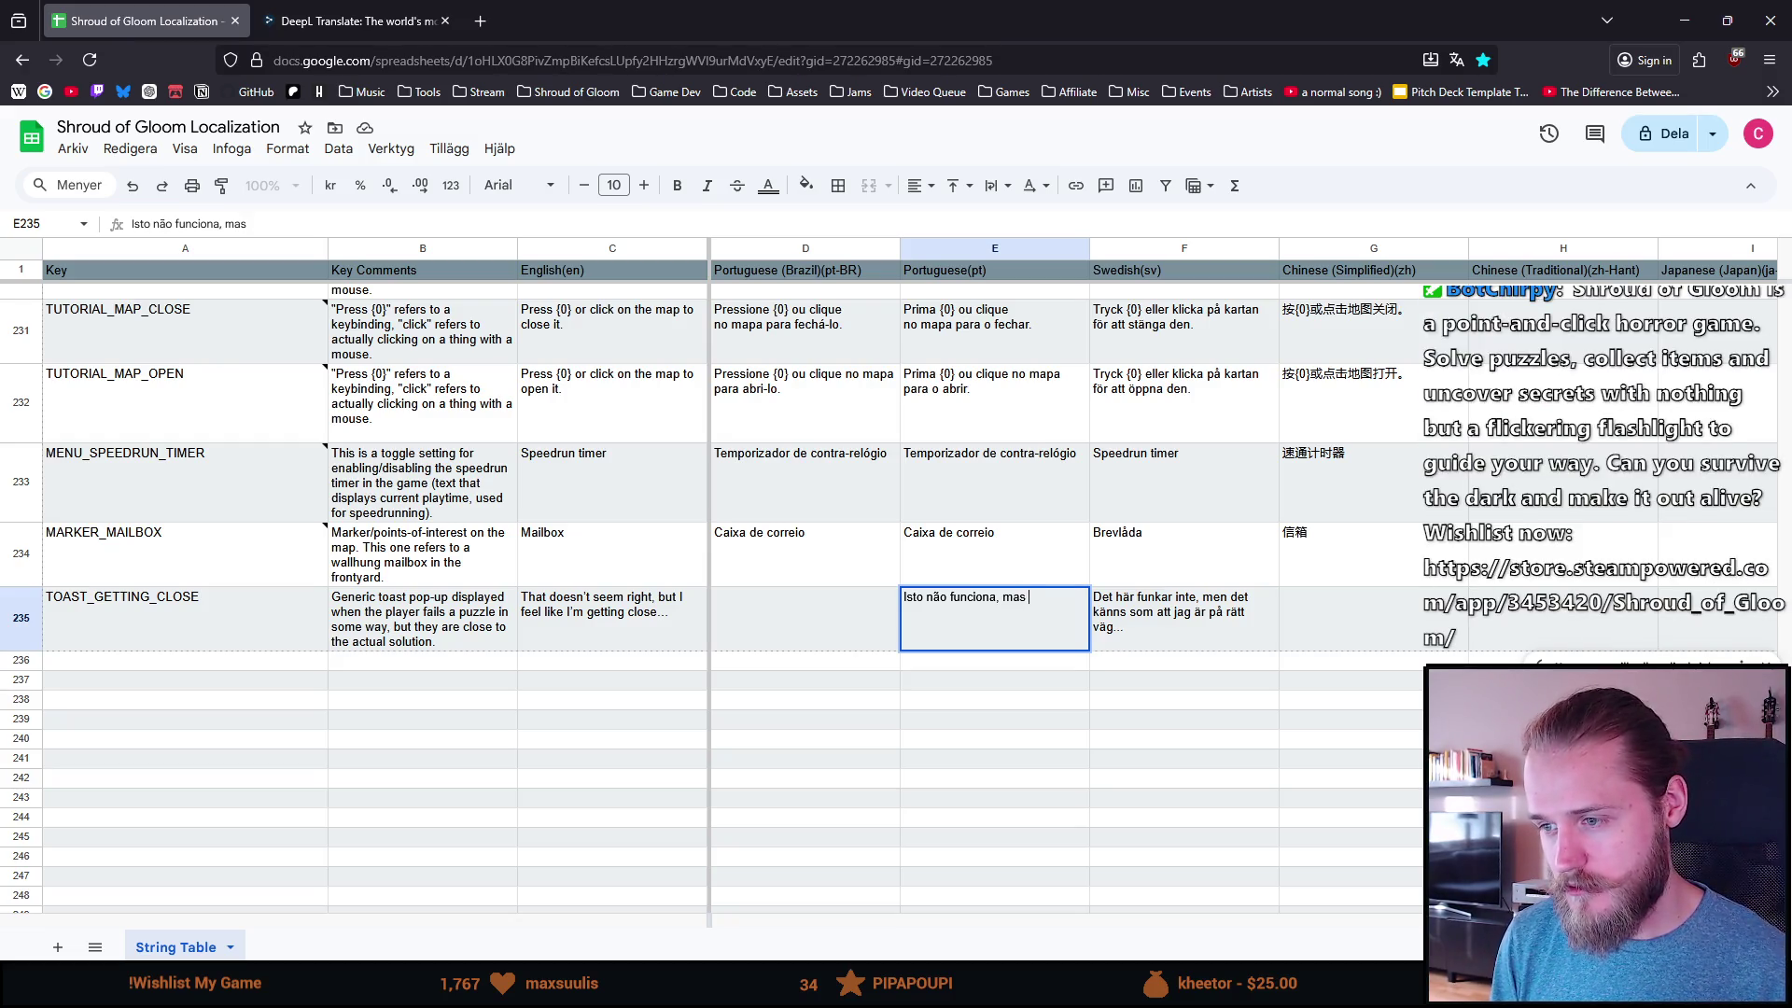
type("sente-me")
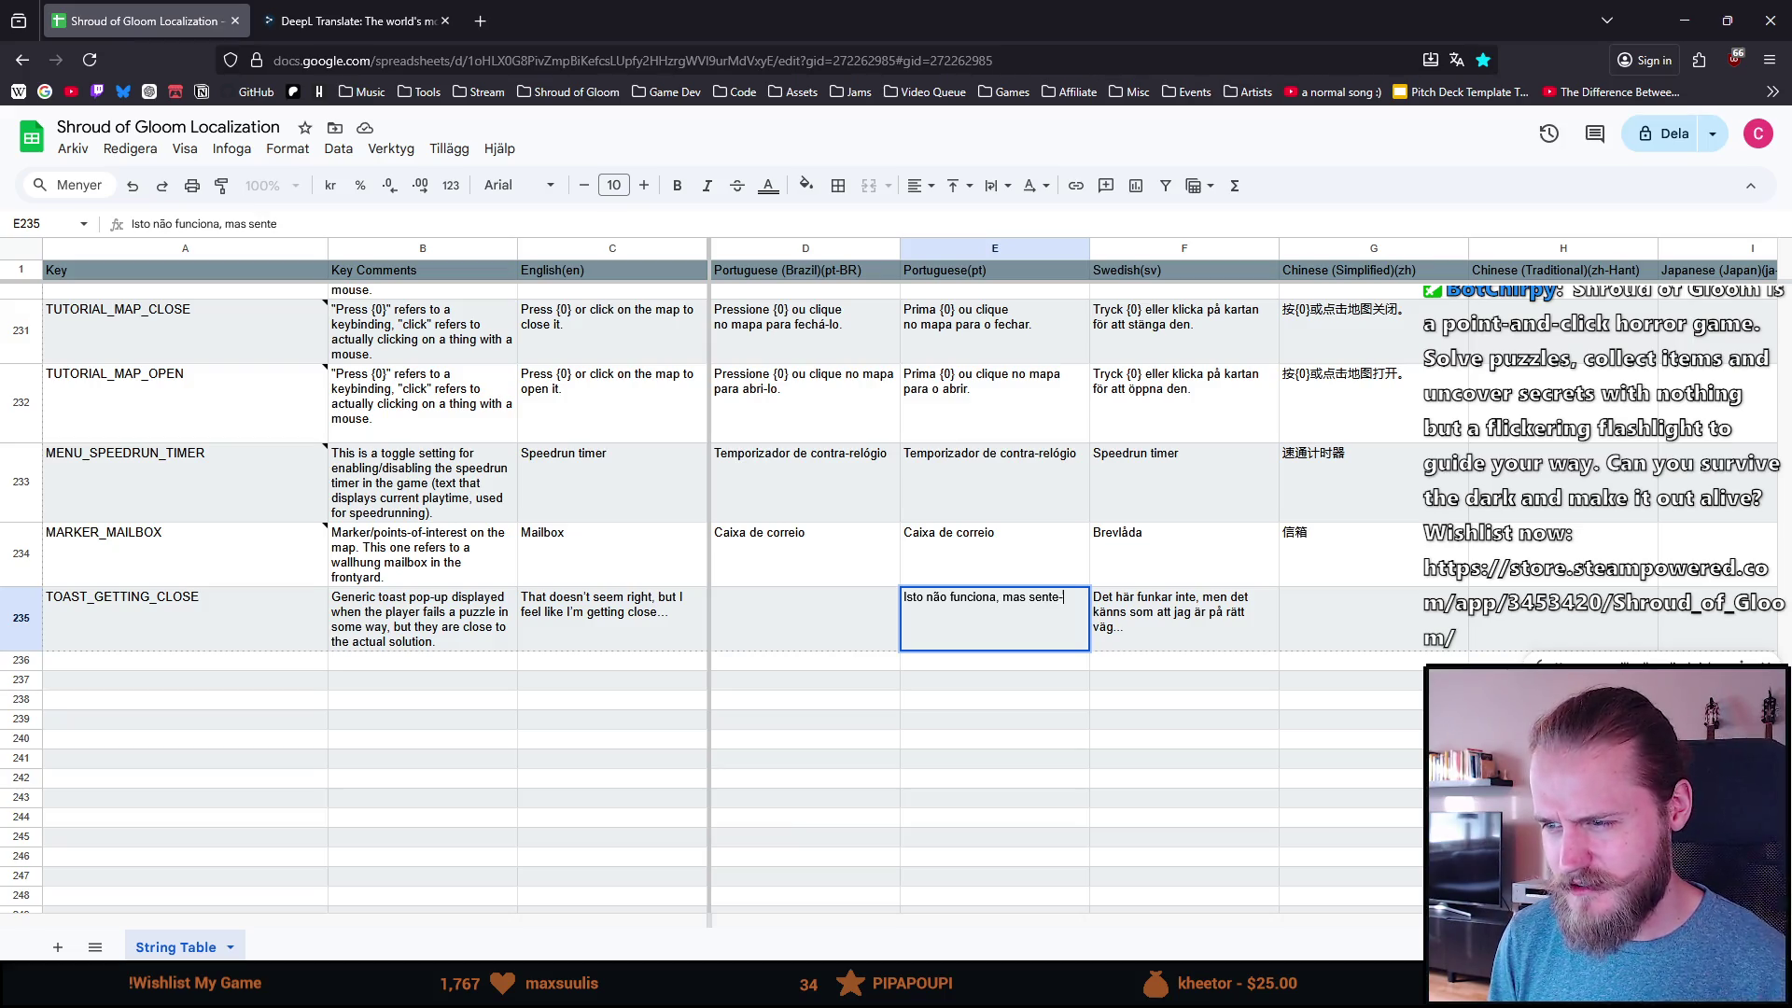
key("BackSpace")
key("BackSpace")
key("BackSpace")
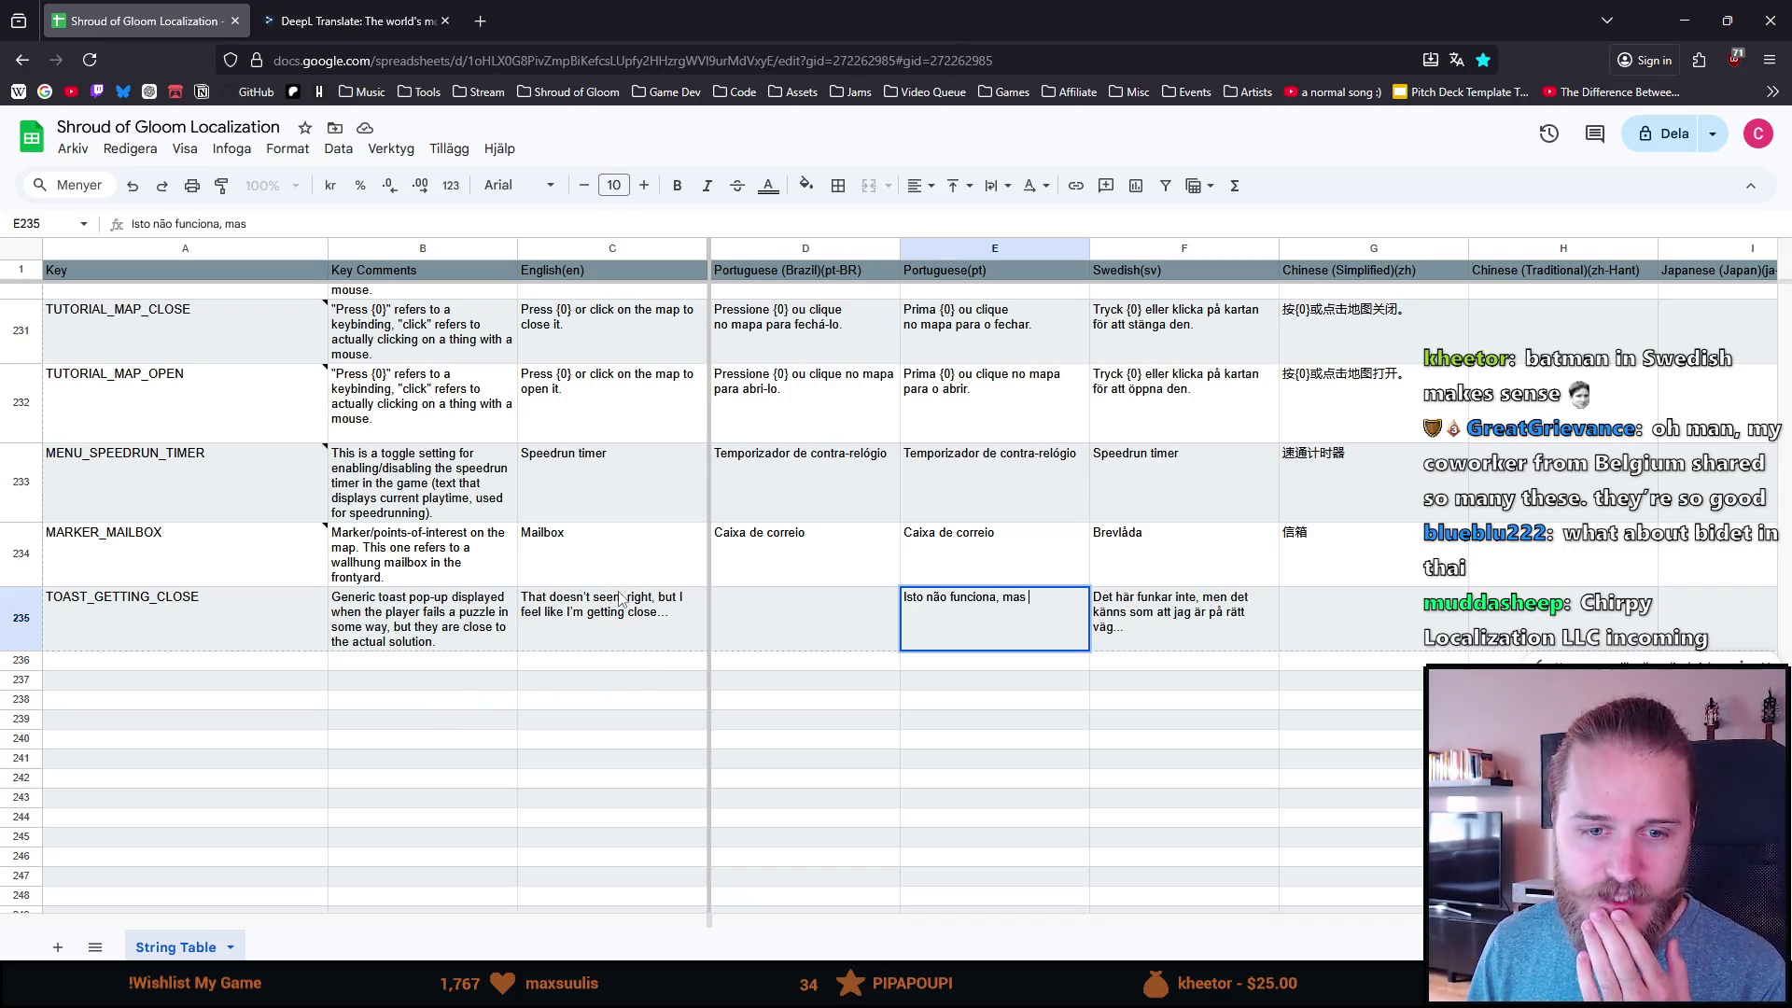
scroll(690, 747, "up", 1)
scroll(710, 752, "down", 1)
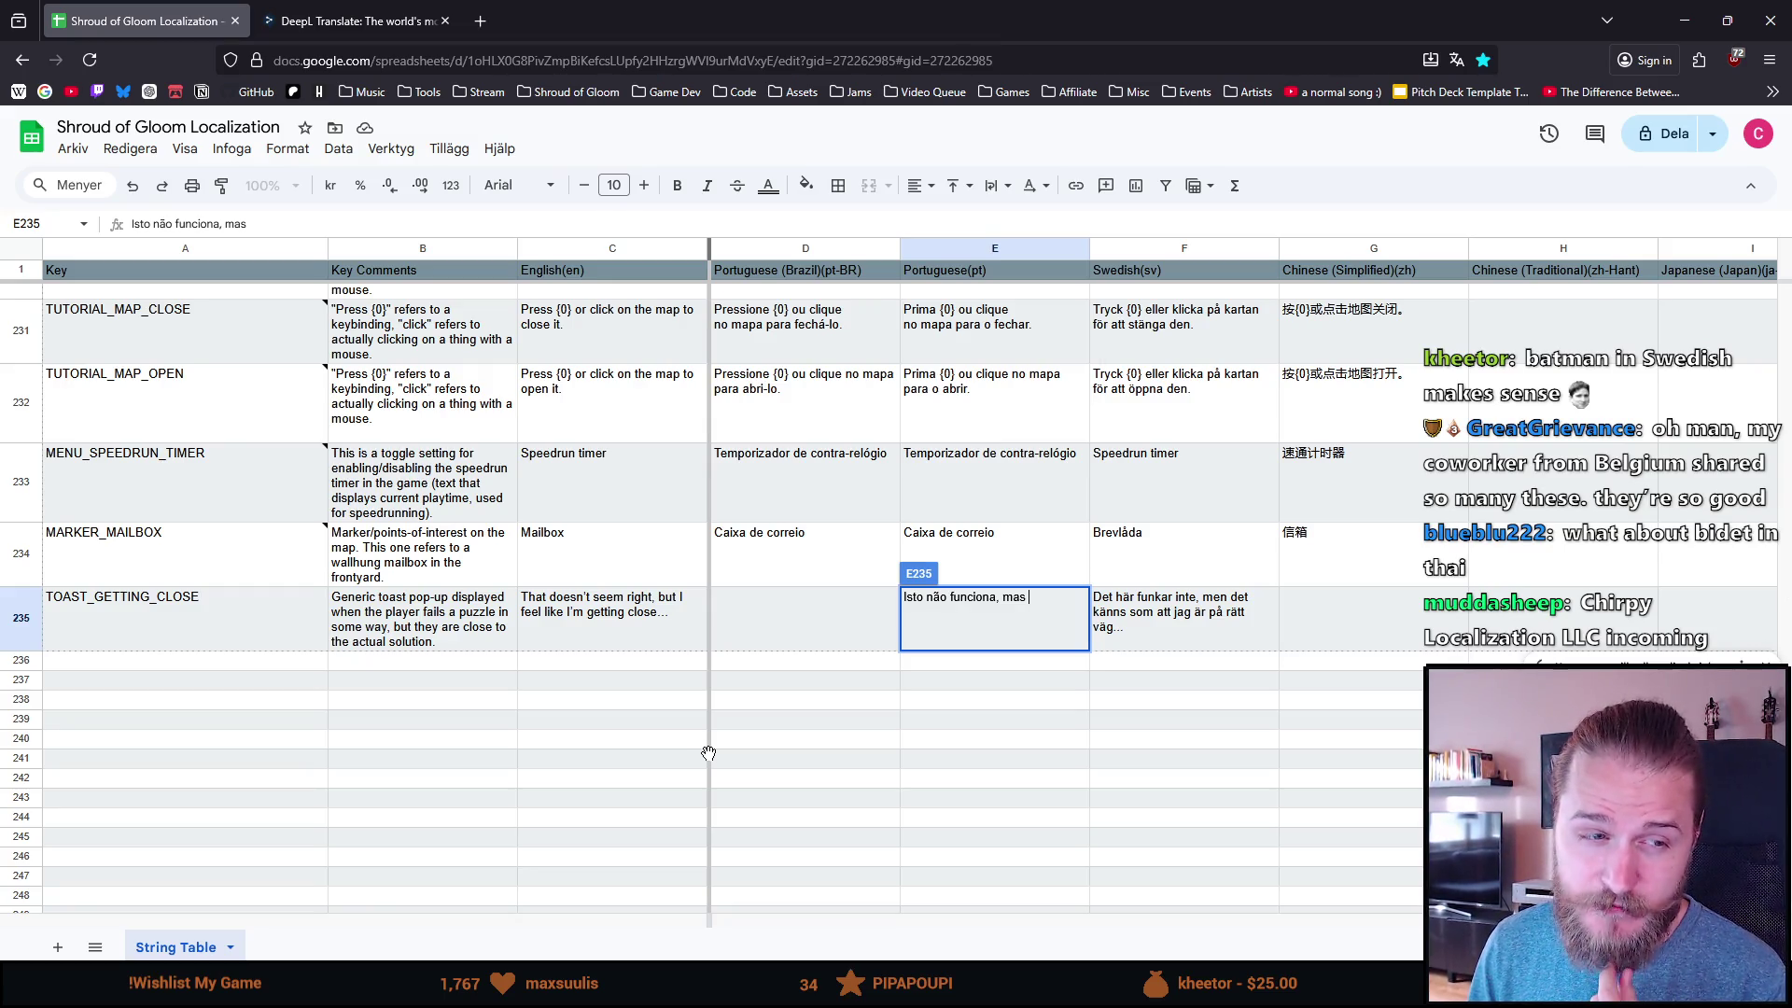
left_click(782, 612)
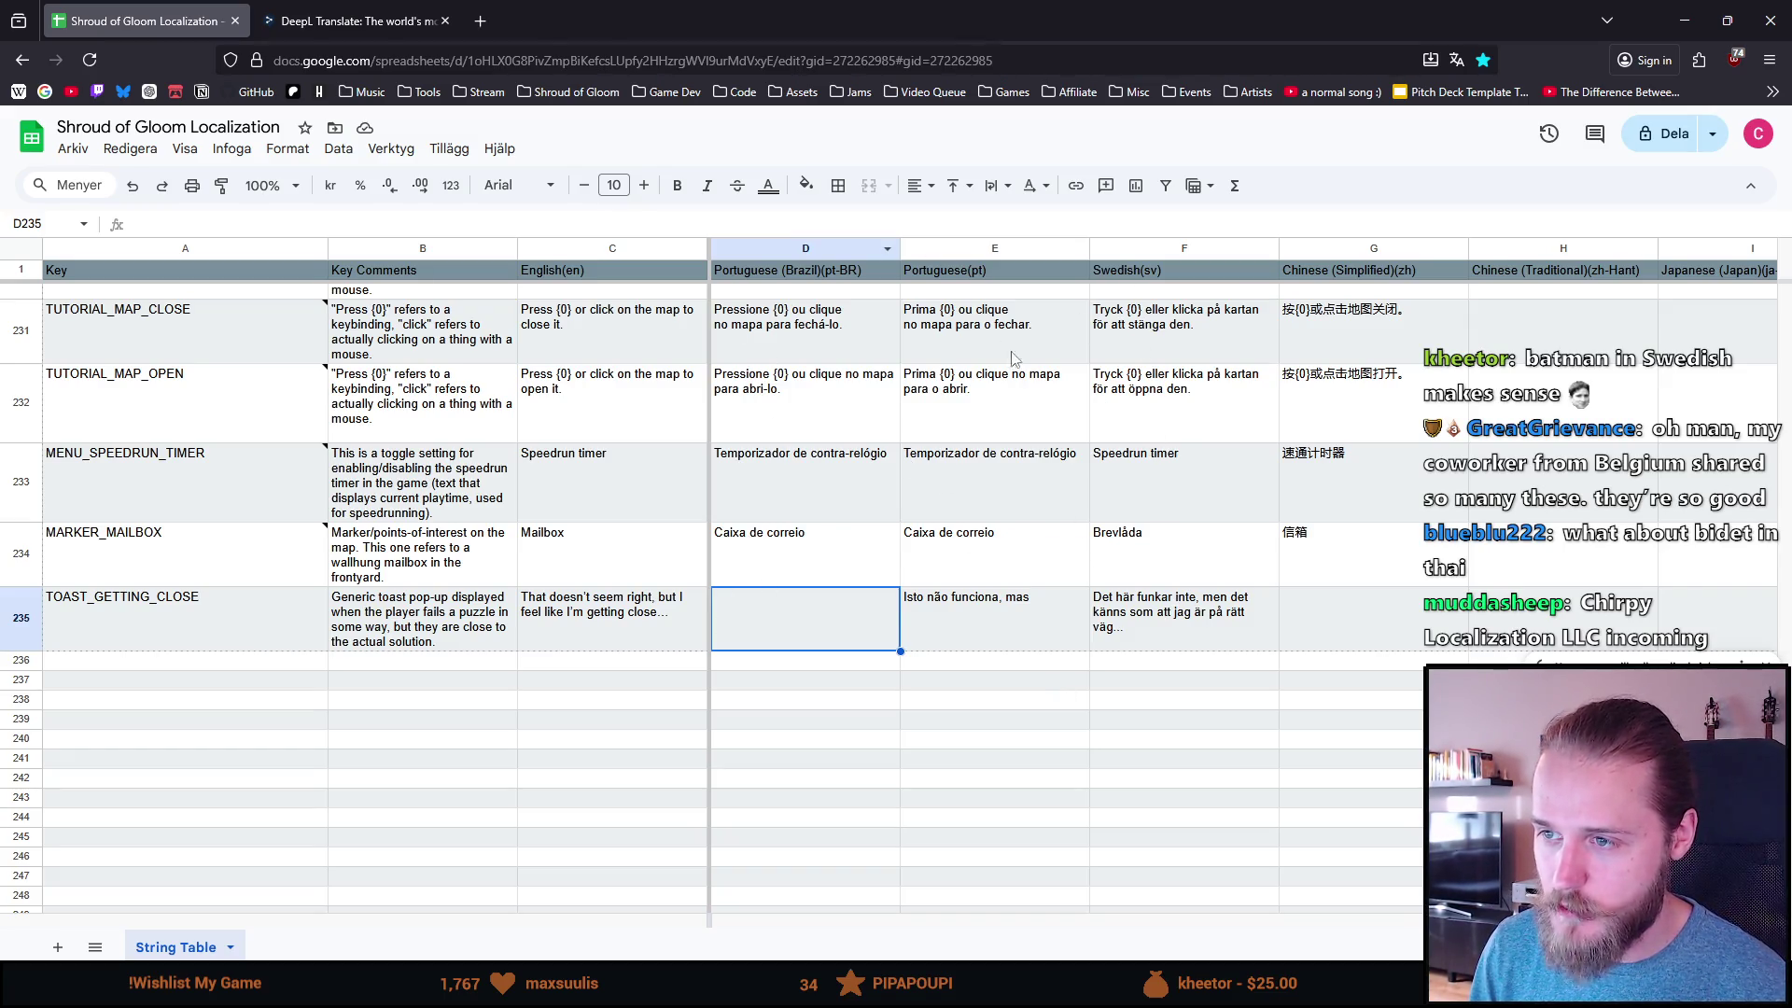
double_click(831, 622)
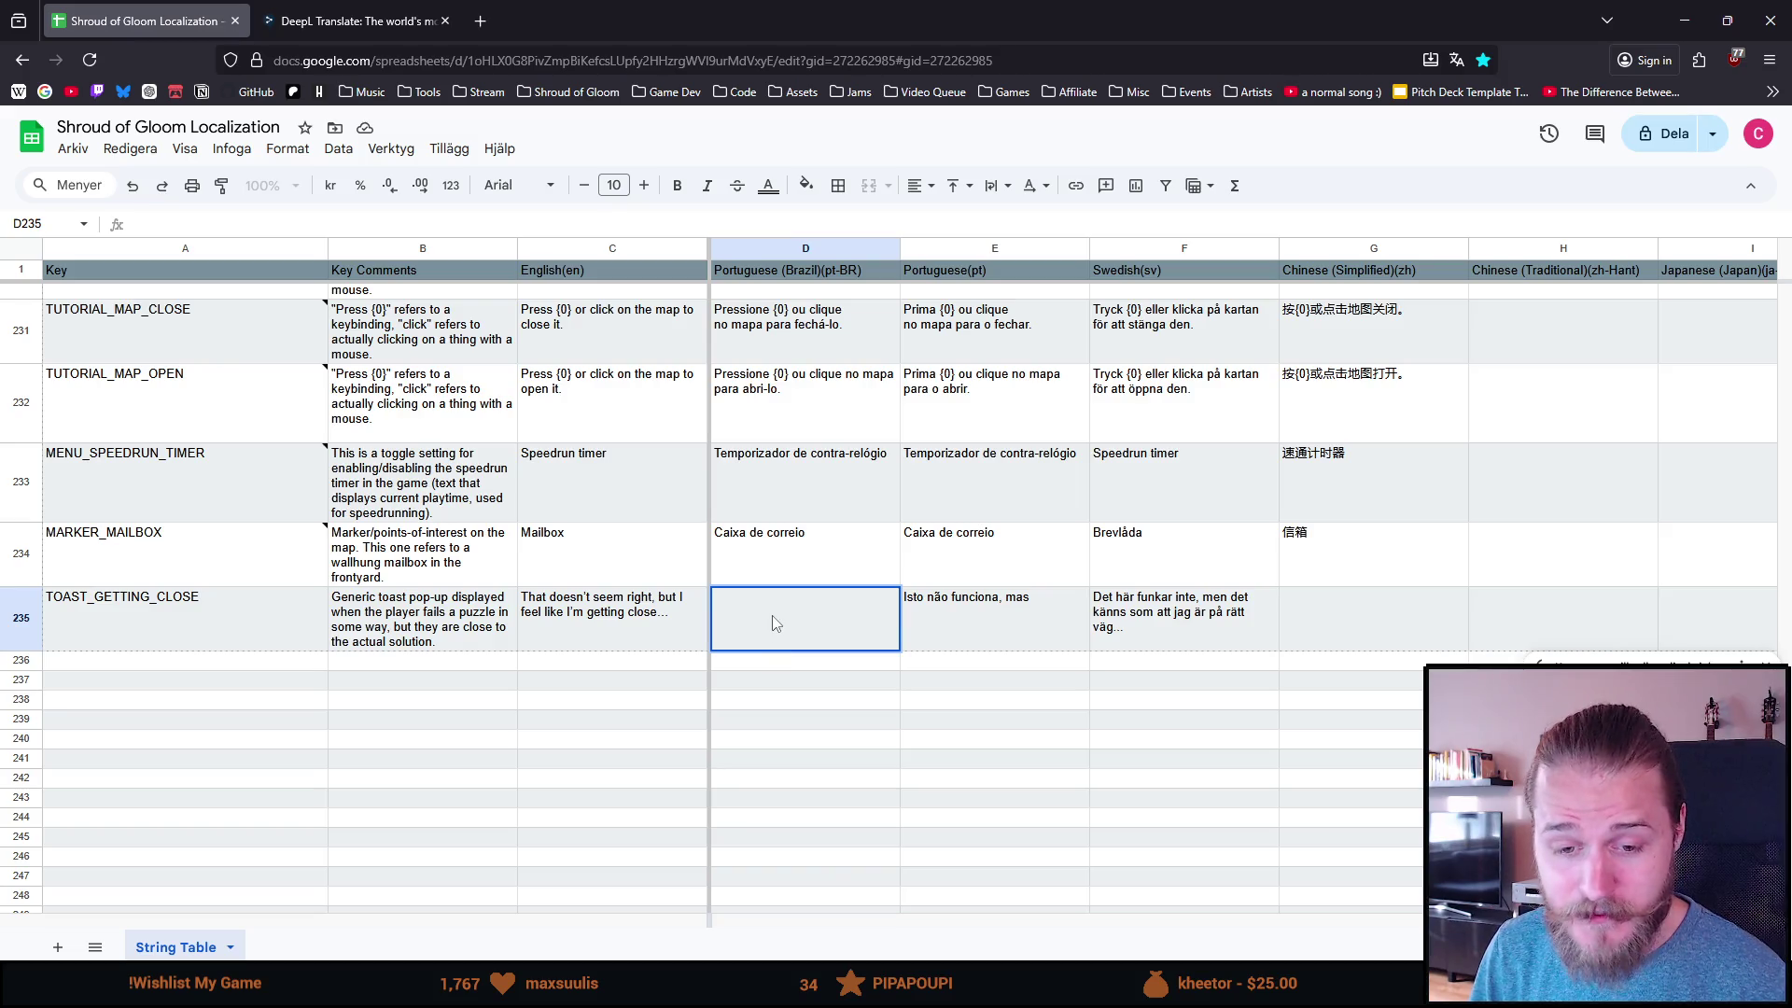
key("Up")
key("Down")
key("Return")
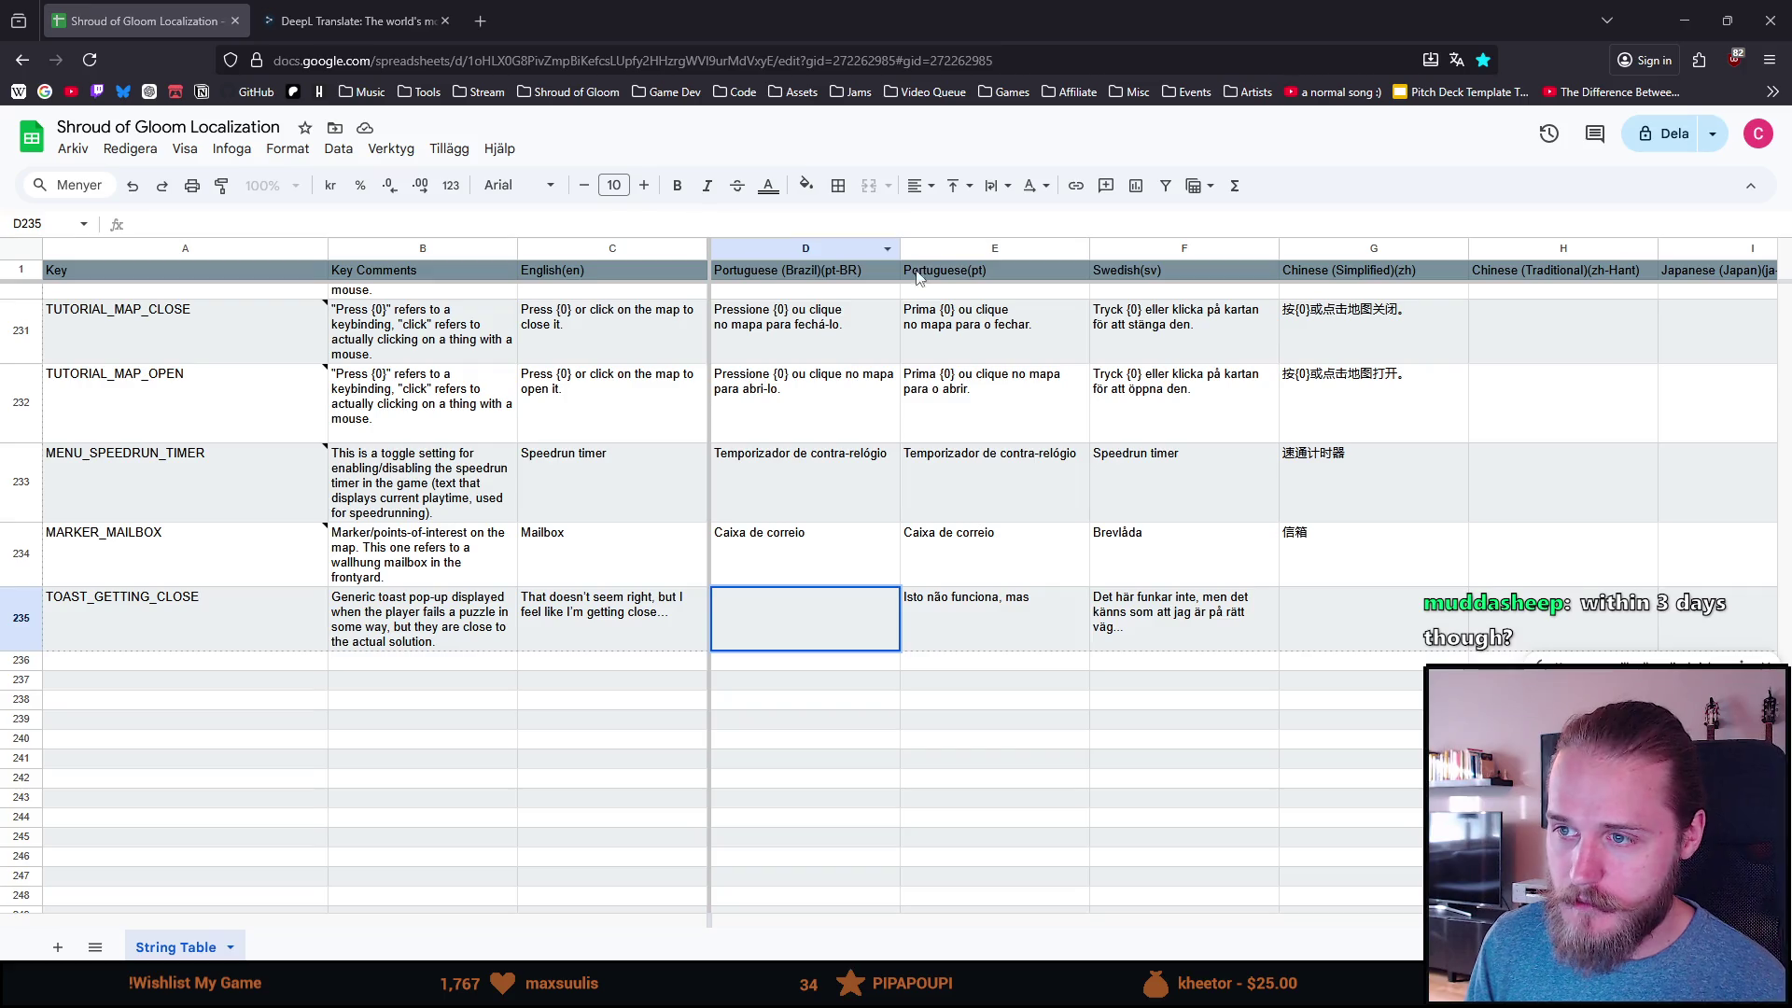
left_click(842, 248)
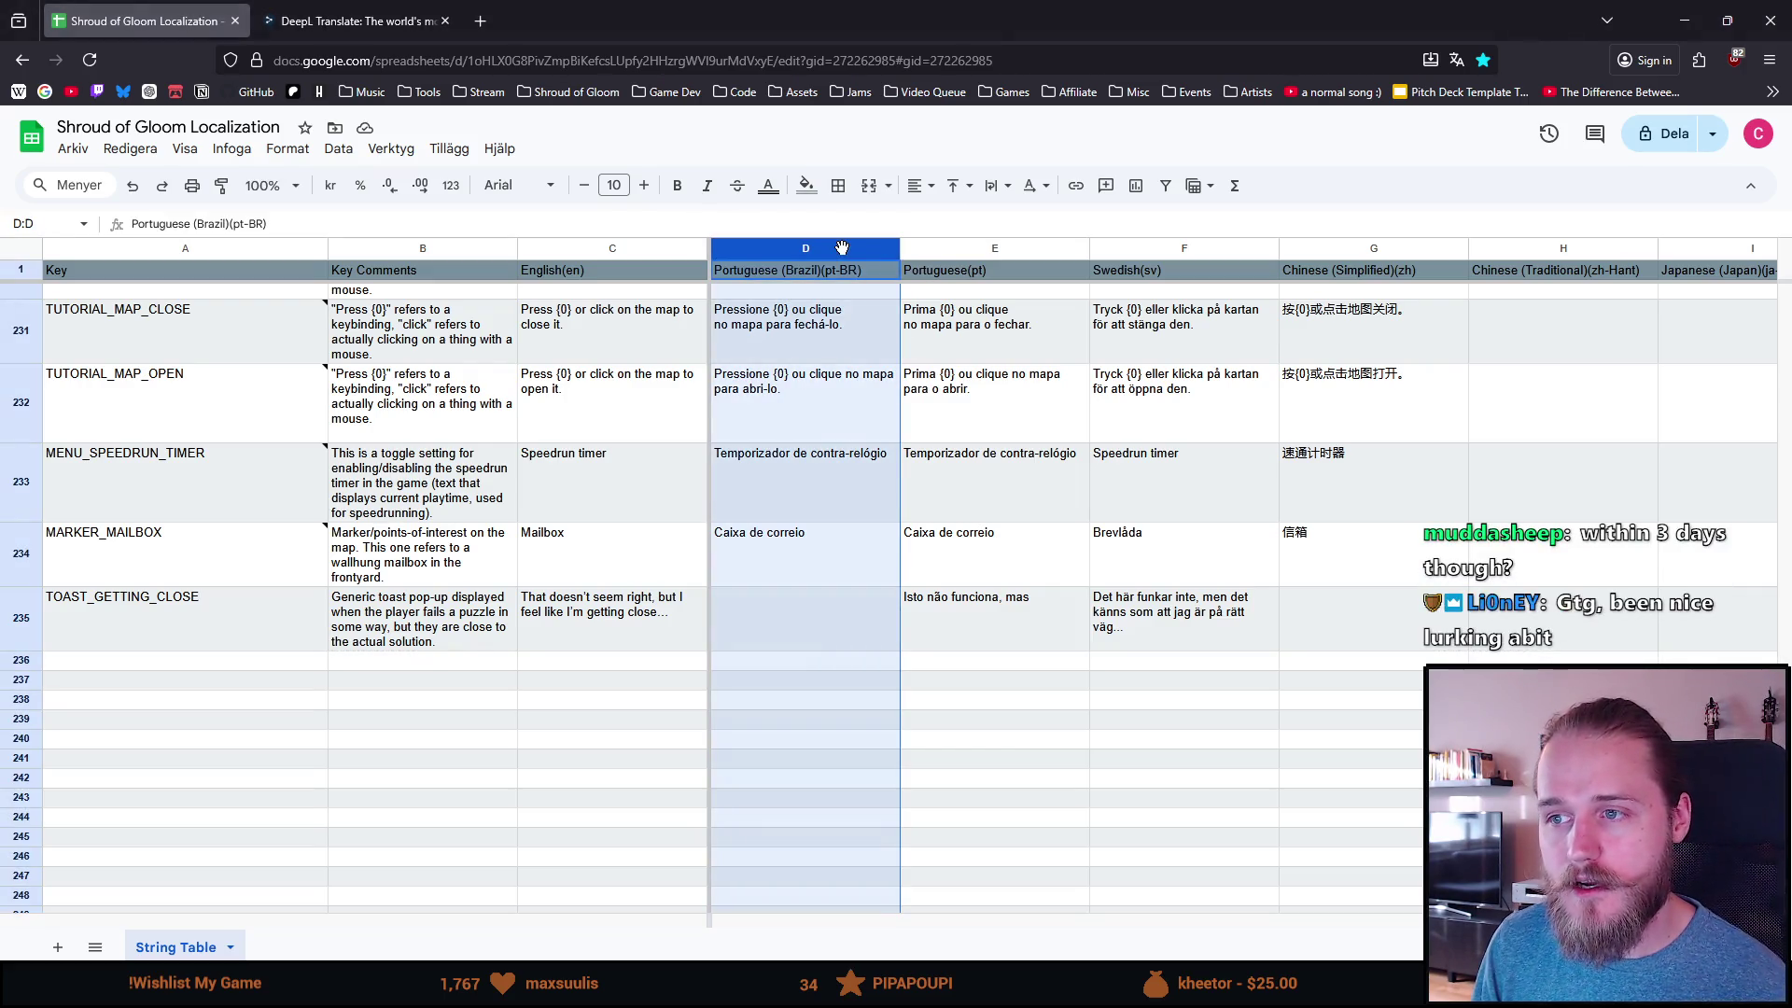
Step: Review the TUTORIAL_MAP_CLOSE row 231 cells and note, then begin editing Brazilian Portuguese cell D235
left_click(971, 338)
left_click(894, 353)
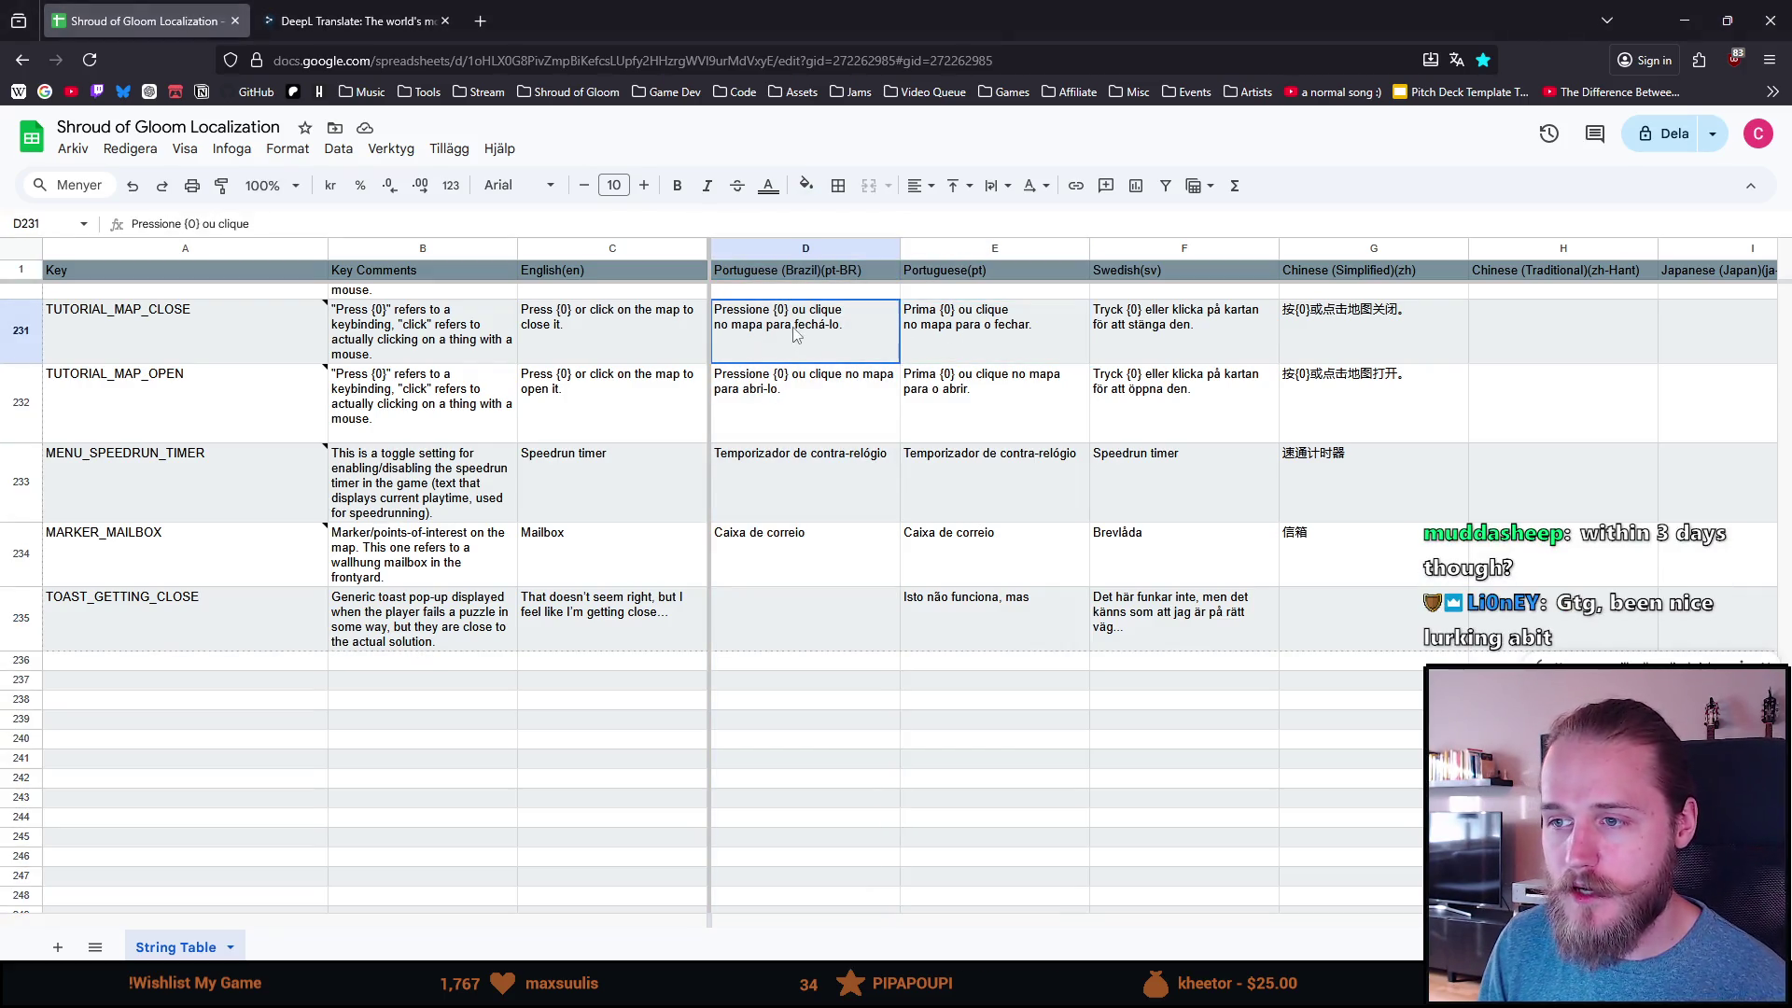
left_click(679, 353)
left_click(400, 349)
left_click(260, 343)
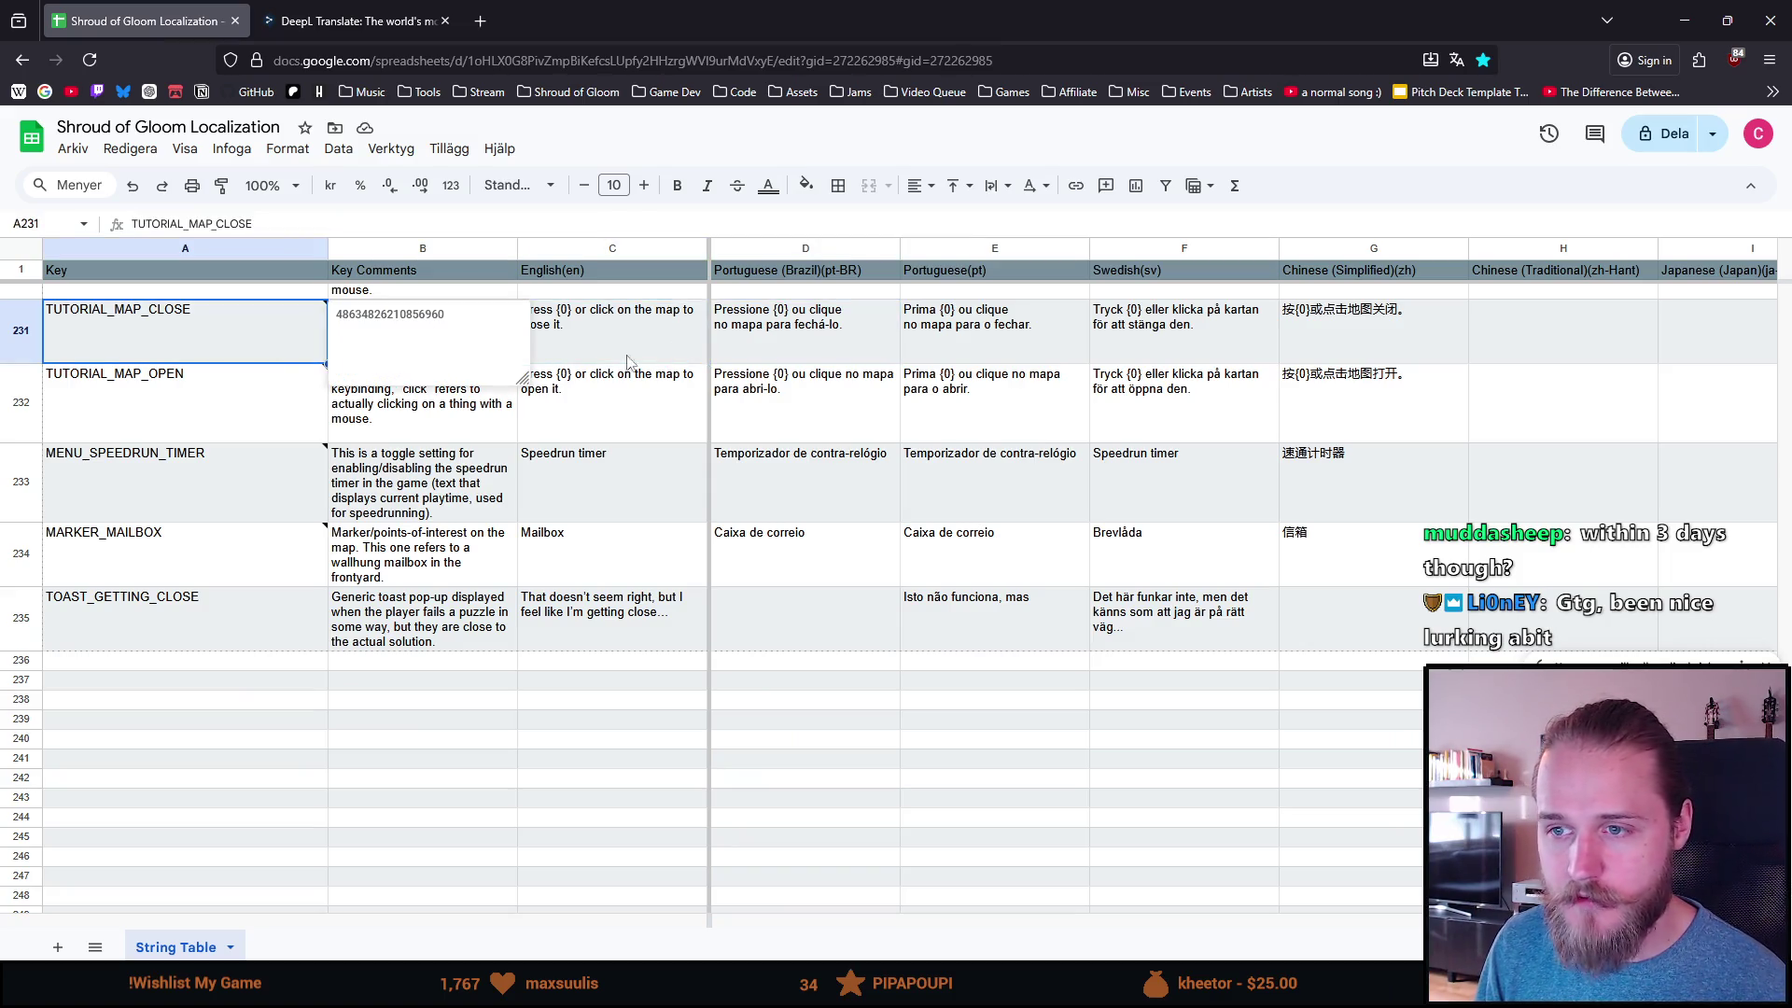
left_click(629, 362)
left_click(835, 251)
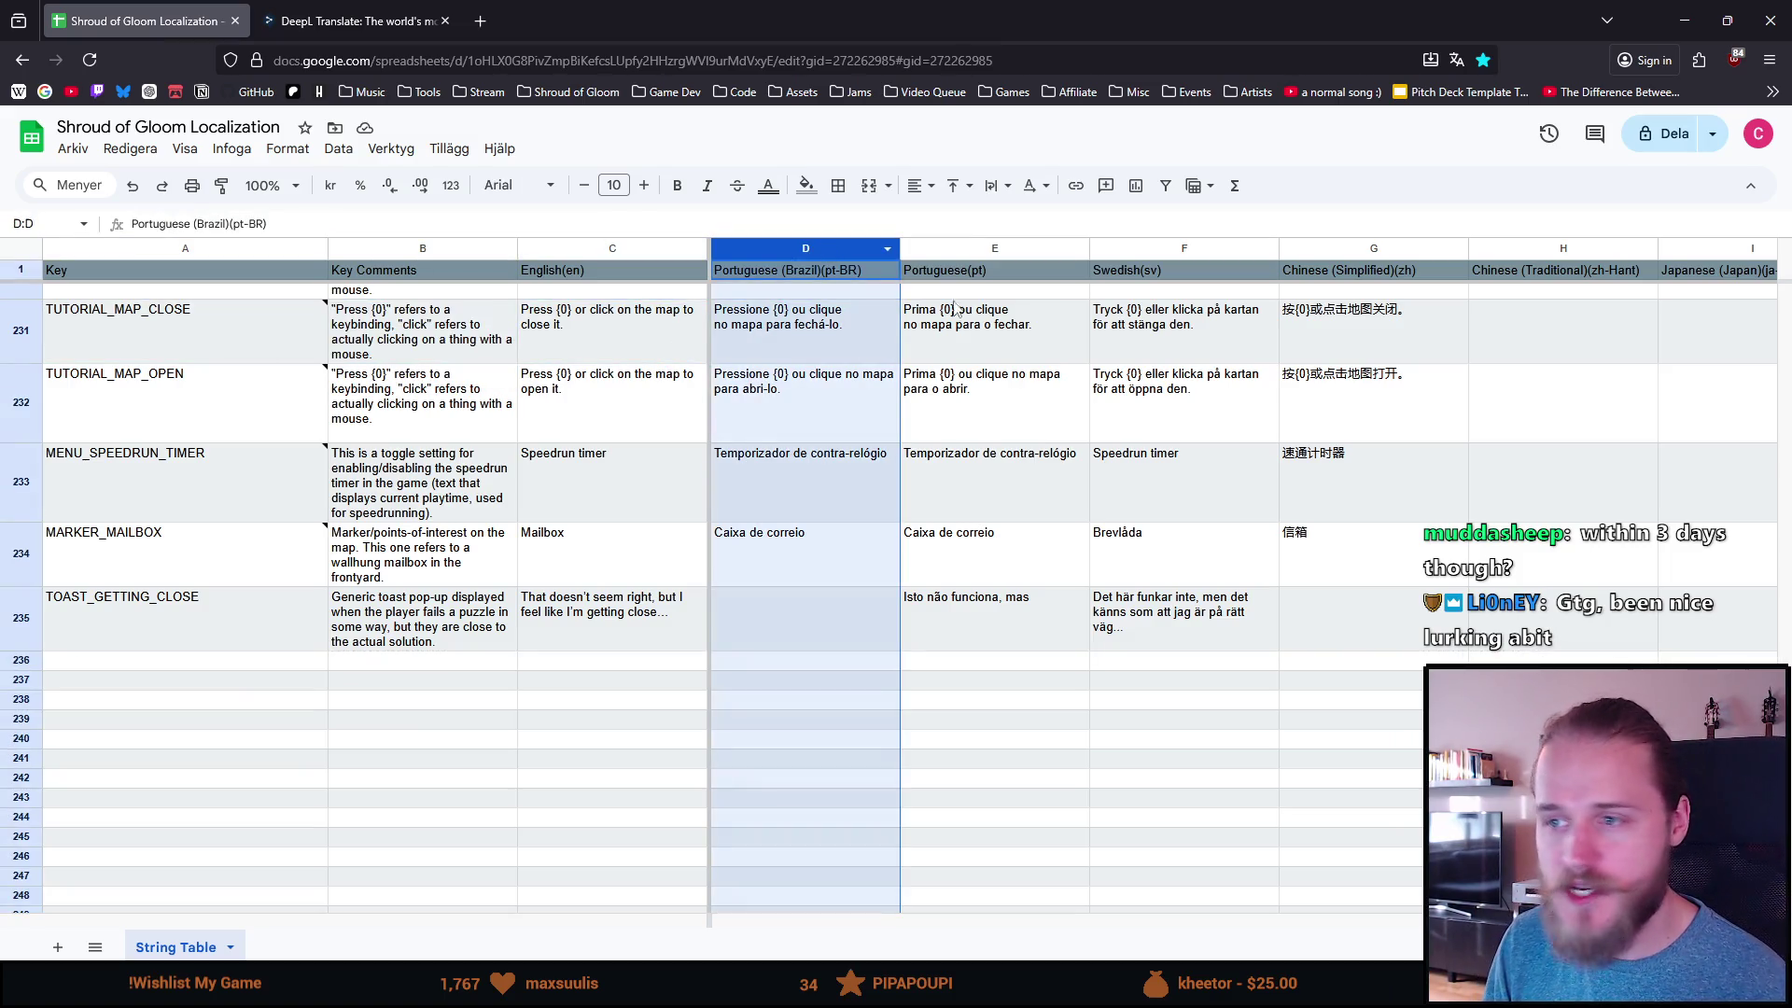
left_click(994, 350)
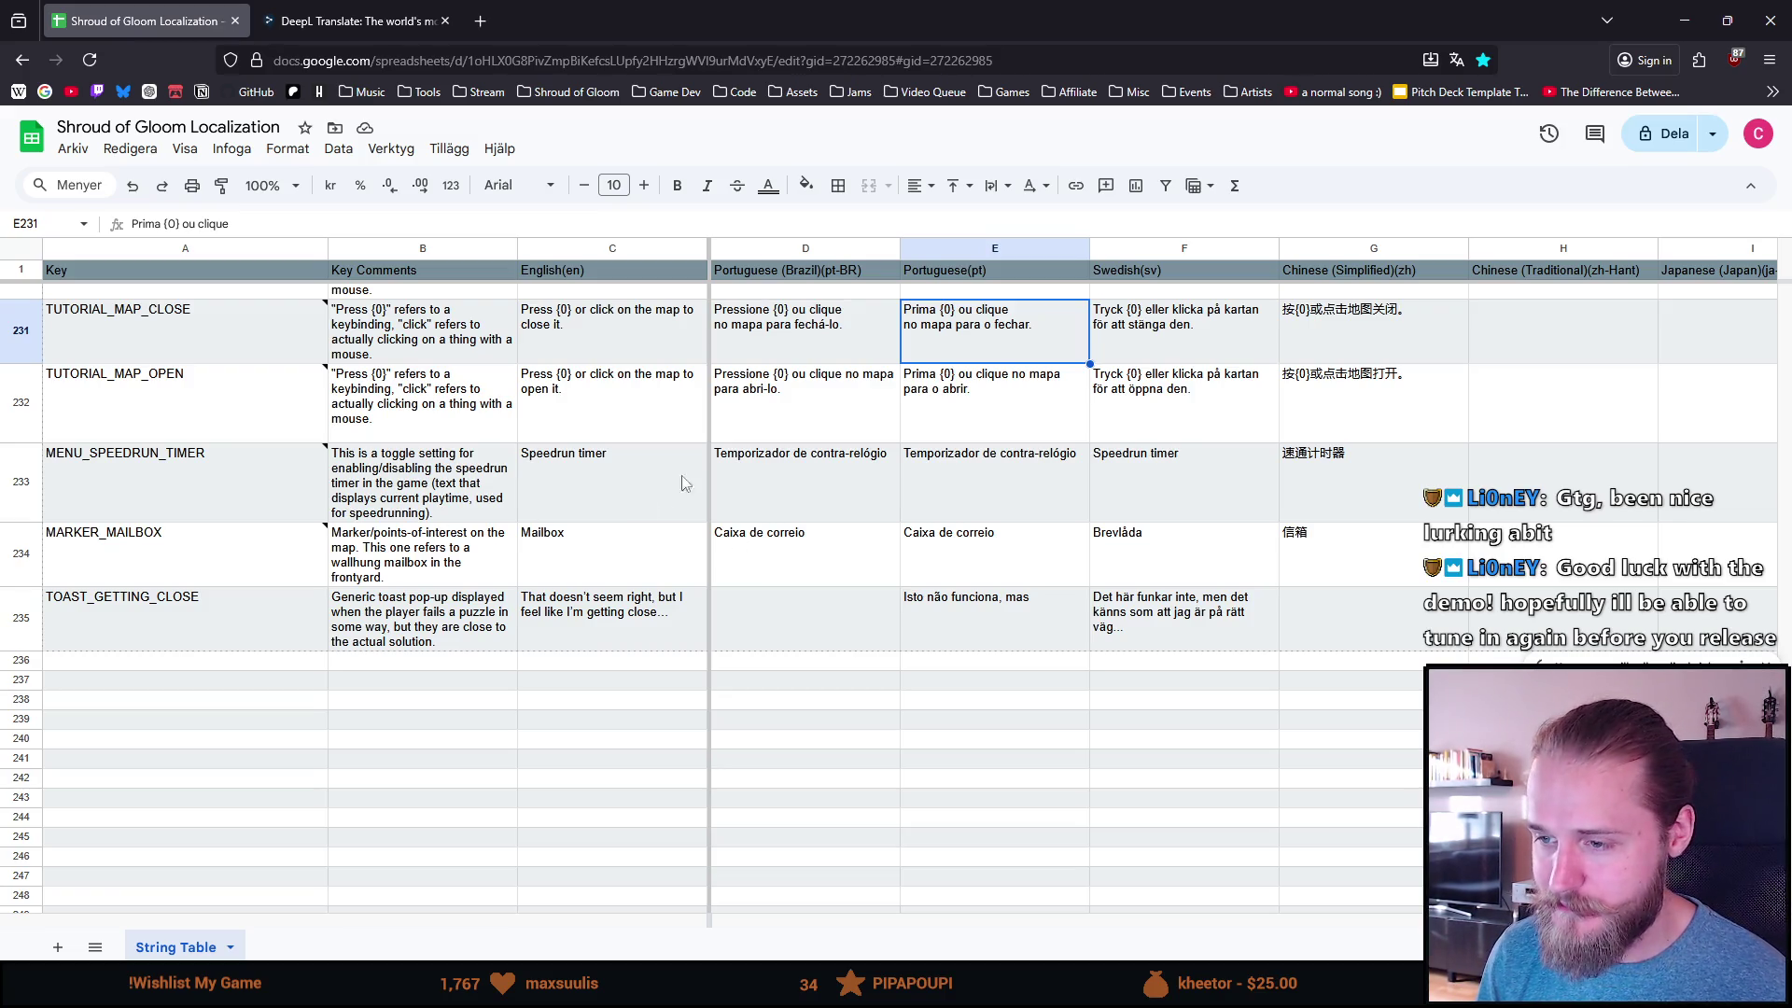
double_click(813, 602)
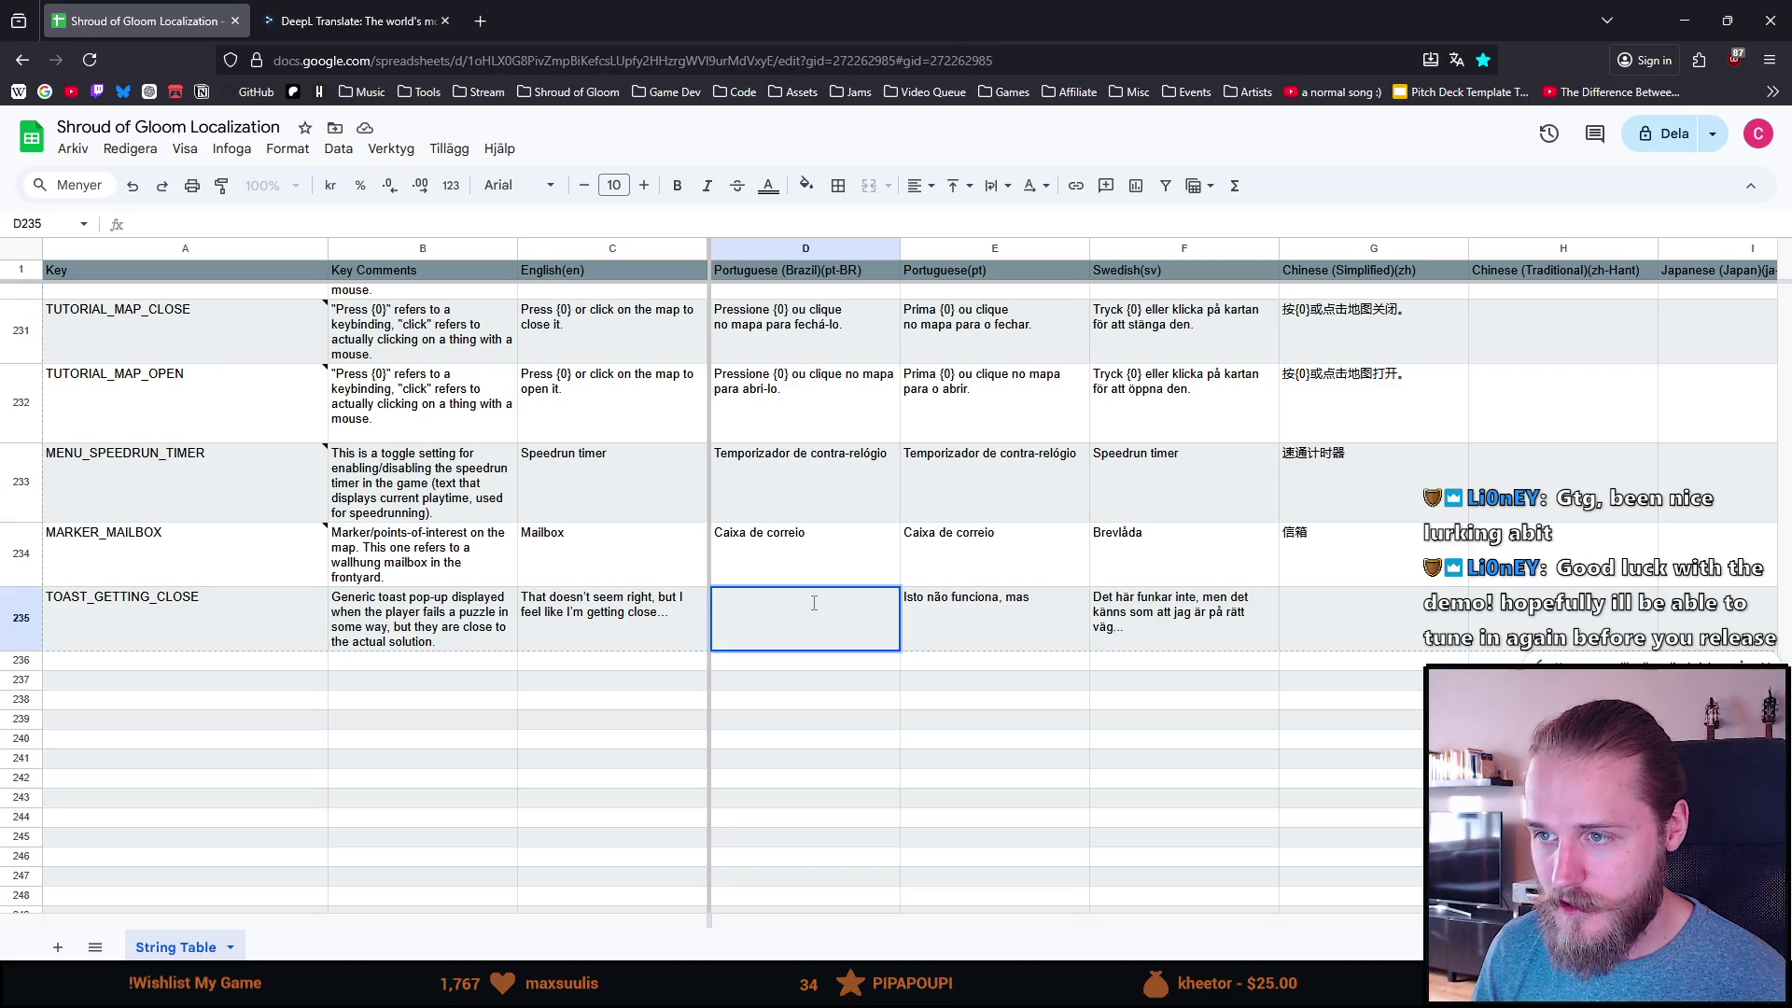
Step: Finish E235 as 'Isto não funciona, mas acho que está perto...'
left_click(990, 631)
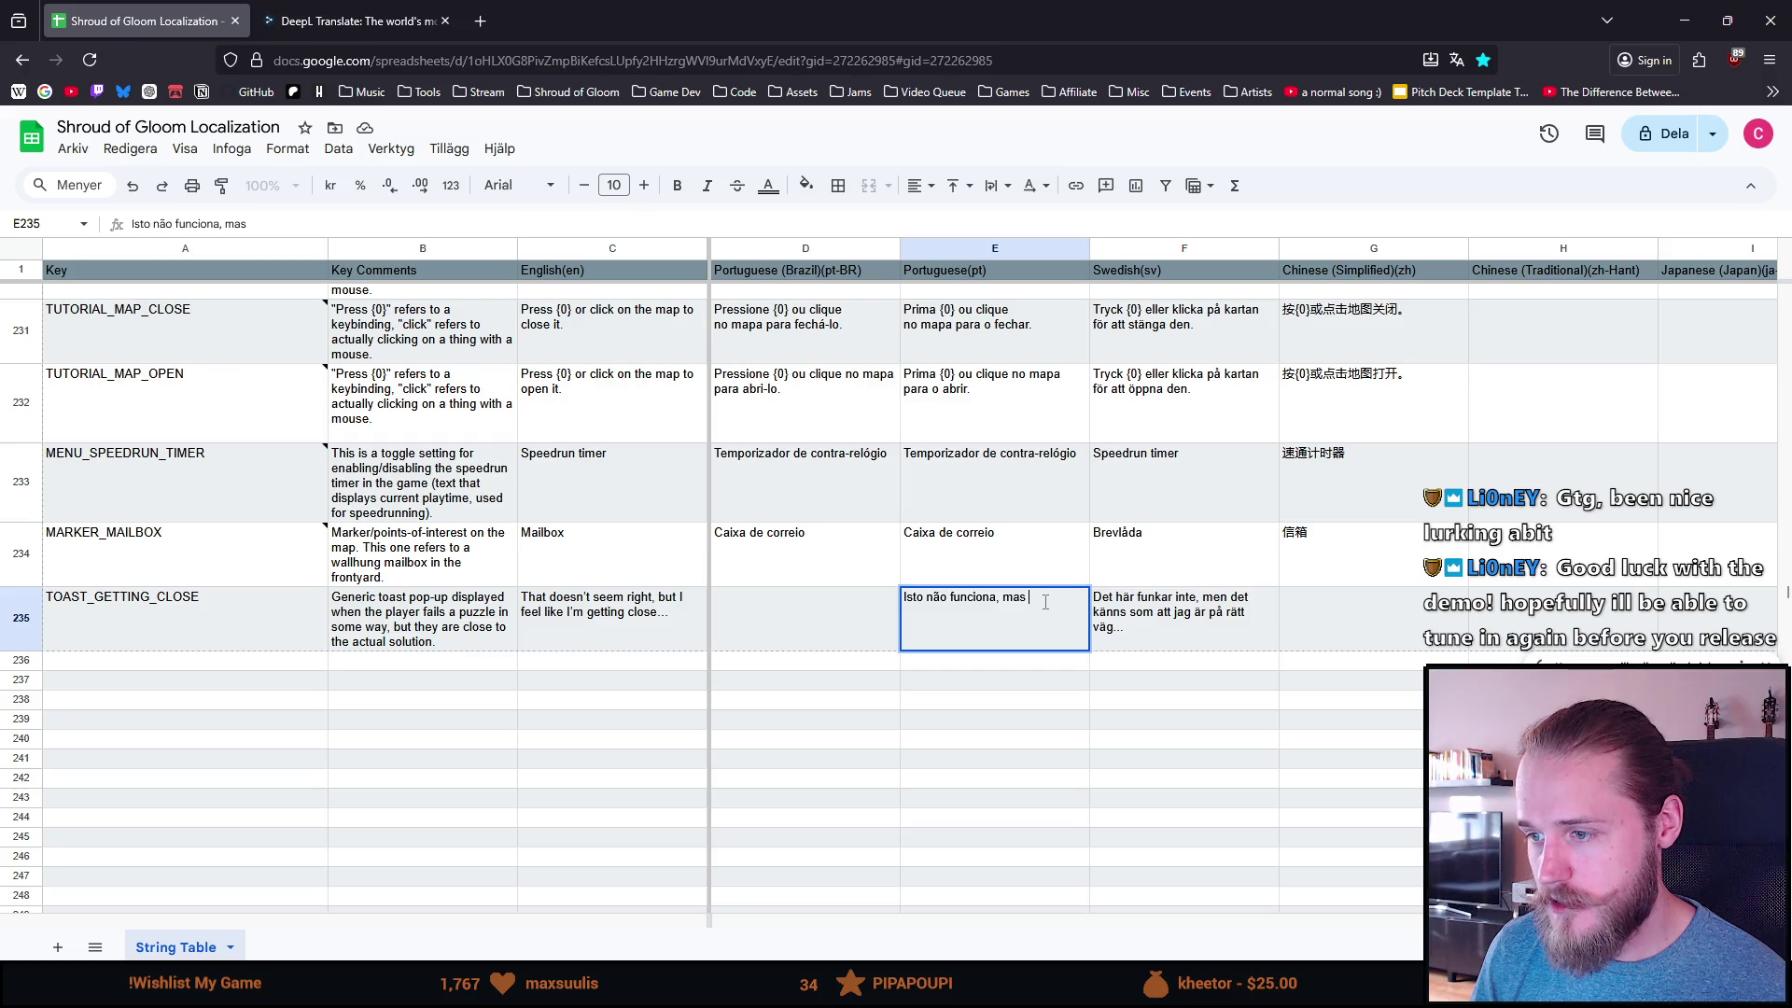
type("parece ")
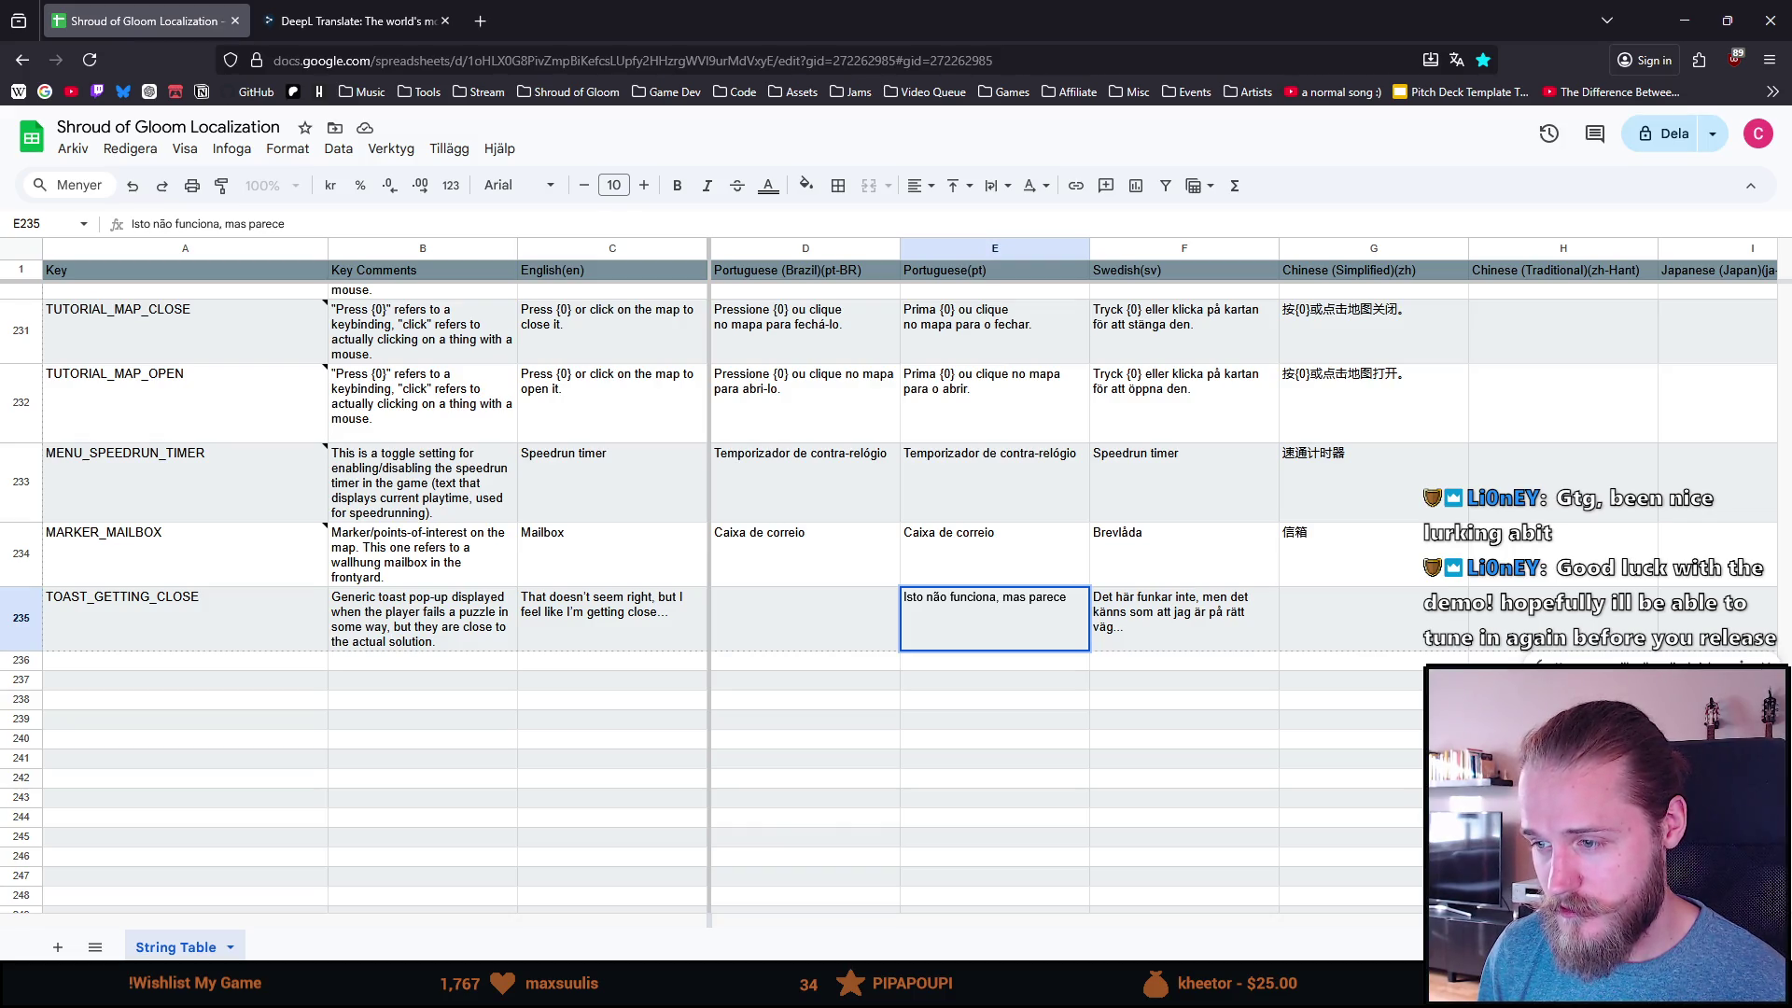
type("que ")
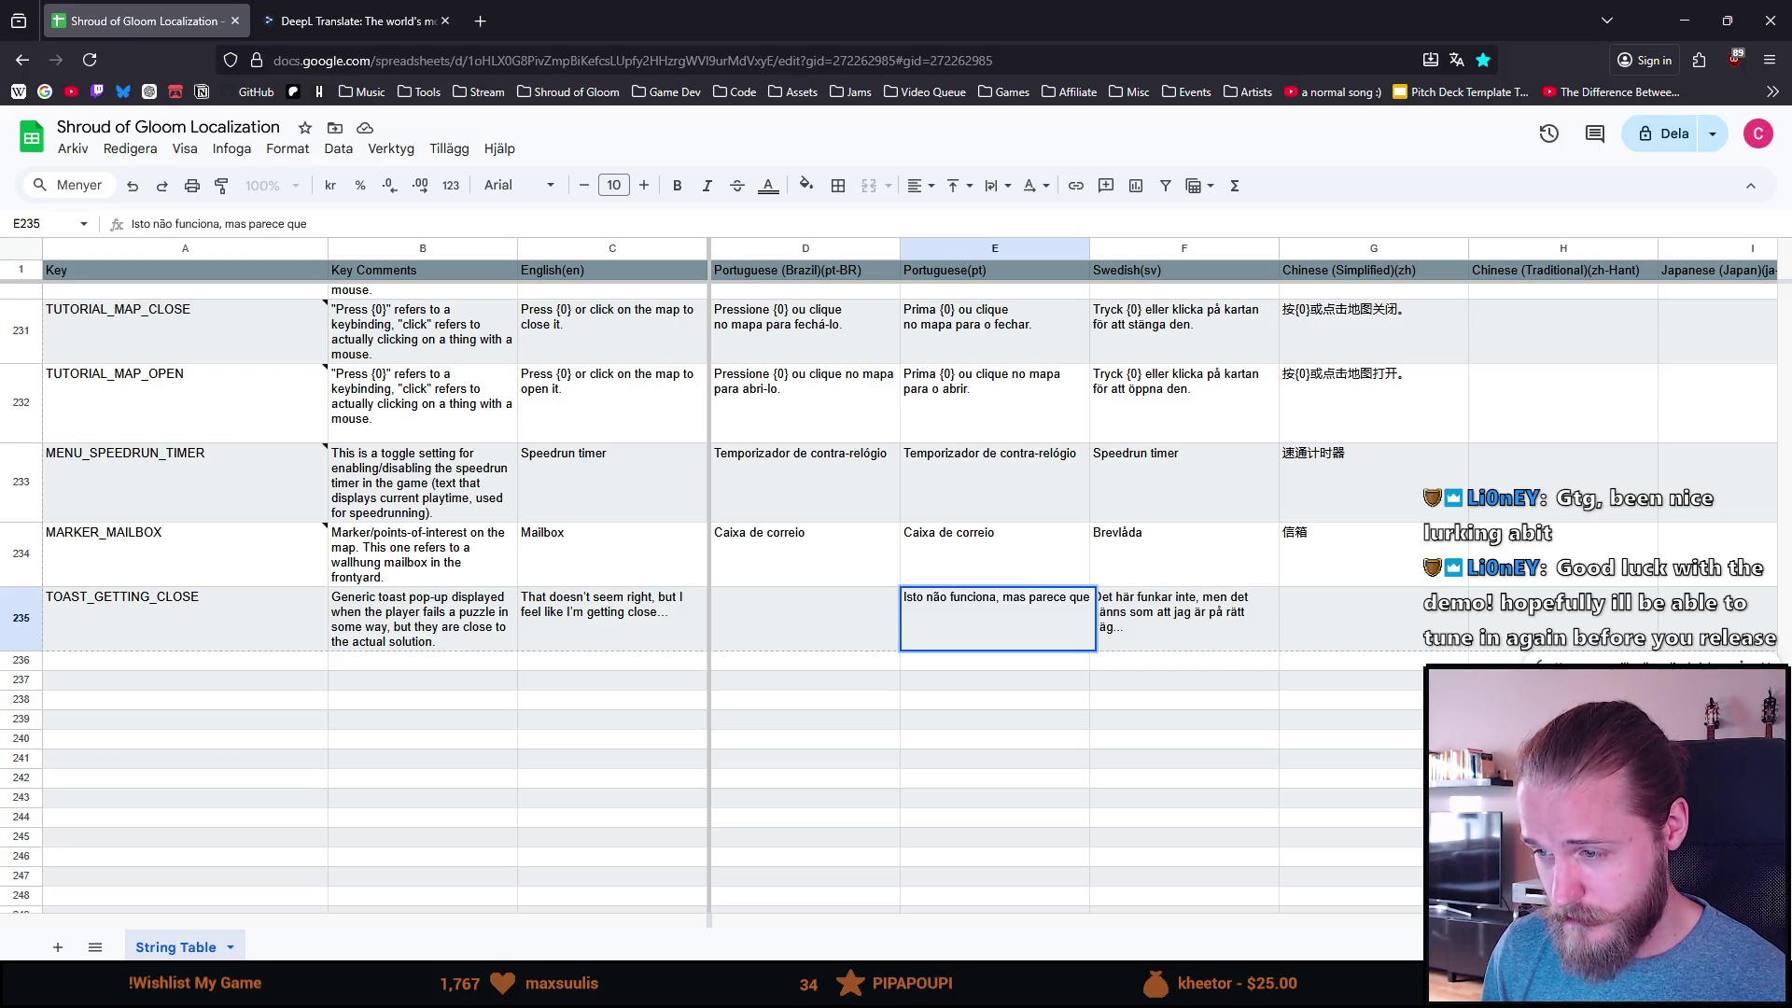
type("estou")
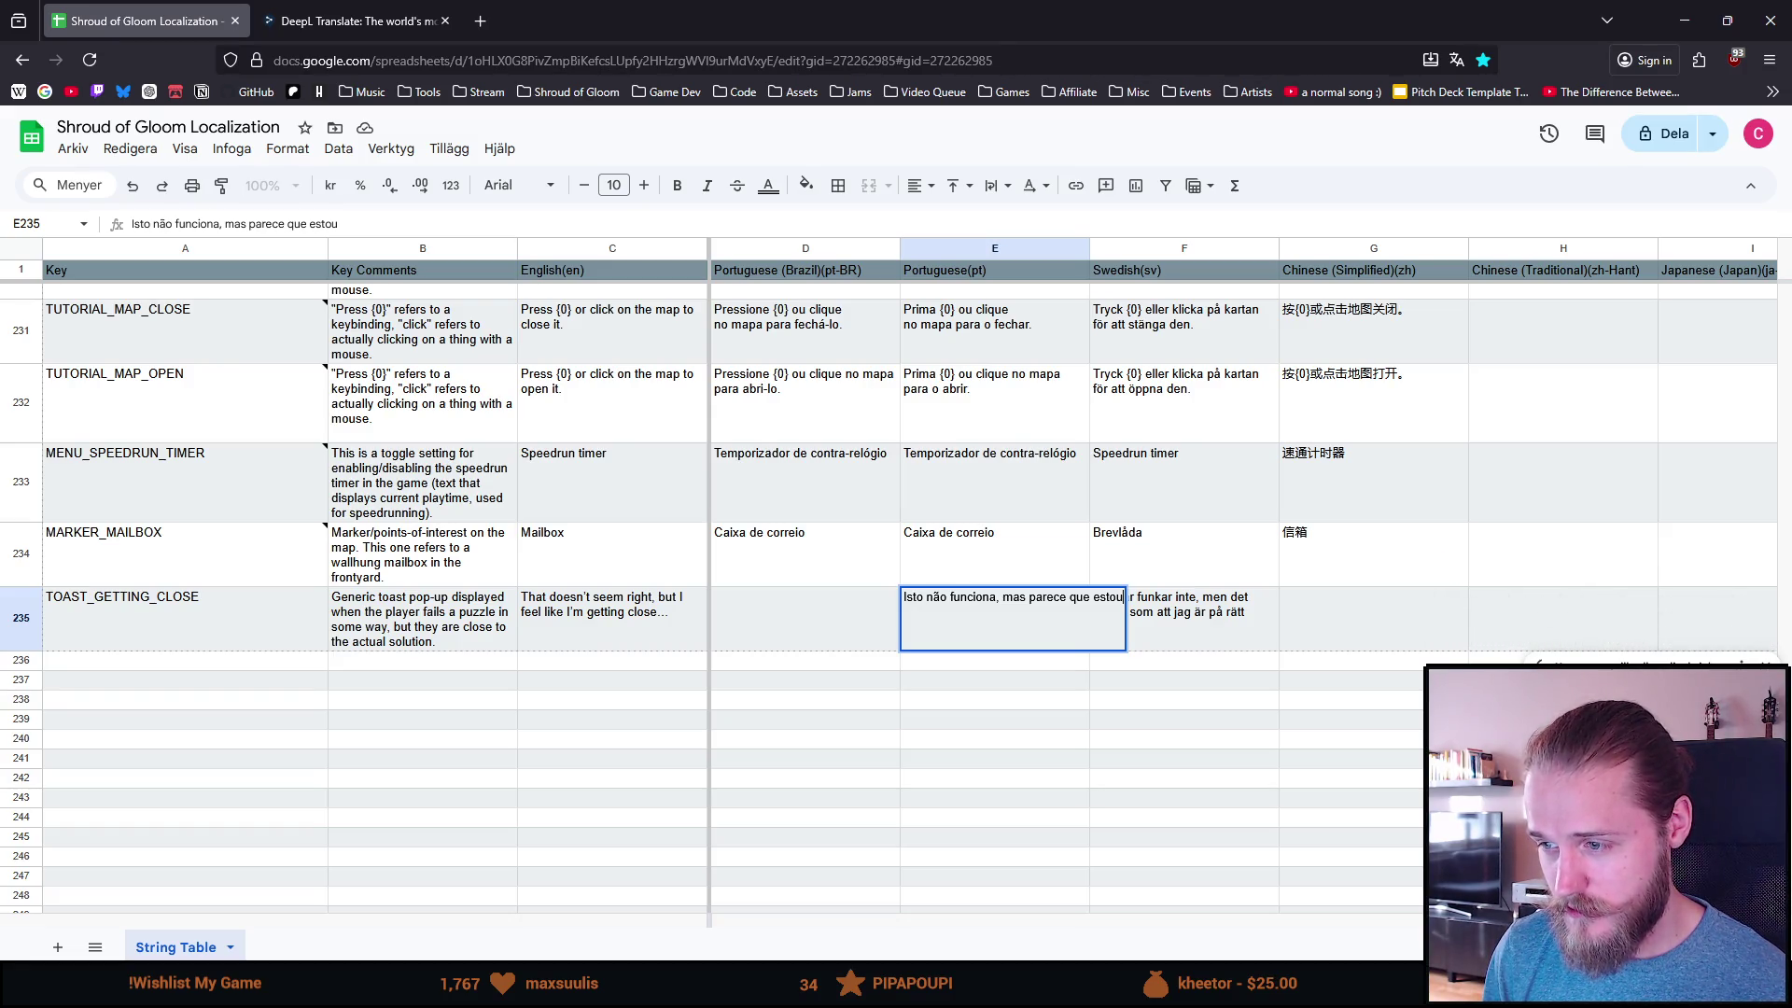
key("BackSpace")
key("BackSpace")
key("BackSpace")
type("ac")
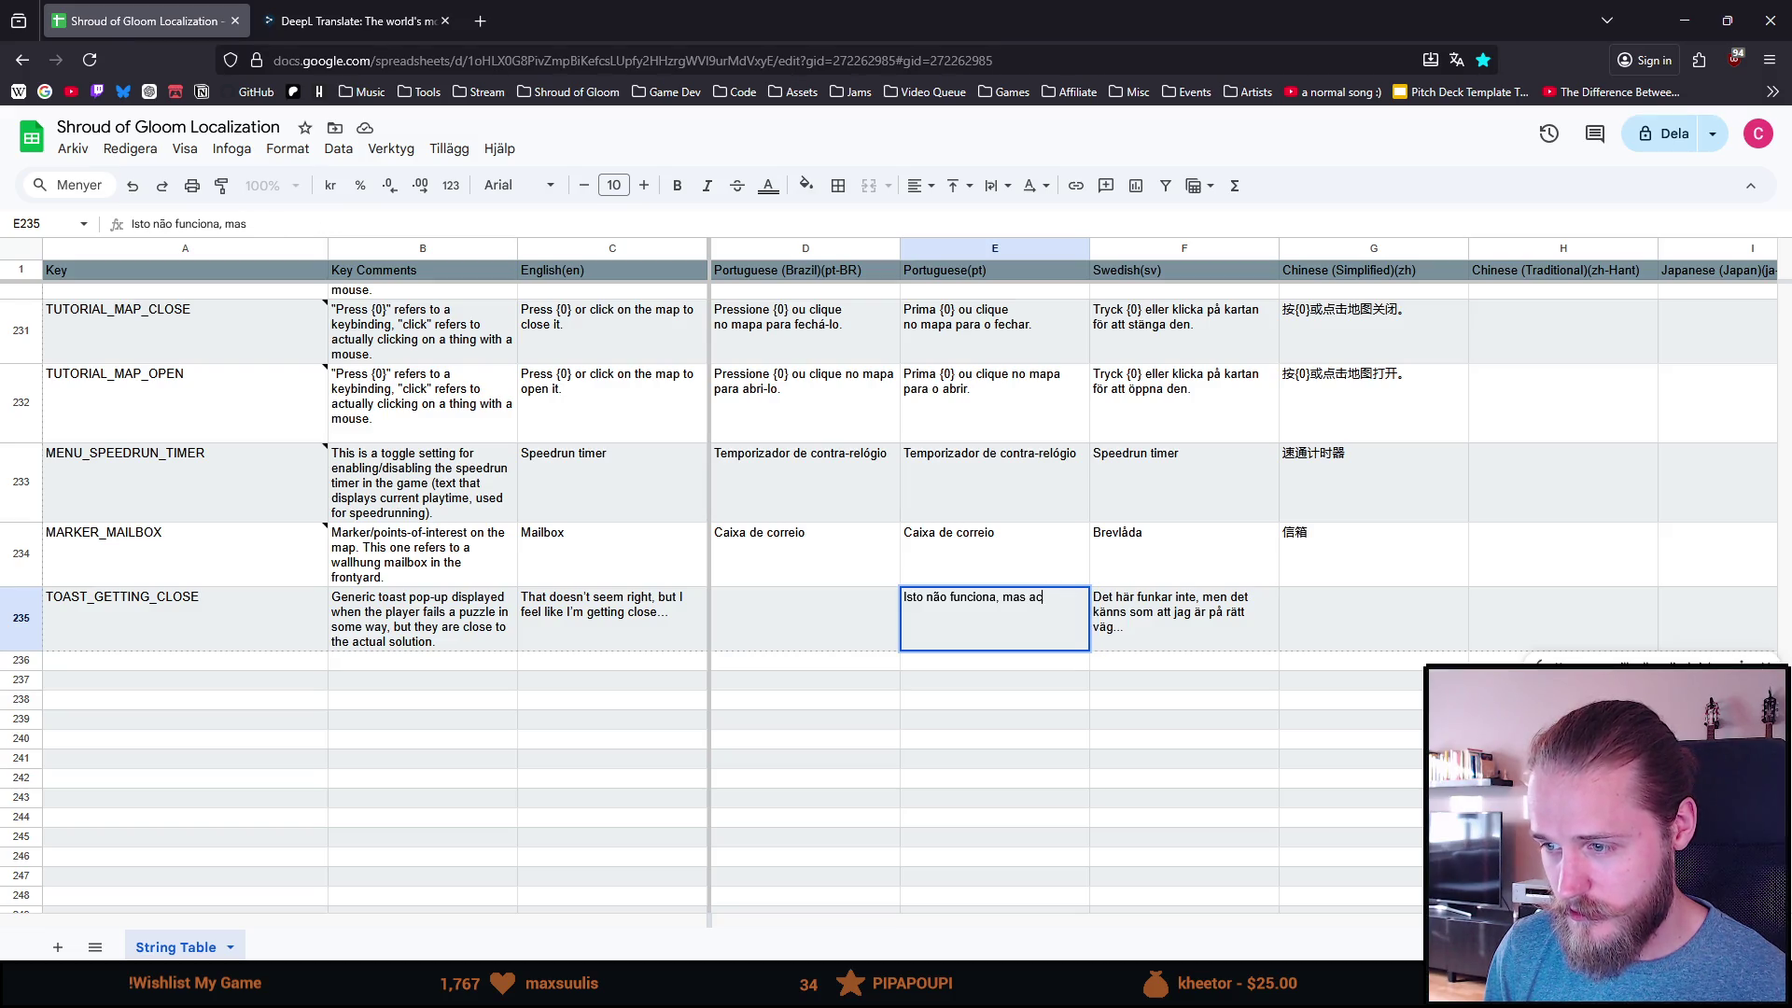
type("ho que ")
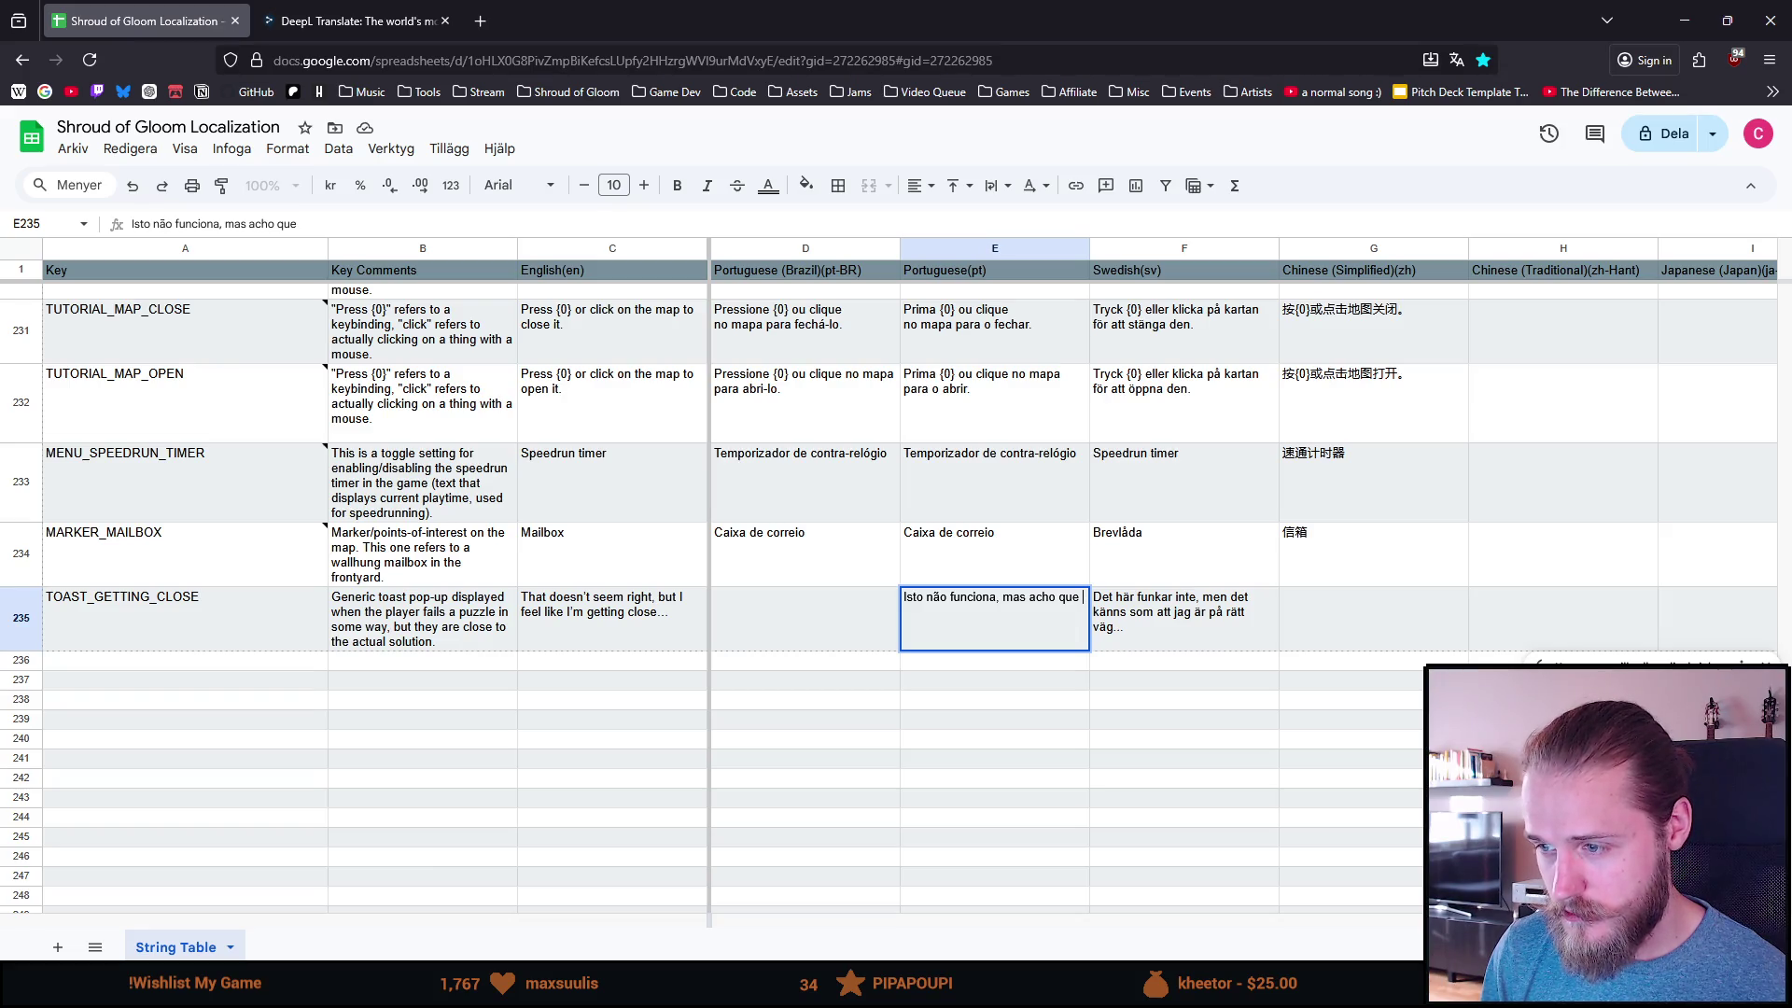
type("está")
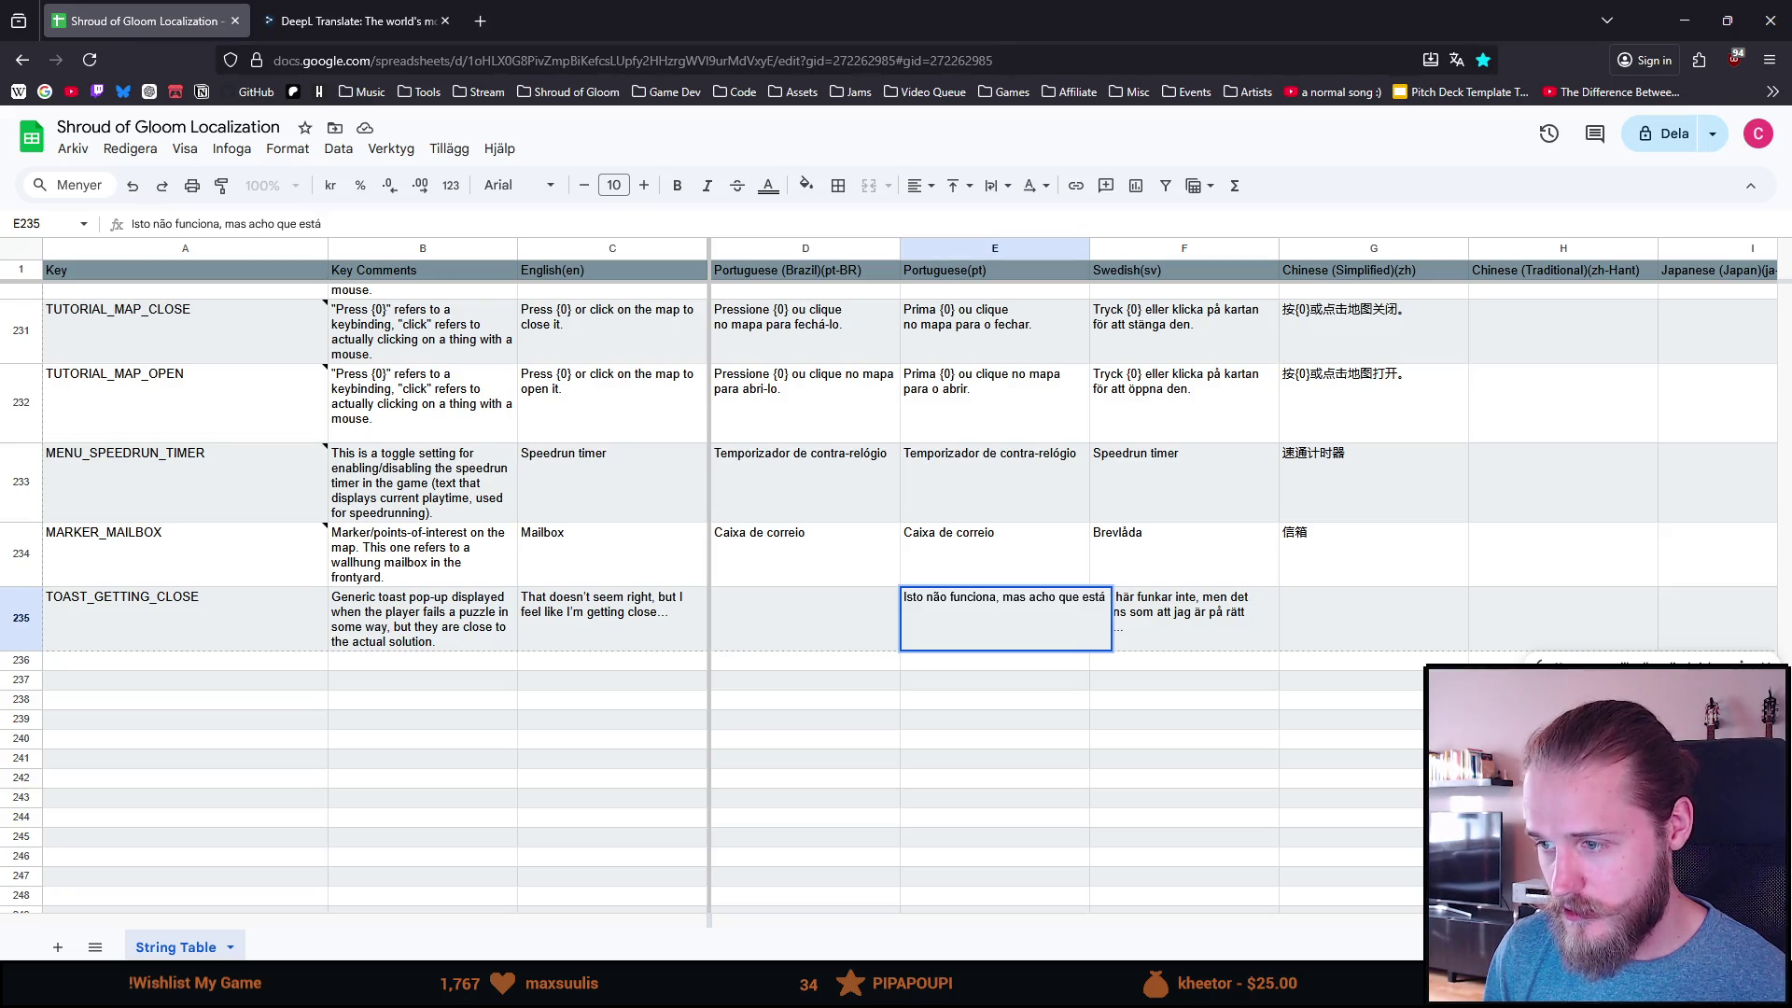
type(" perto")
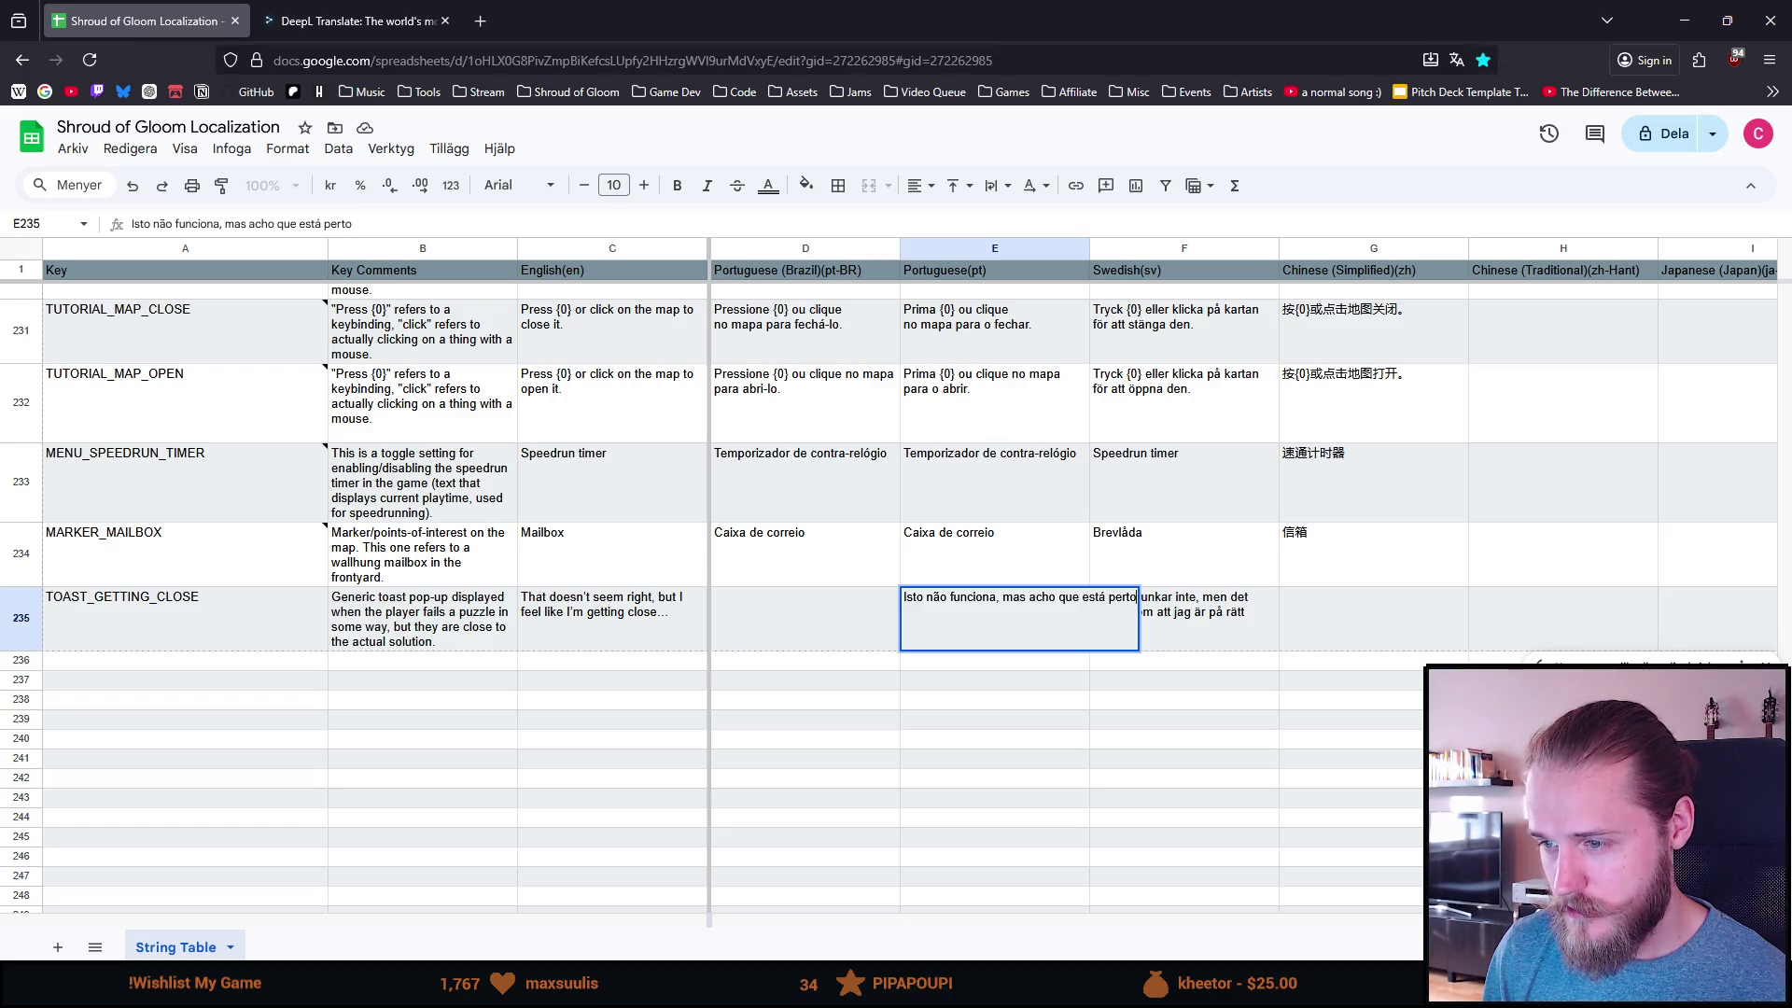
type("...")
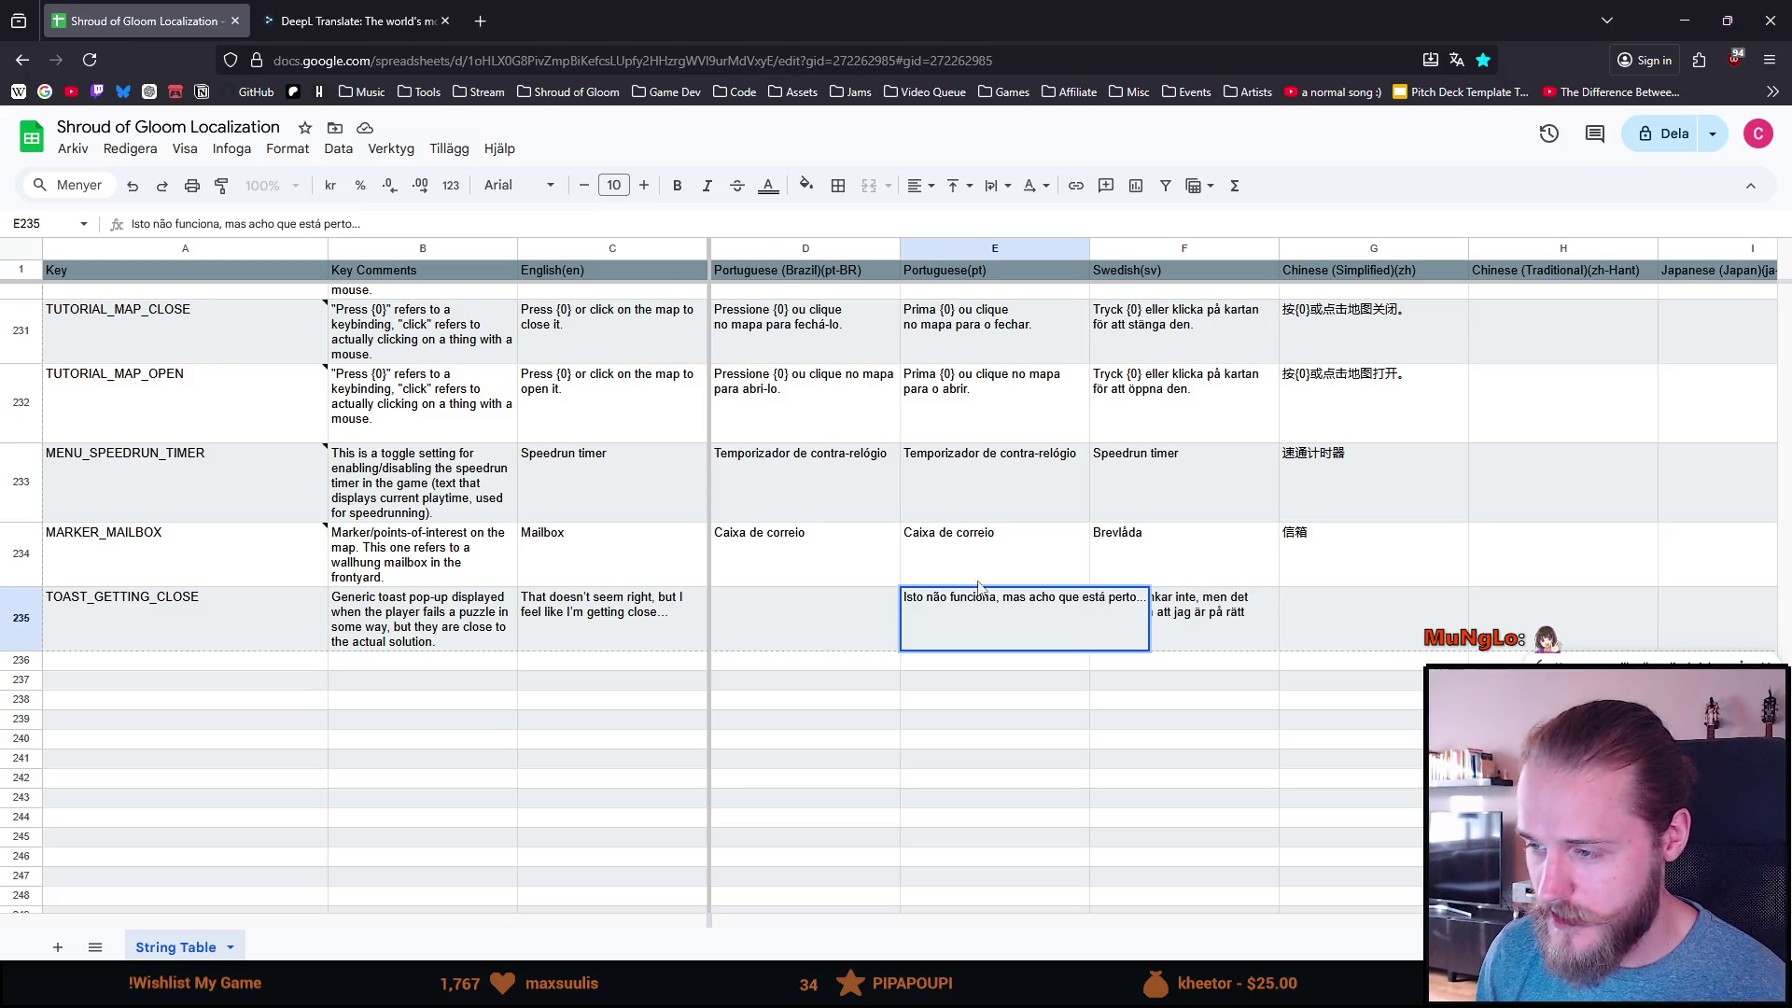
left_click(955, 747)
Step: Copy the Portuguese translation from E235 into the Brazilian Portuguese cell D235
left_click(972, 635)
key("ctrl+c")
key("Left")
key("ctrl+v")
double_click(729, 598)
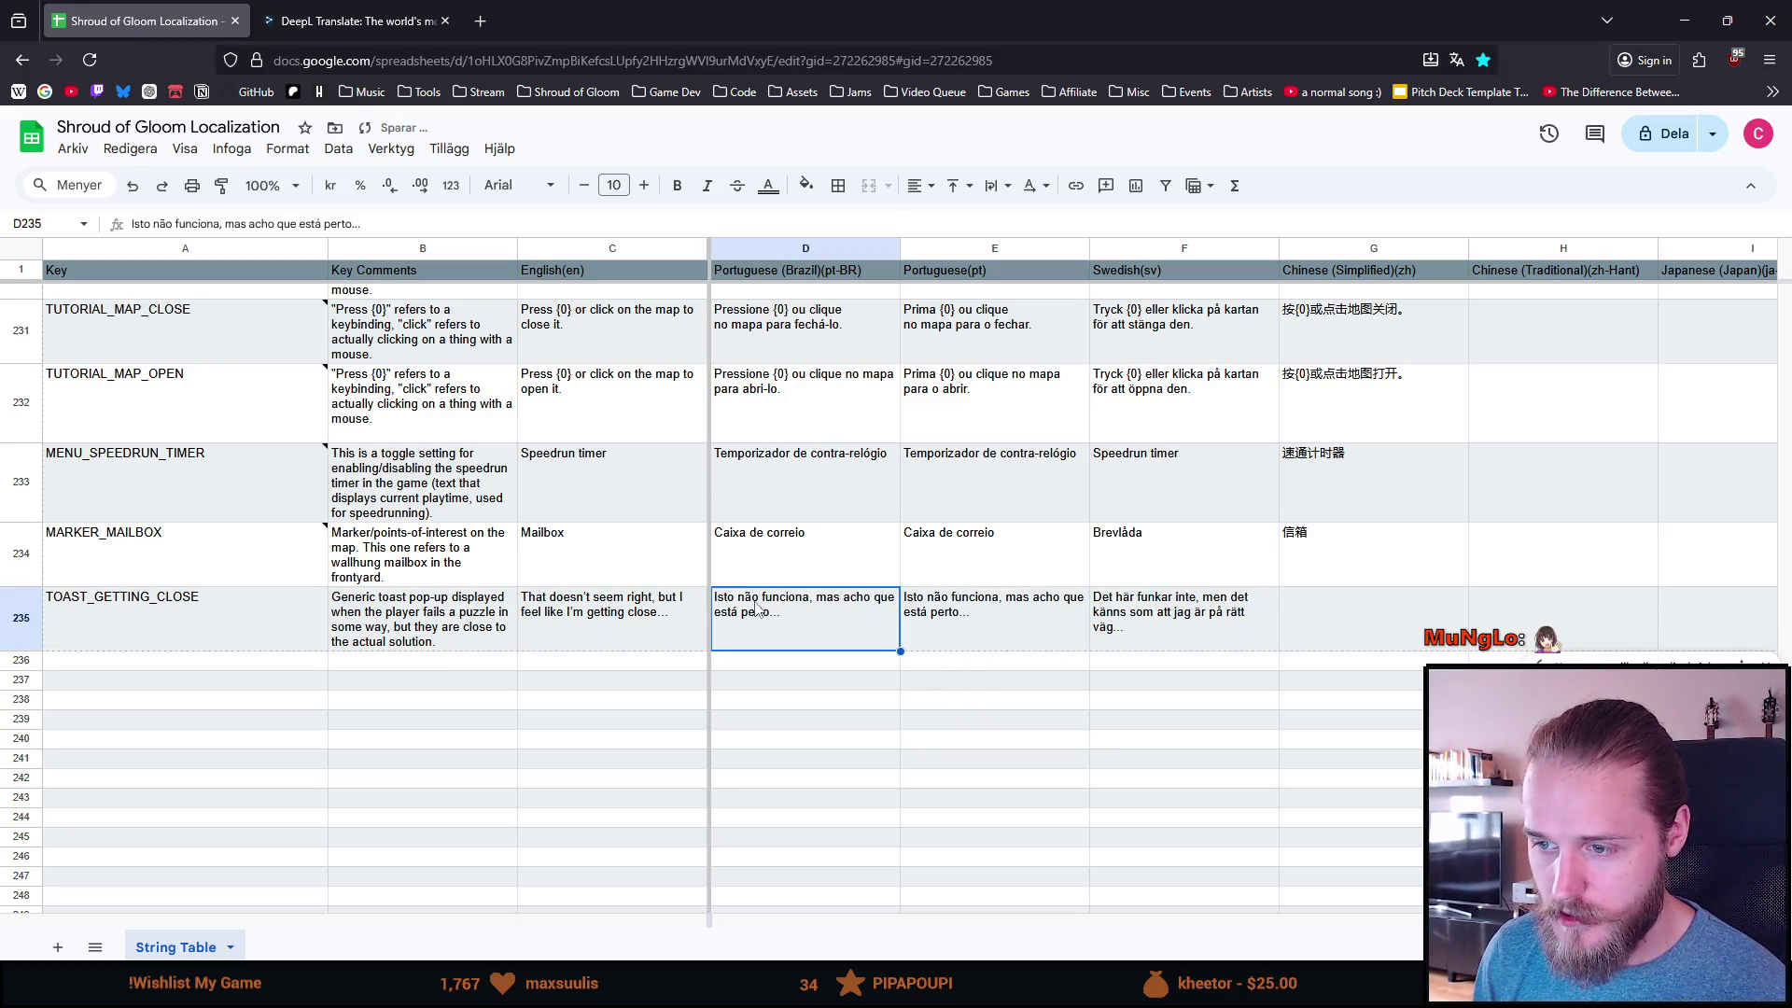
Step: Change 'Isto' to 'Isso' in the Brazilian Portuguese D235 text
key("BackSpace")
type("s")
left_click(739, 598)
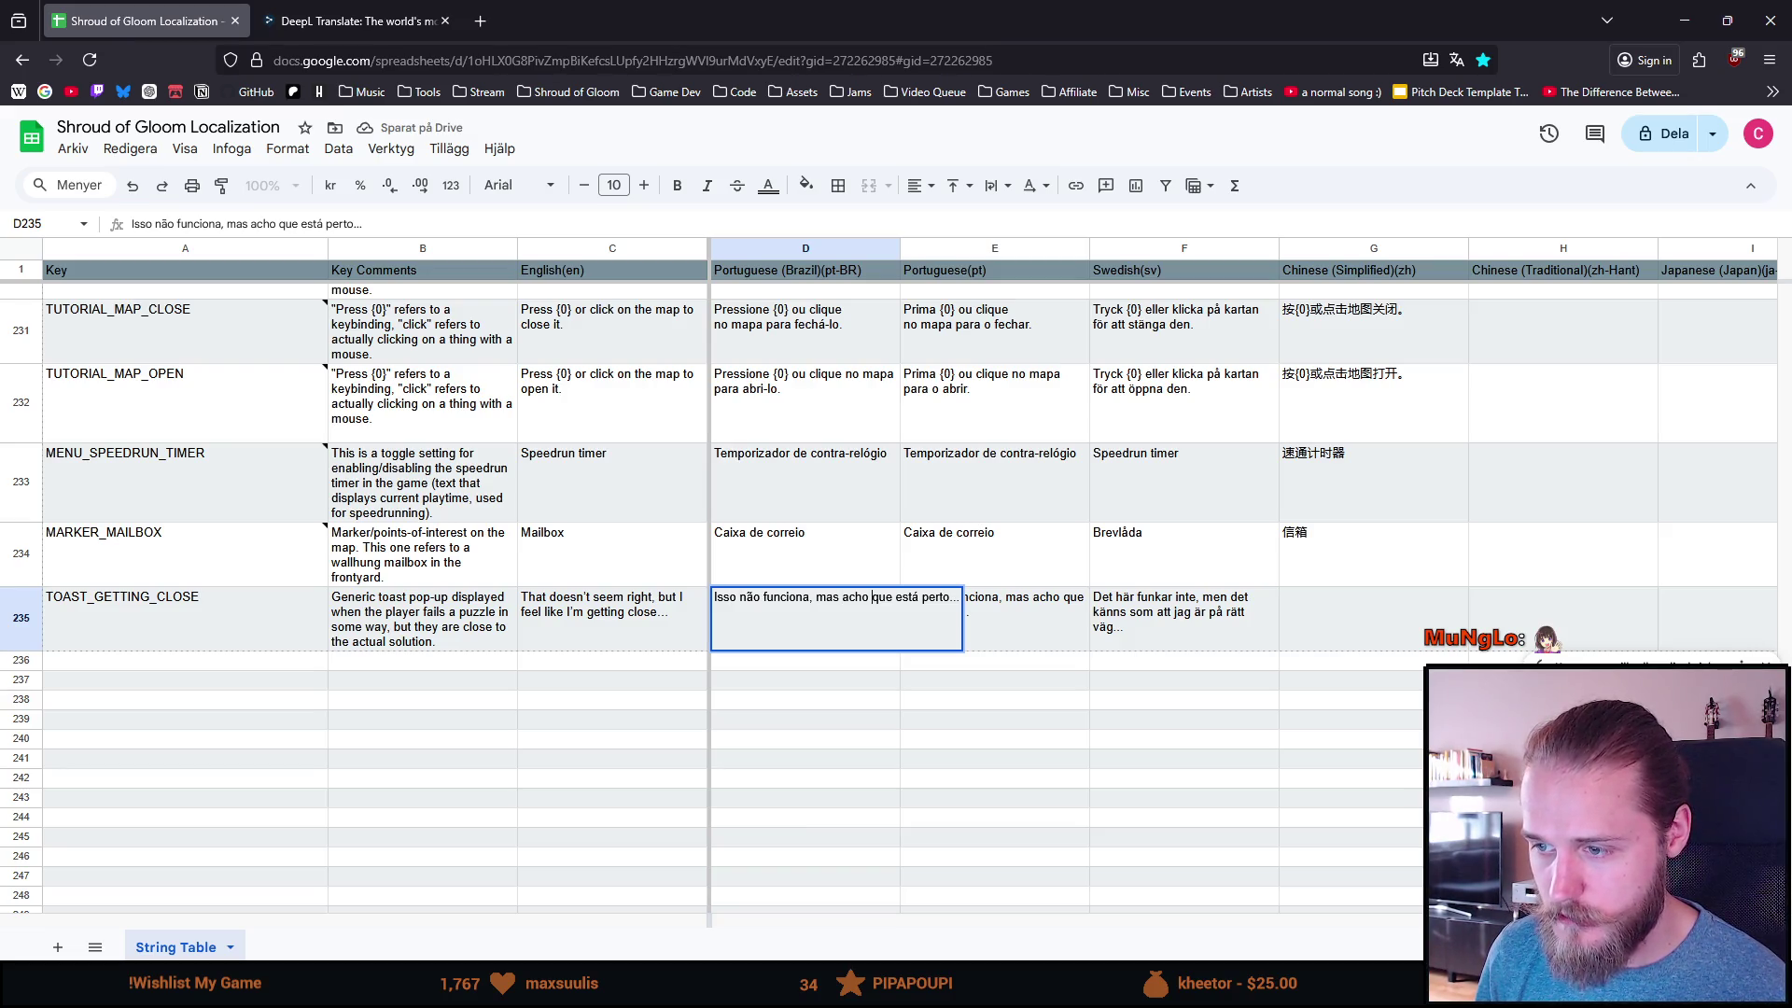
left_click(896, 598)
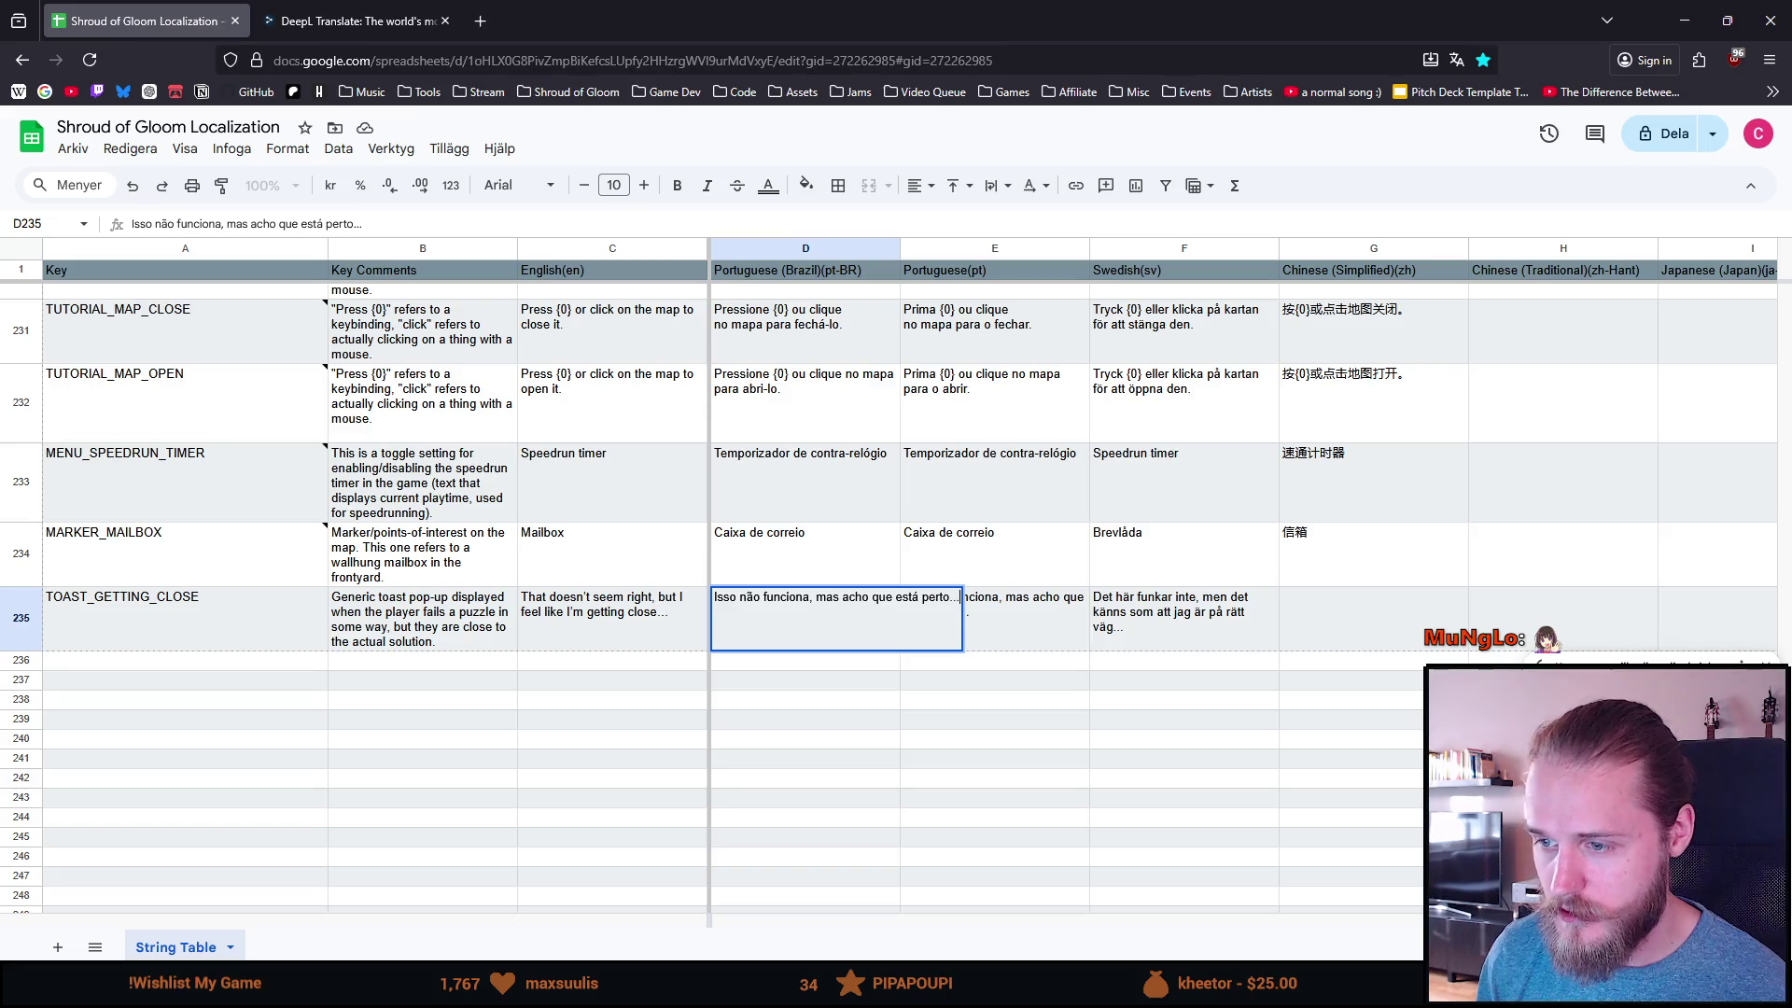
left_click(948, 720)
Step: Review the completed TOAST_GETTING_CLOSE row, then close the localization spreadsheet tab
scroll(1071, 623, "up", 3)
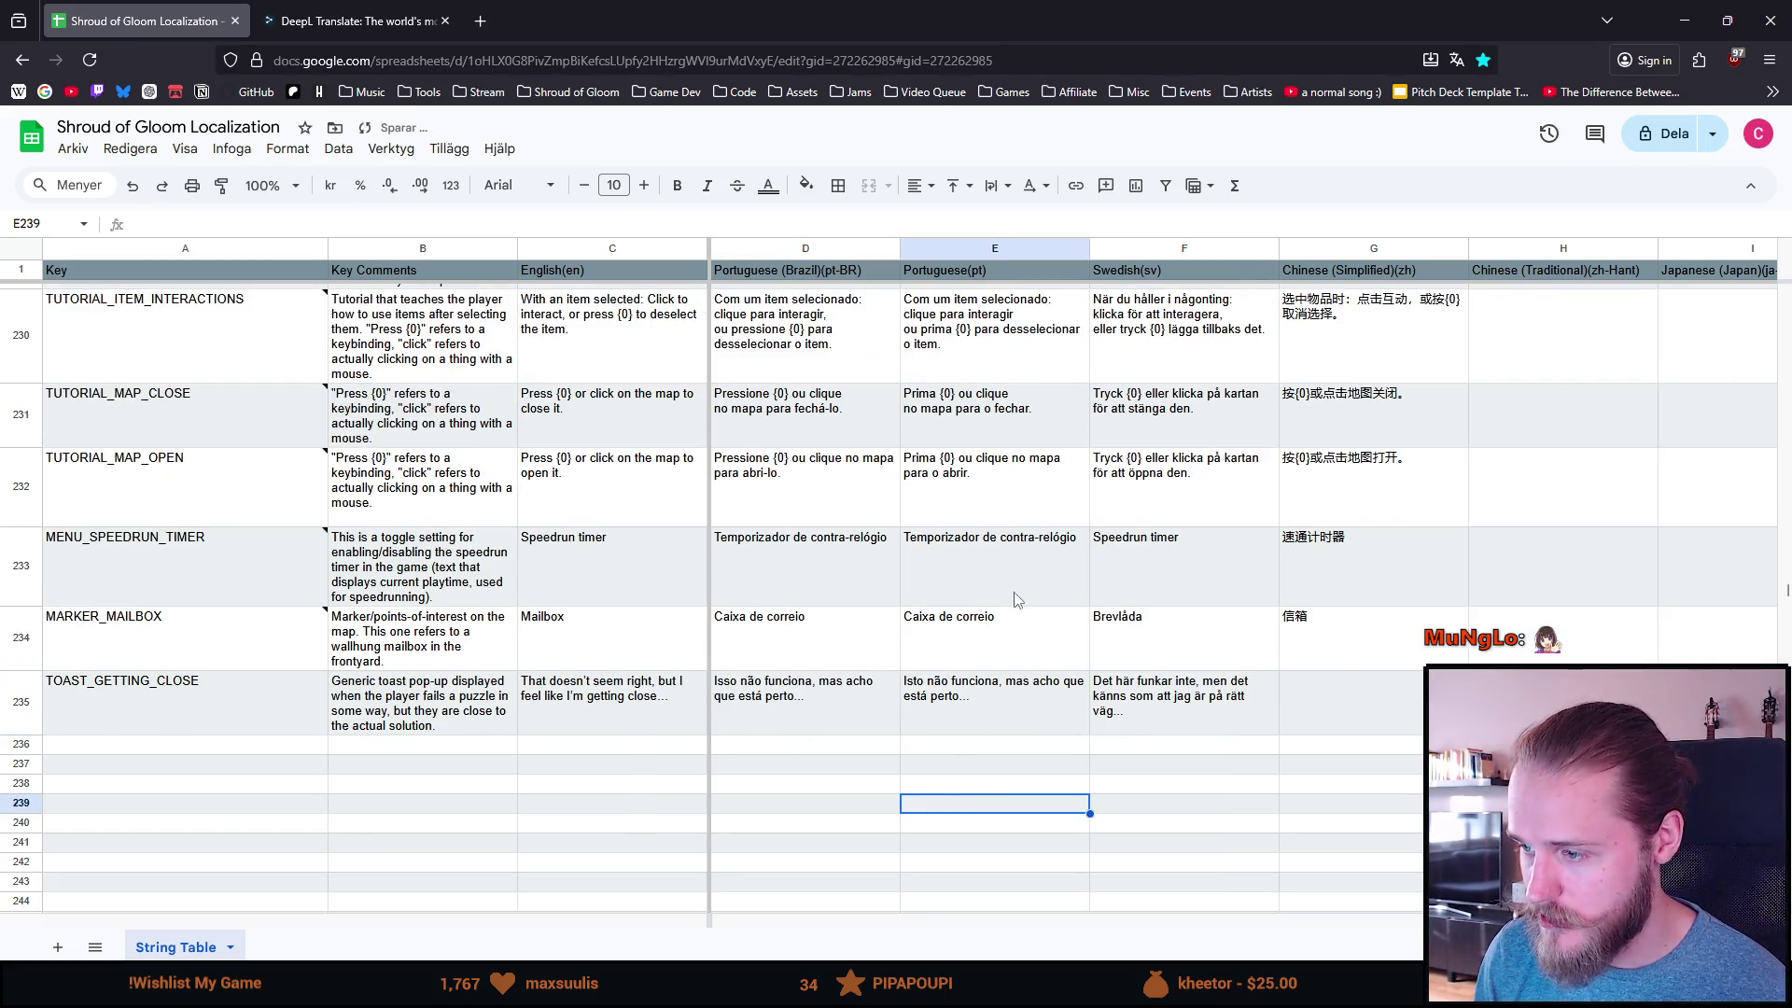
scroll(1026, 654, "down", 1)
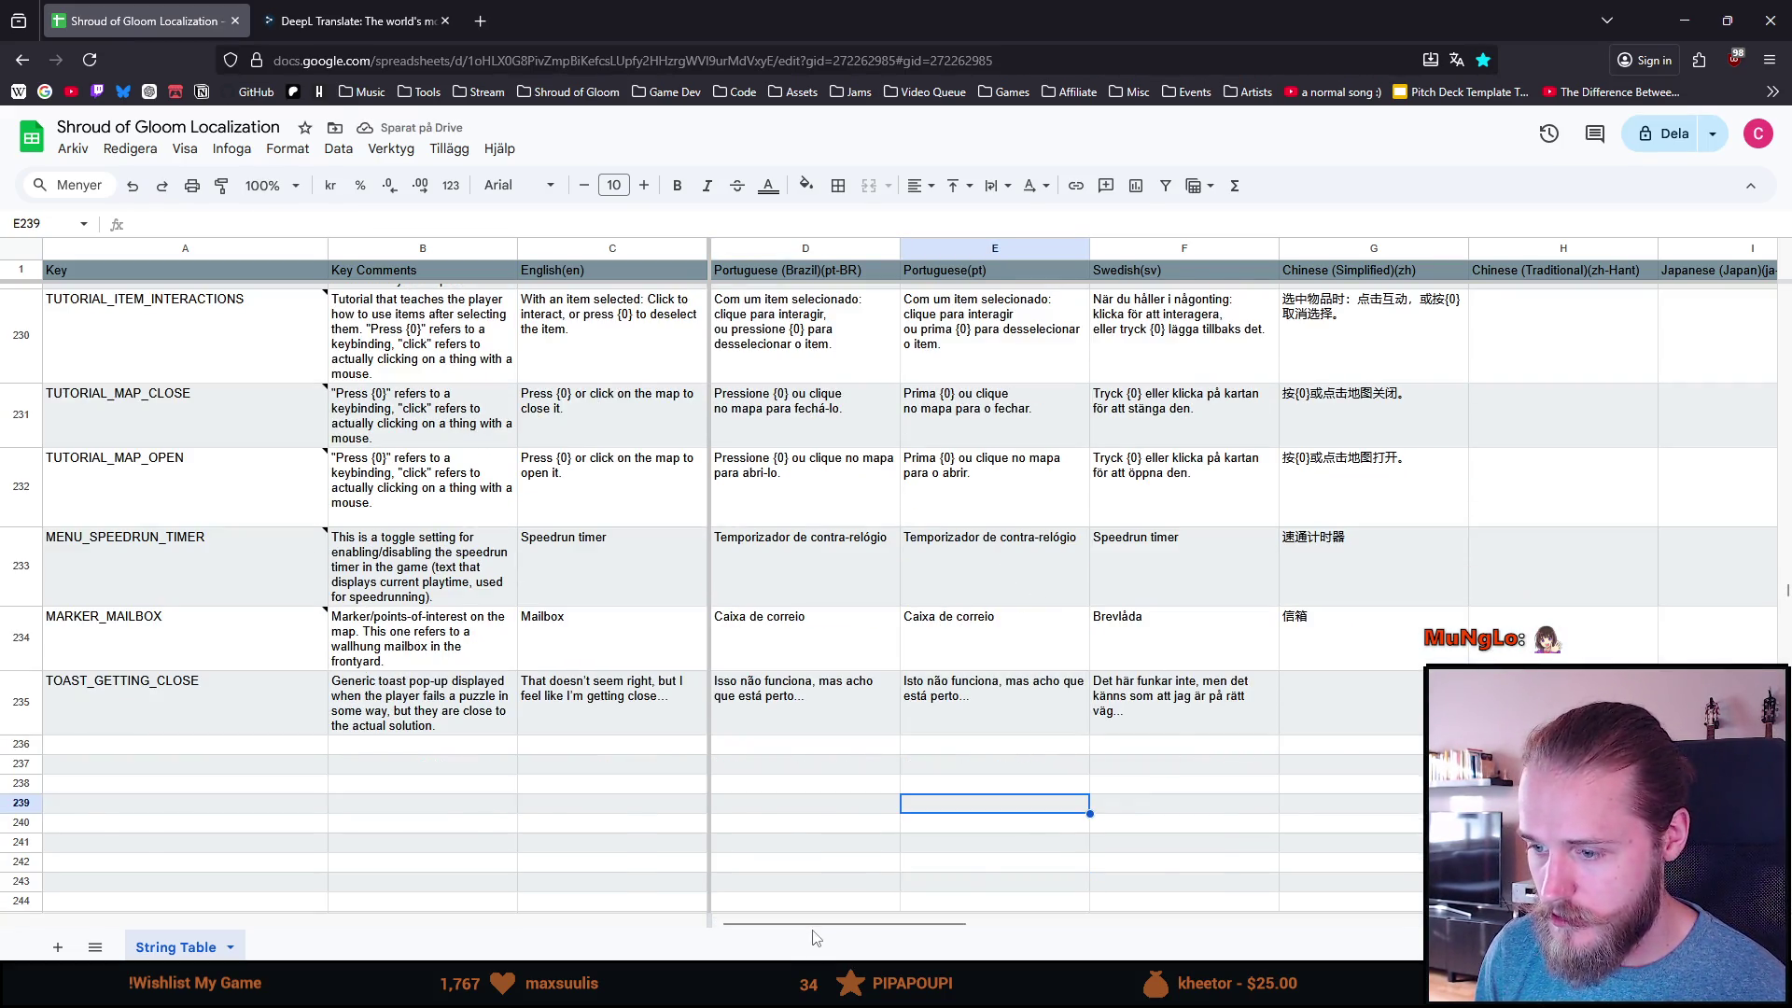
left_click_drag(881, 924, 1390, 918)
mouse_move(1392, 918)
left_mouse_down()
mouse_move(1466, 920)
mouse_move(933, 929)
mouse_move(767, 952)
left_mouse_up()
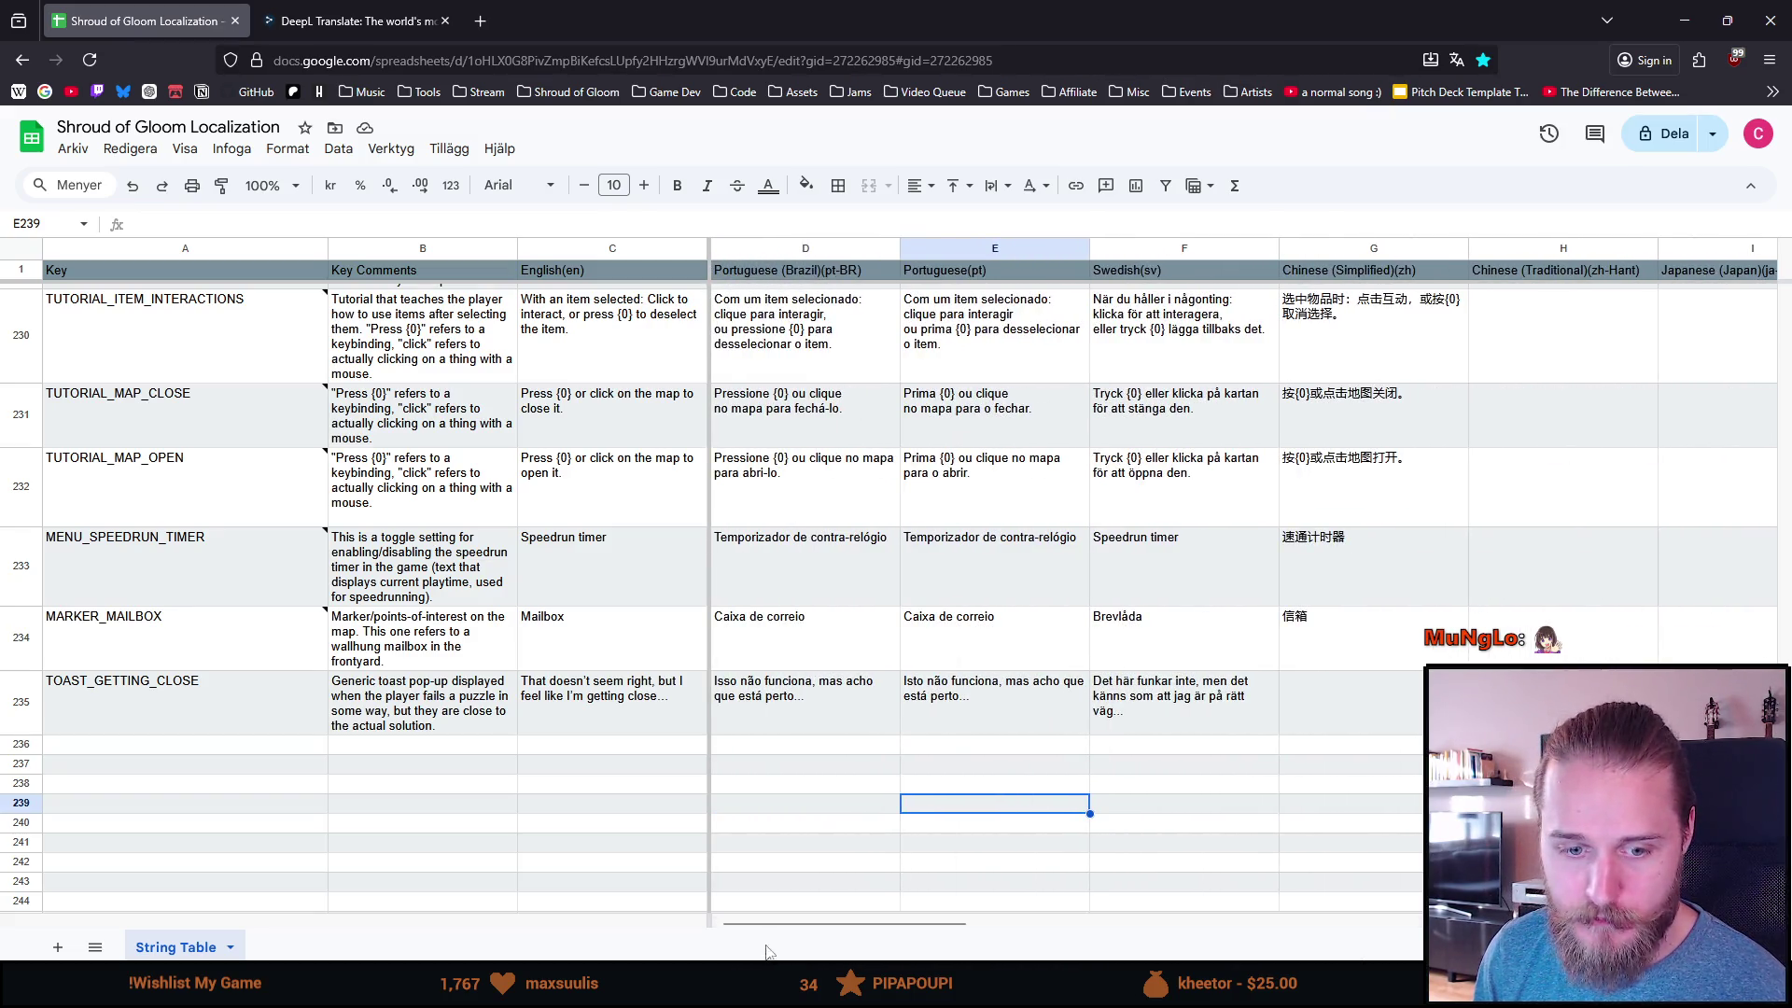
left_click(543, 705)
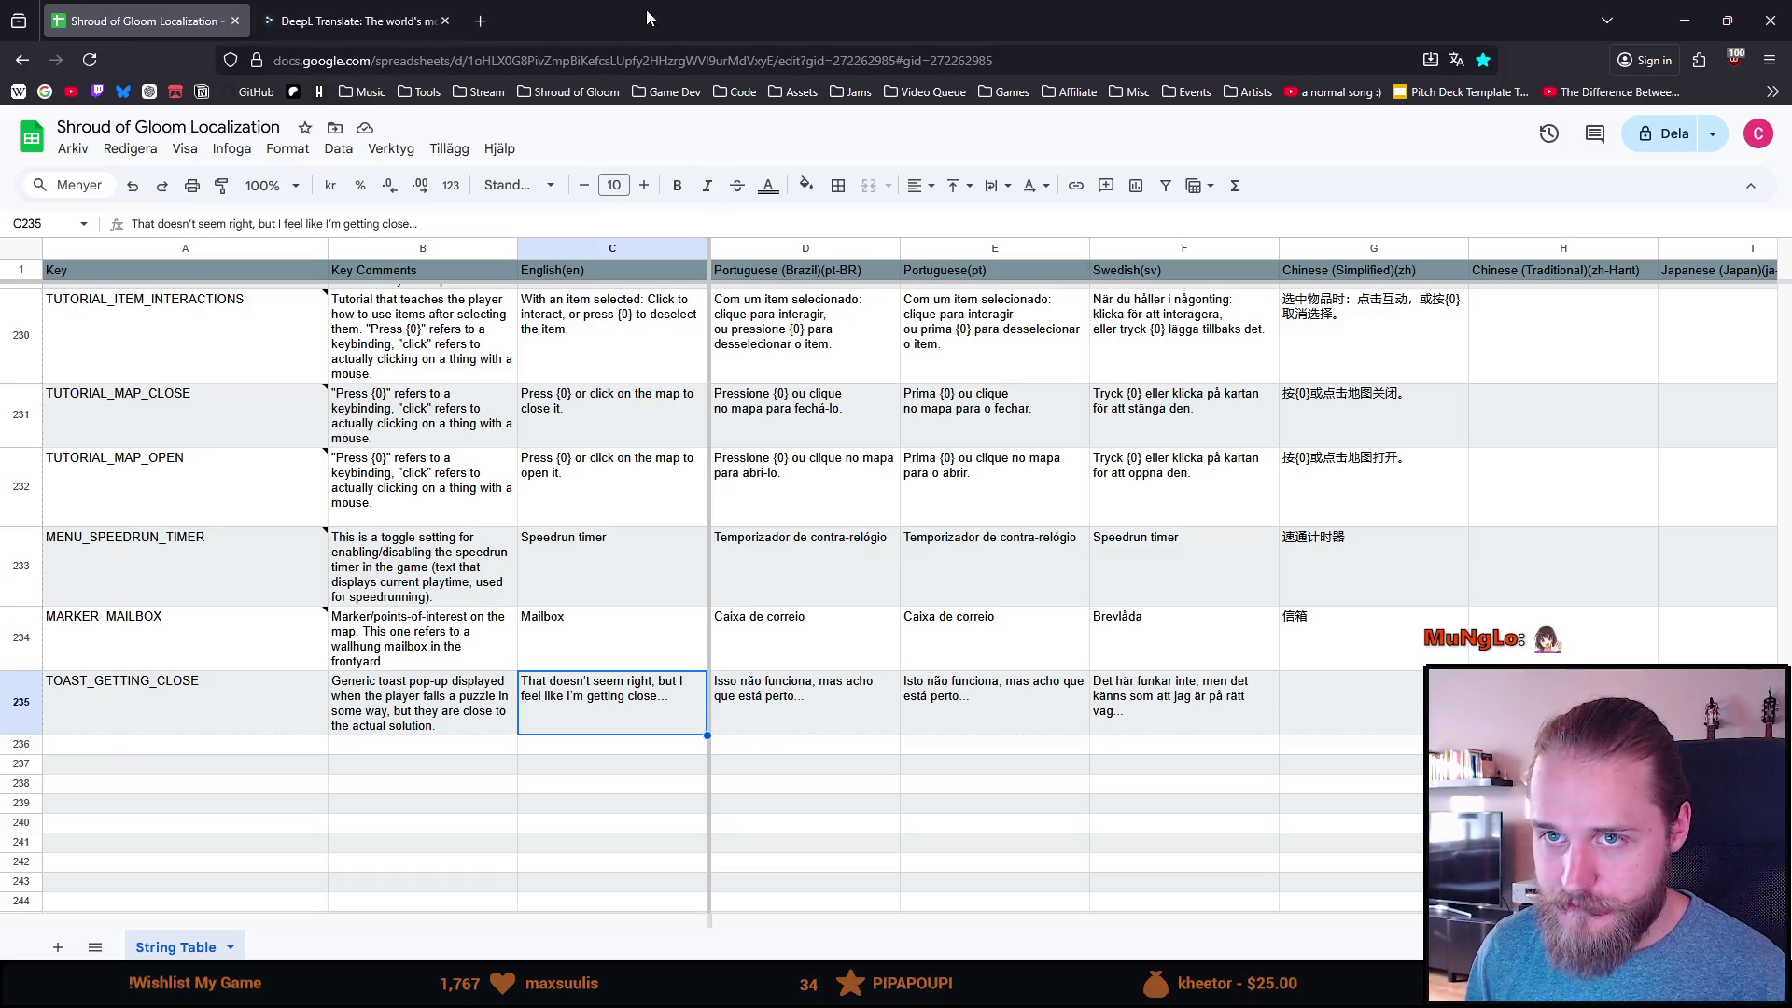
left_click(238, 13)
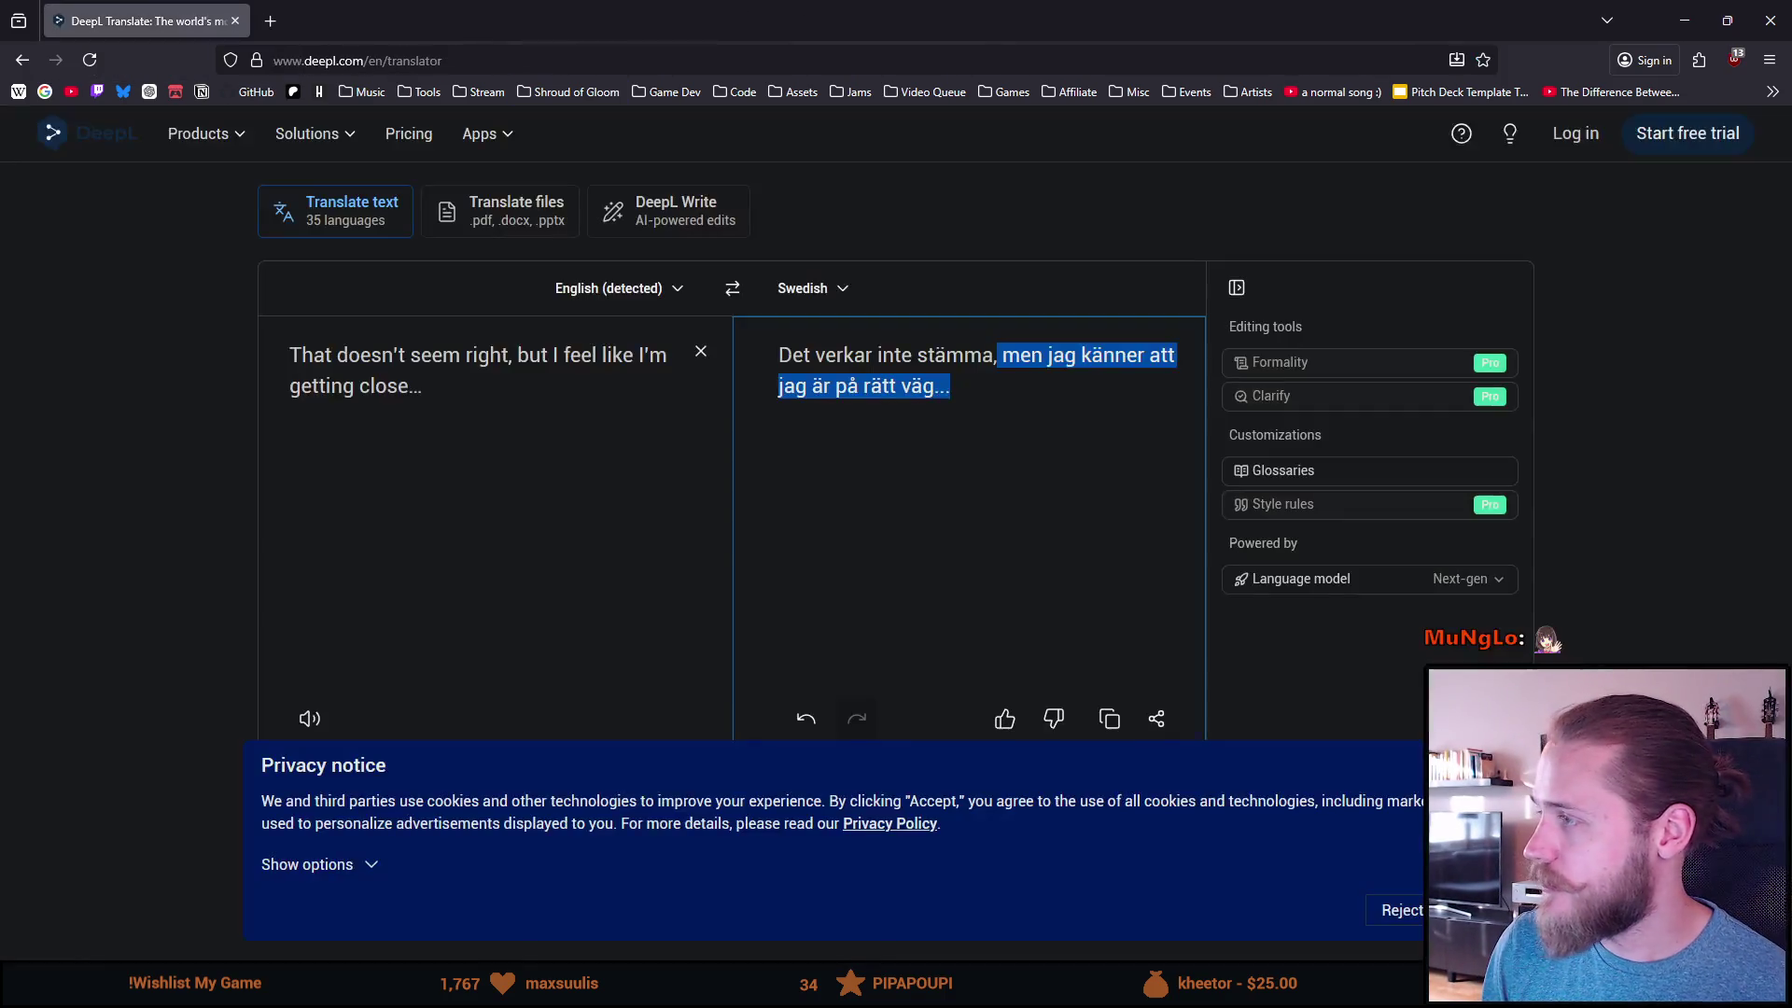
Step: Close the DeepL tab and the Notion to-do list window to reveal the running demo
left_click(235, 21)
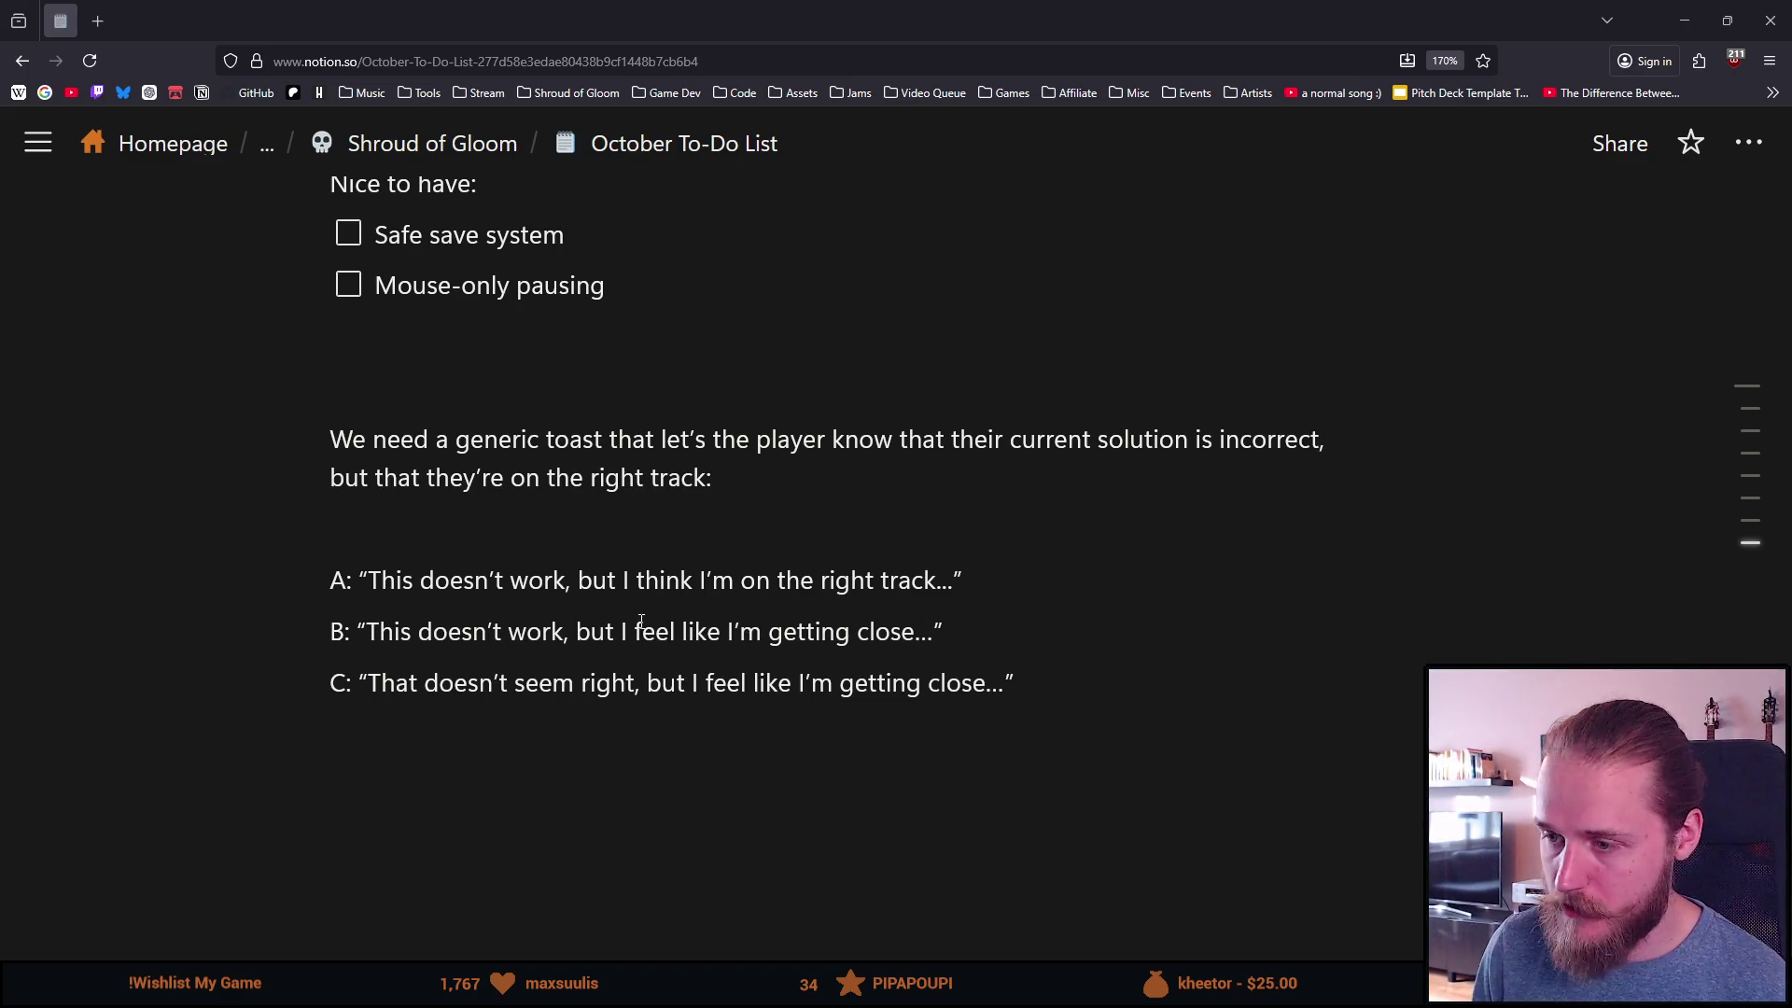
scroll(428, 543, "up", 4)
scroll(428, 543, "down", 5)
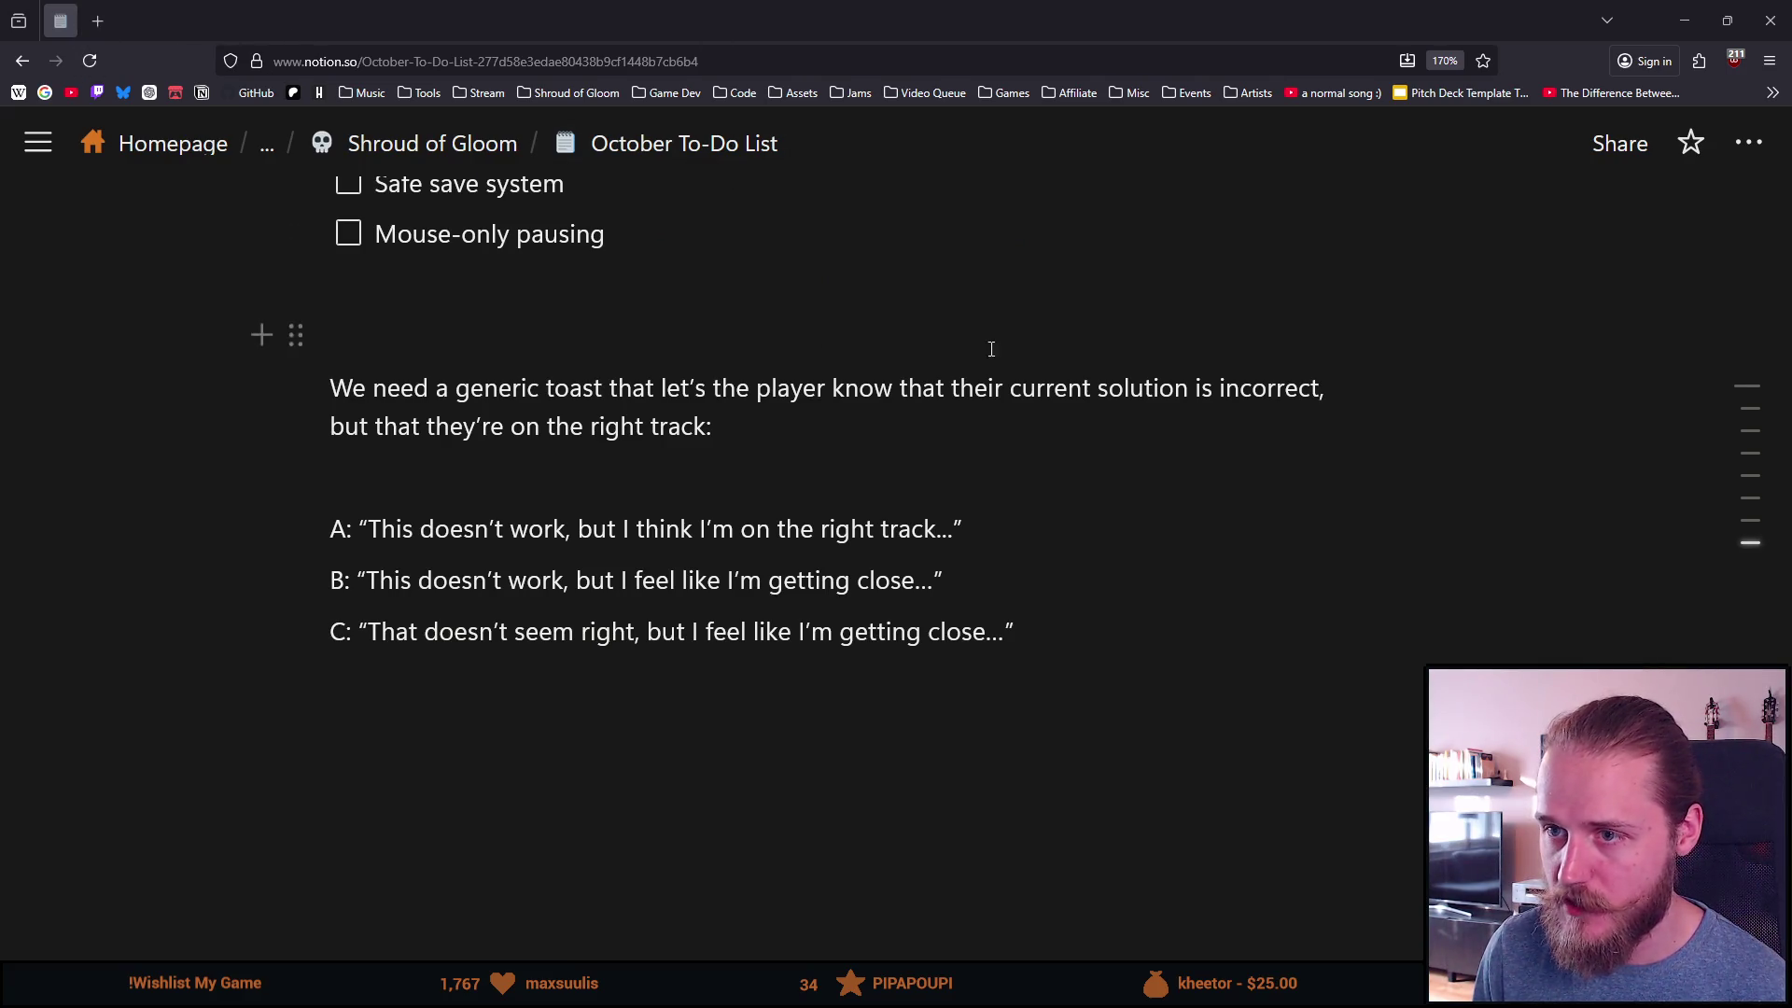
left_click(1771, 21)
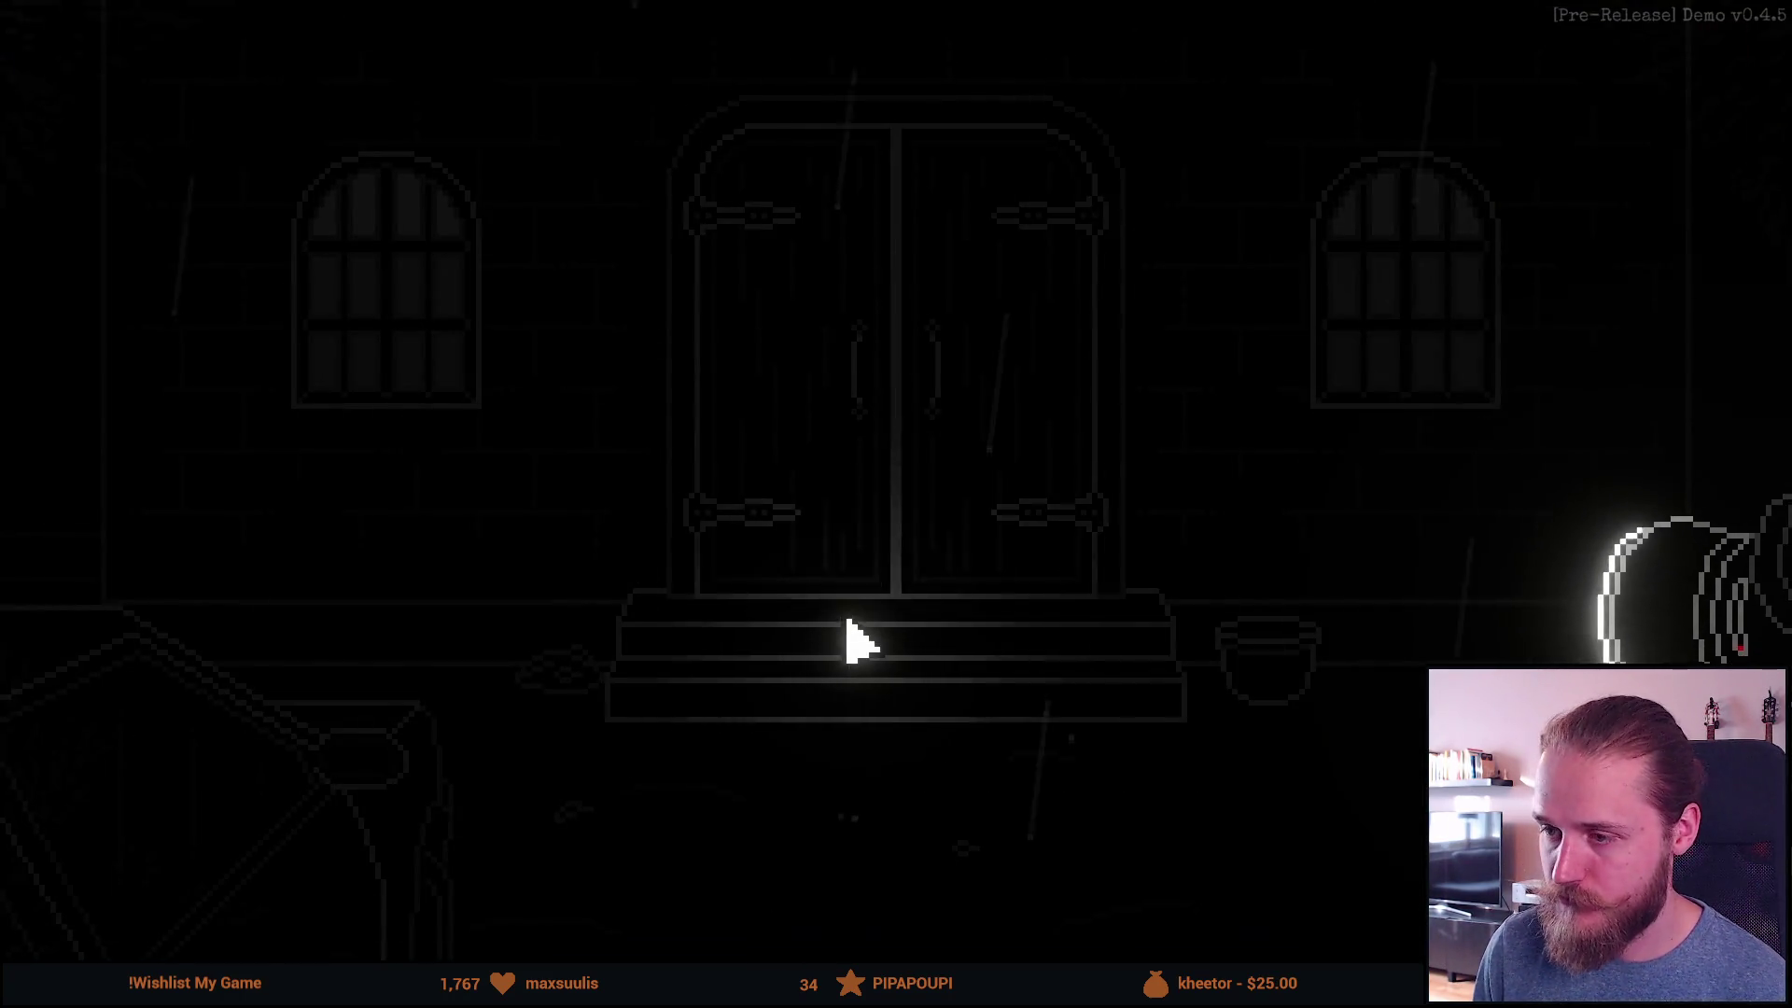
Step: Pause Shroud of Gloom, quit to its main menu, and confirm exiting the game
key("Escape")
left_click(910, 682)
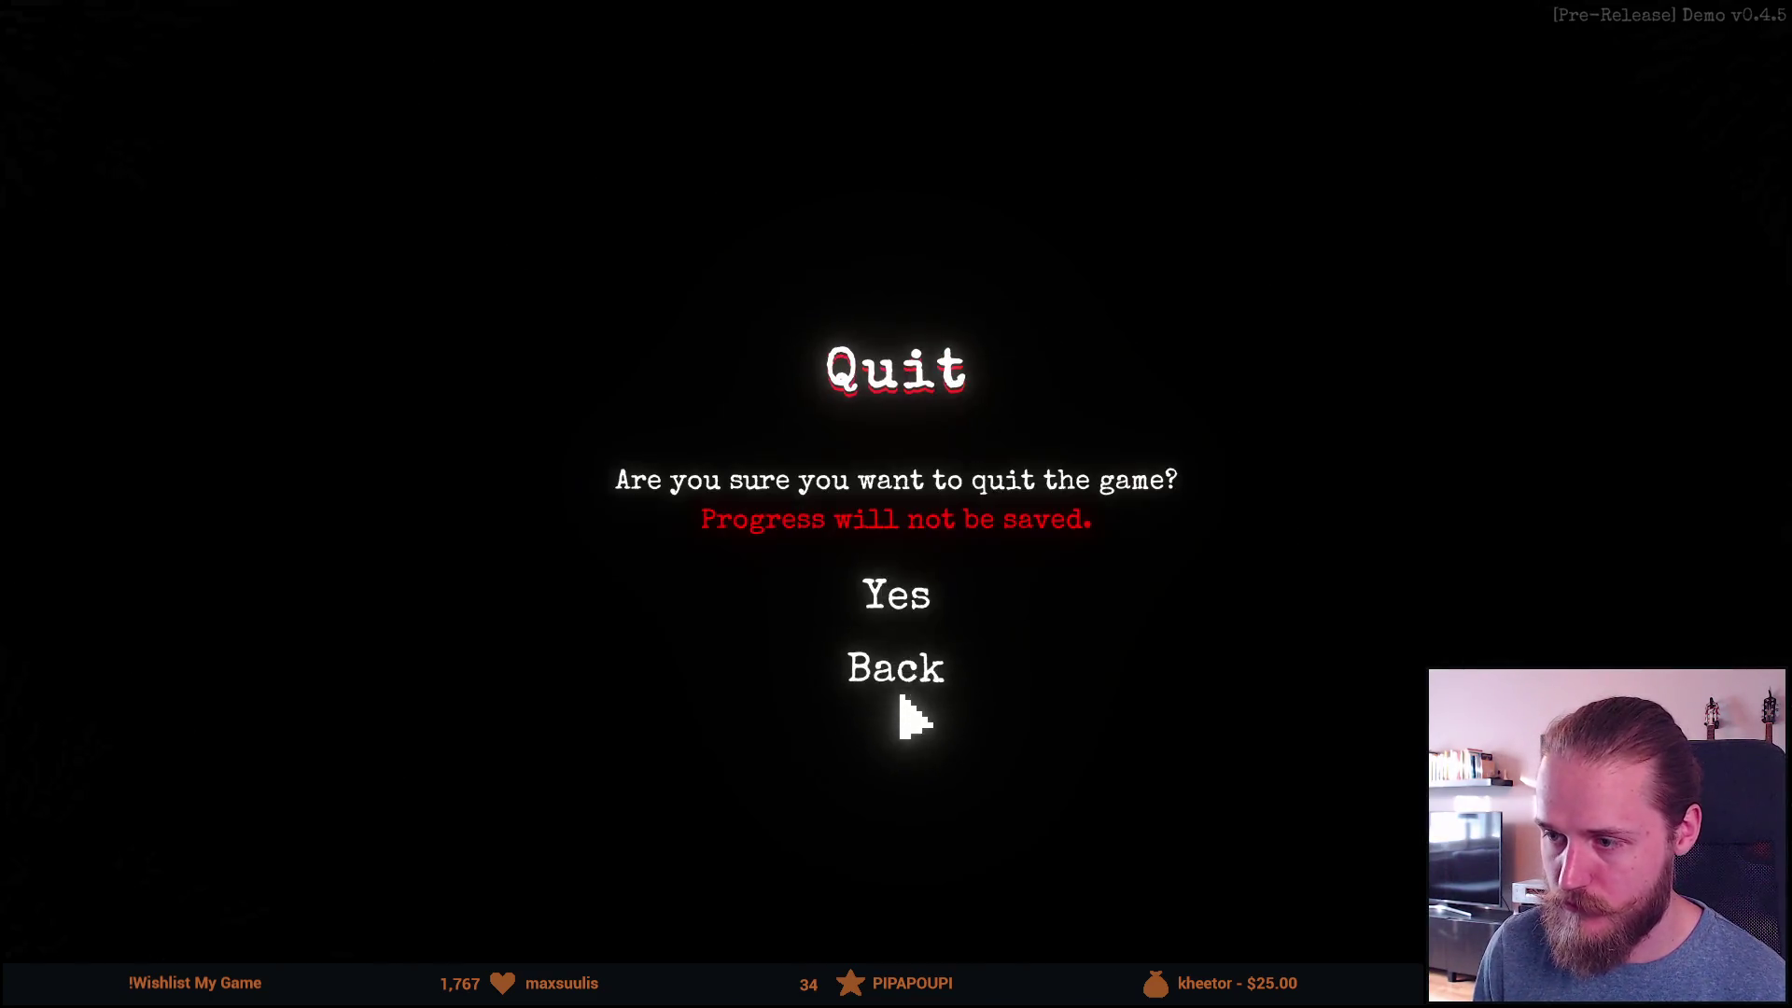
left_click(879, 590)
left_click(432, 805)
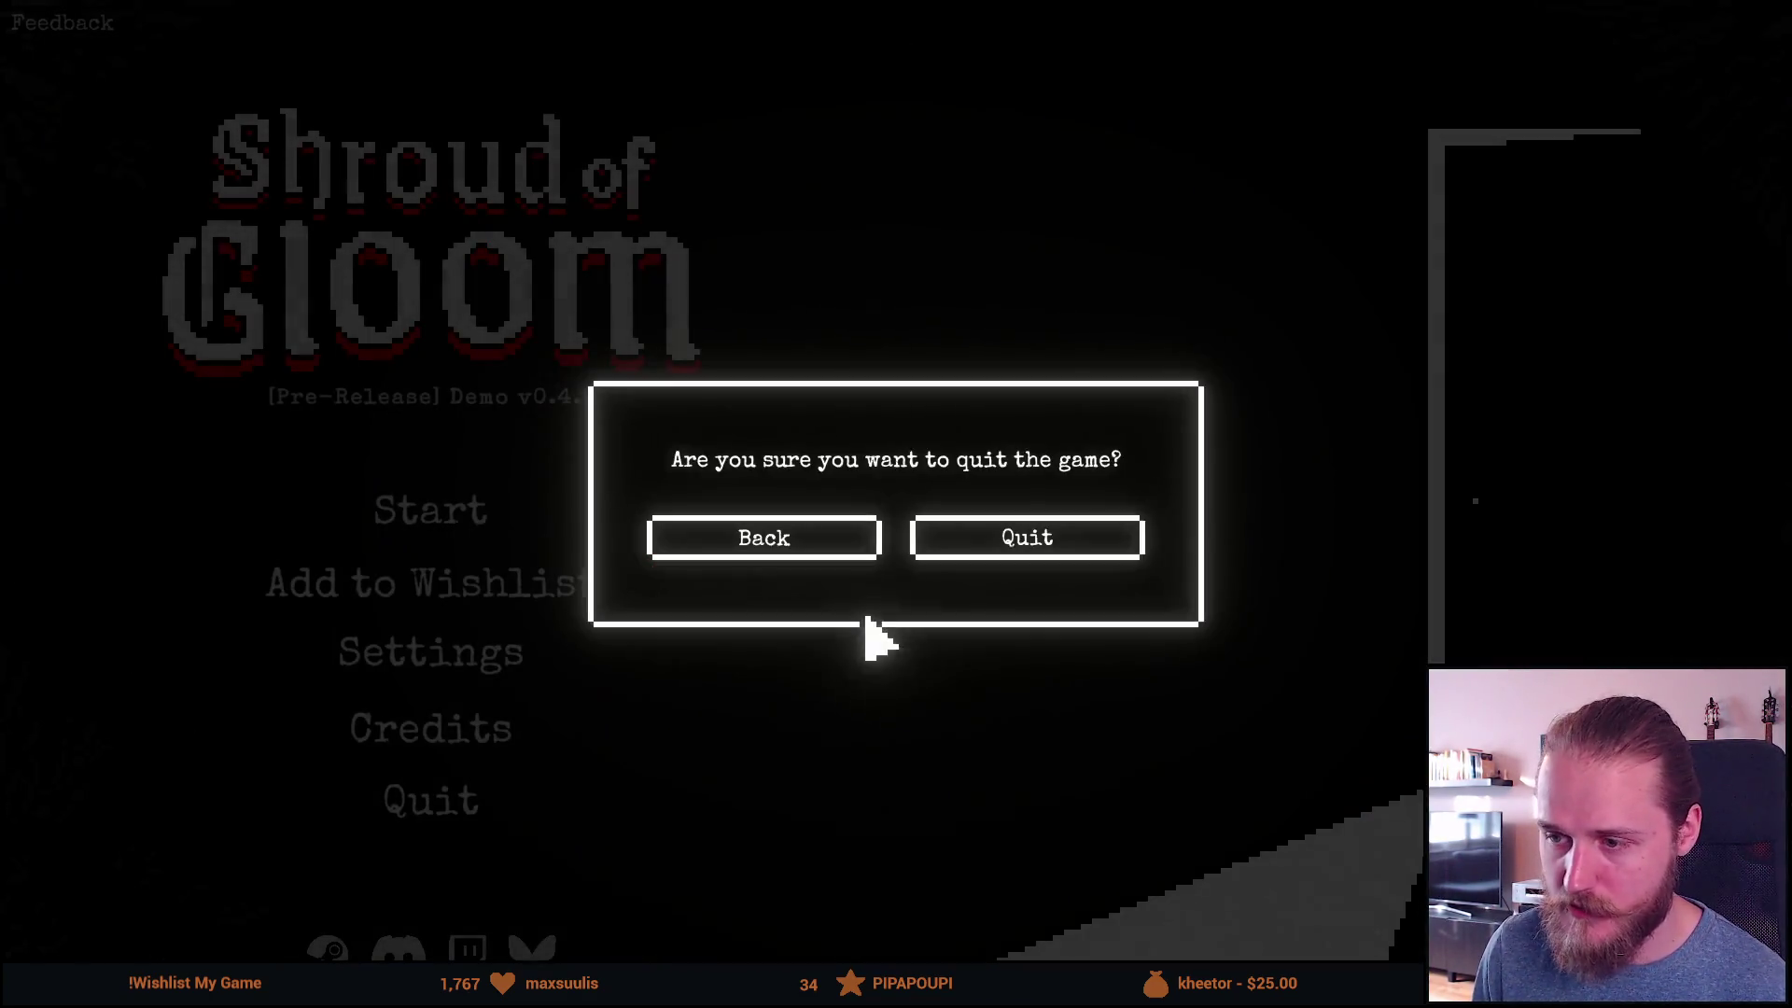
left_click(990, 546)
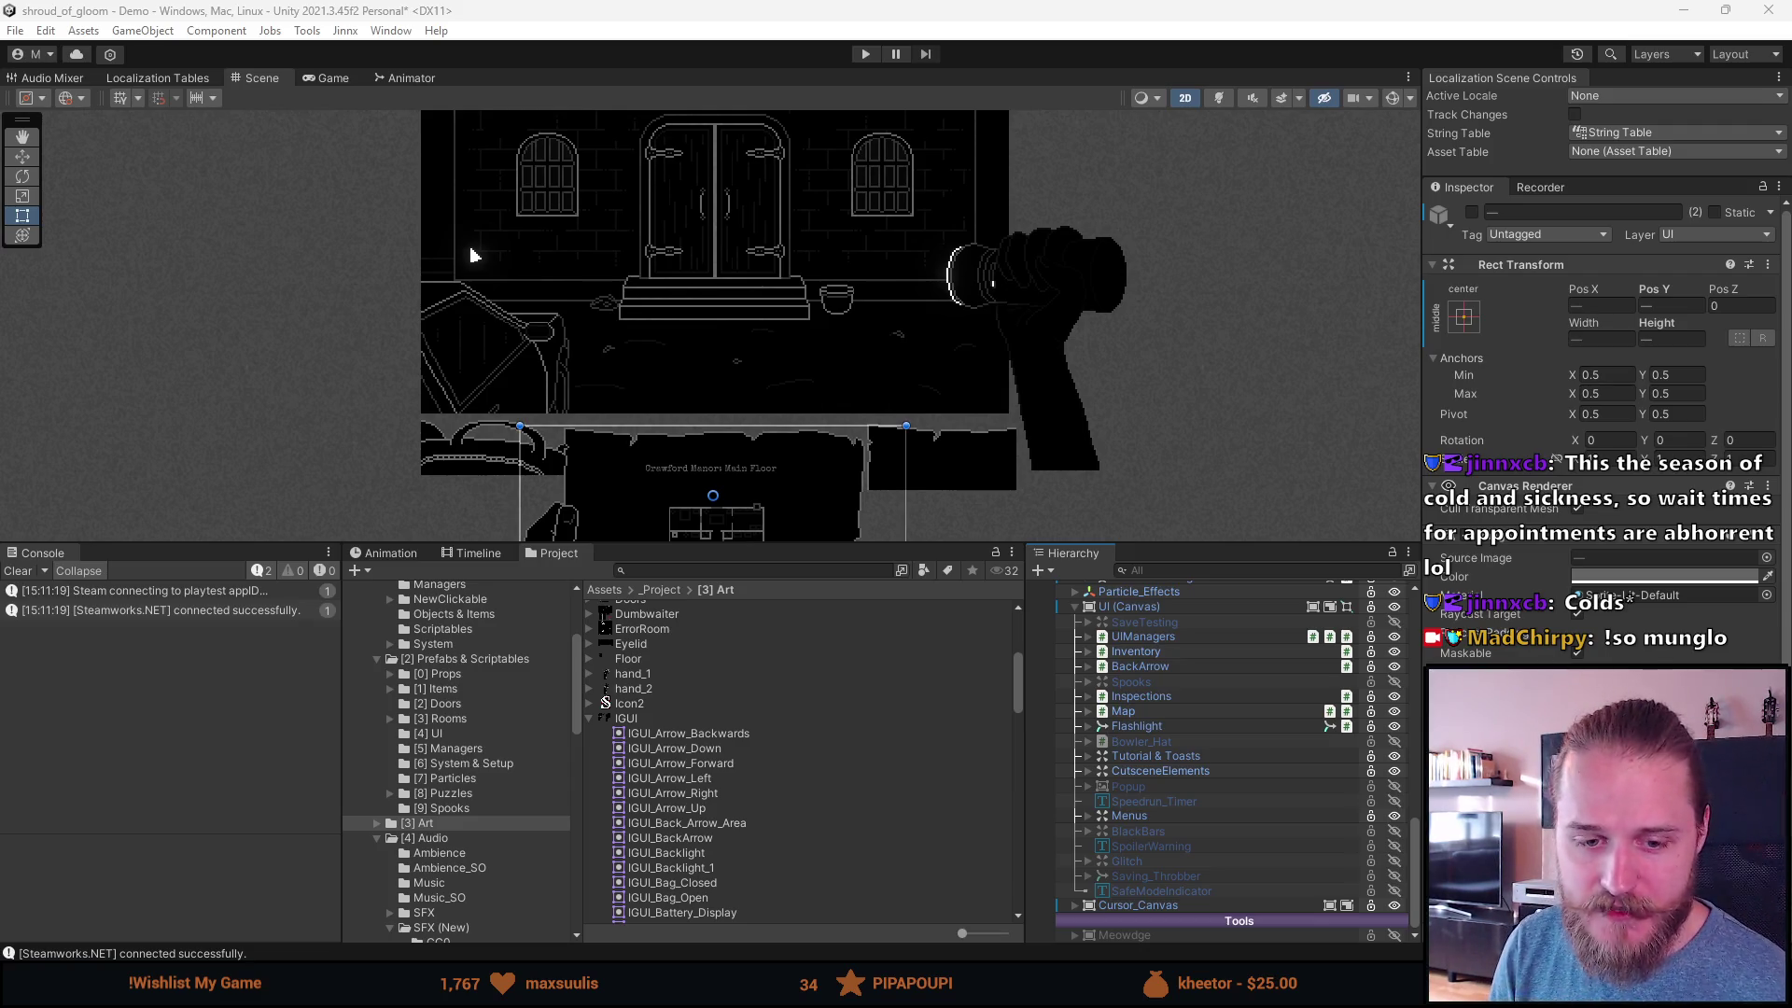
Step: Clear the Console, enlarge the Scene view, and search the project for 'string table'
left_click(18, 570)
mouse_move(718, 545)
left_mouse_down()
mouse_move(719, 845)
mouse_move(719, 688)
left_mouse_up()
left_click(678, 712)
type("string table")
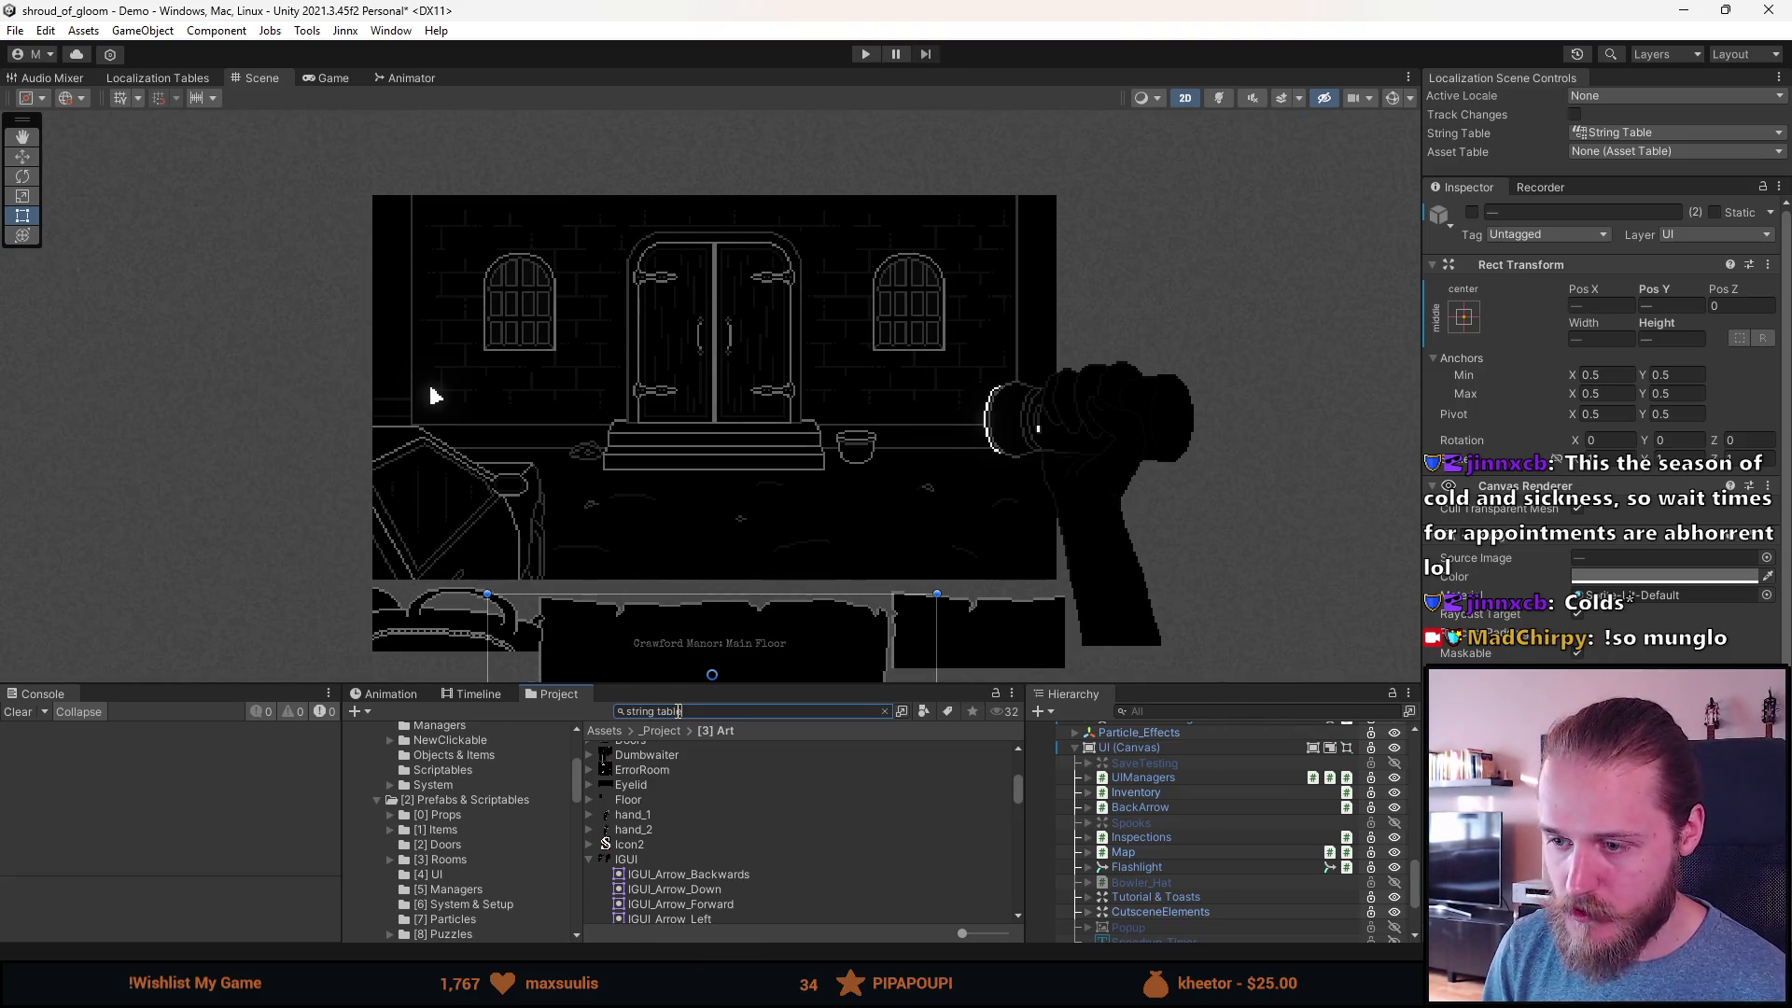
Step: Select the String Table asset and pull from, then push to, Google Sheets
left_click(674, 830)
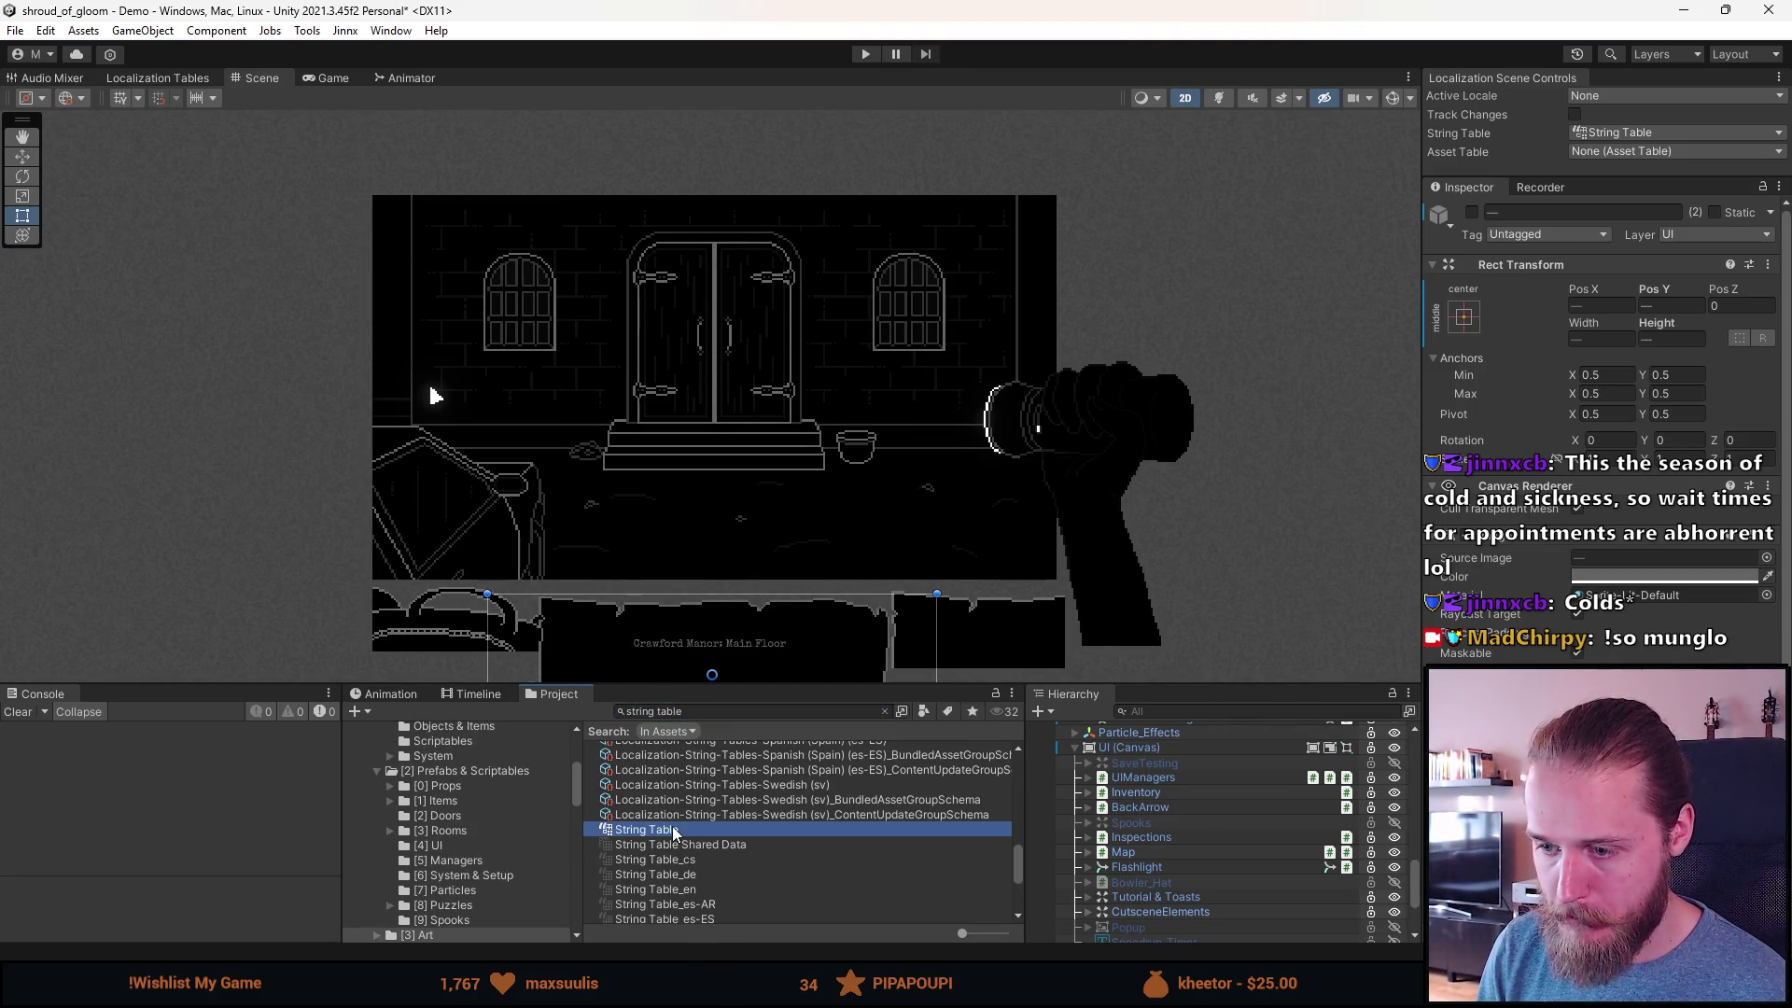
scroll(1606, 420, "down", 10)
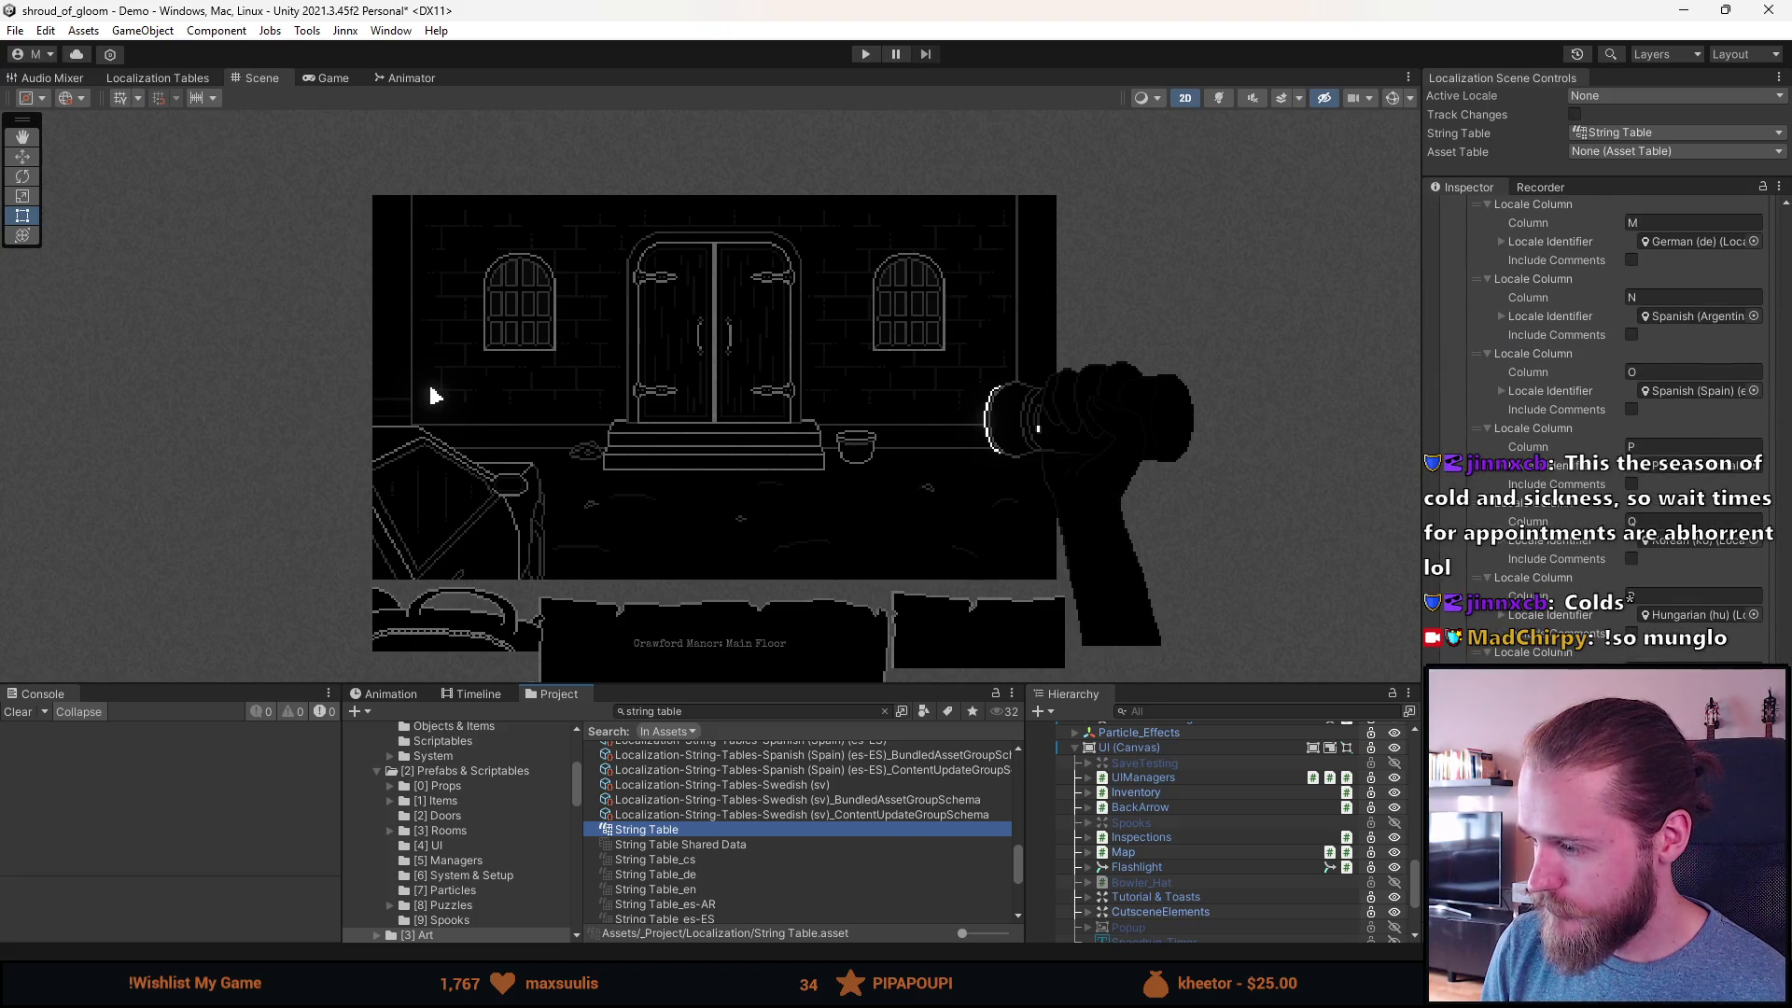
left_click(1455, 411)
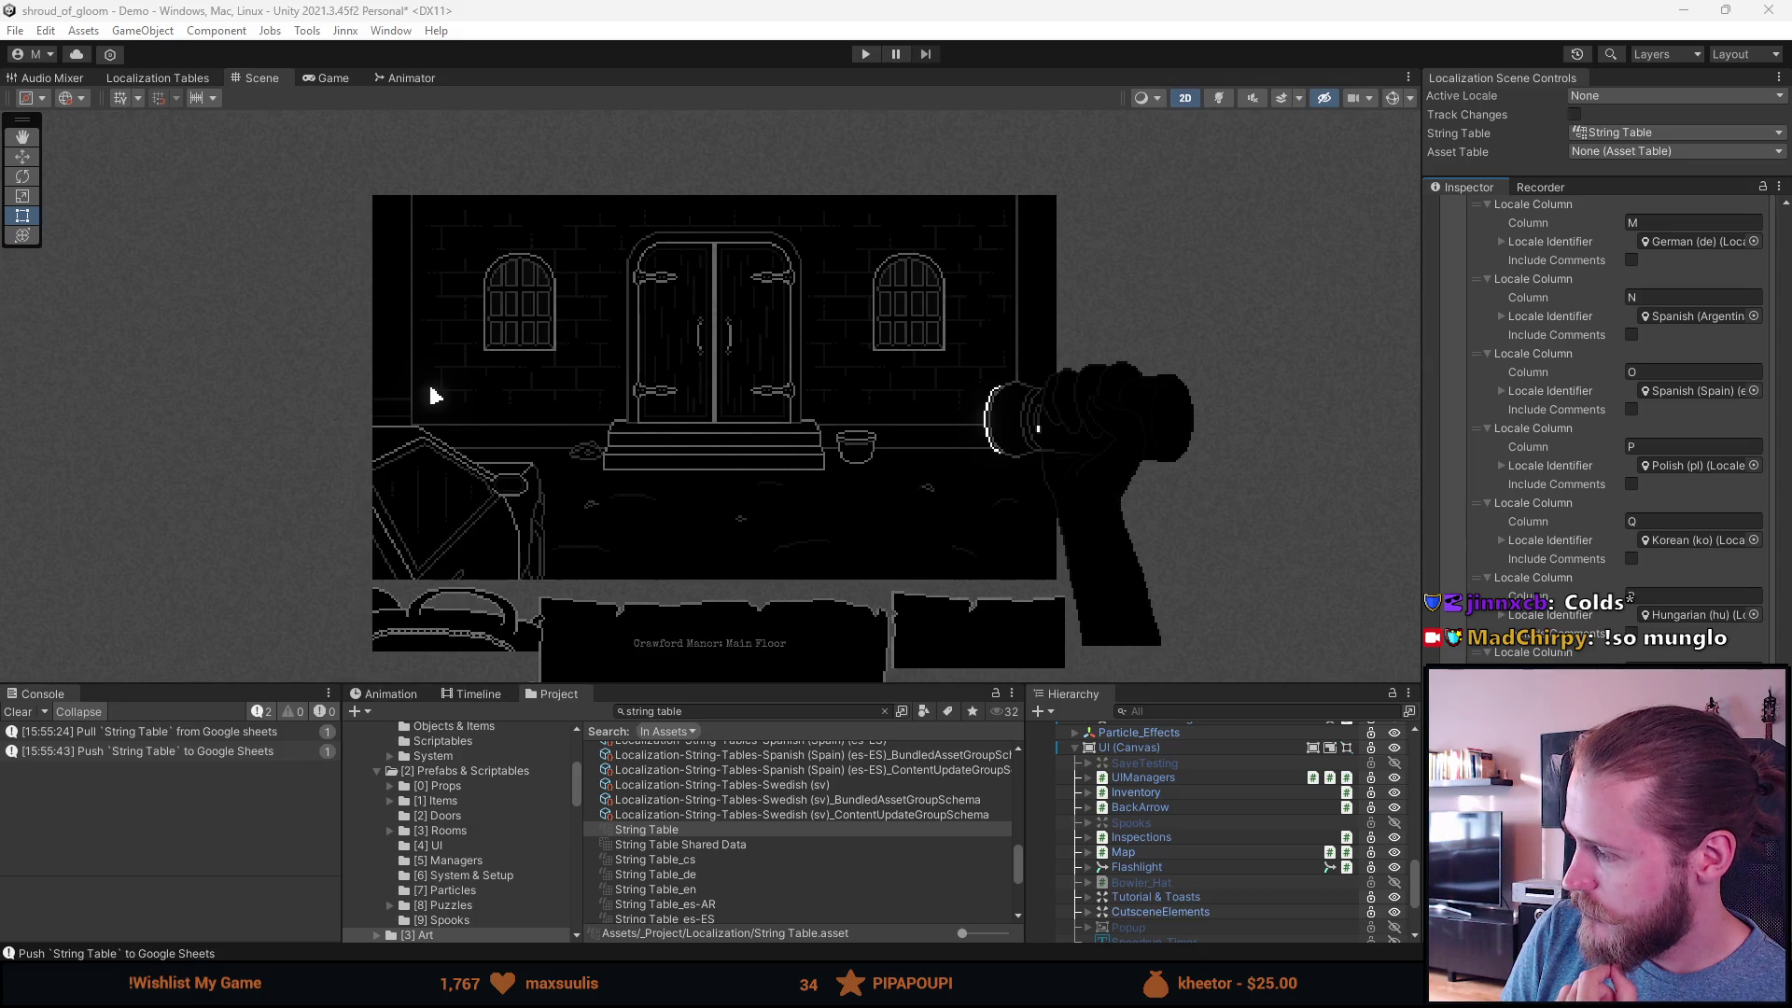
Step: Clear the project search, save the scene, and find the ToastManager script with 'toastma'
left_click(885, 711)
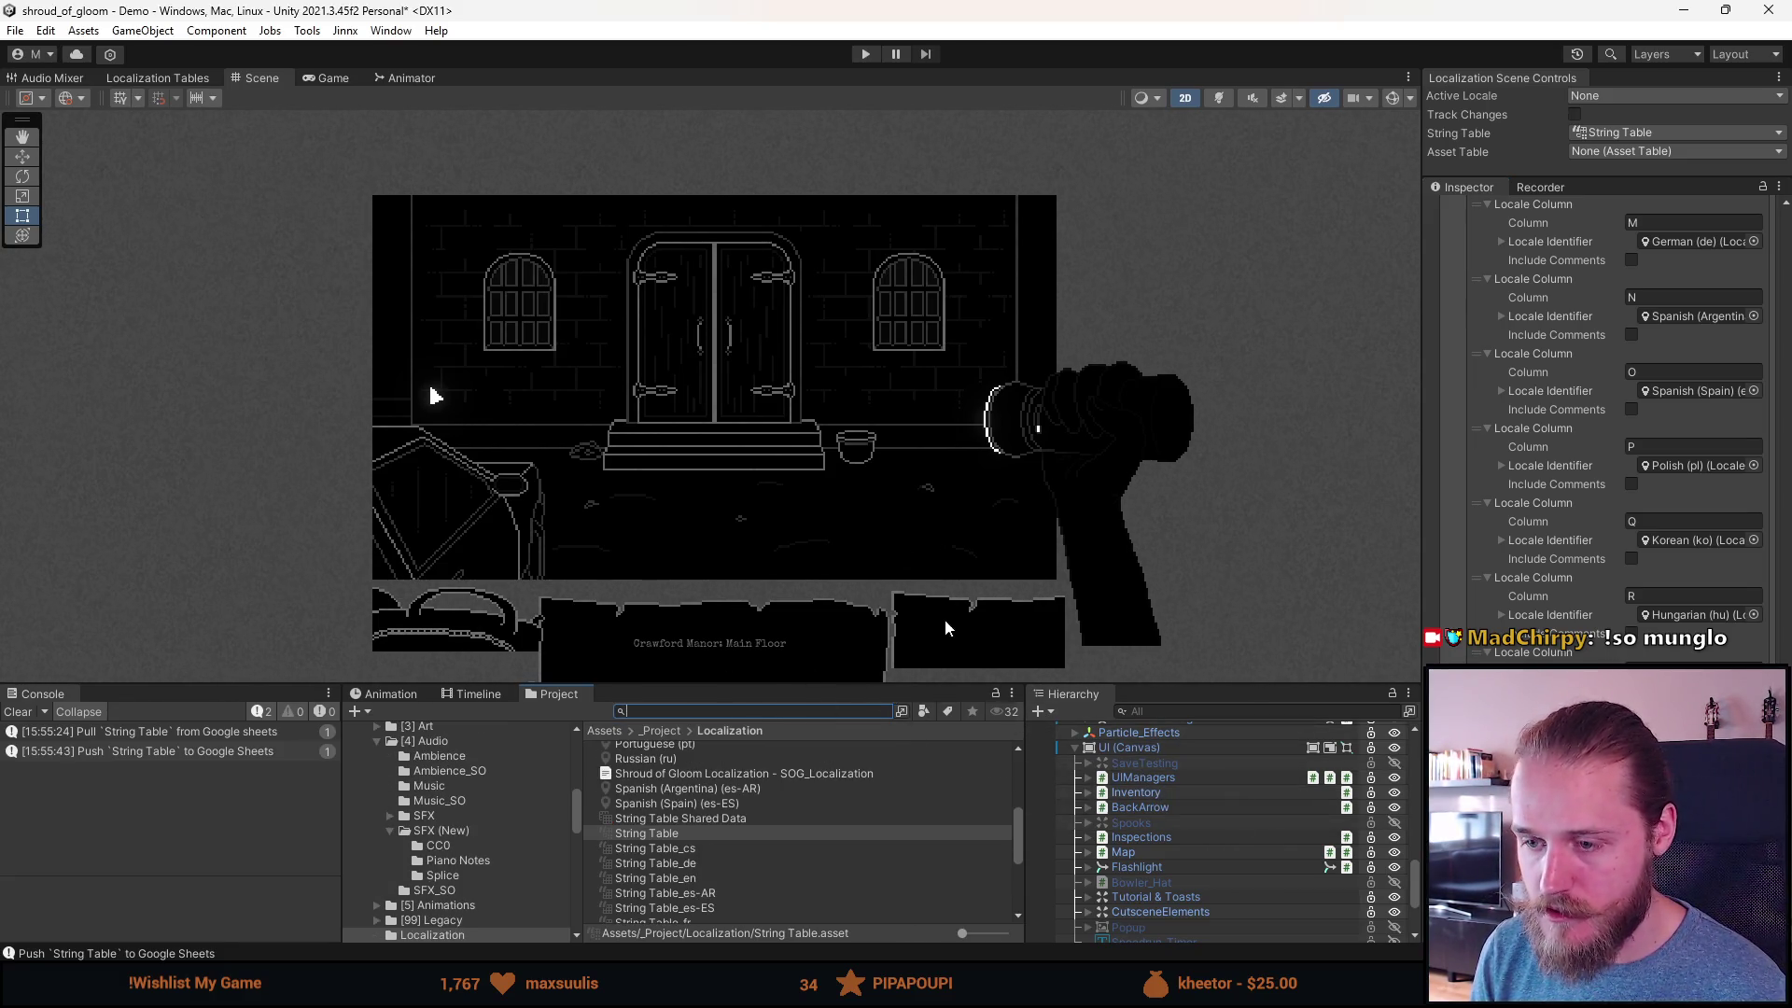
key("ctrl+s")
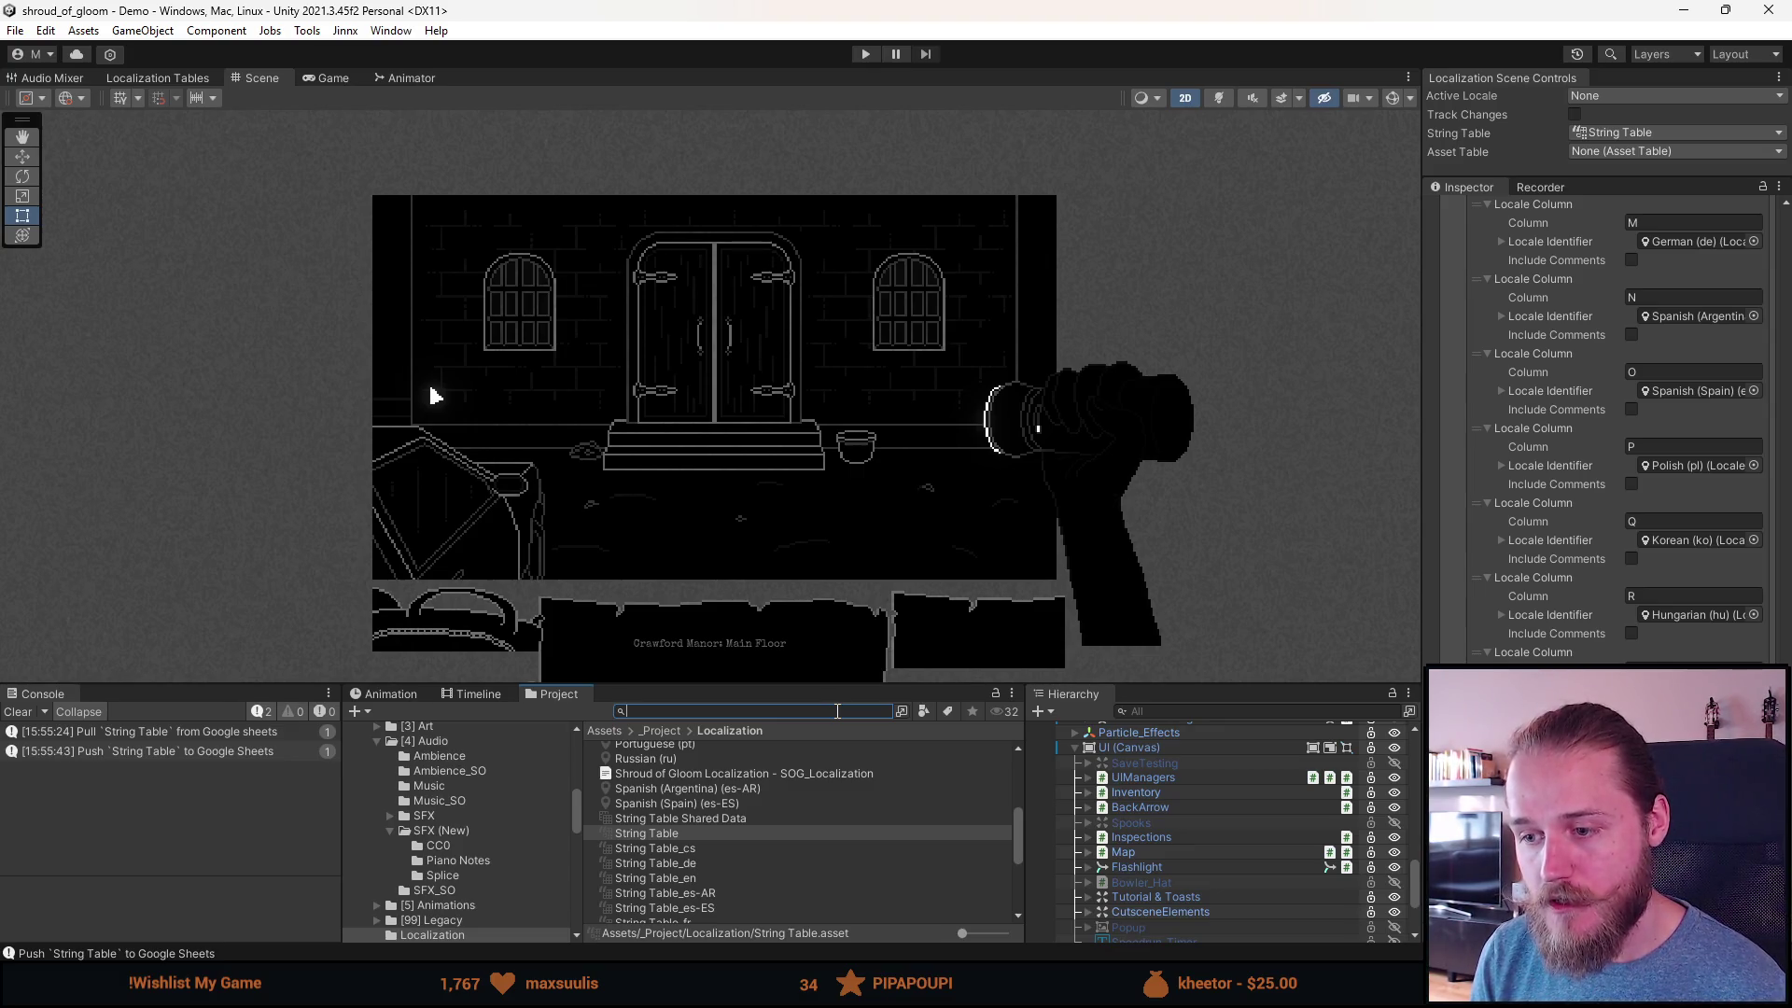
type("toastma")
key("Down")
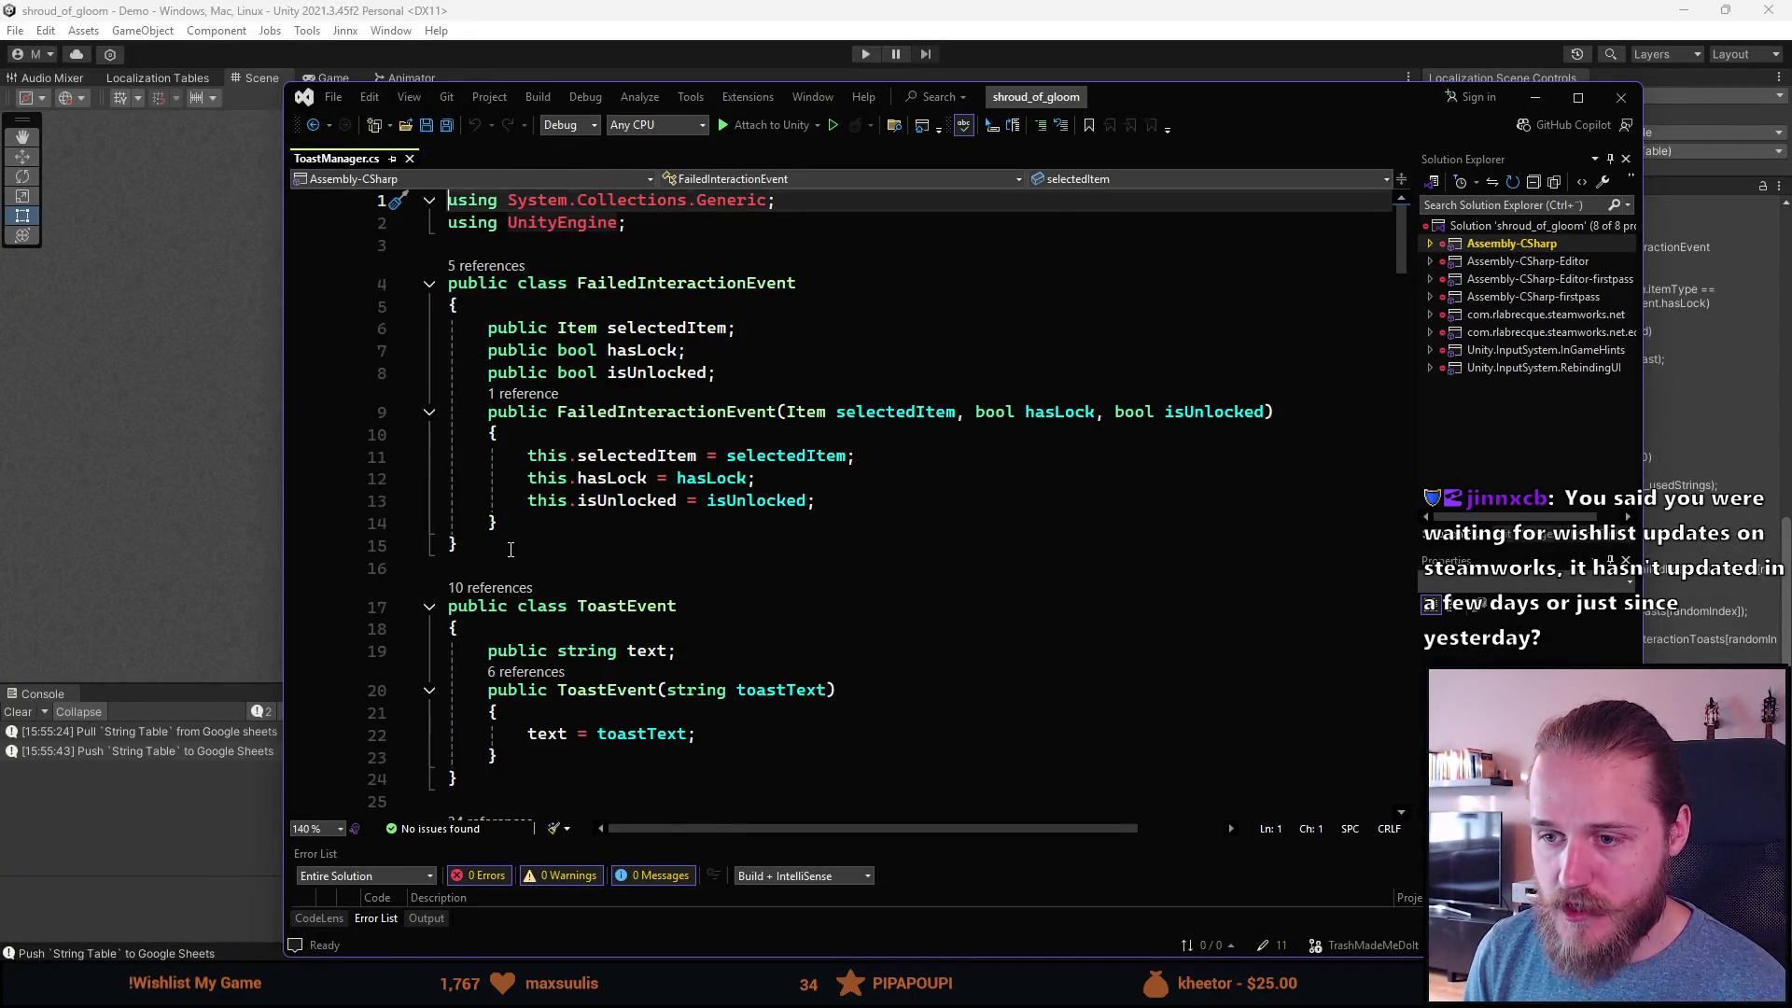
Step: Open a blank line after the FailedInteractionEvent class at line 15 of ToastManager.cs
left_click(650, 549)
scroll(712, 570, "down", 7)
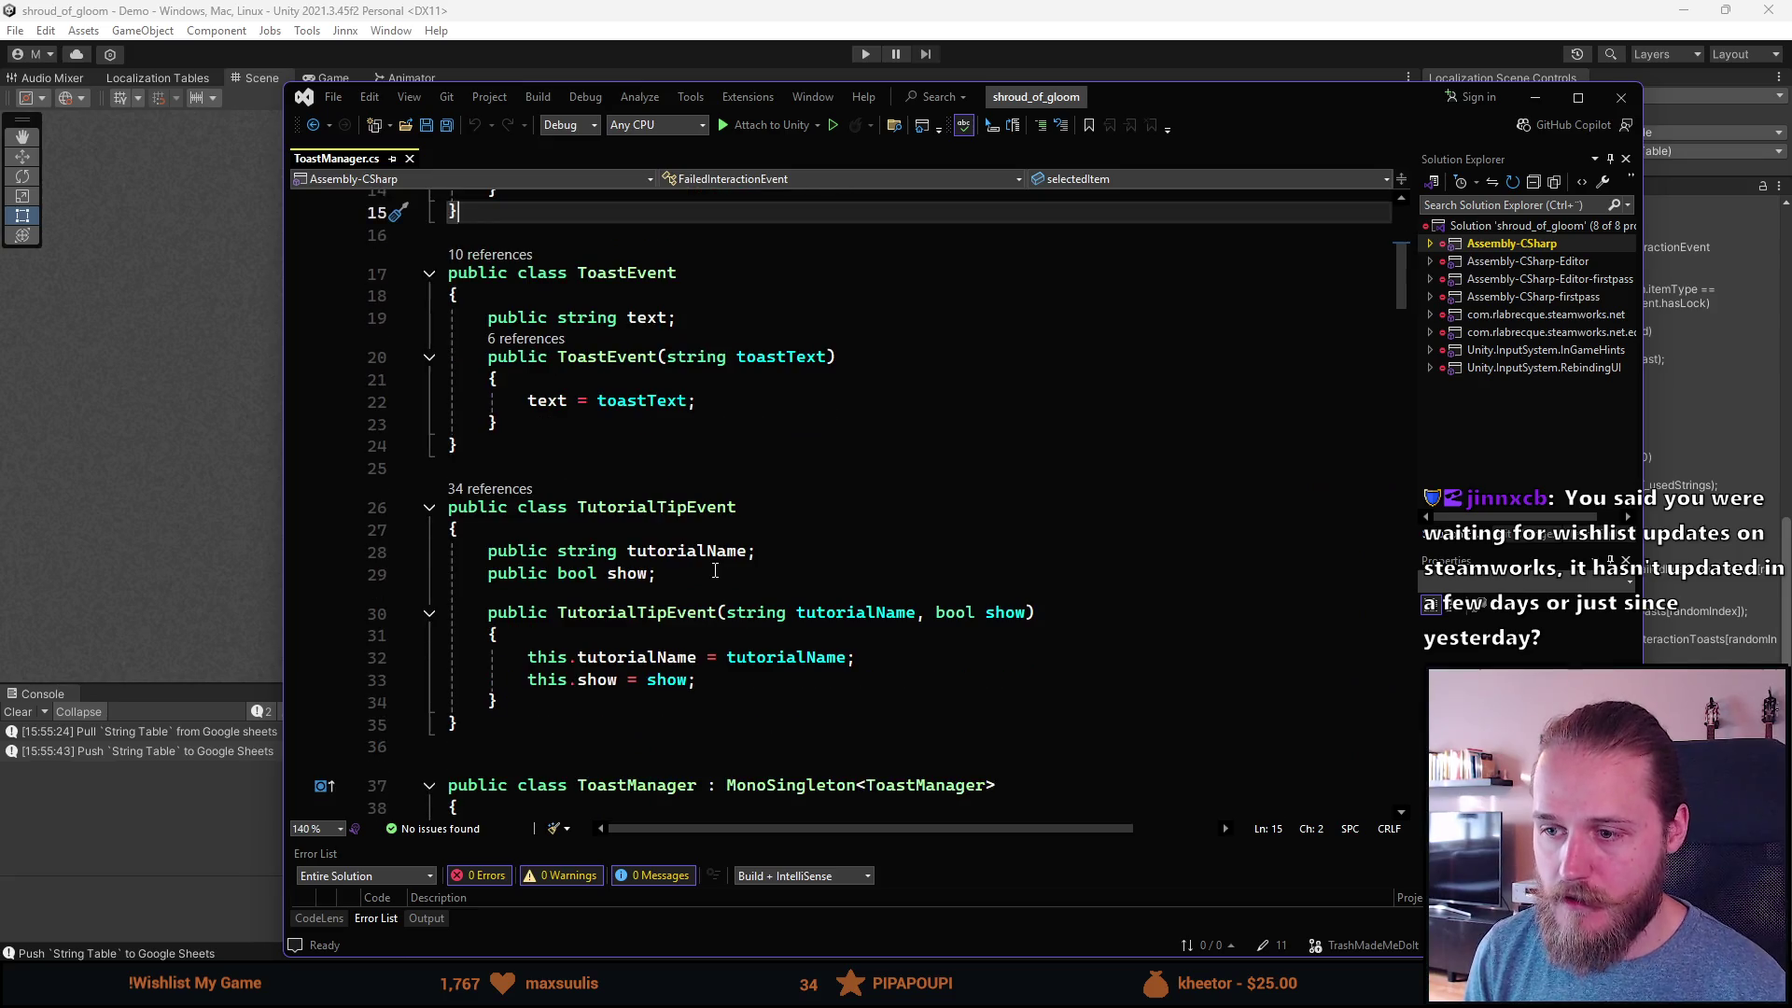
scroll(755, 569, "up", 6)
scroll(752, 567, "up", 1)
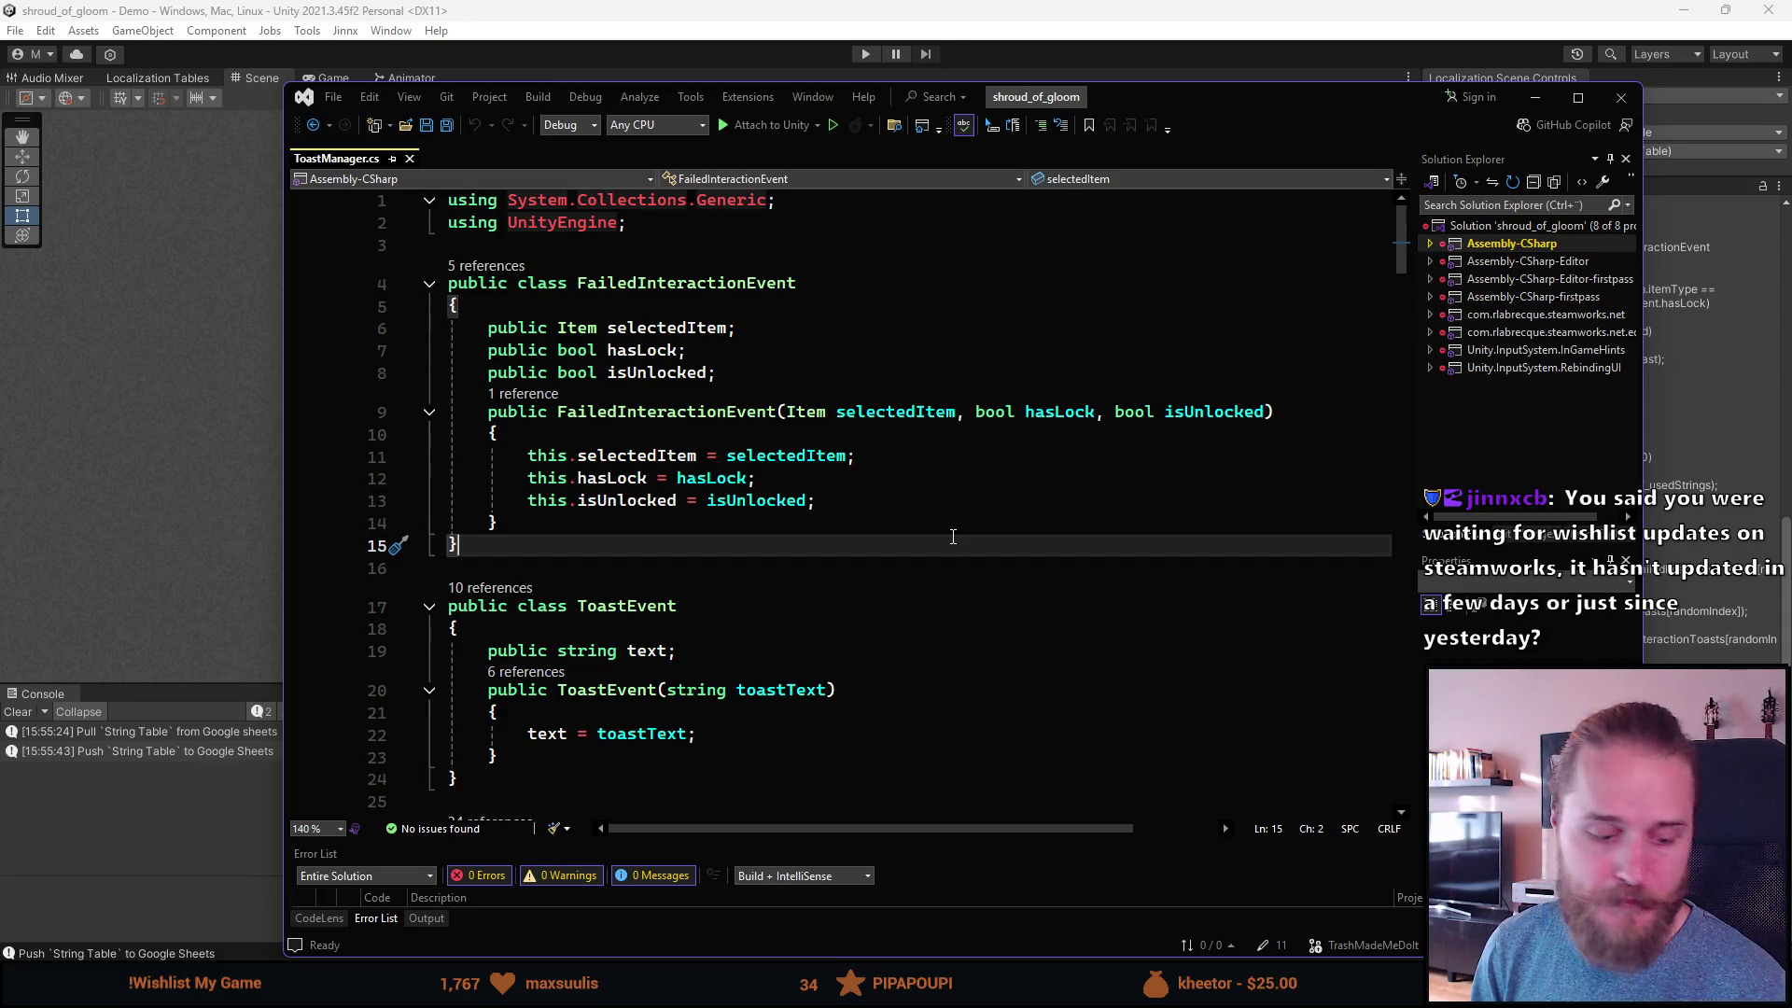
key("Return")
key("Return")
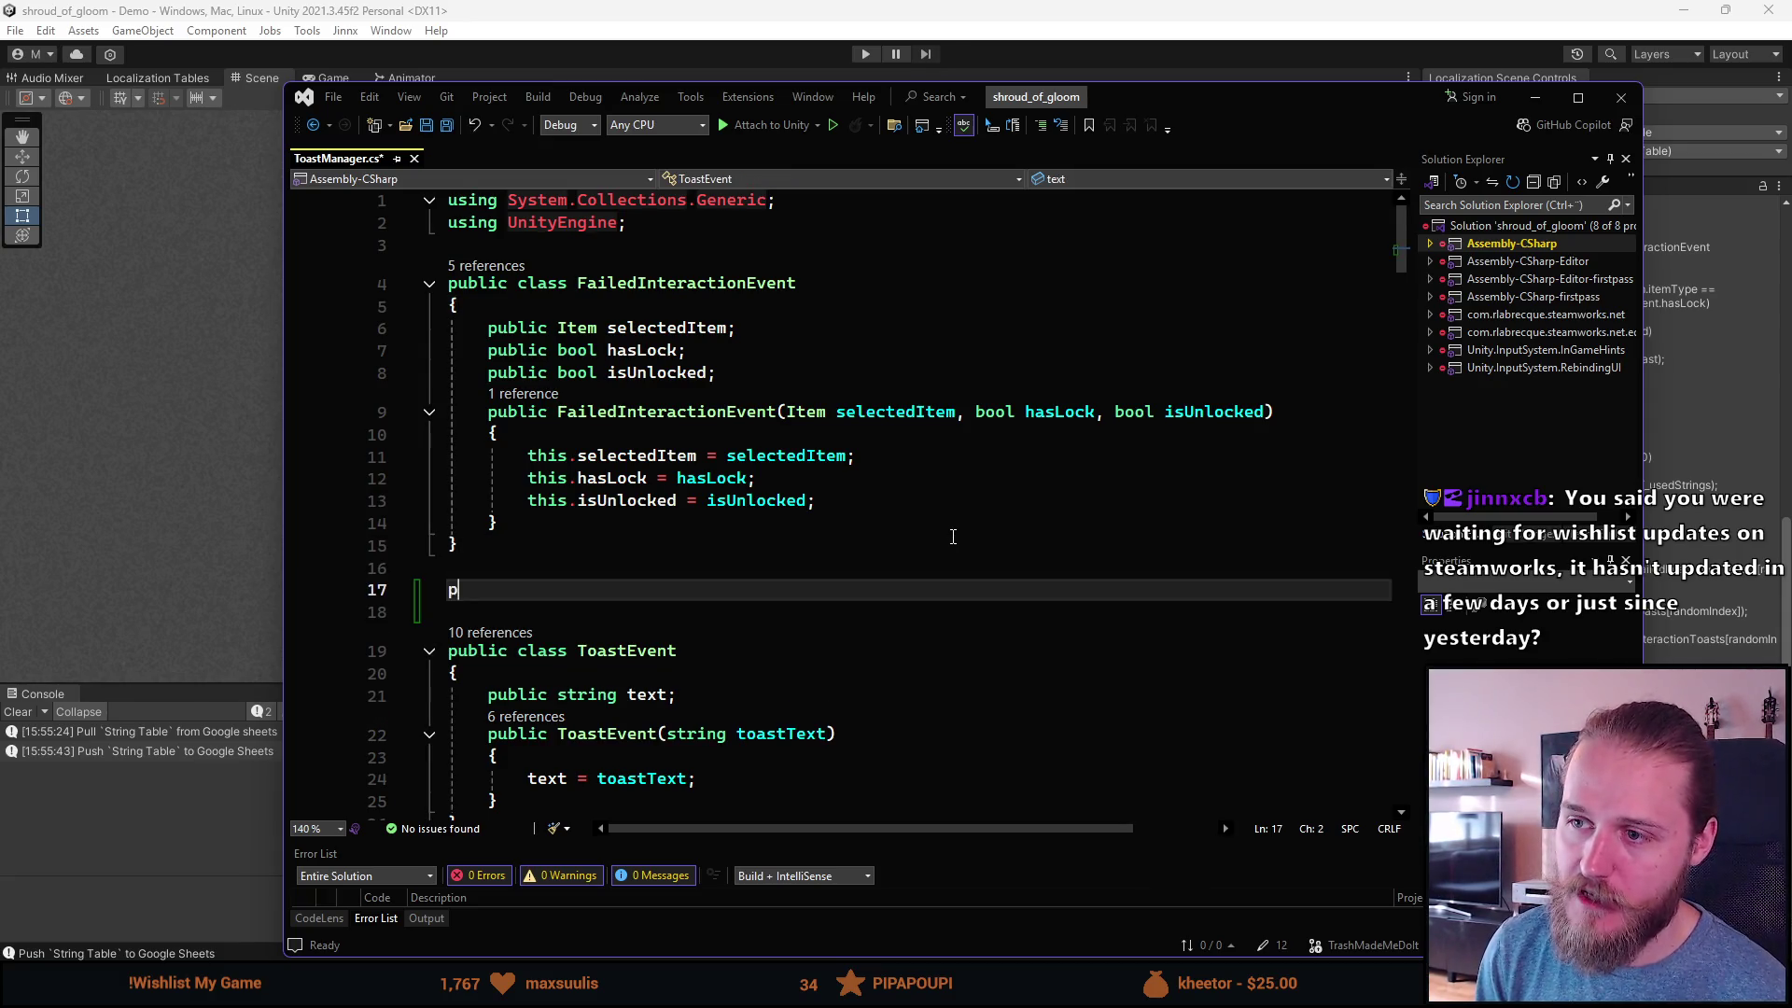
Step: Declare 'public class PuzzleAlmostSolvedEvent { }' above ToastEvent and save ToastManager.cs
type("public ")
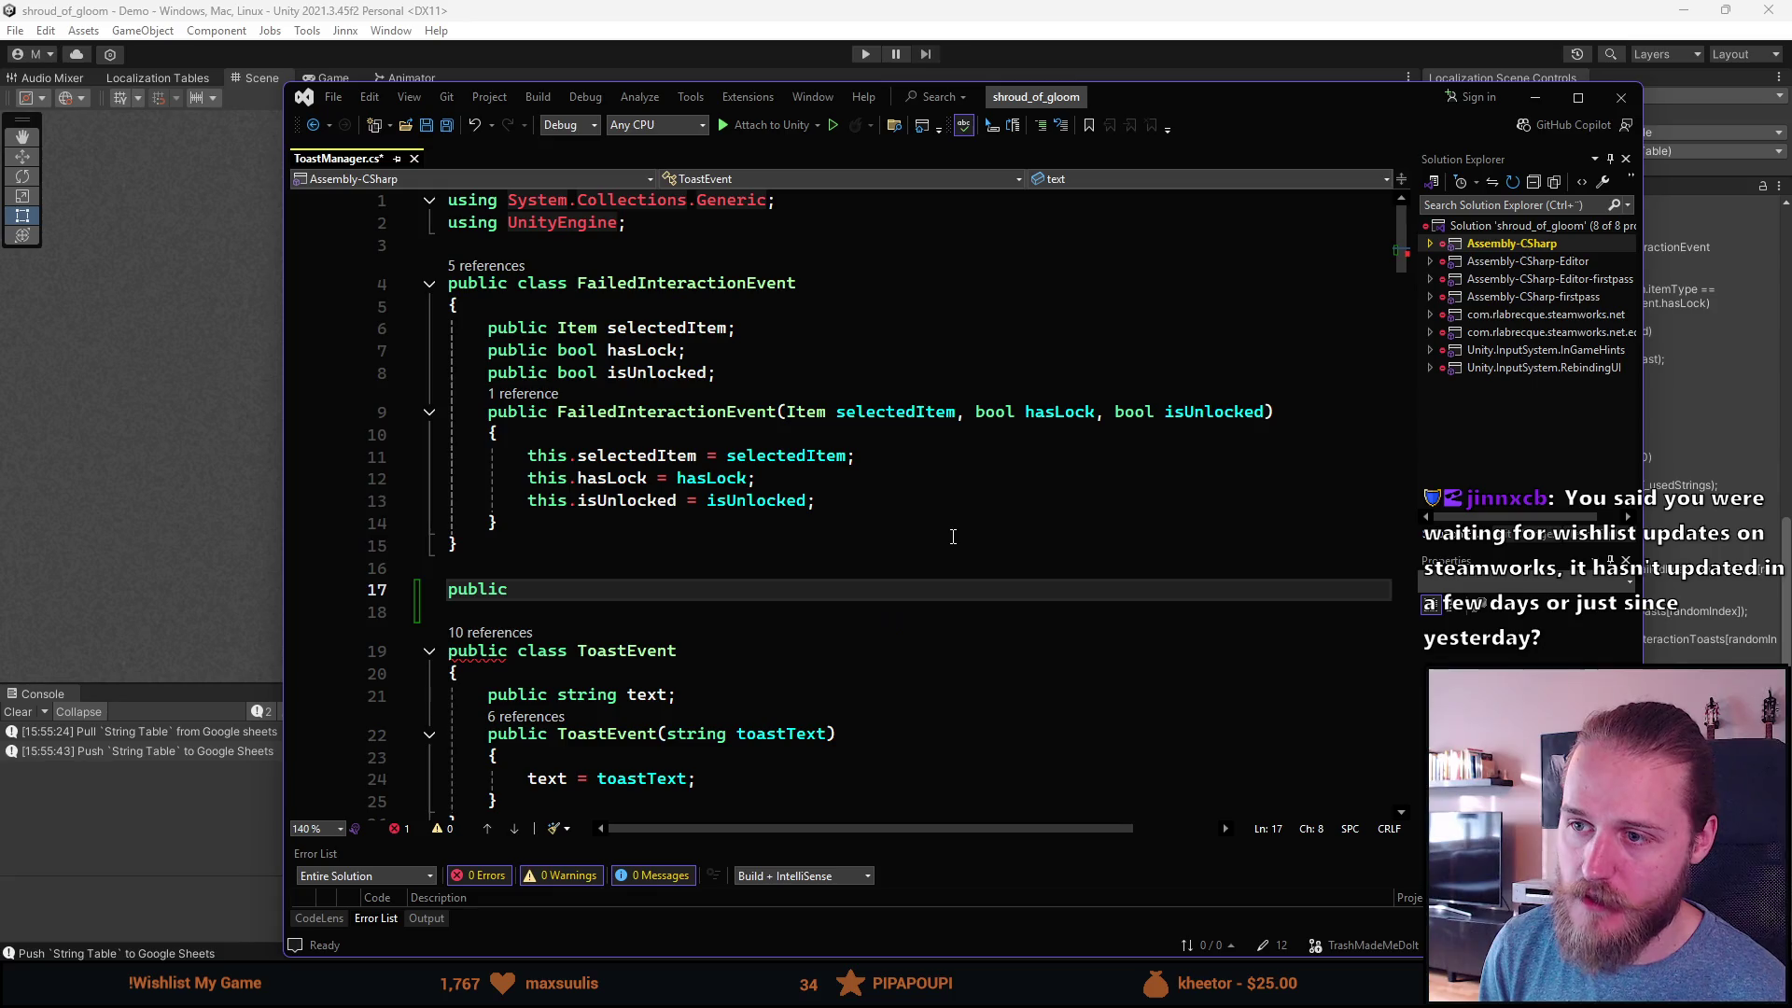
type("class")
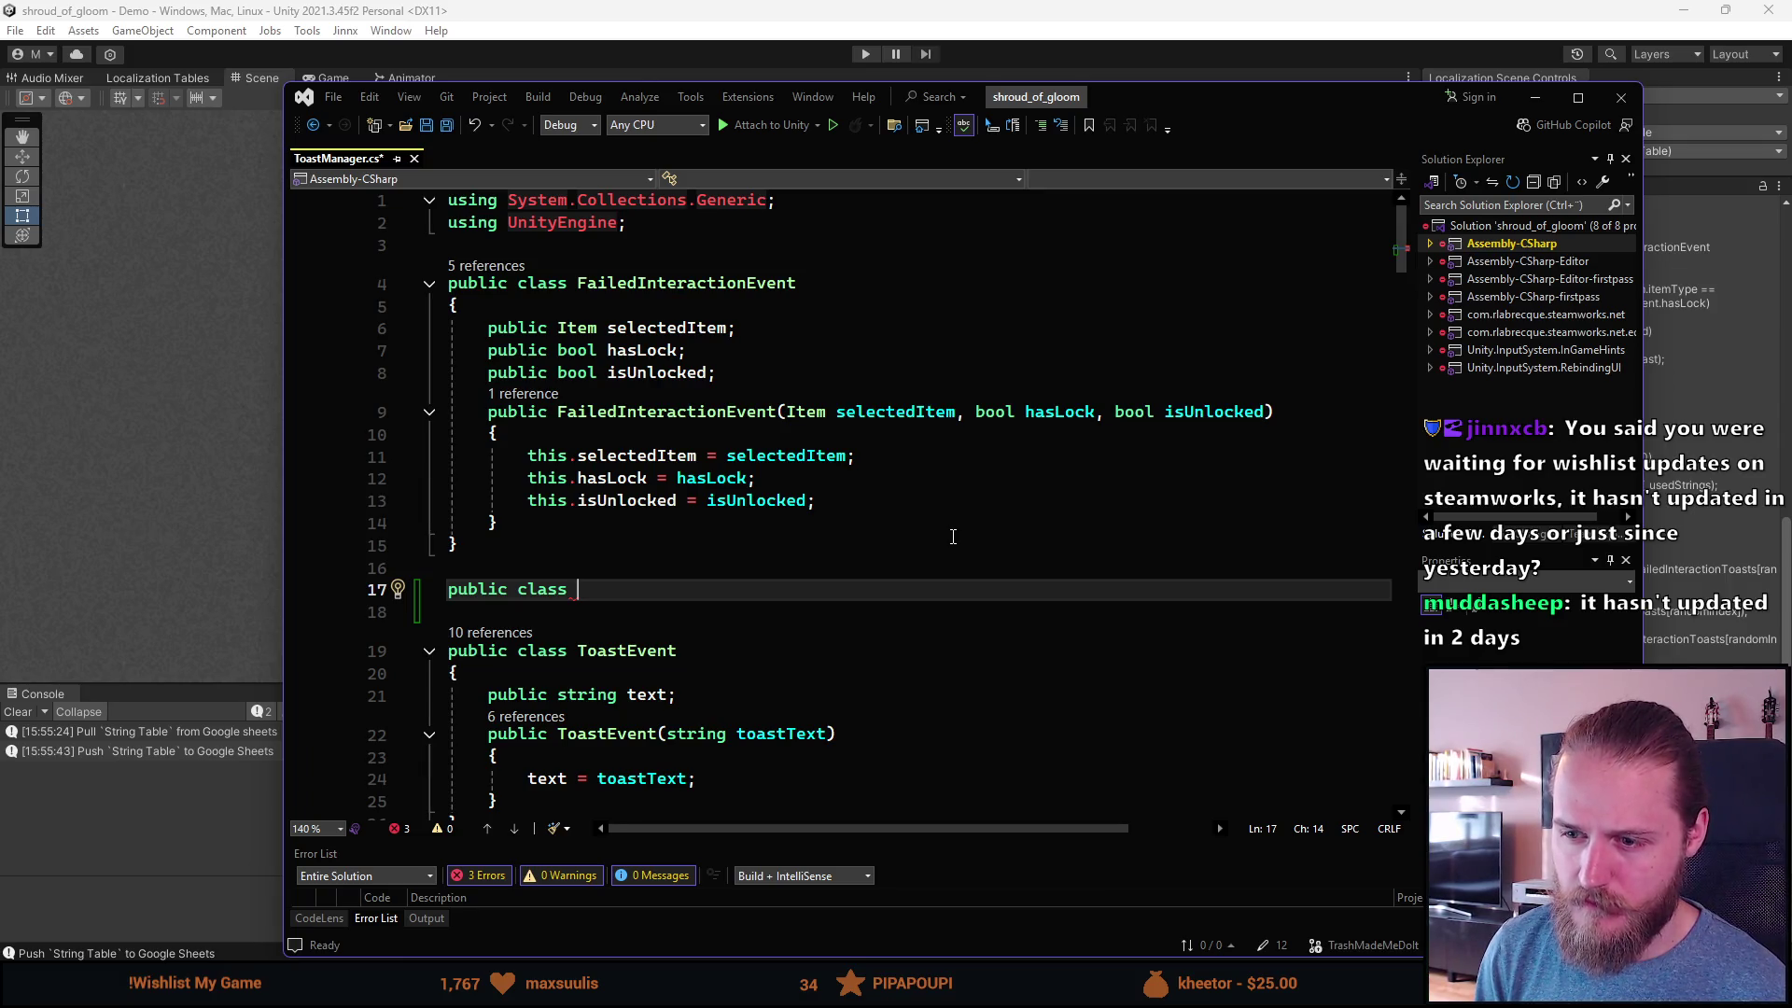
scroll(776, 740, "down", 9)
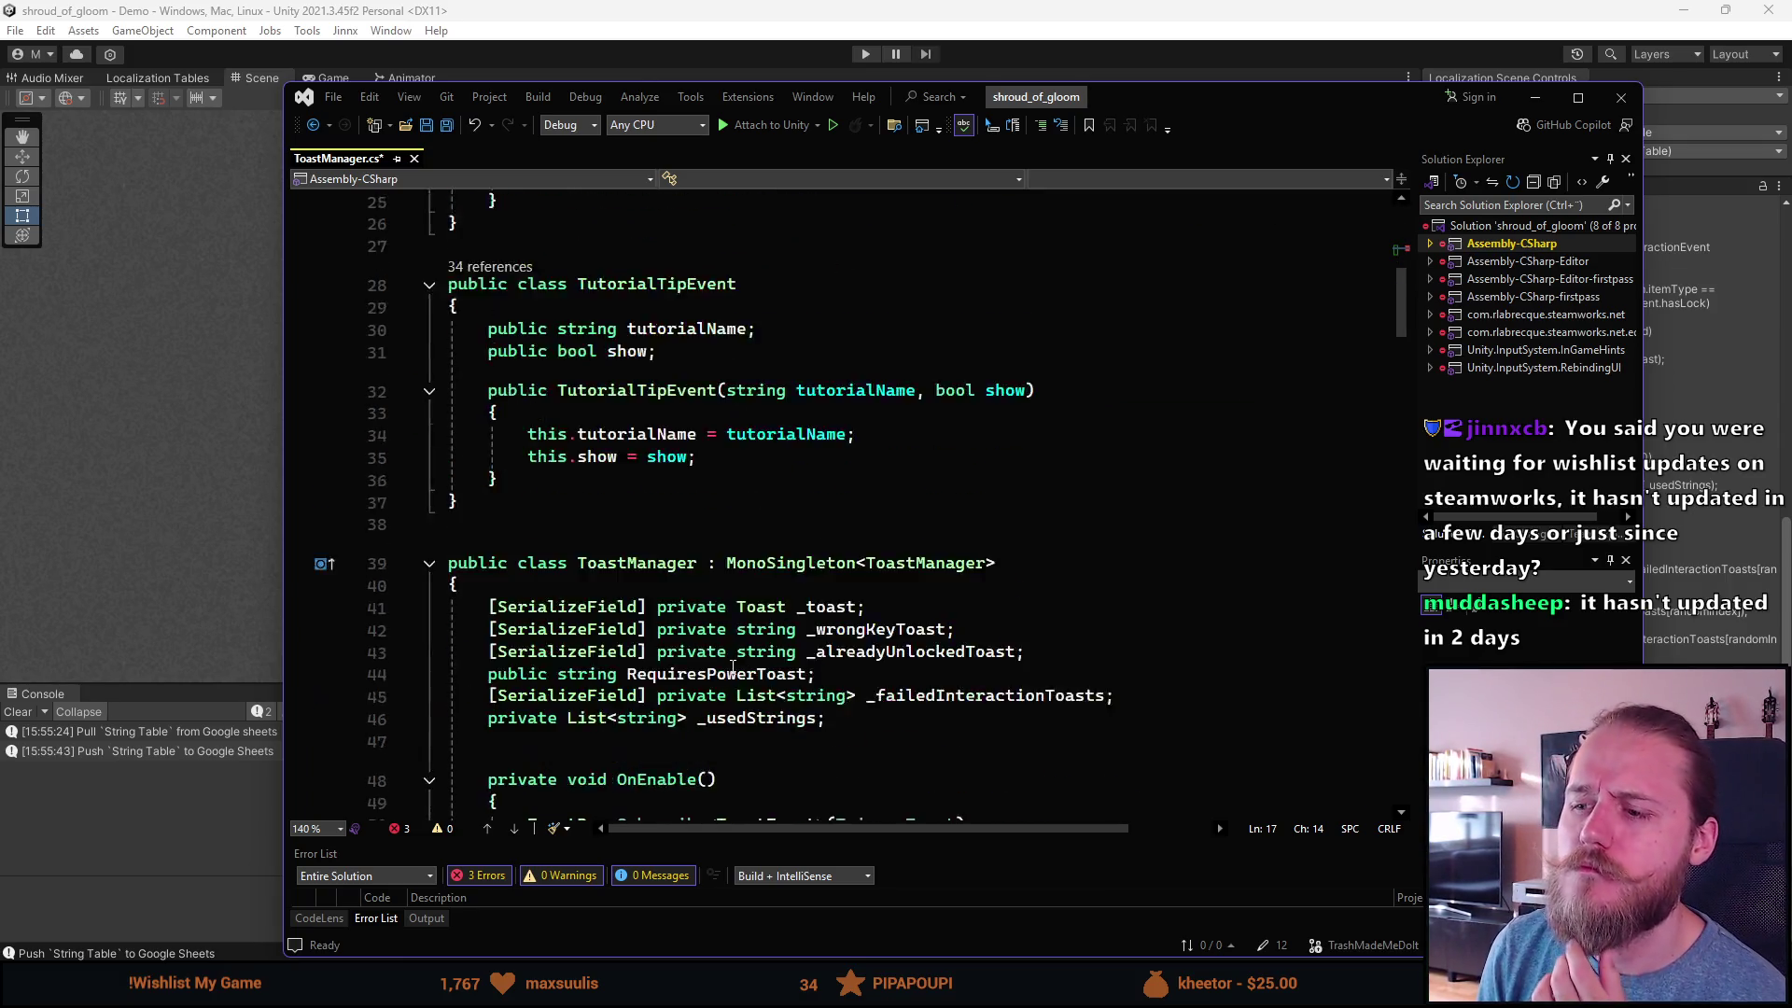
scroll(776, 740, "down", 5)
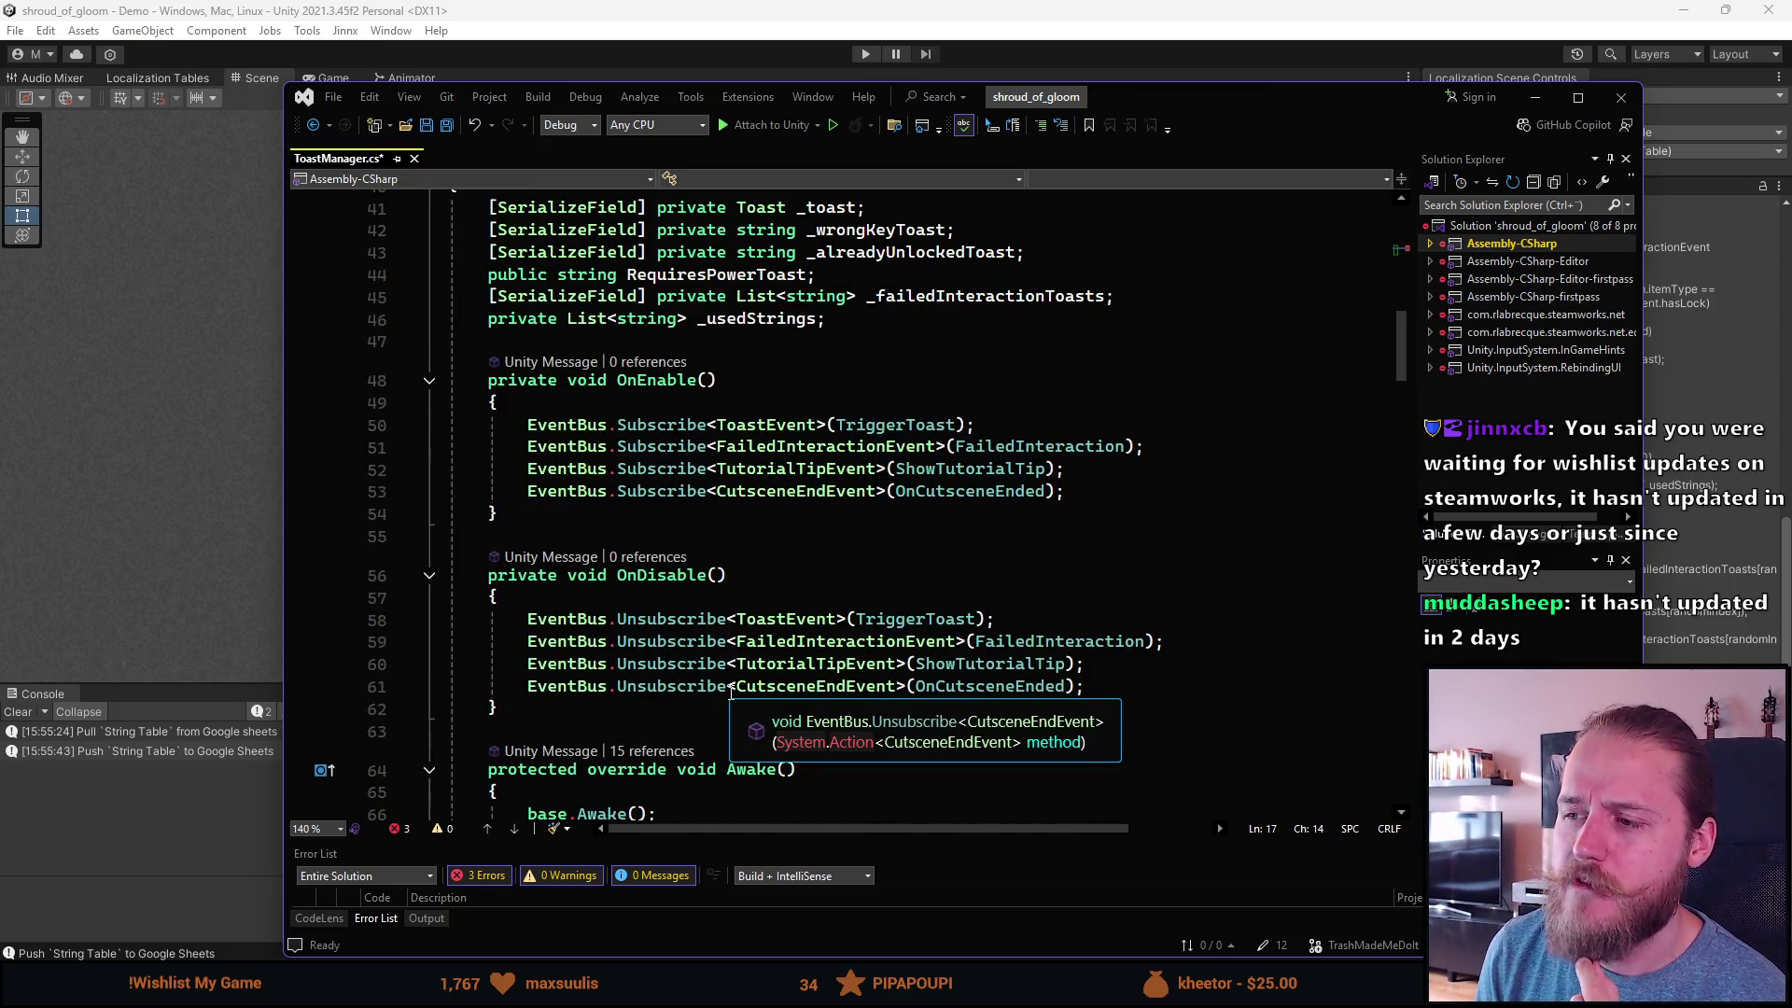
scroll(657, 586, "up", 10)
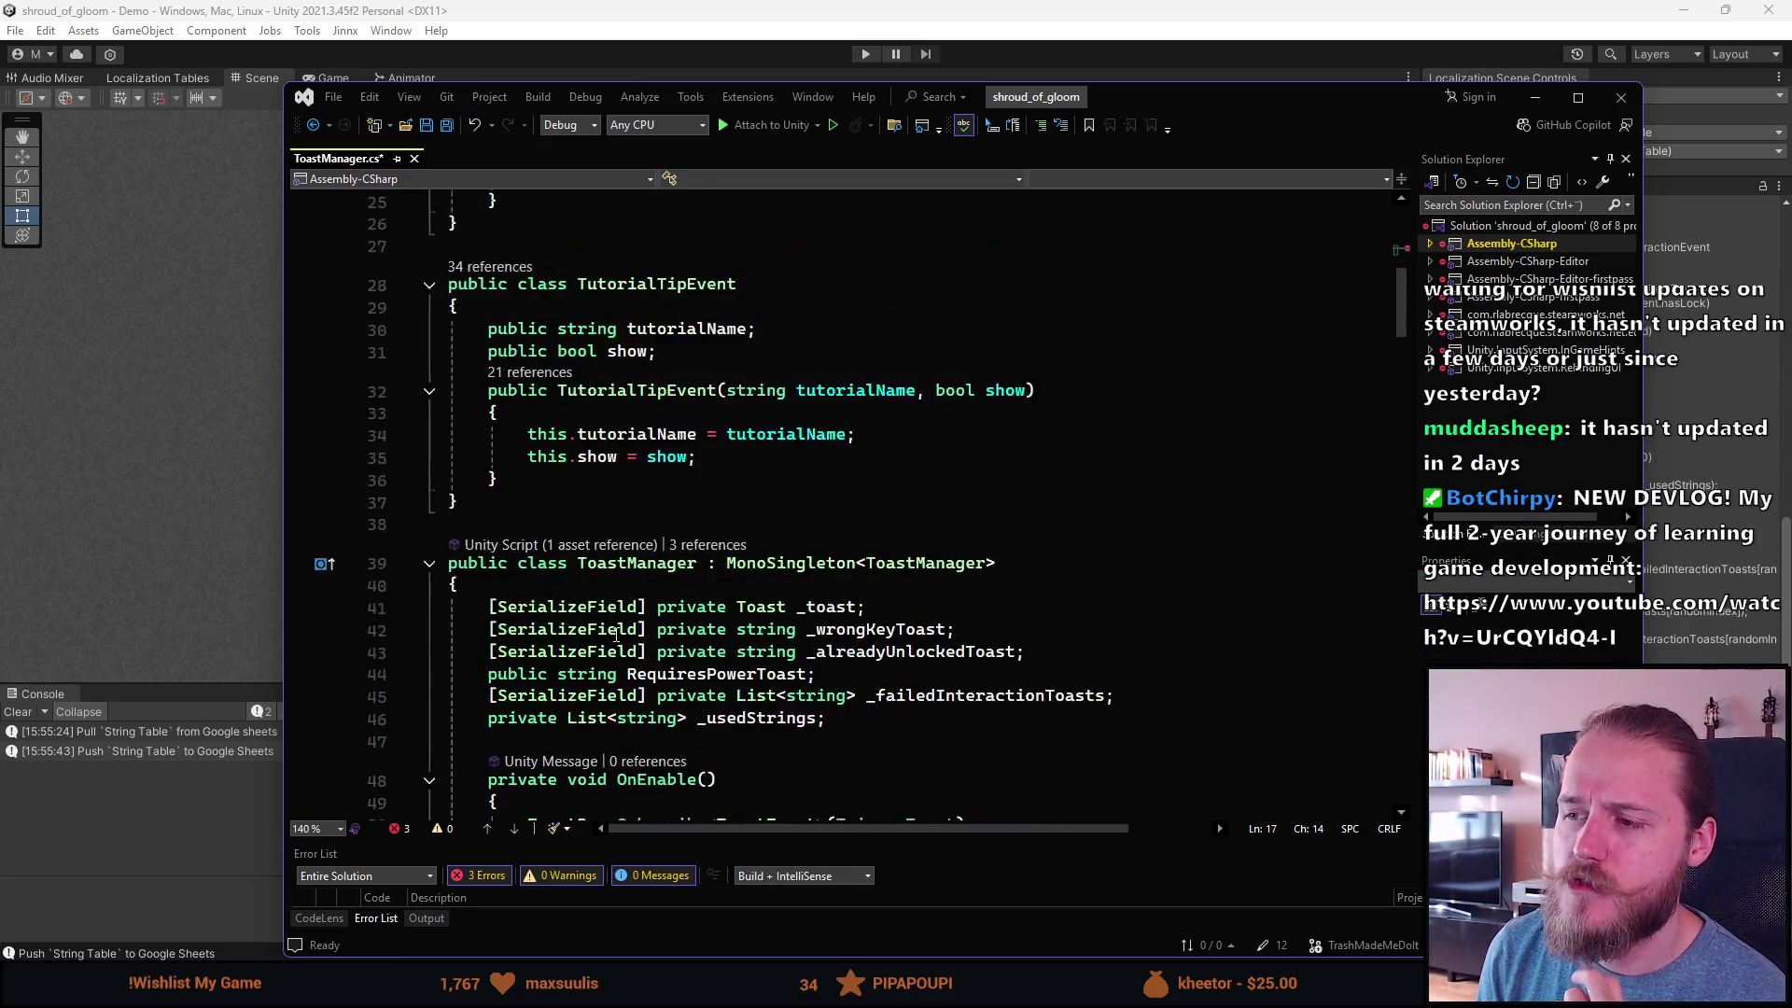
scroll(656, 587, "up", 2)
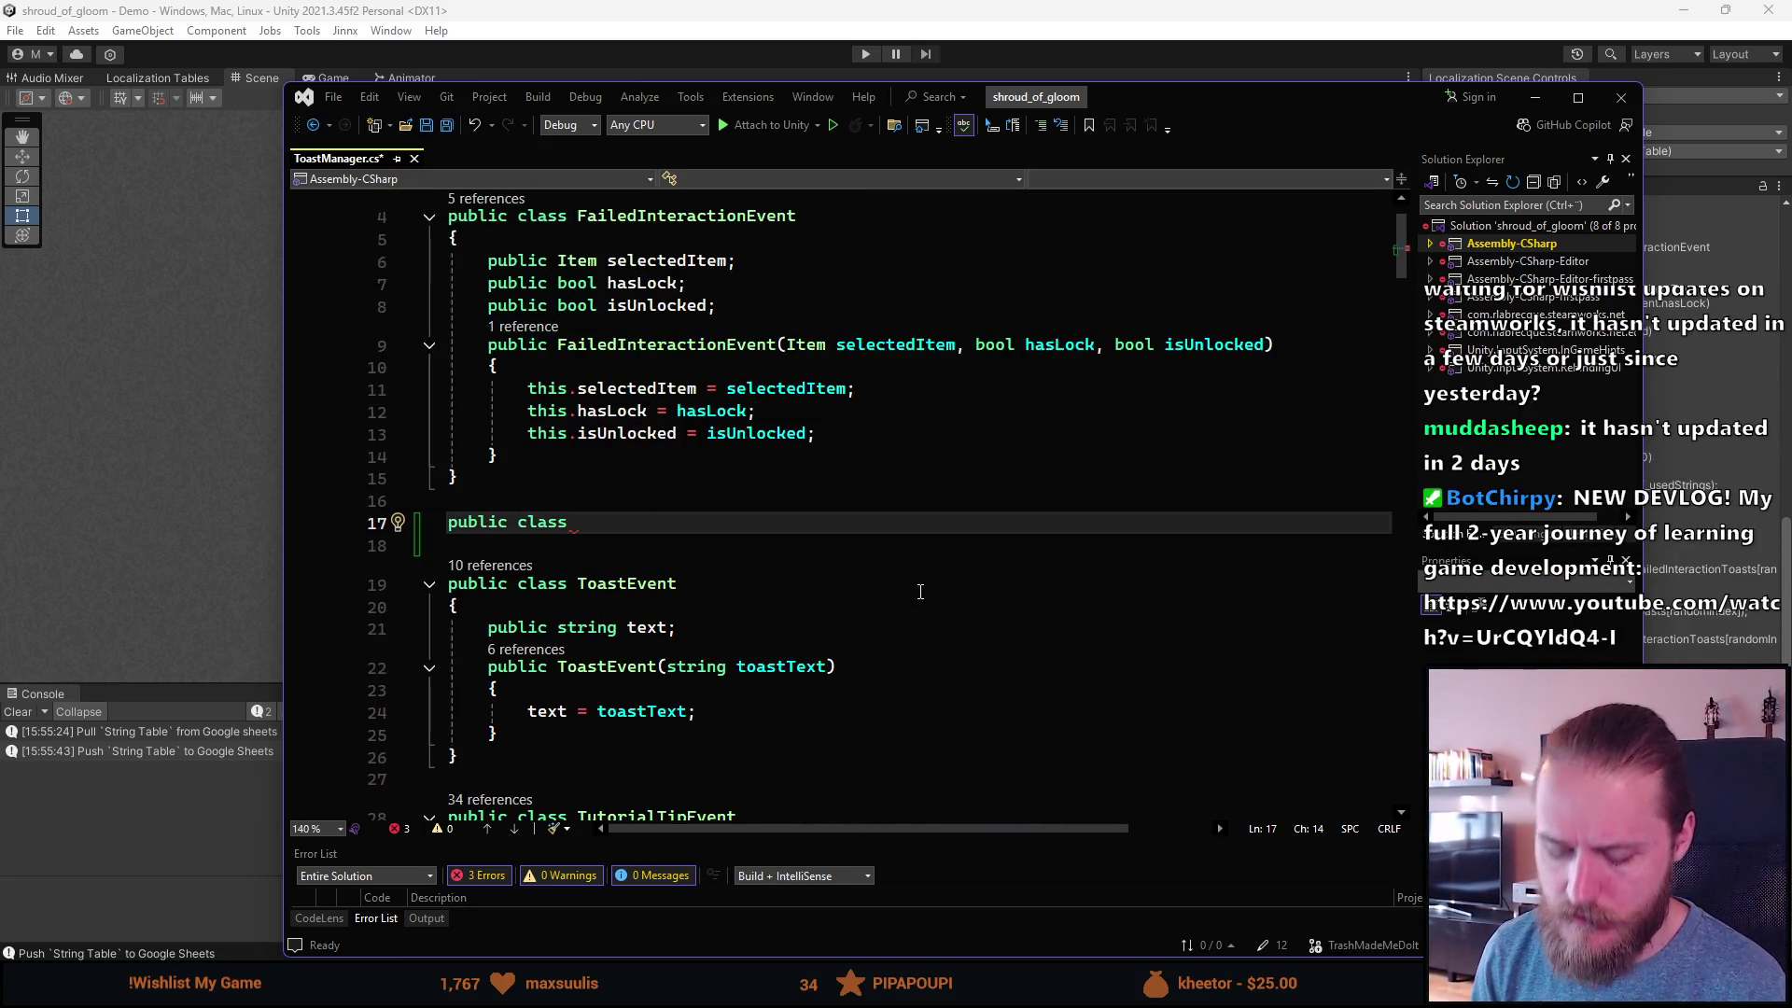
type("Sm")
key("ctrl+BackSpace")
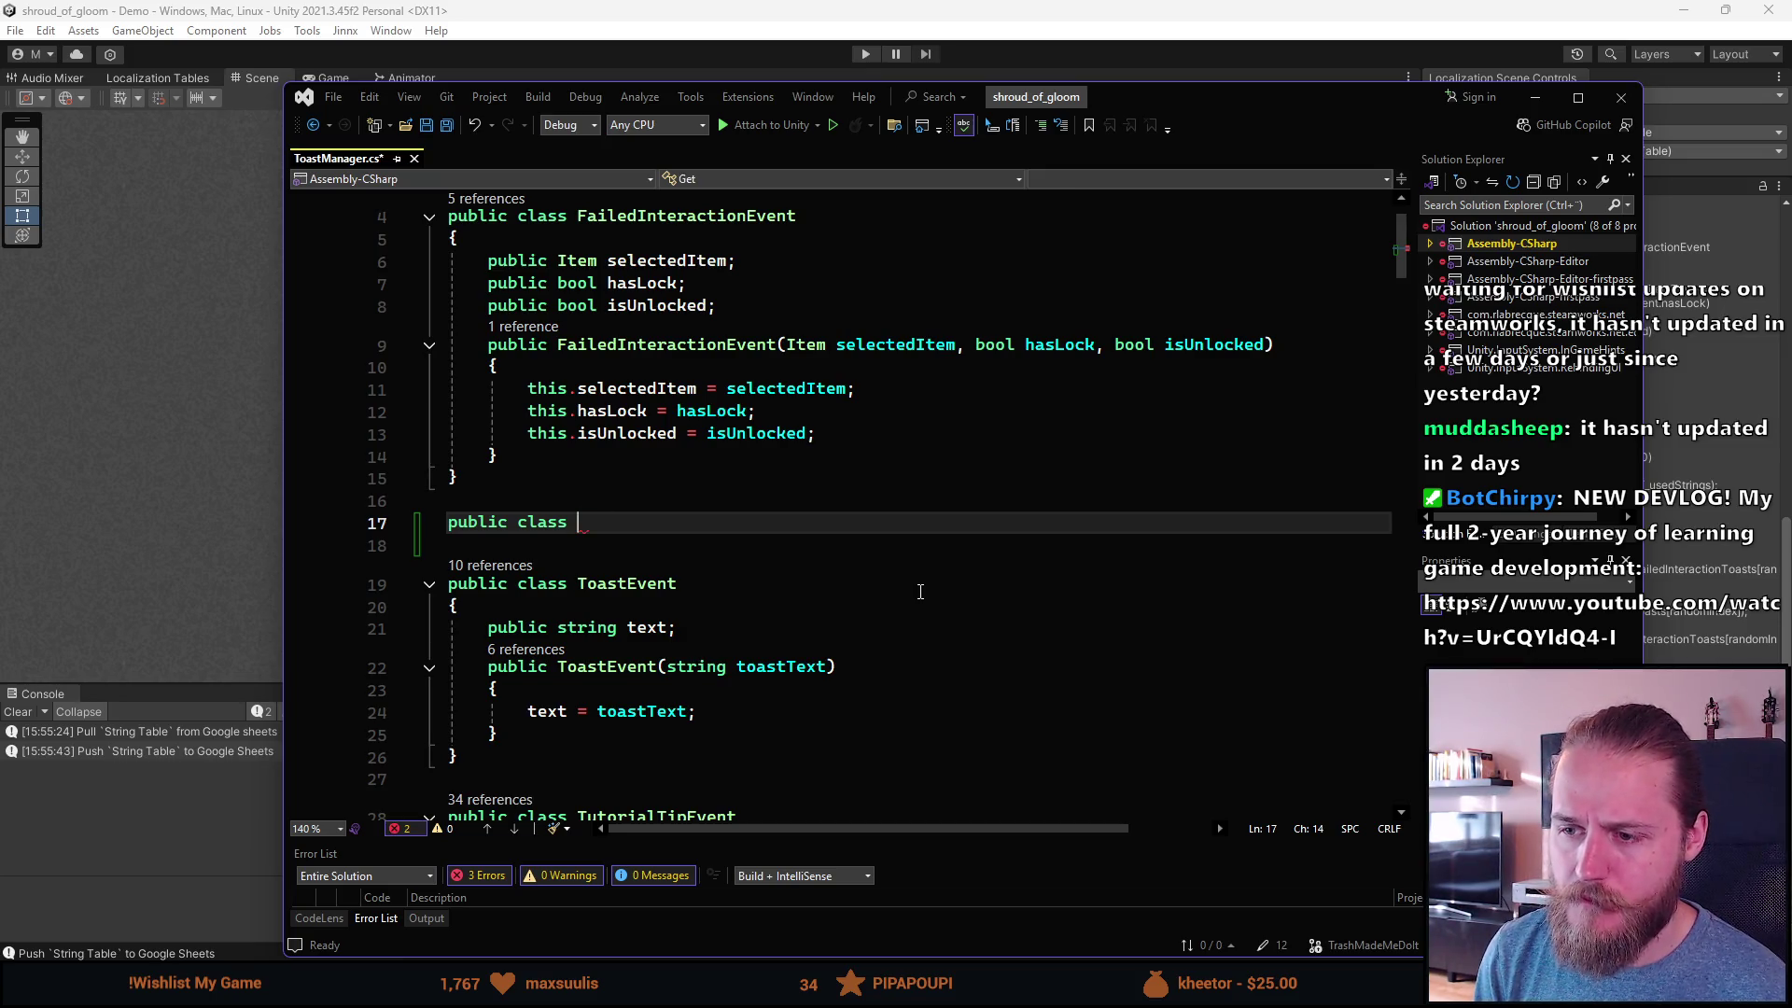
type("PuzzleAlmostSolvedEvent { }")
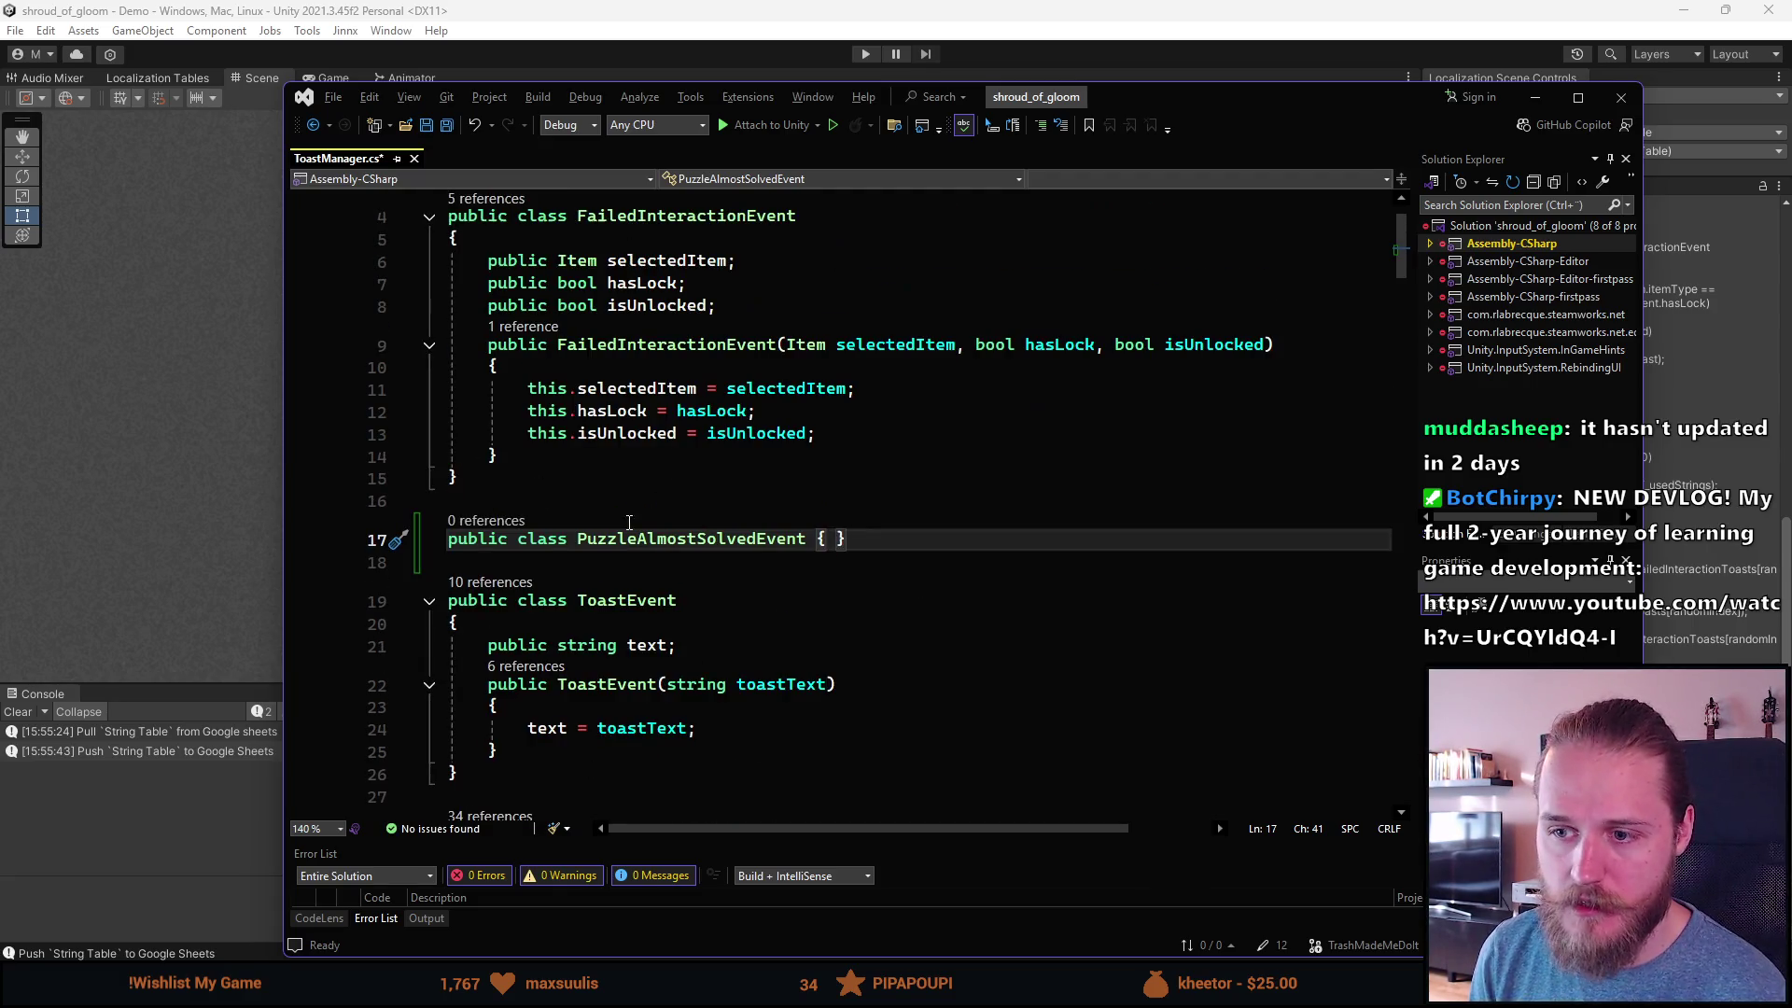
key("ctrl+s")
scroll(956, 640, "down", 10)
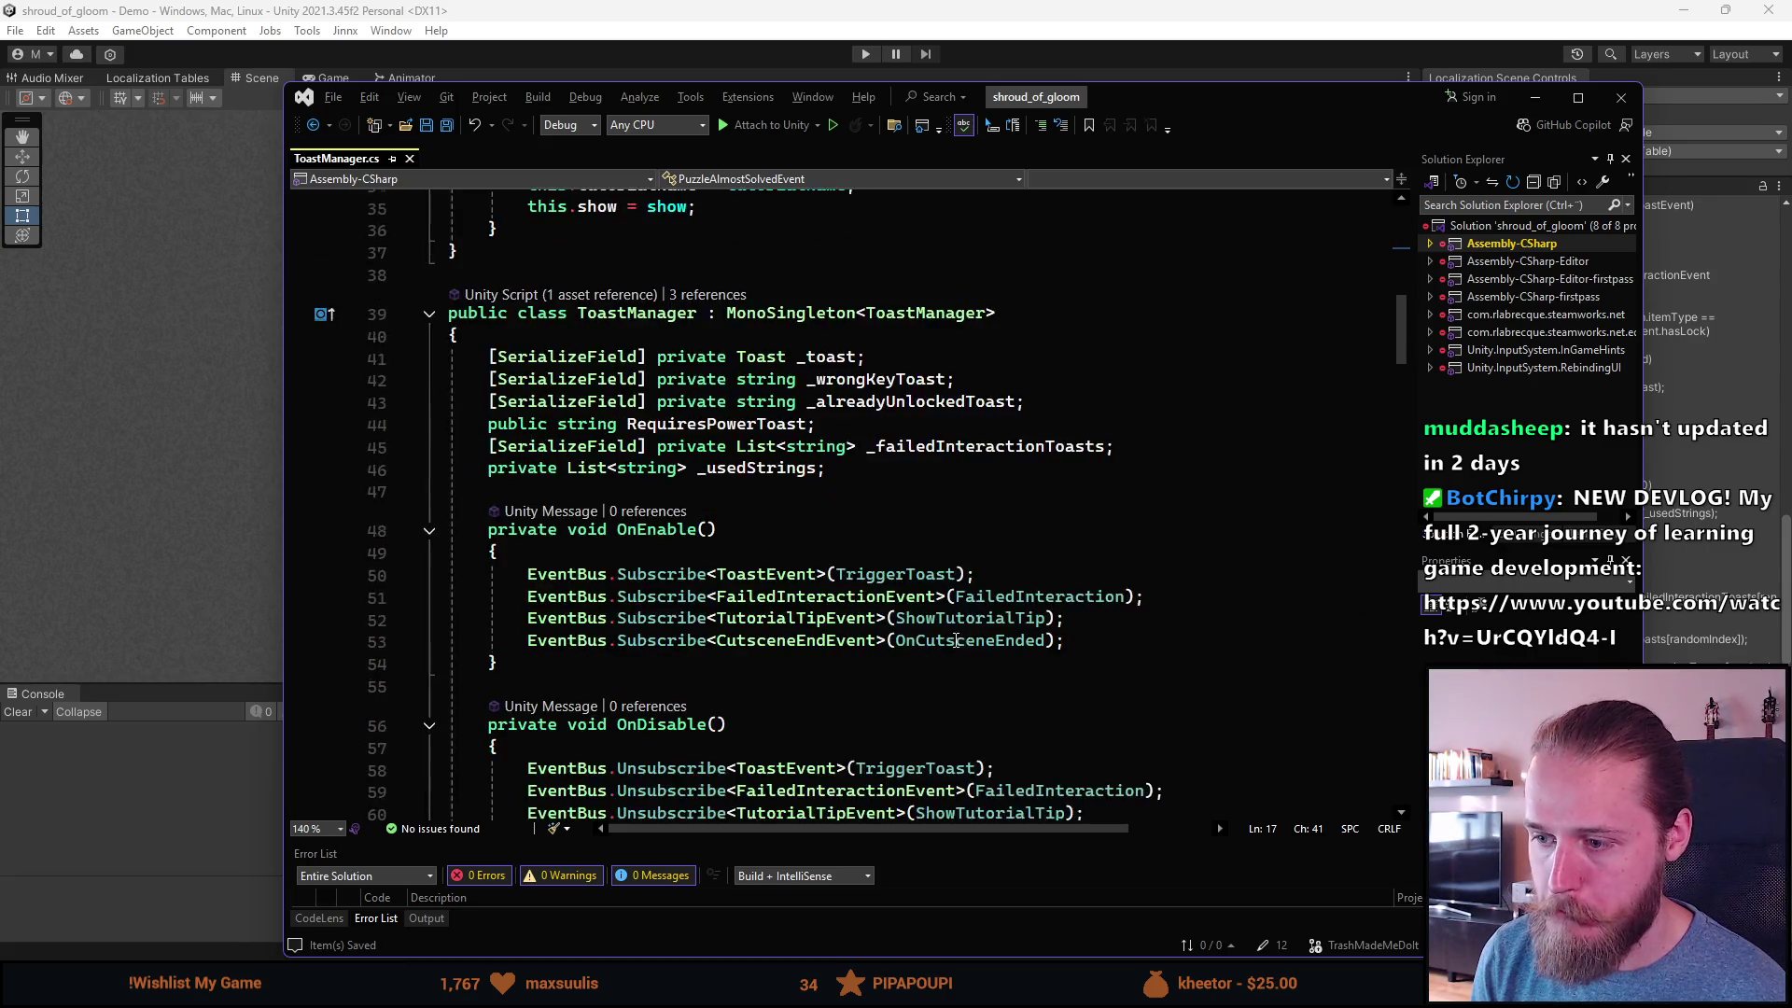
Step: Add EventBus.Subscribe<PuzzleAlmostSolvedEvent>(OnPuzzleAlmostSolved) to OnEnable
scroll(956, 641, "down", 2)
left_click(1120, 504)
key("Return")
type("es")
key("Tab")
key("Tab")
type("Puzz")
key("Down")
key("Tab")
key("Tab")
type("O")
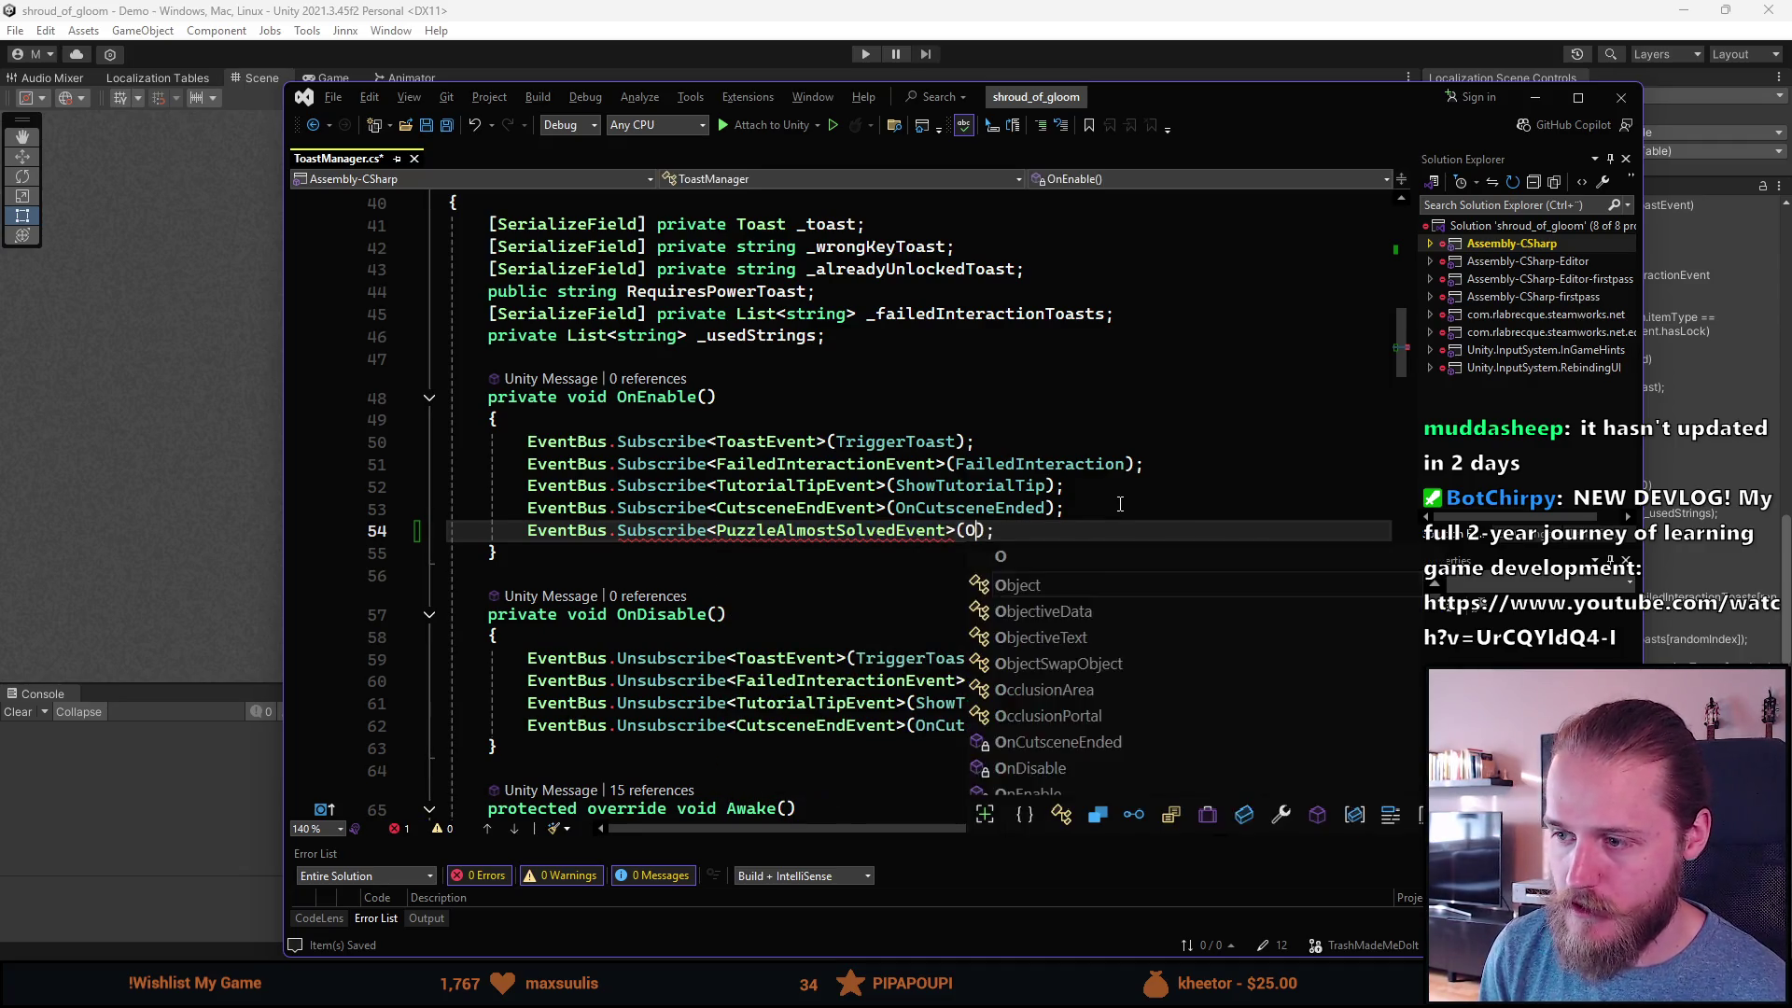
type("nPuzzleAlmostSolved")
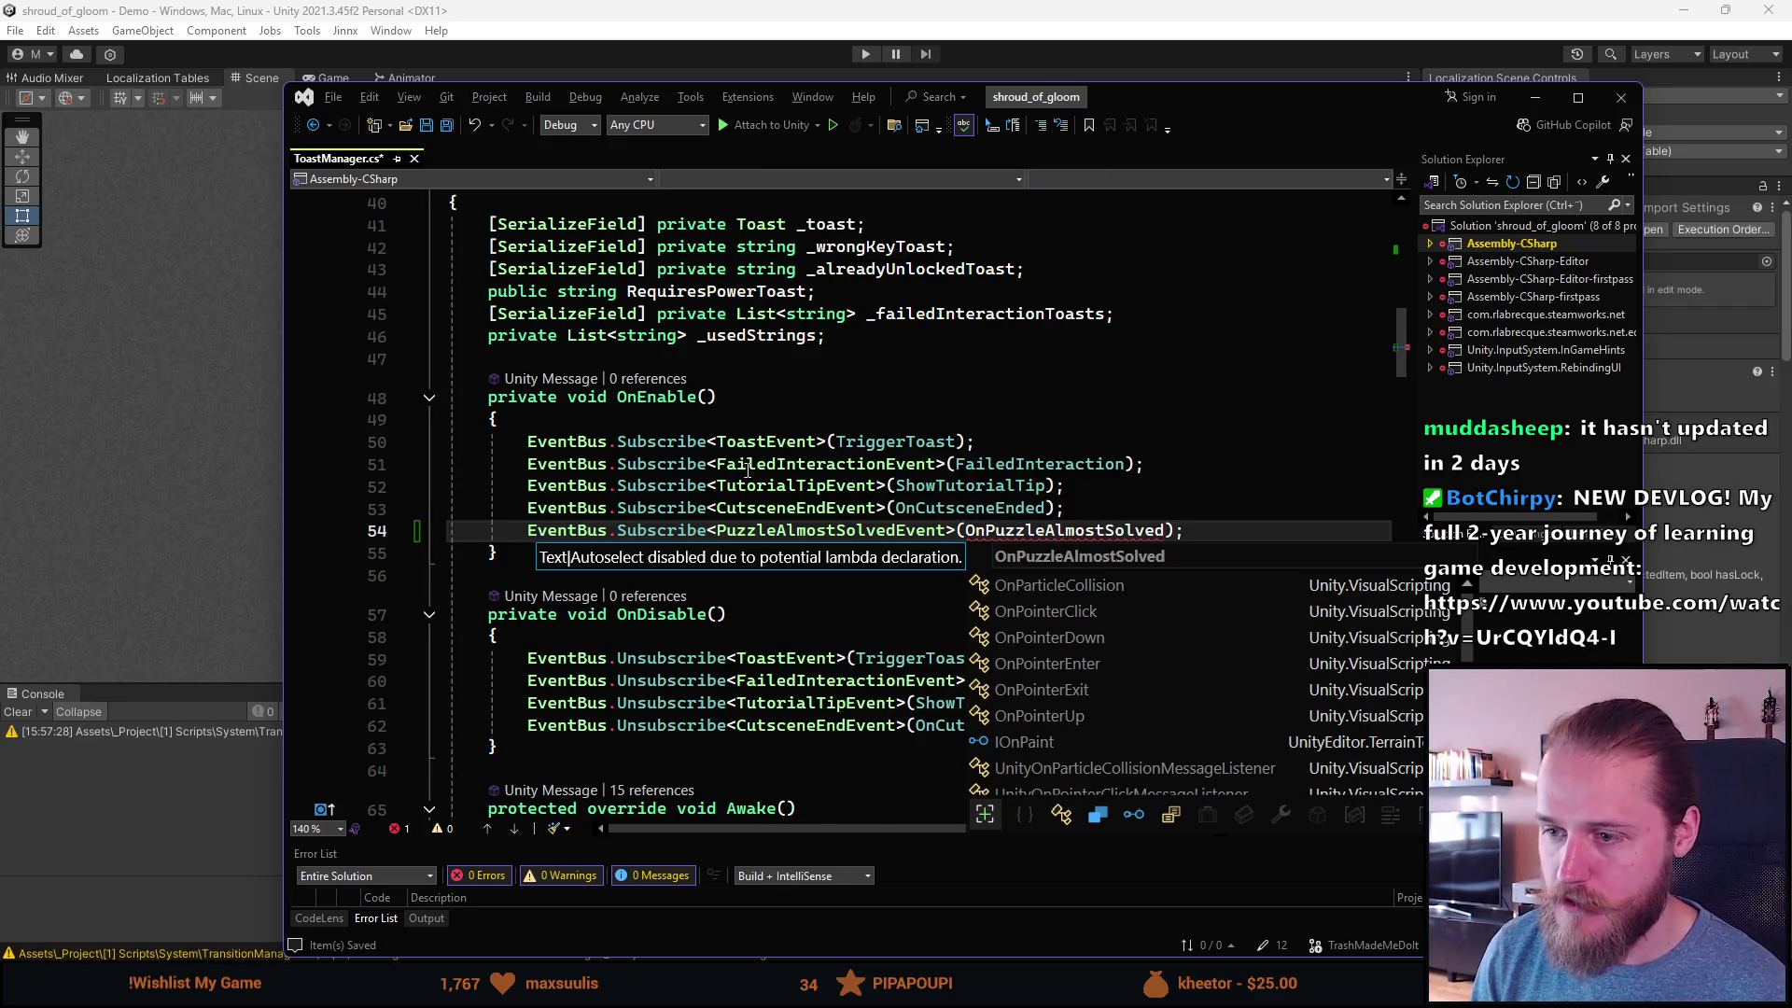
scroll(748, 469, "down", 2)
key("Escape")
Step: Duplicate that line into OnDisable, change Subscribe to Unsubscribe, and save the file
key("Home")
key("ctrl+d")
key("alt+Down")
key("alt+Down")
key("alt+Down")
type("A")
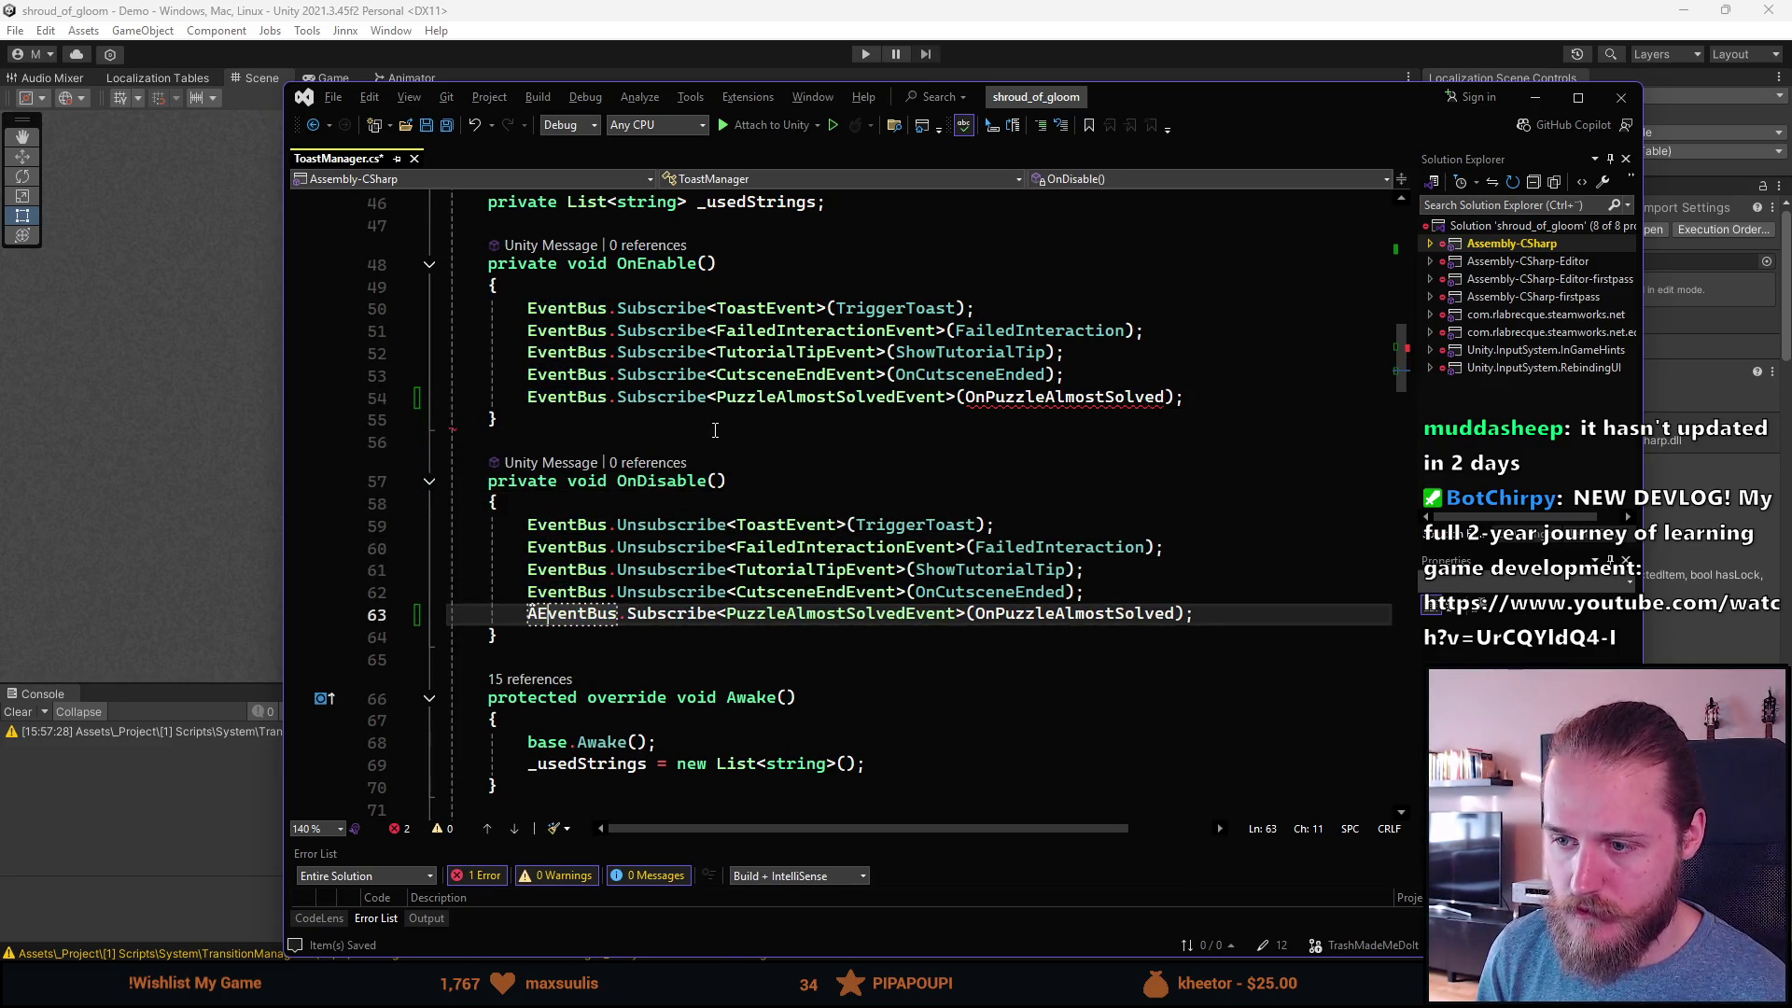
key("BackSpace")
key("ctrl+Right")
key("ctrl+Right")
key("Delete")
type("Uns")
scroll(833, 434, "down", 6)
key("ctrl+s")
scroll(832, 592, "down", 3)
scroll(832, 593, "up", 2)
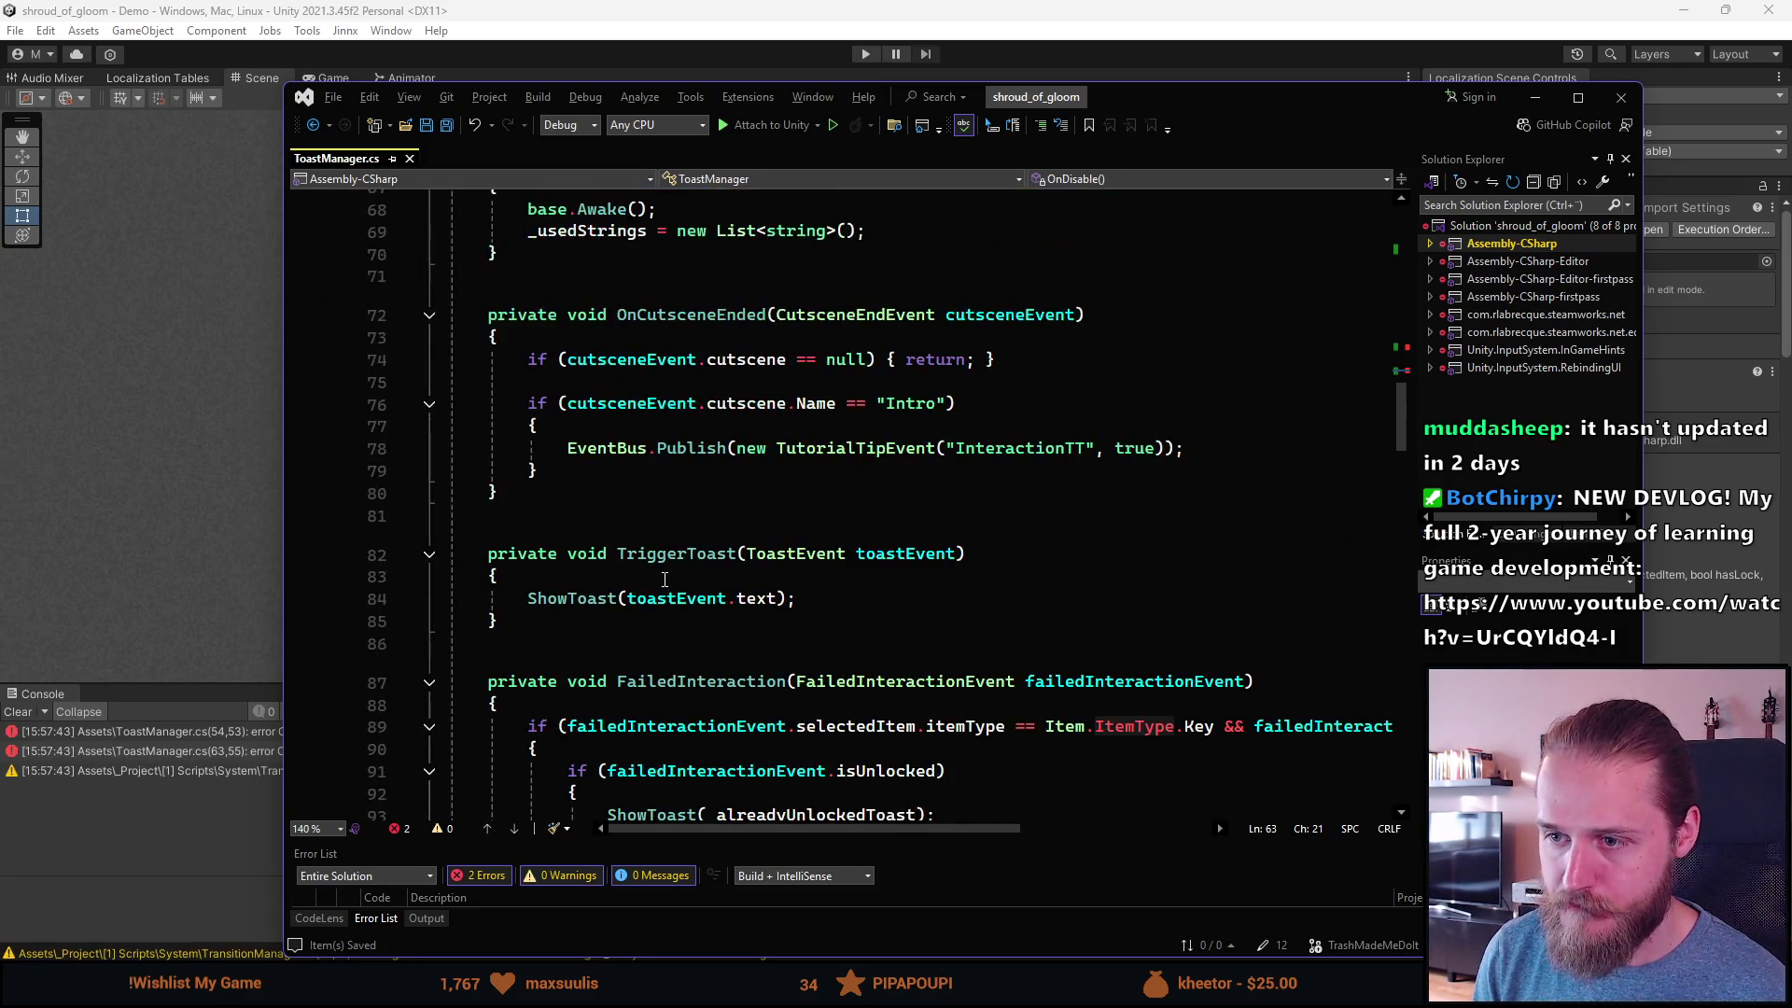
Step: Write the 'private void OnPuzzleAlmostSolved(PuzzleAlmostSolvedEvent puzzleEvent) {' header, then view the TikTok post in Discord
scroll(555, 613, "down", 8)
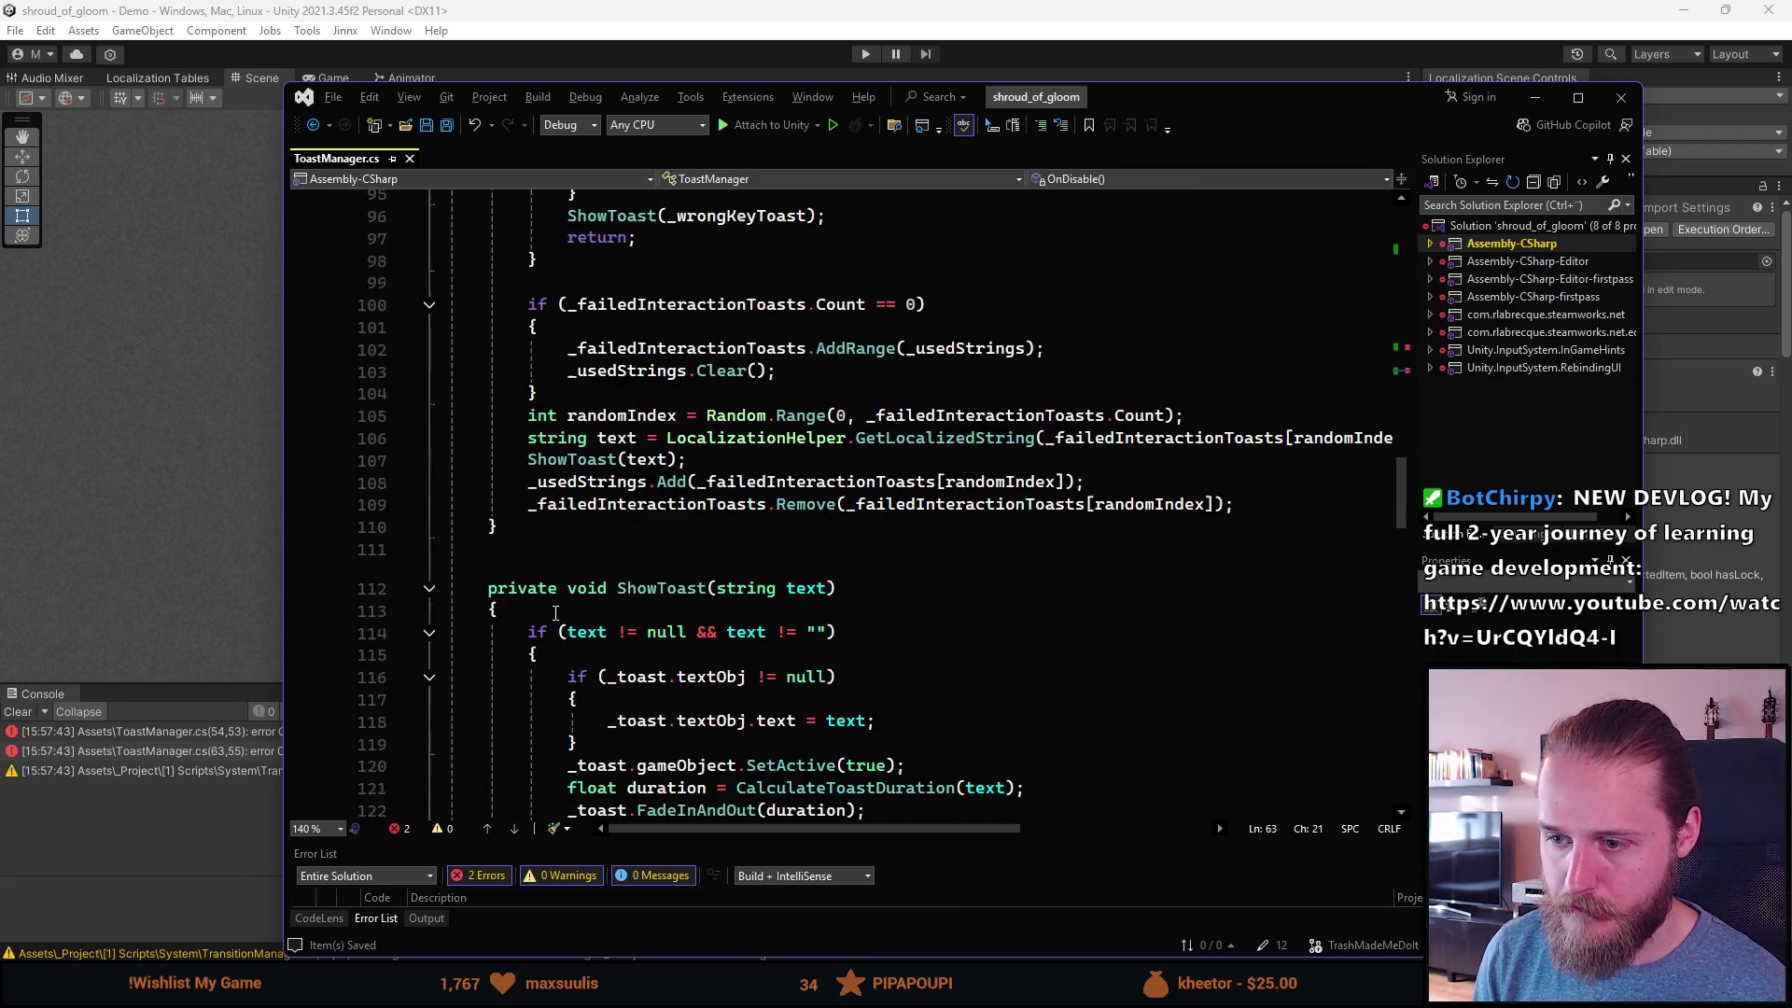
left_click(556, 614)
scroll(555, 613, "up", 1)
scroll(778, 564, "up", 3)
key("Return")
key("Return")
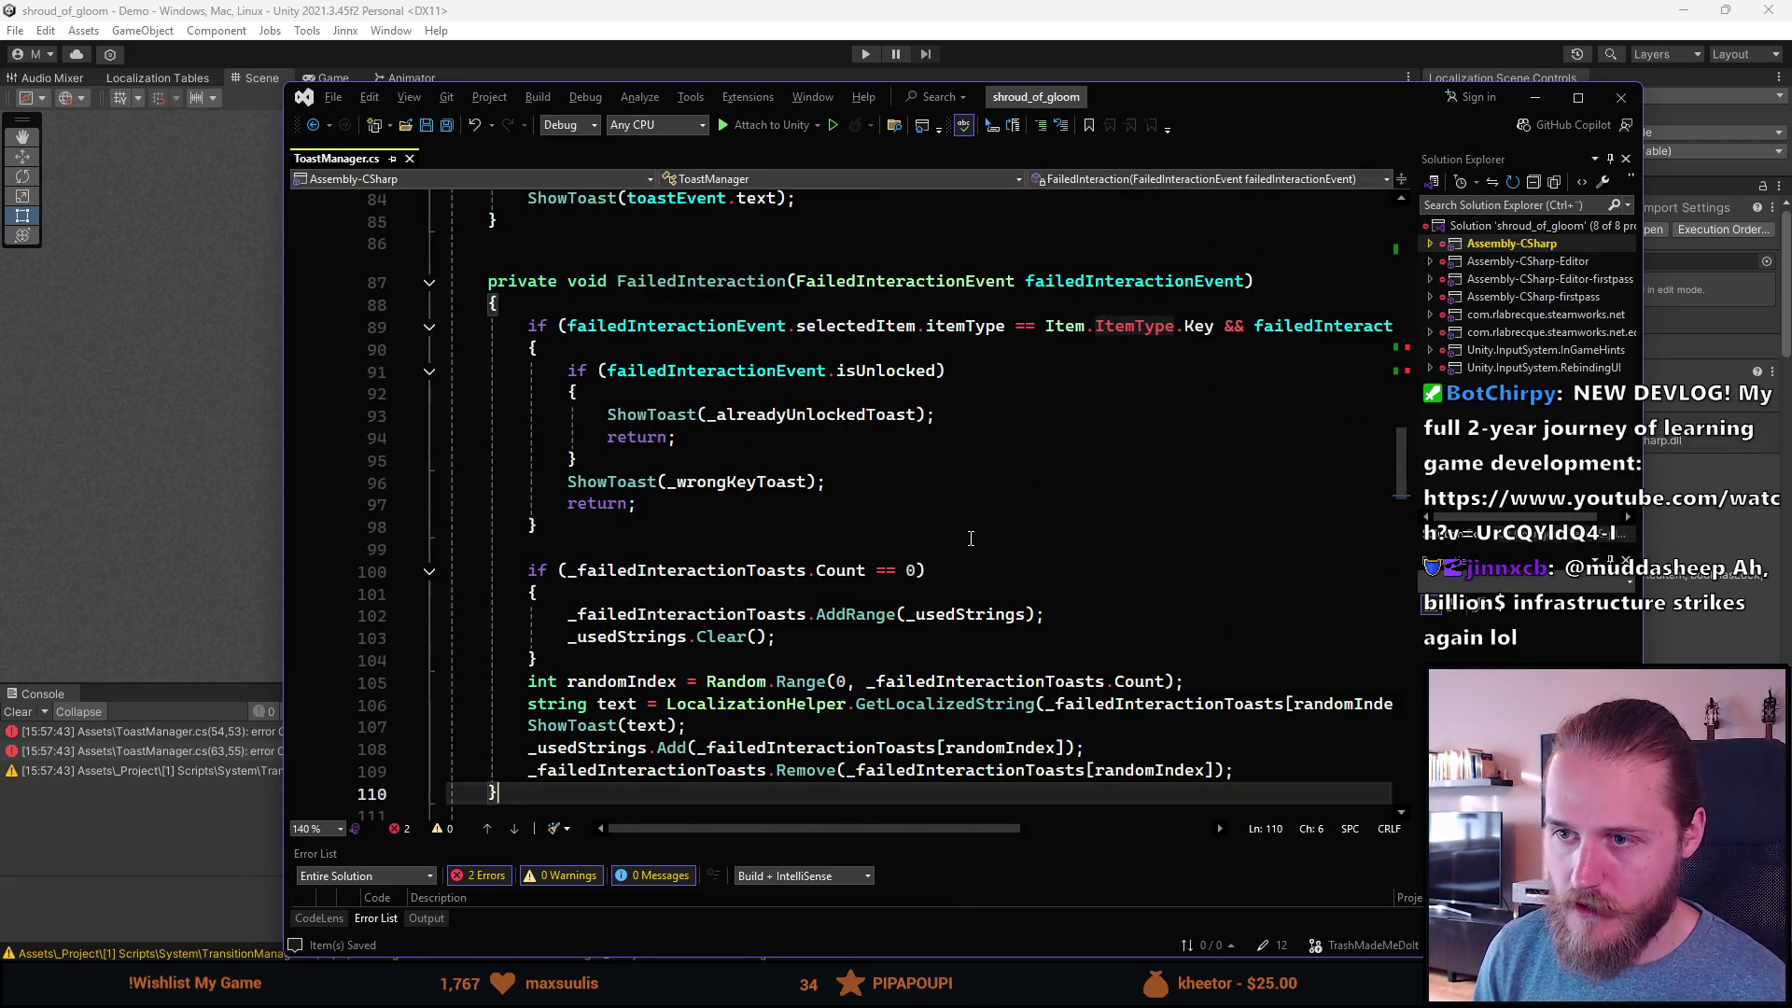
type("private void OnPuzzle")
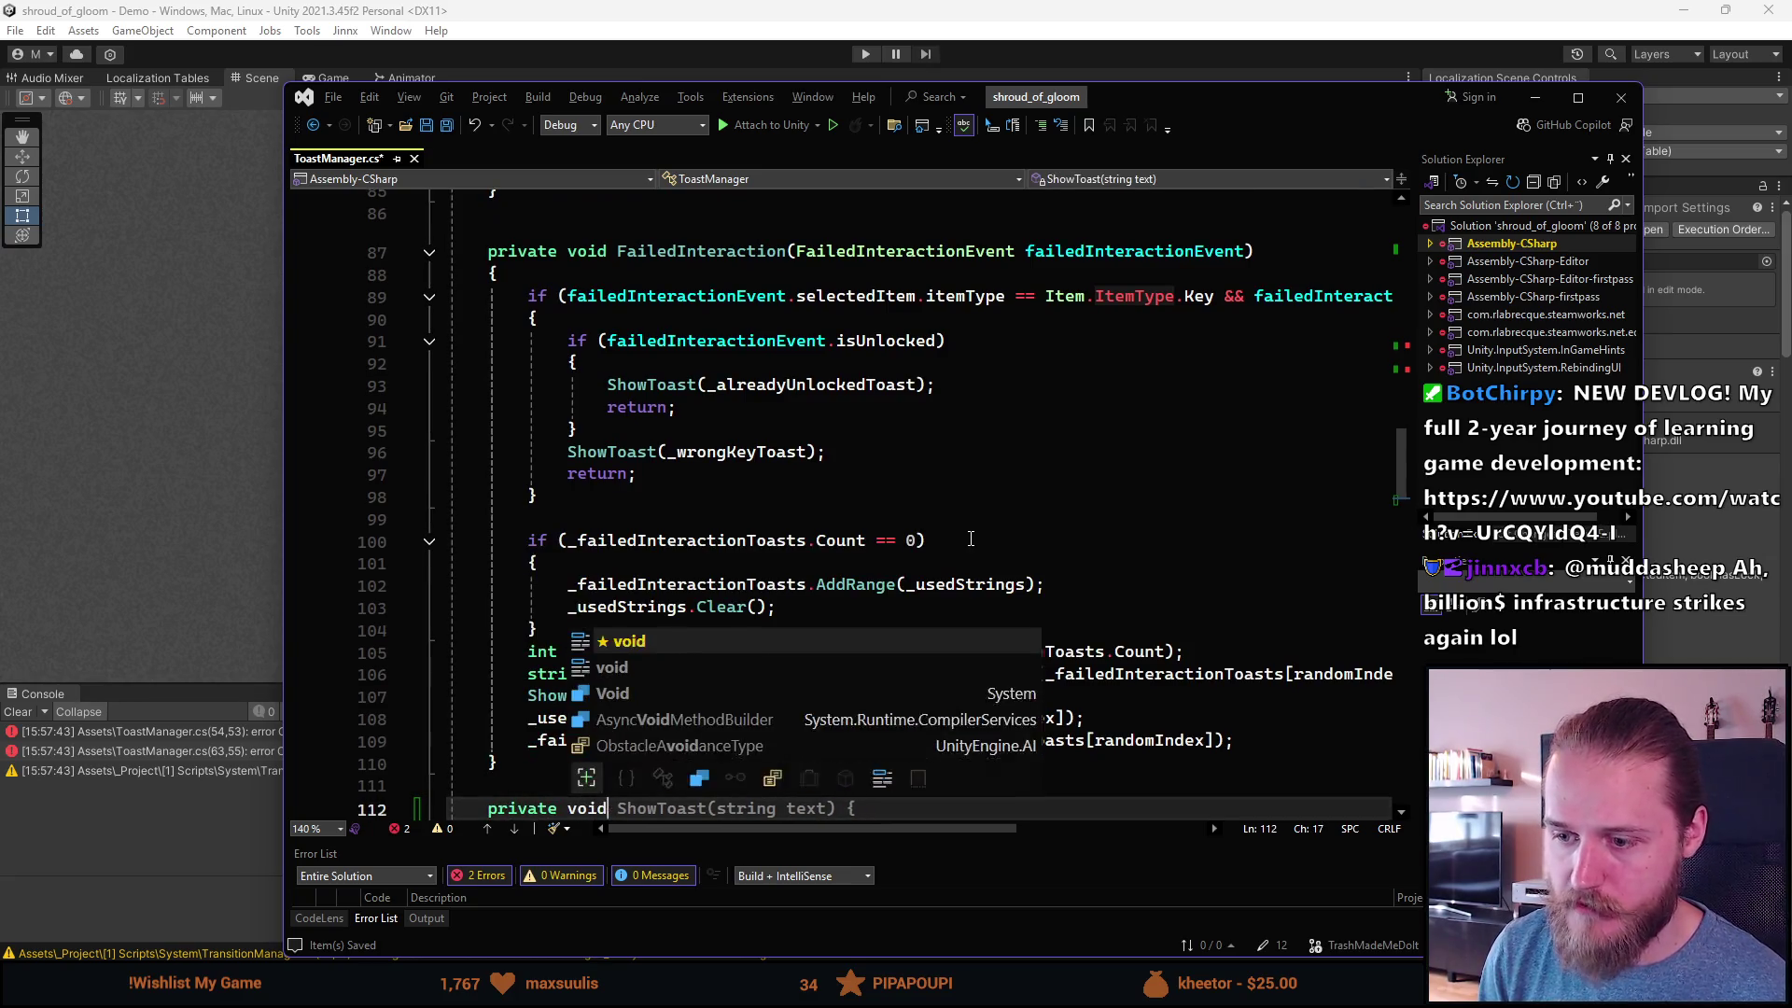
type("AlmostSolved")
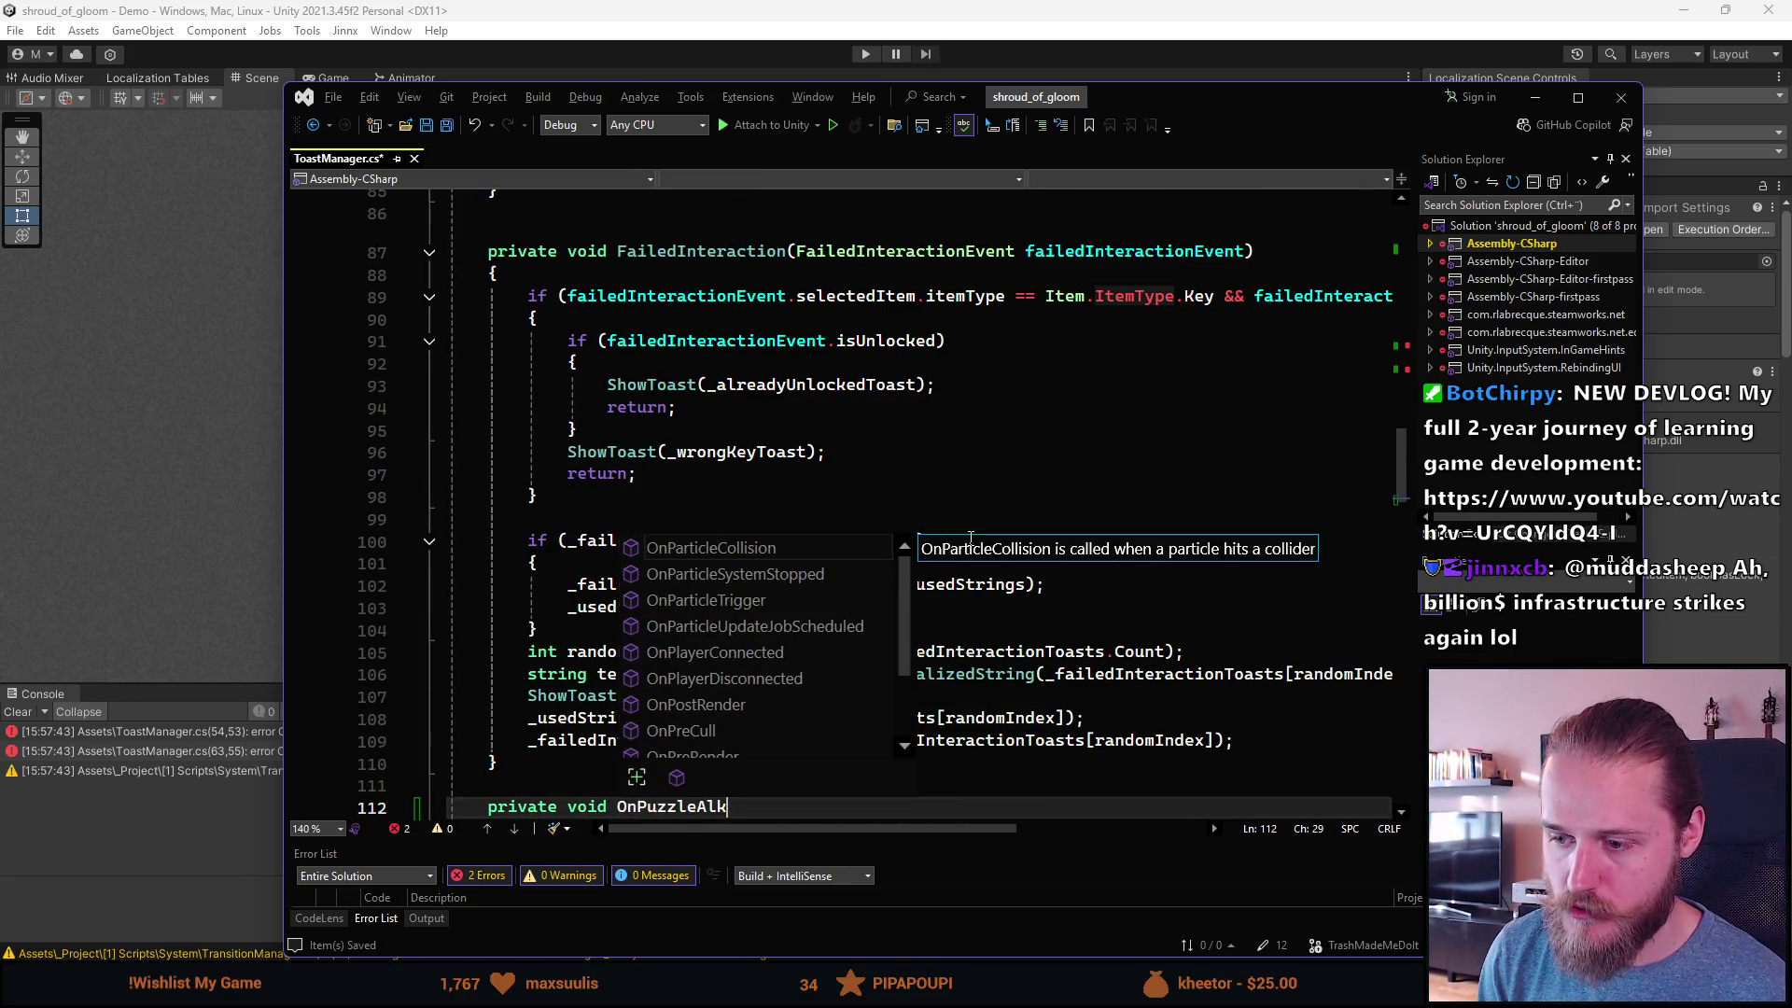
type("(Puzzle")
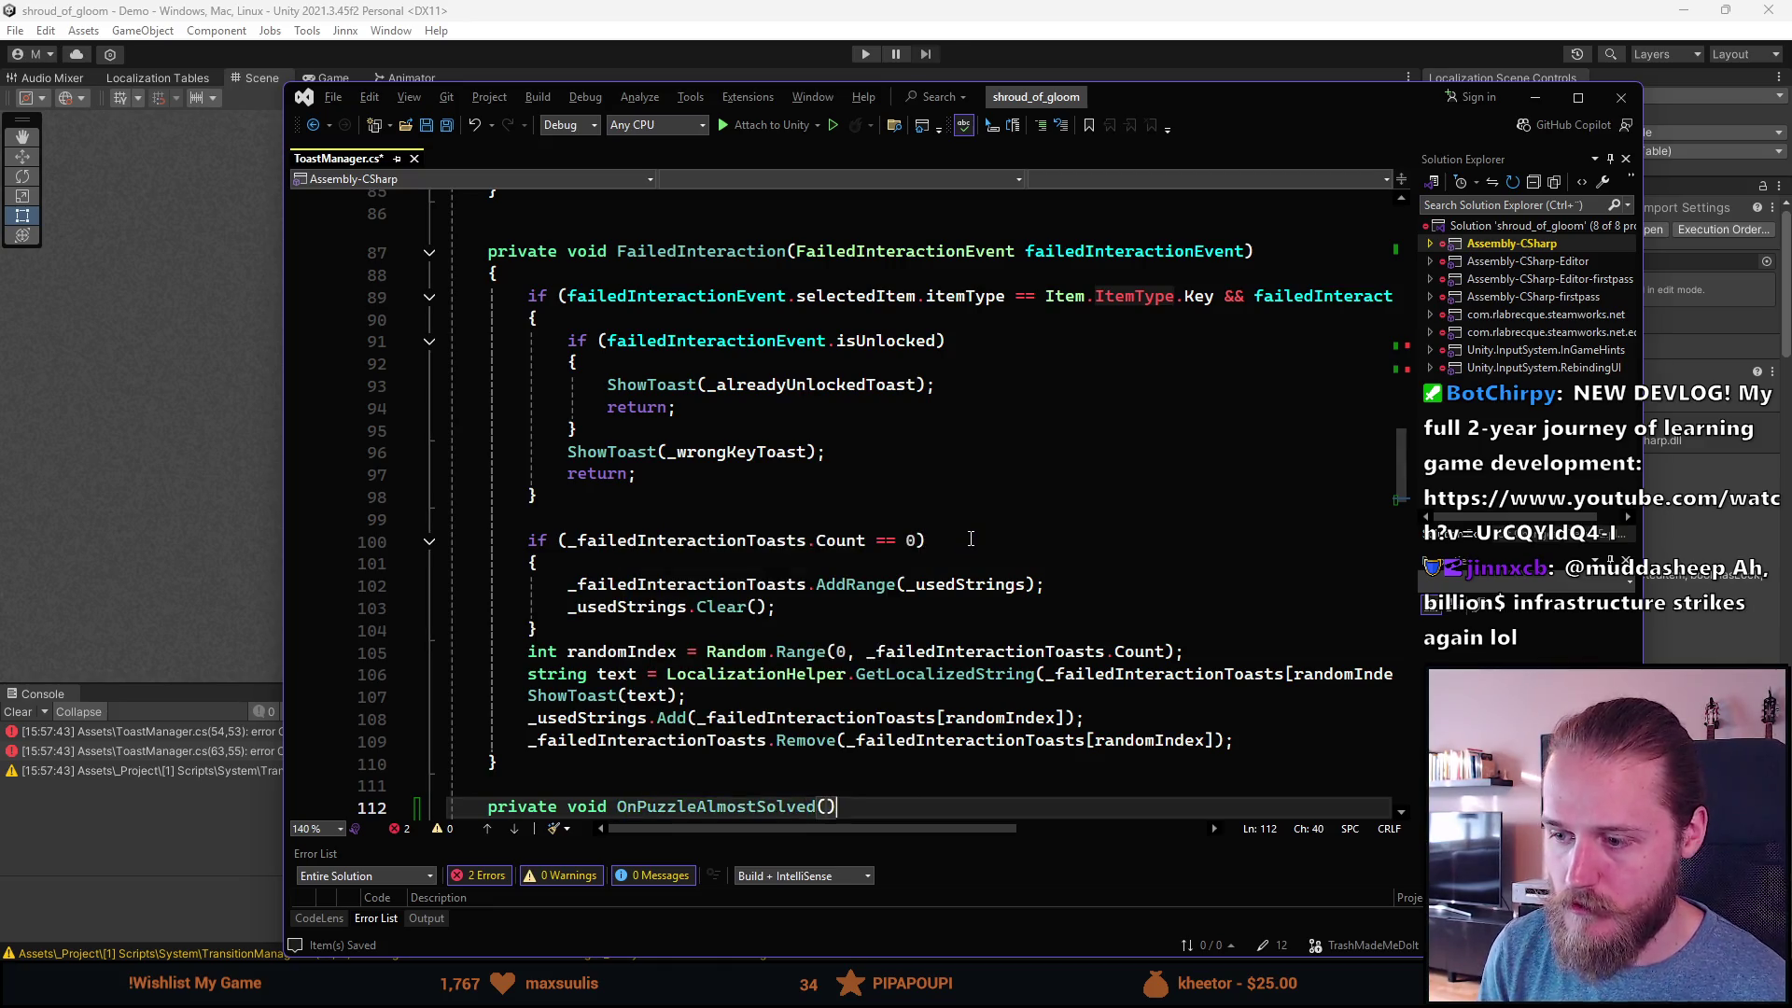
type("A puzzl")
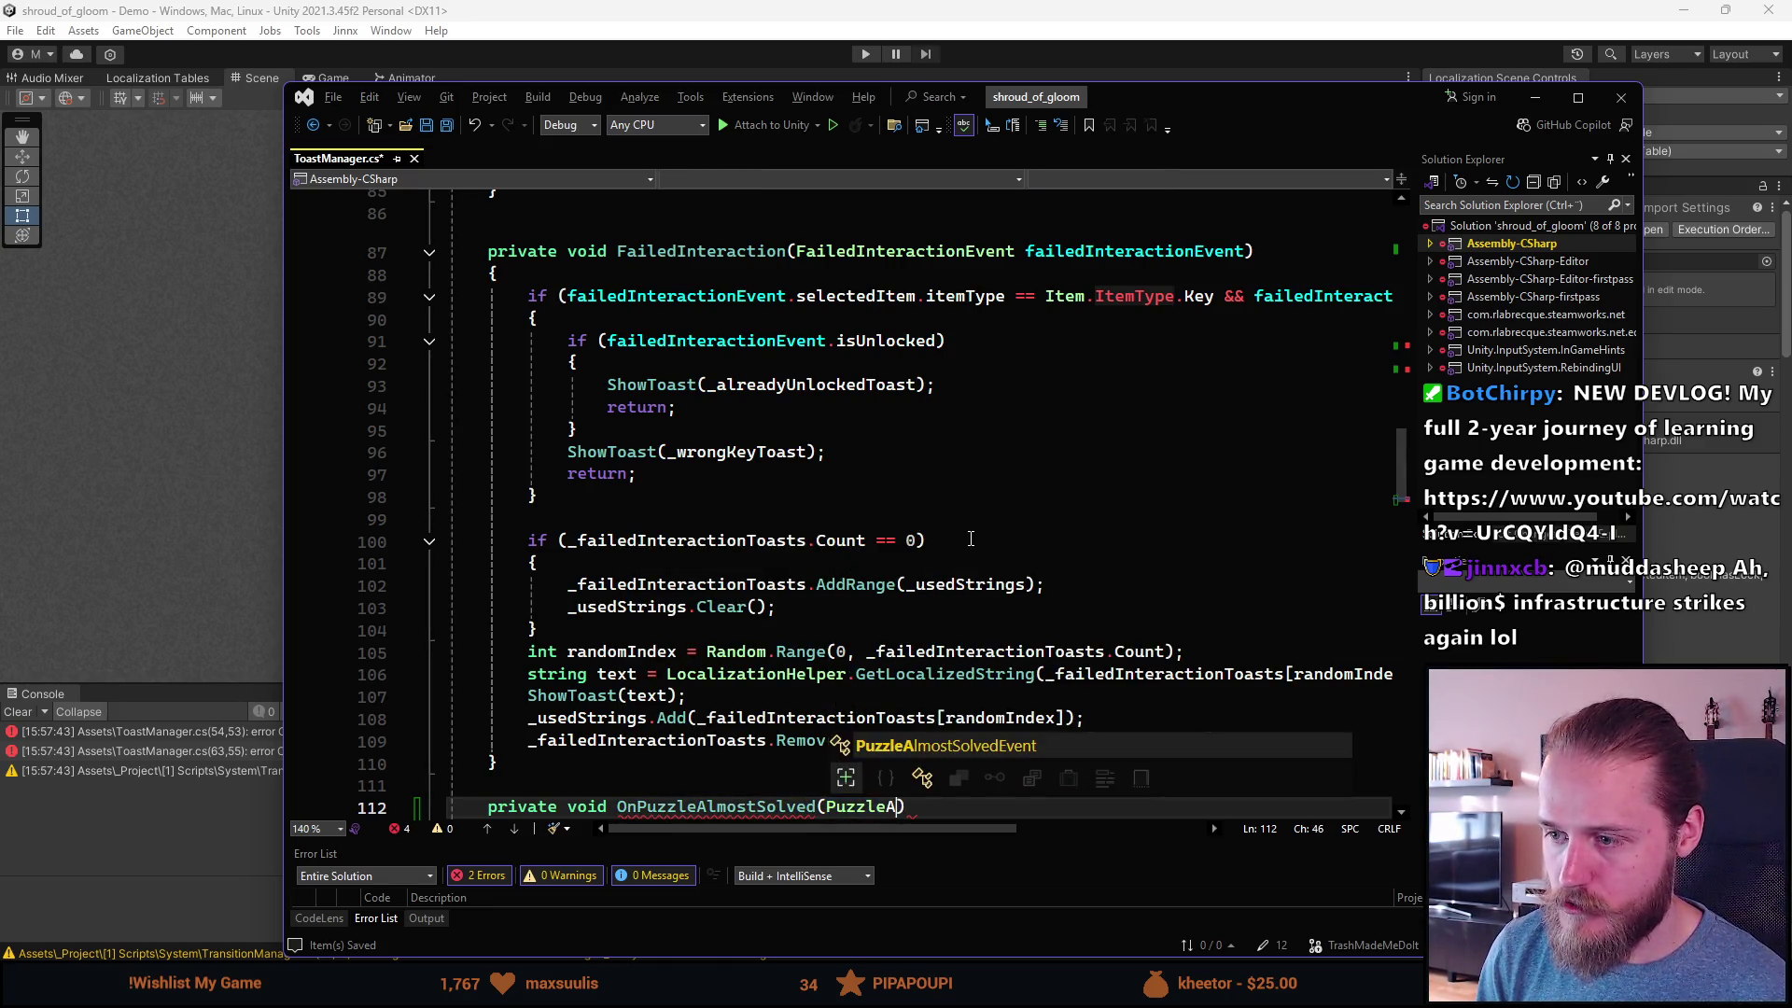
type("eEvent puzzleEv")
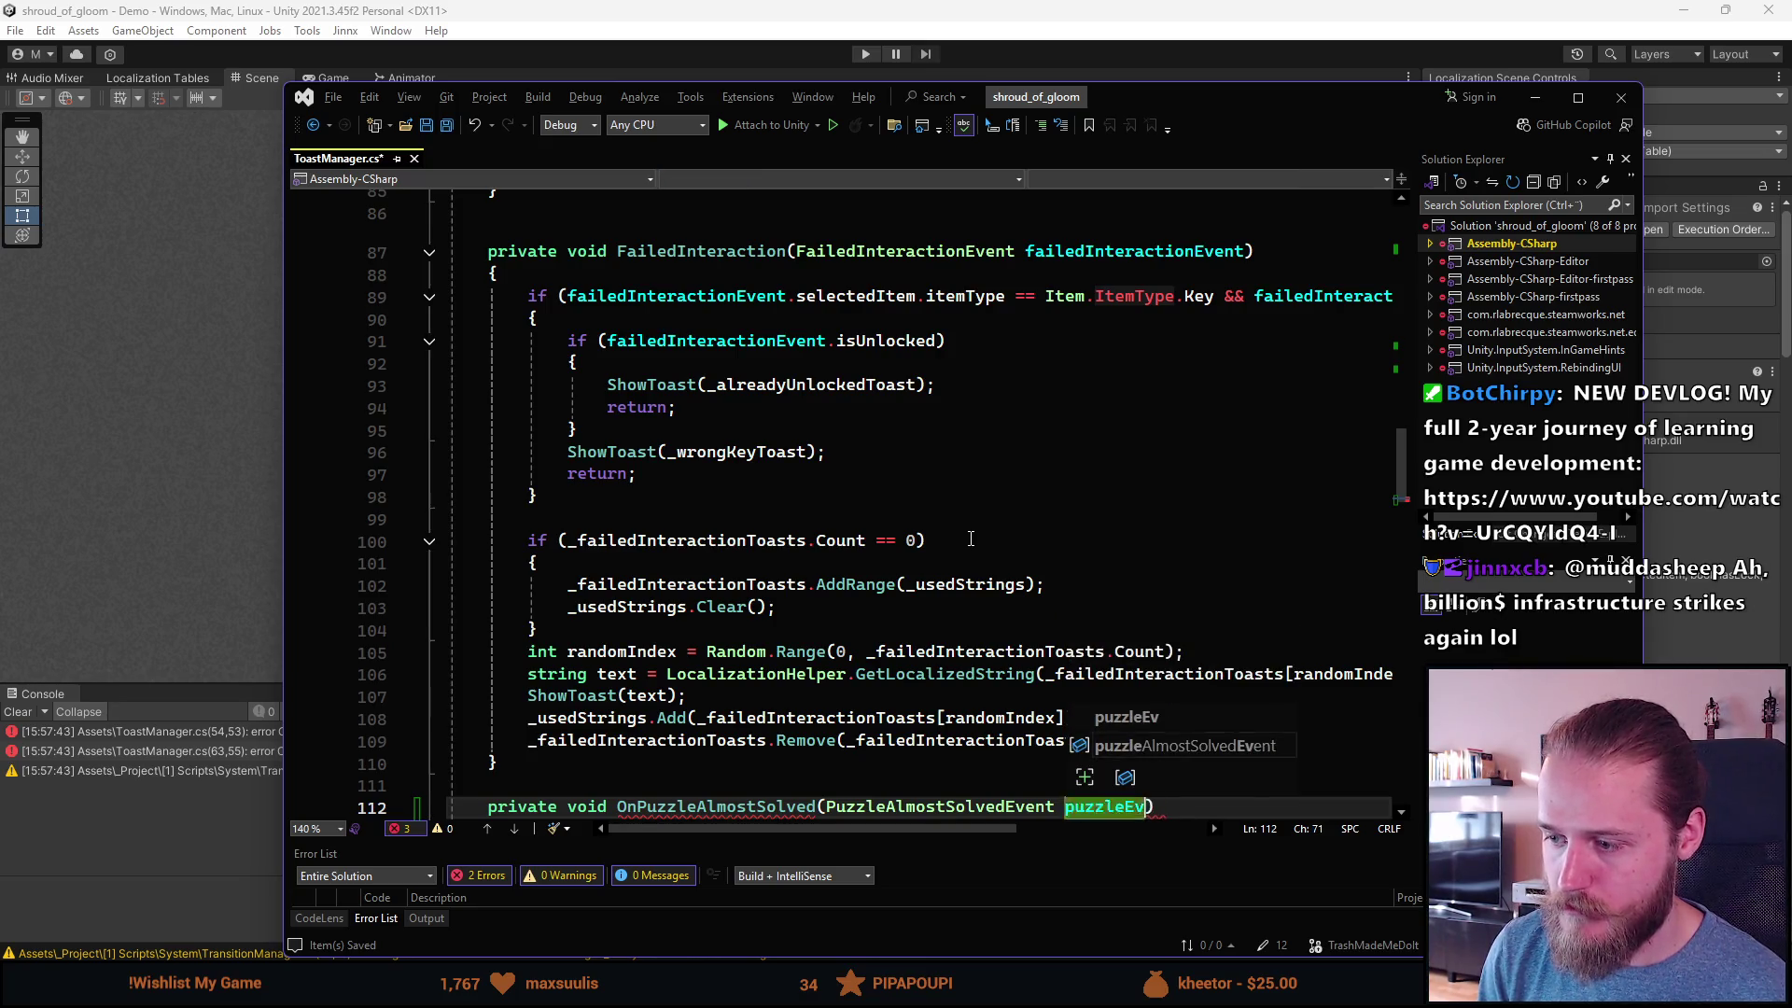
key("Return")
type("{")
key("Return")
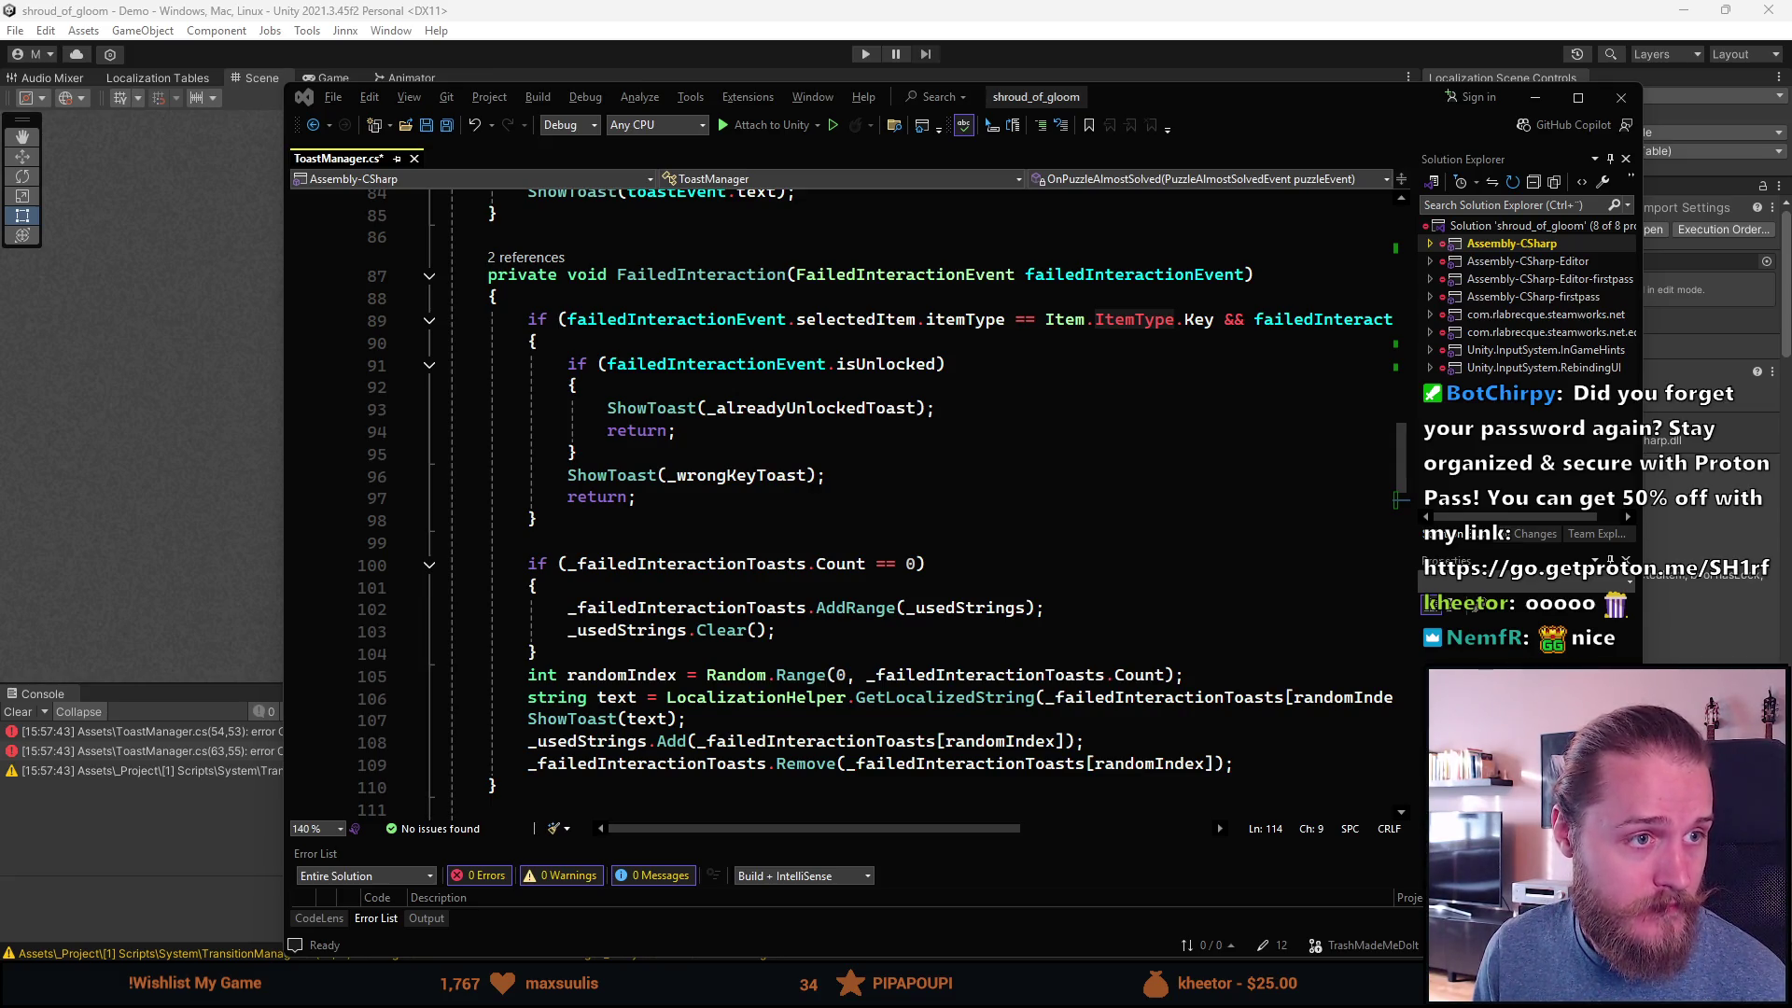
key("alt+Tab")
left_click(507, 504)
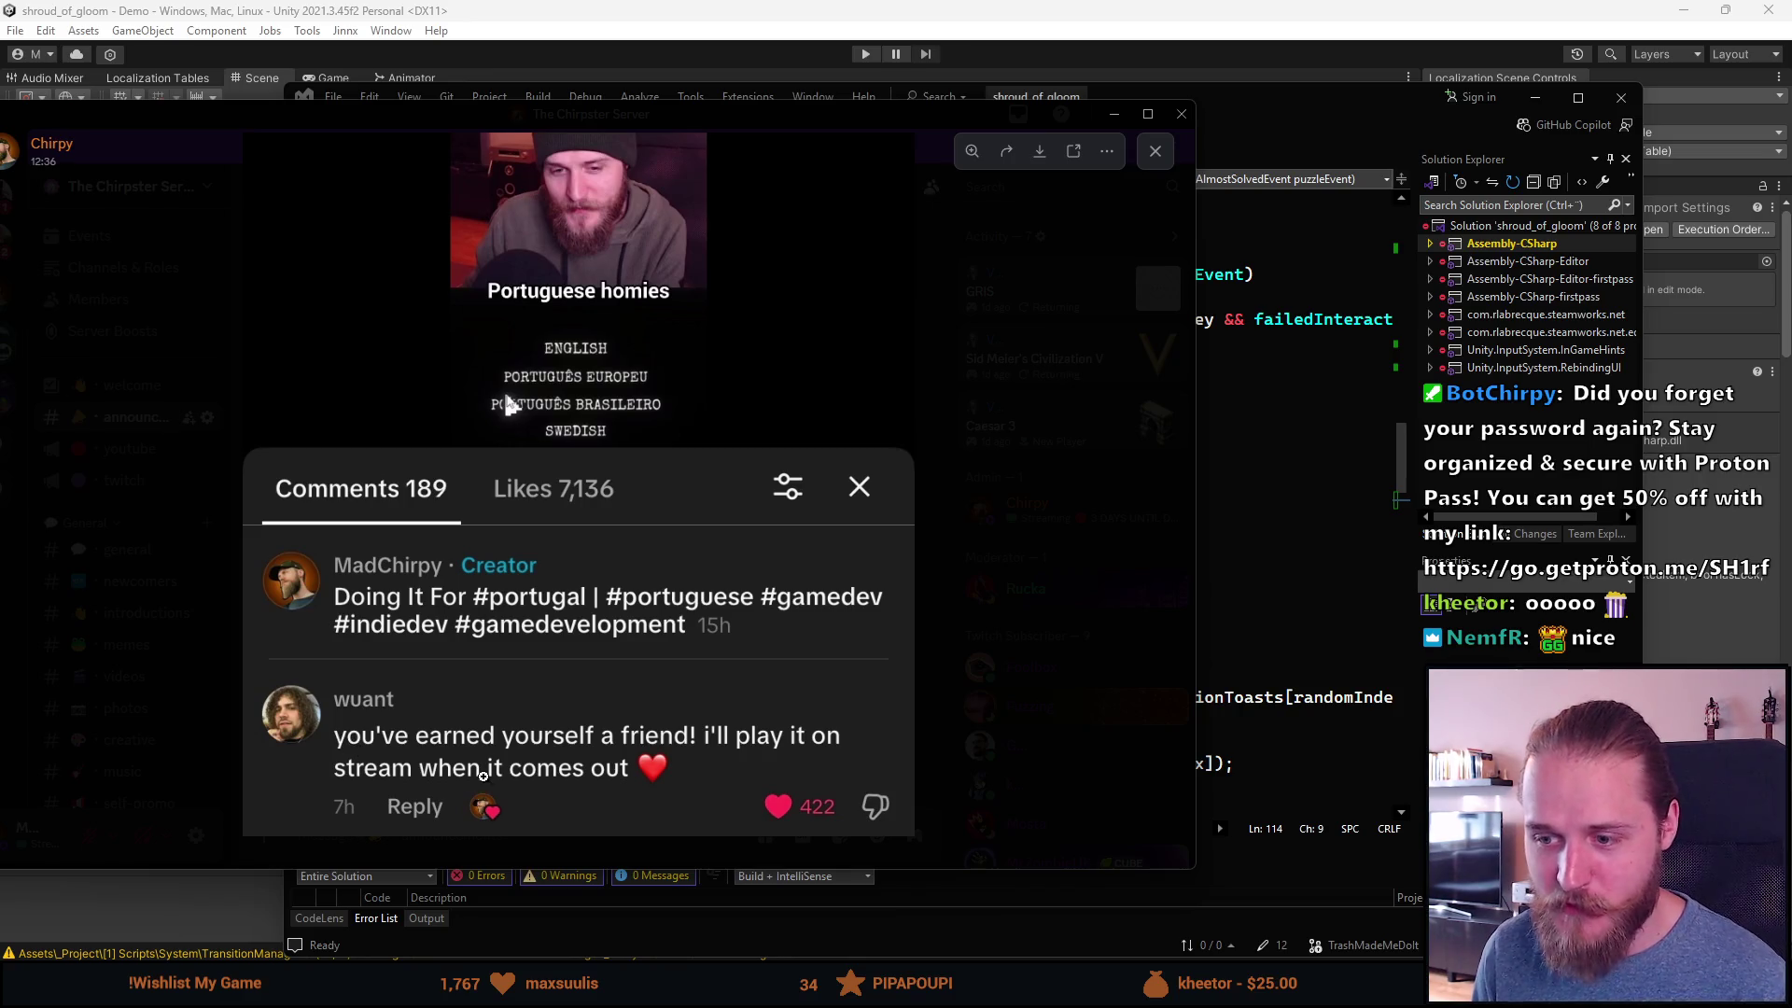
left_click_drag(546, 117, 0, 252)
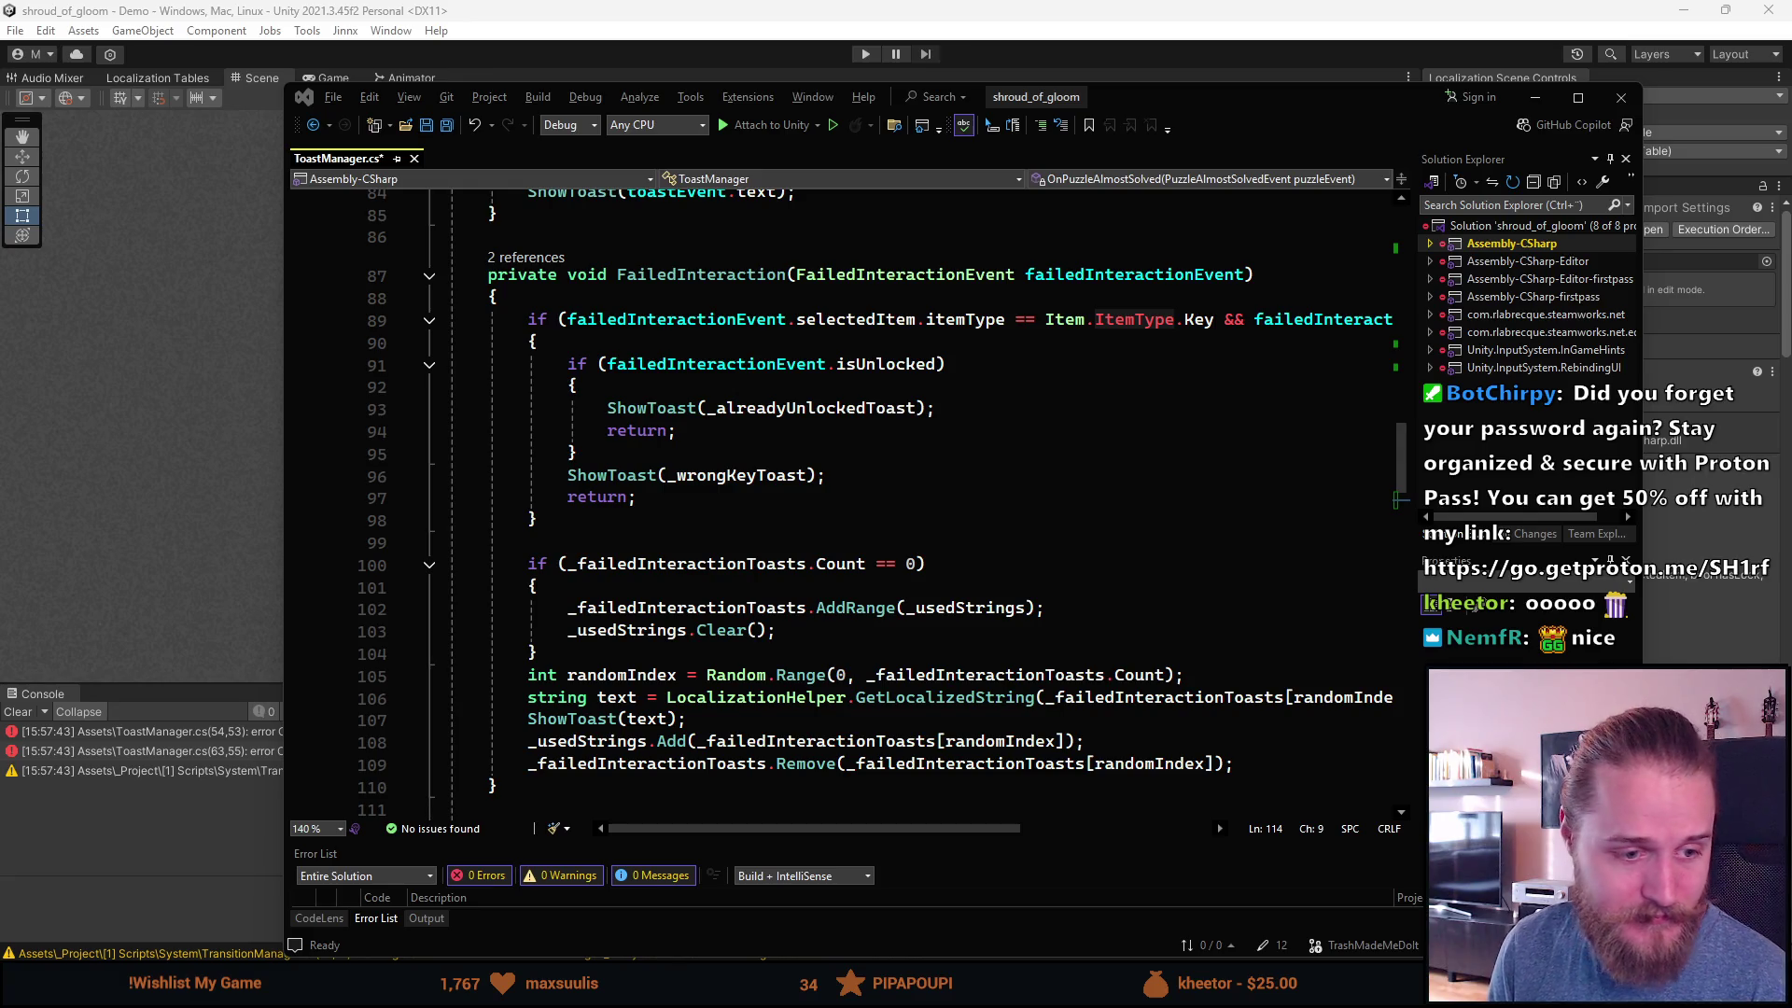
key("alt+Tab")
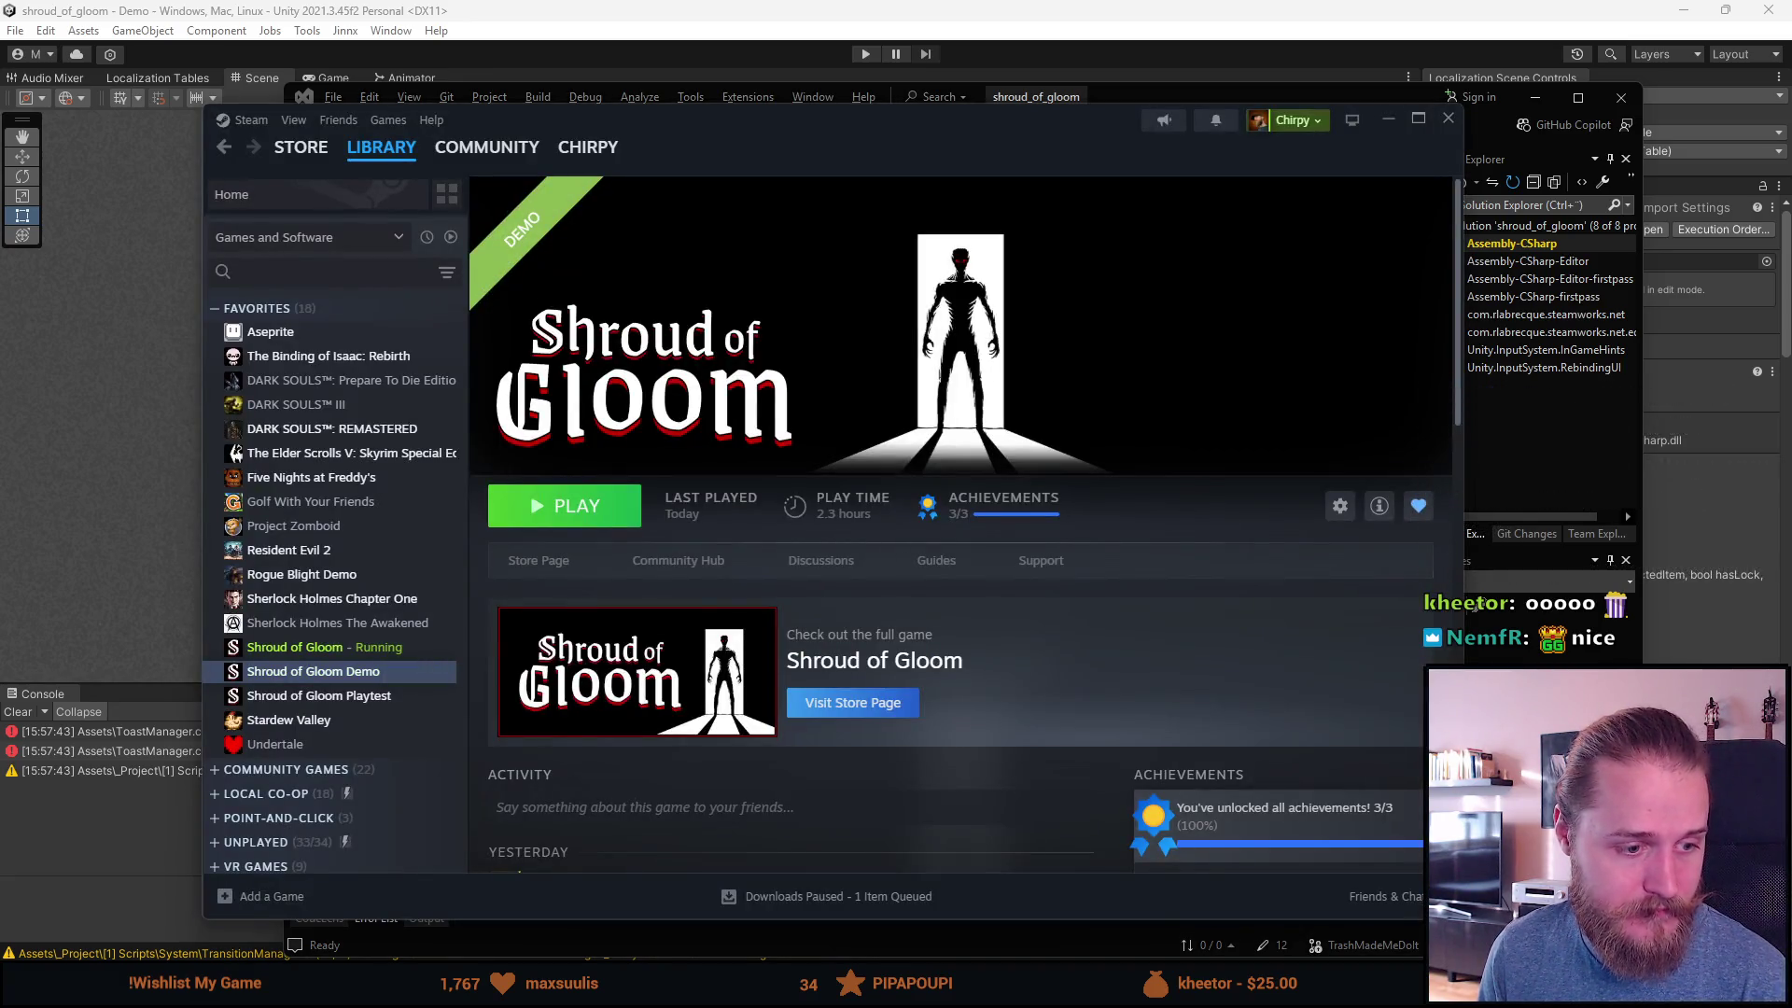
key("super+Down")
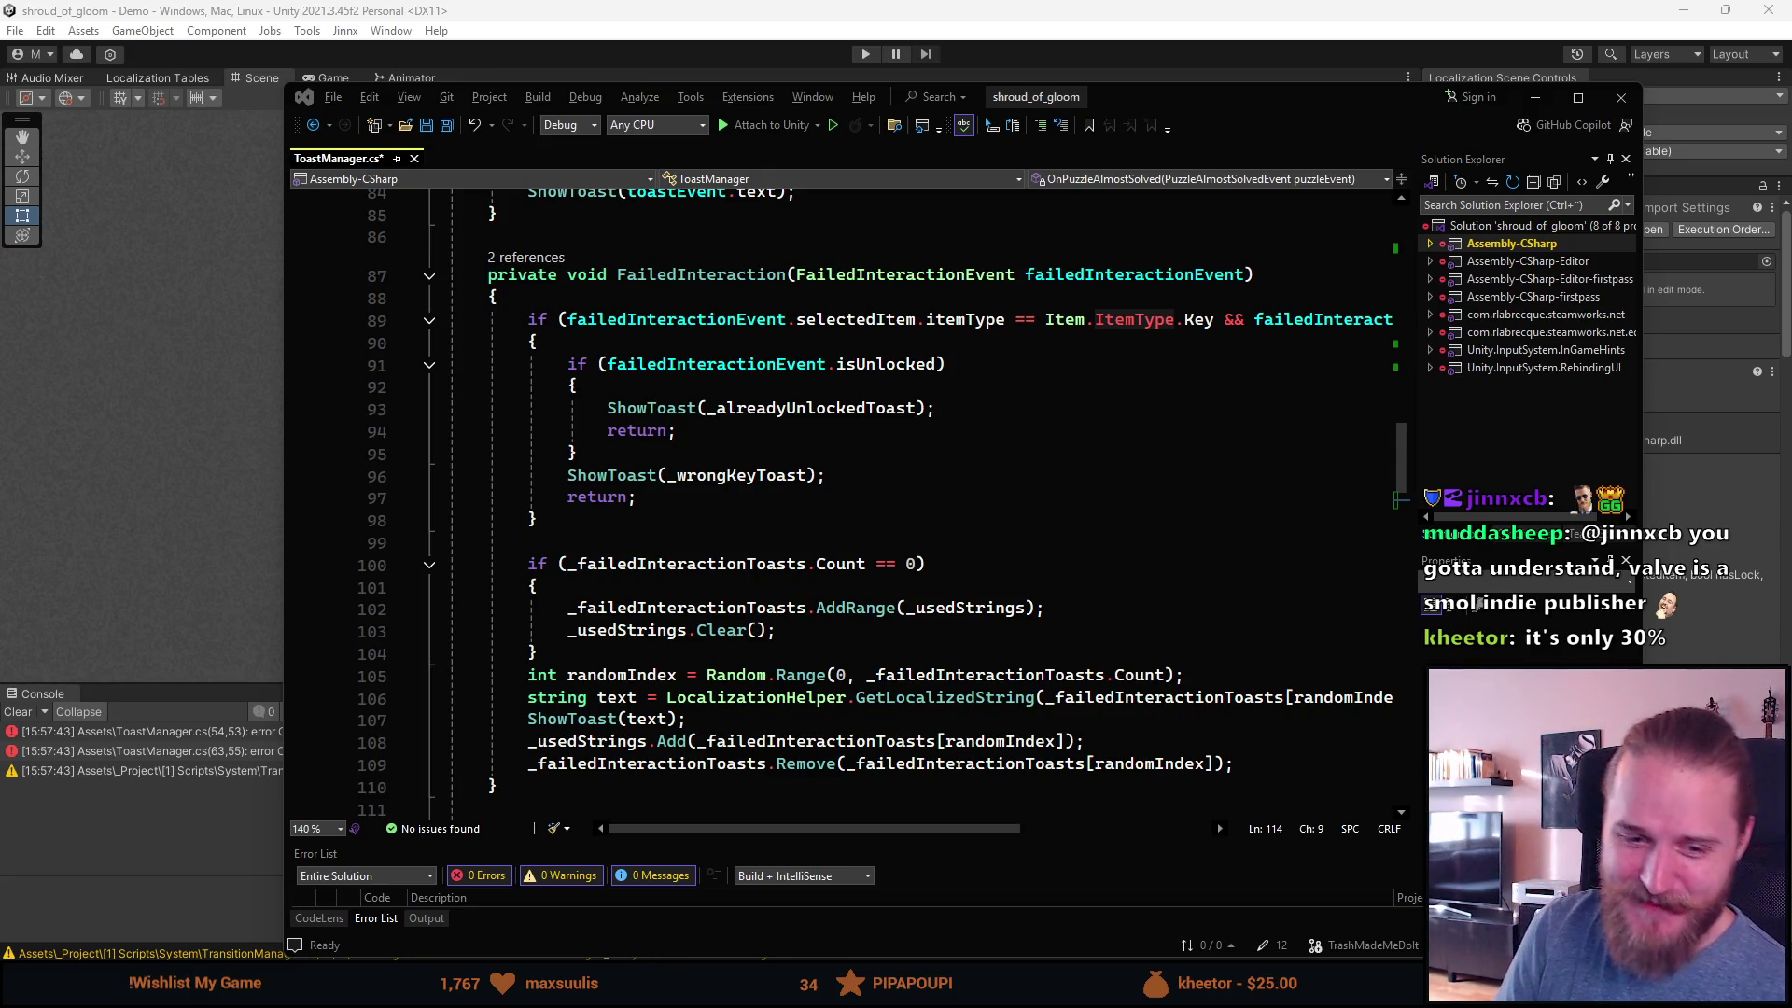
scroll(752, 461, "down", 3)
scroll(728, 444, "up", 3)
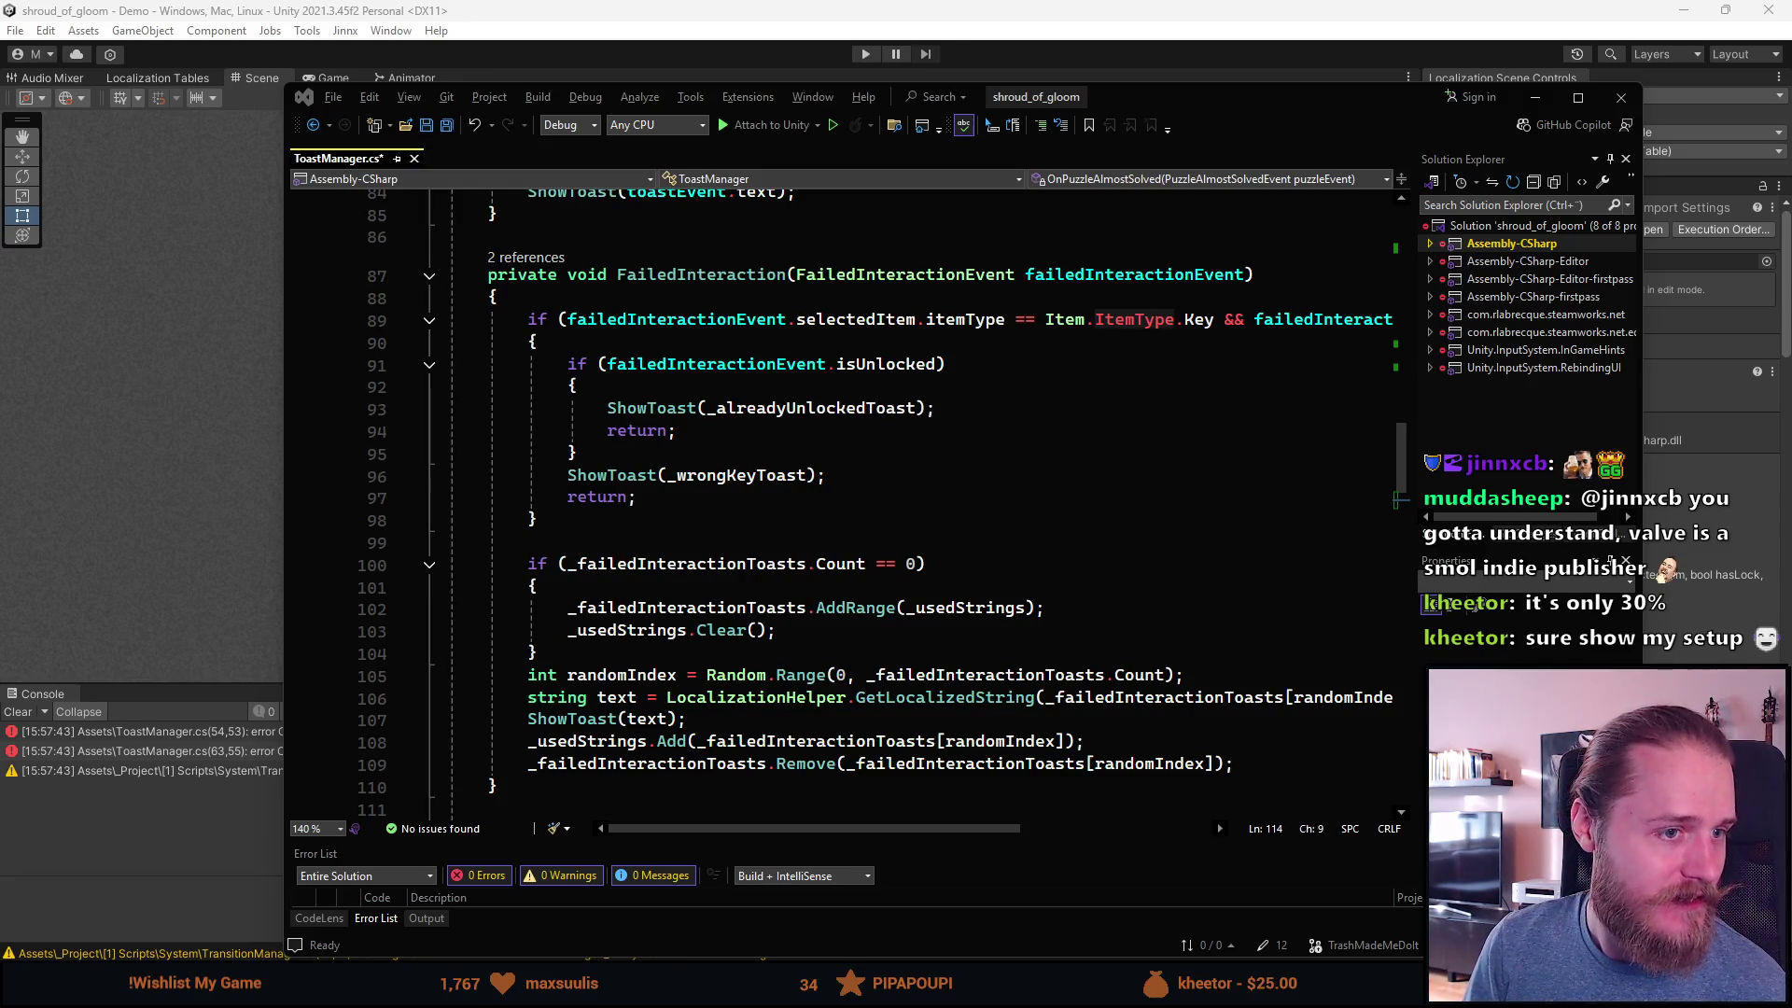
Step: Bring up the Discord setup photos, zoom in and out on one, and reach the manor door photo
left_click_drag(0, 217, 328, 187)
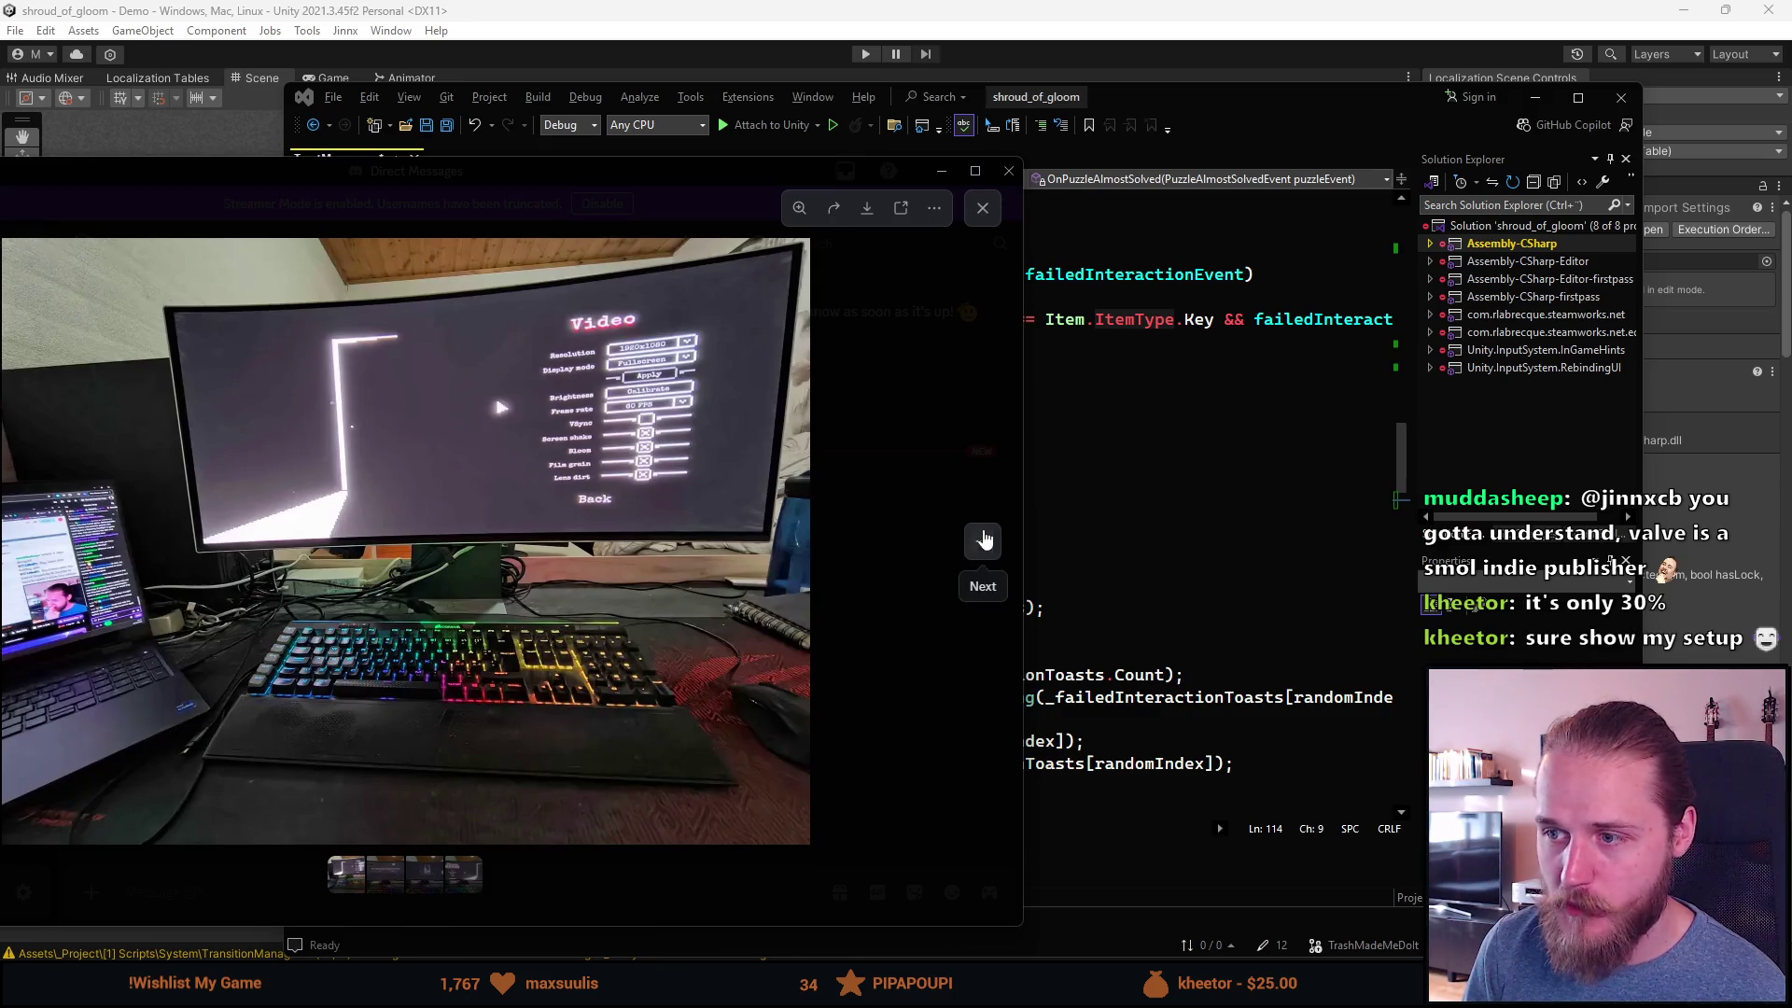
left_click(990, 545)
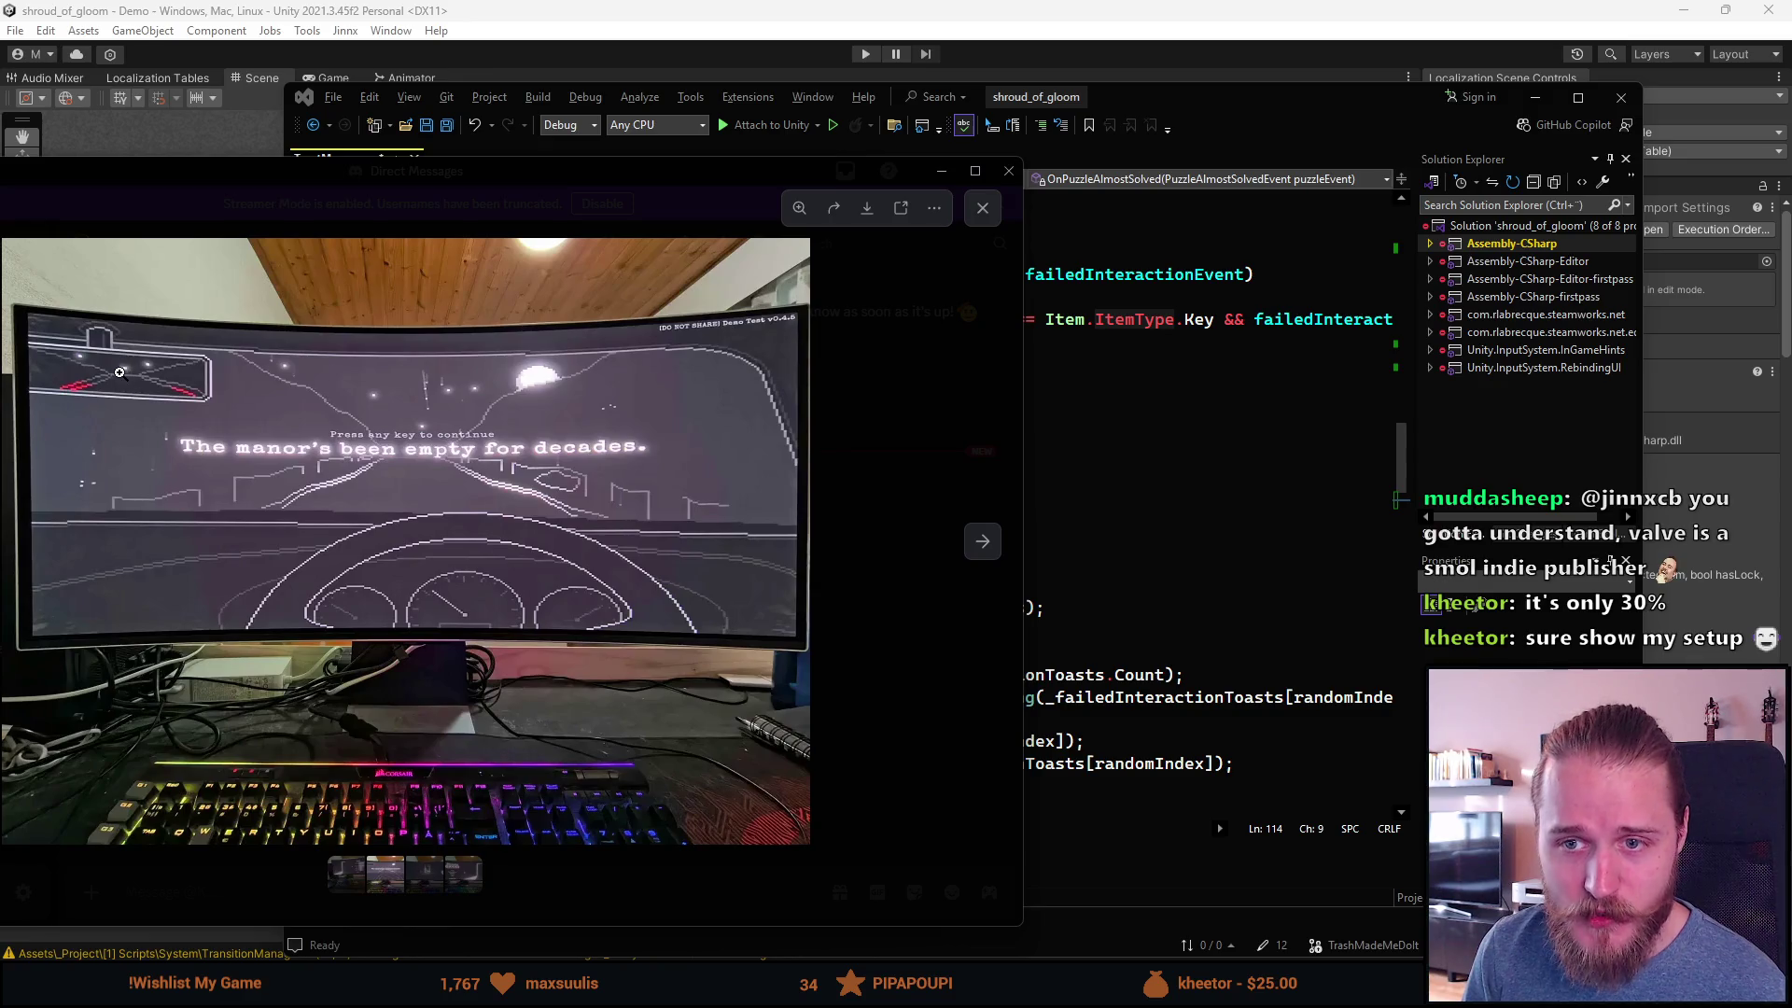
left_click(130, 375)
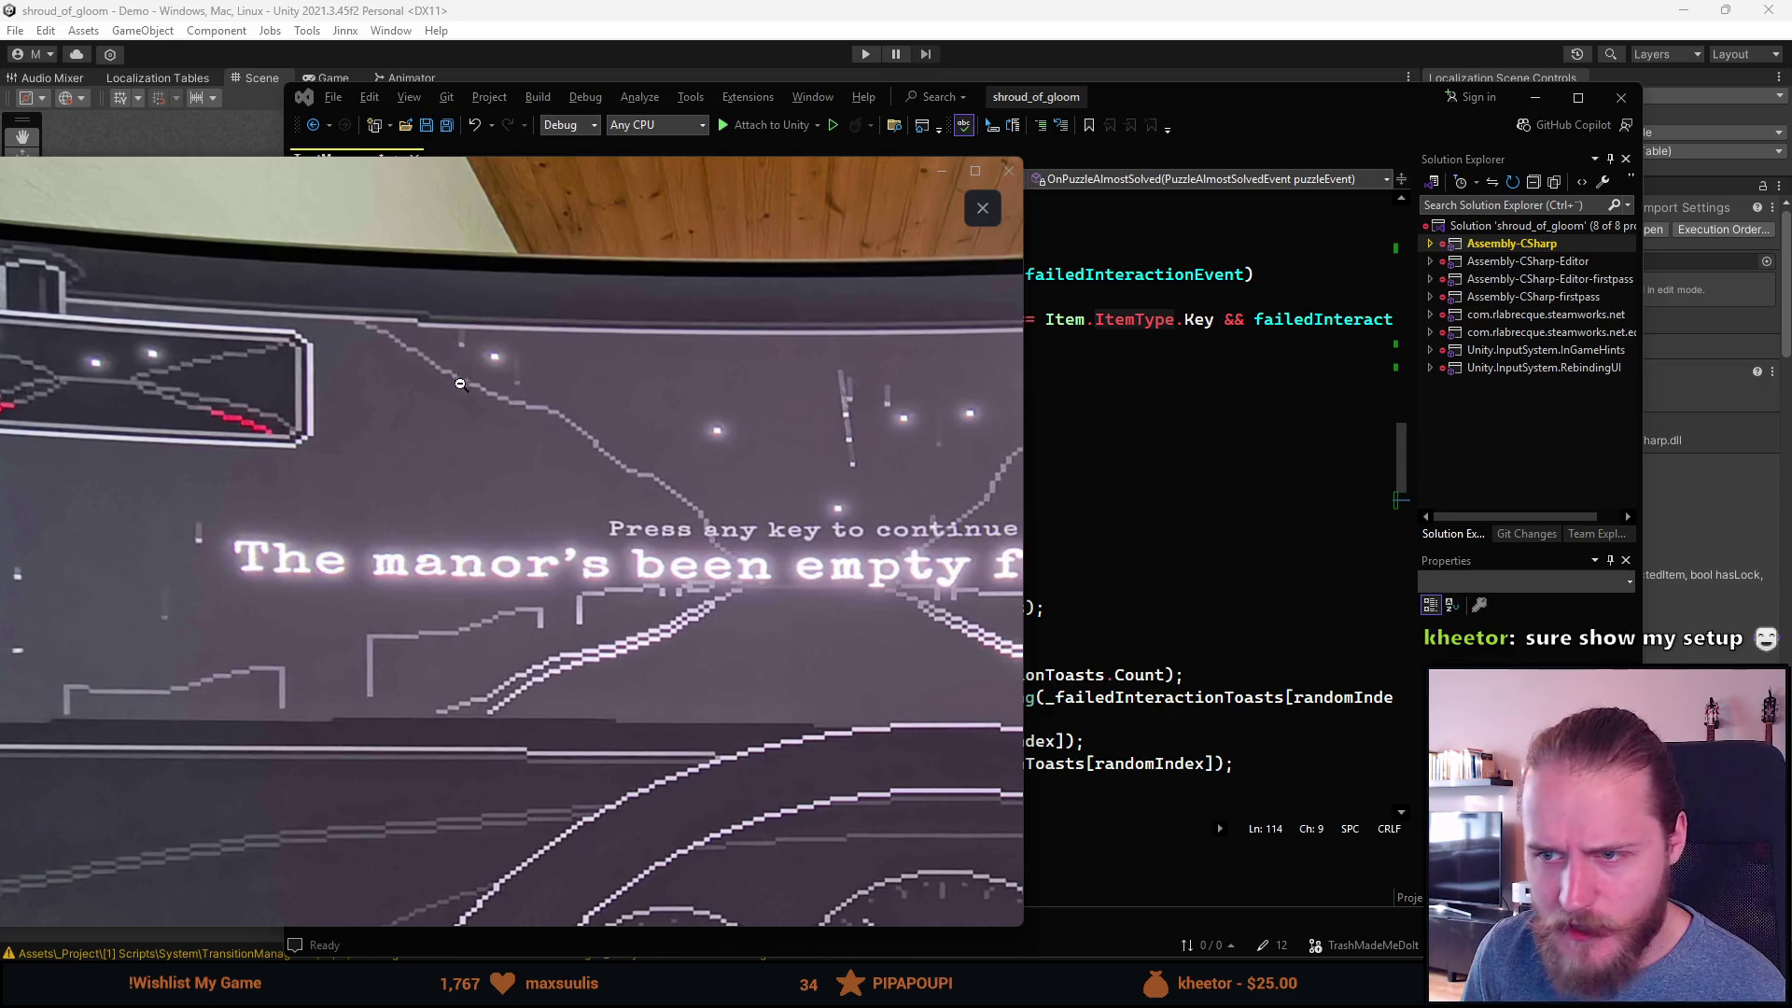
left_click(394, 447)
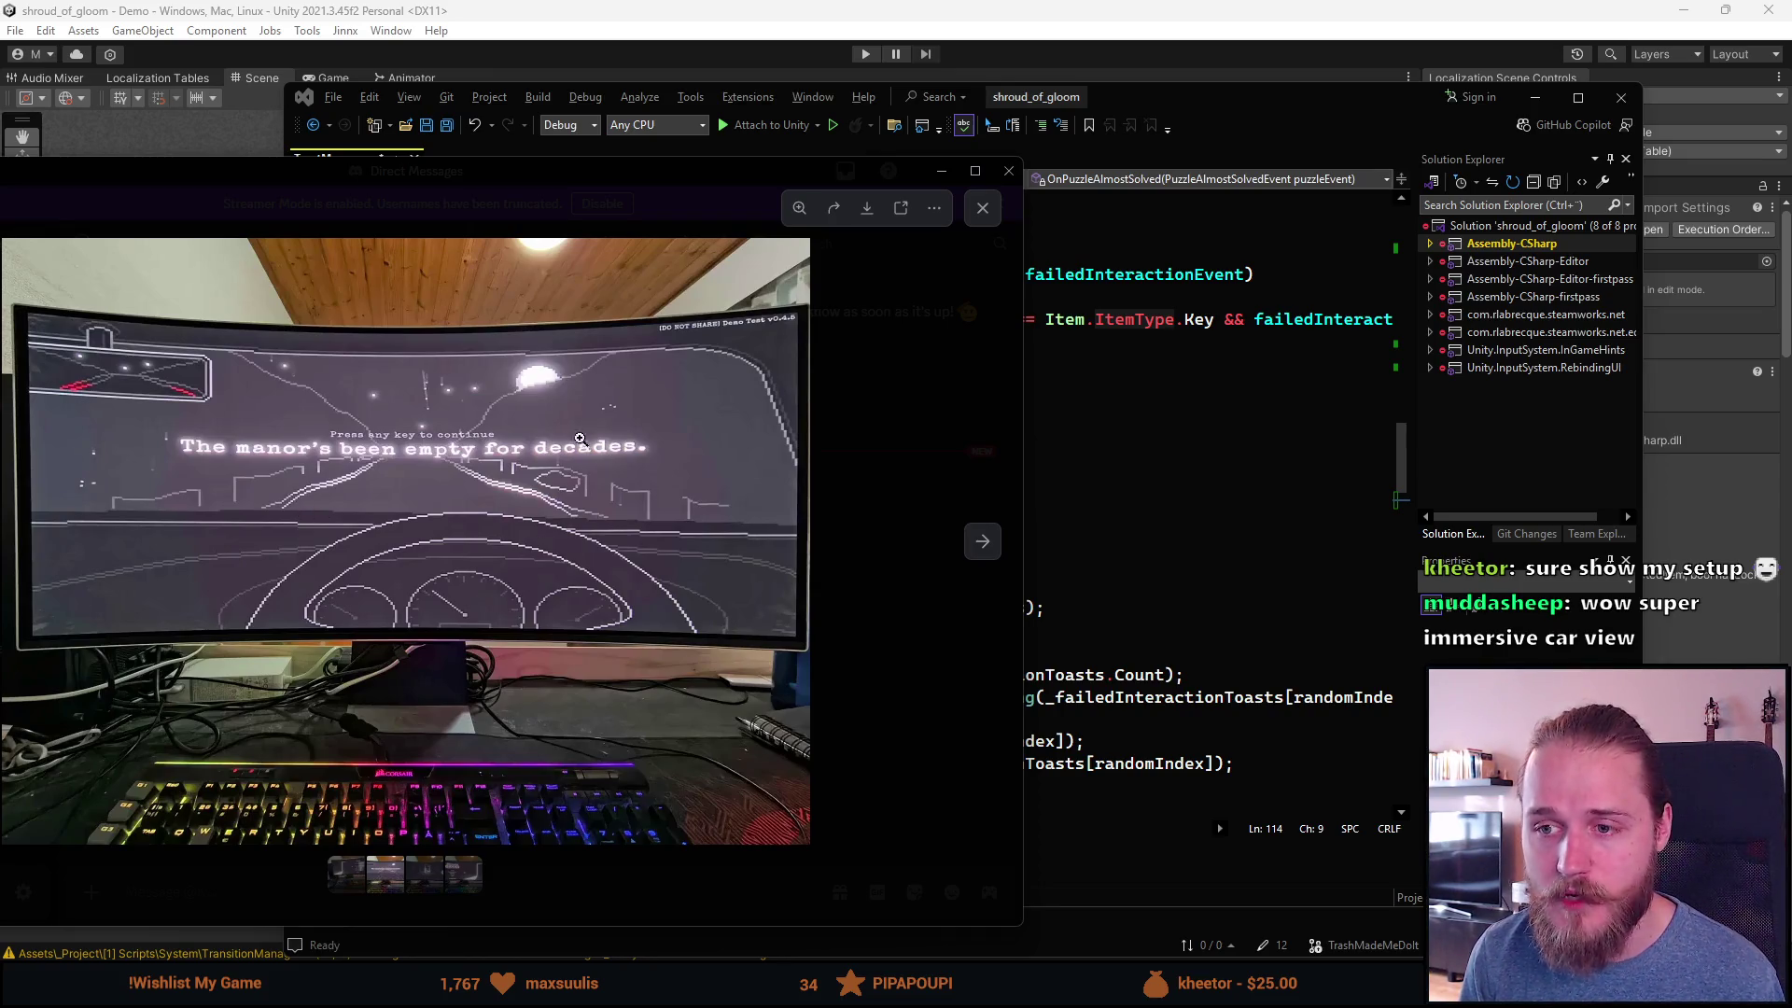
left_click(982, 543)
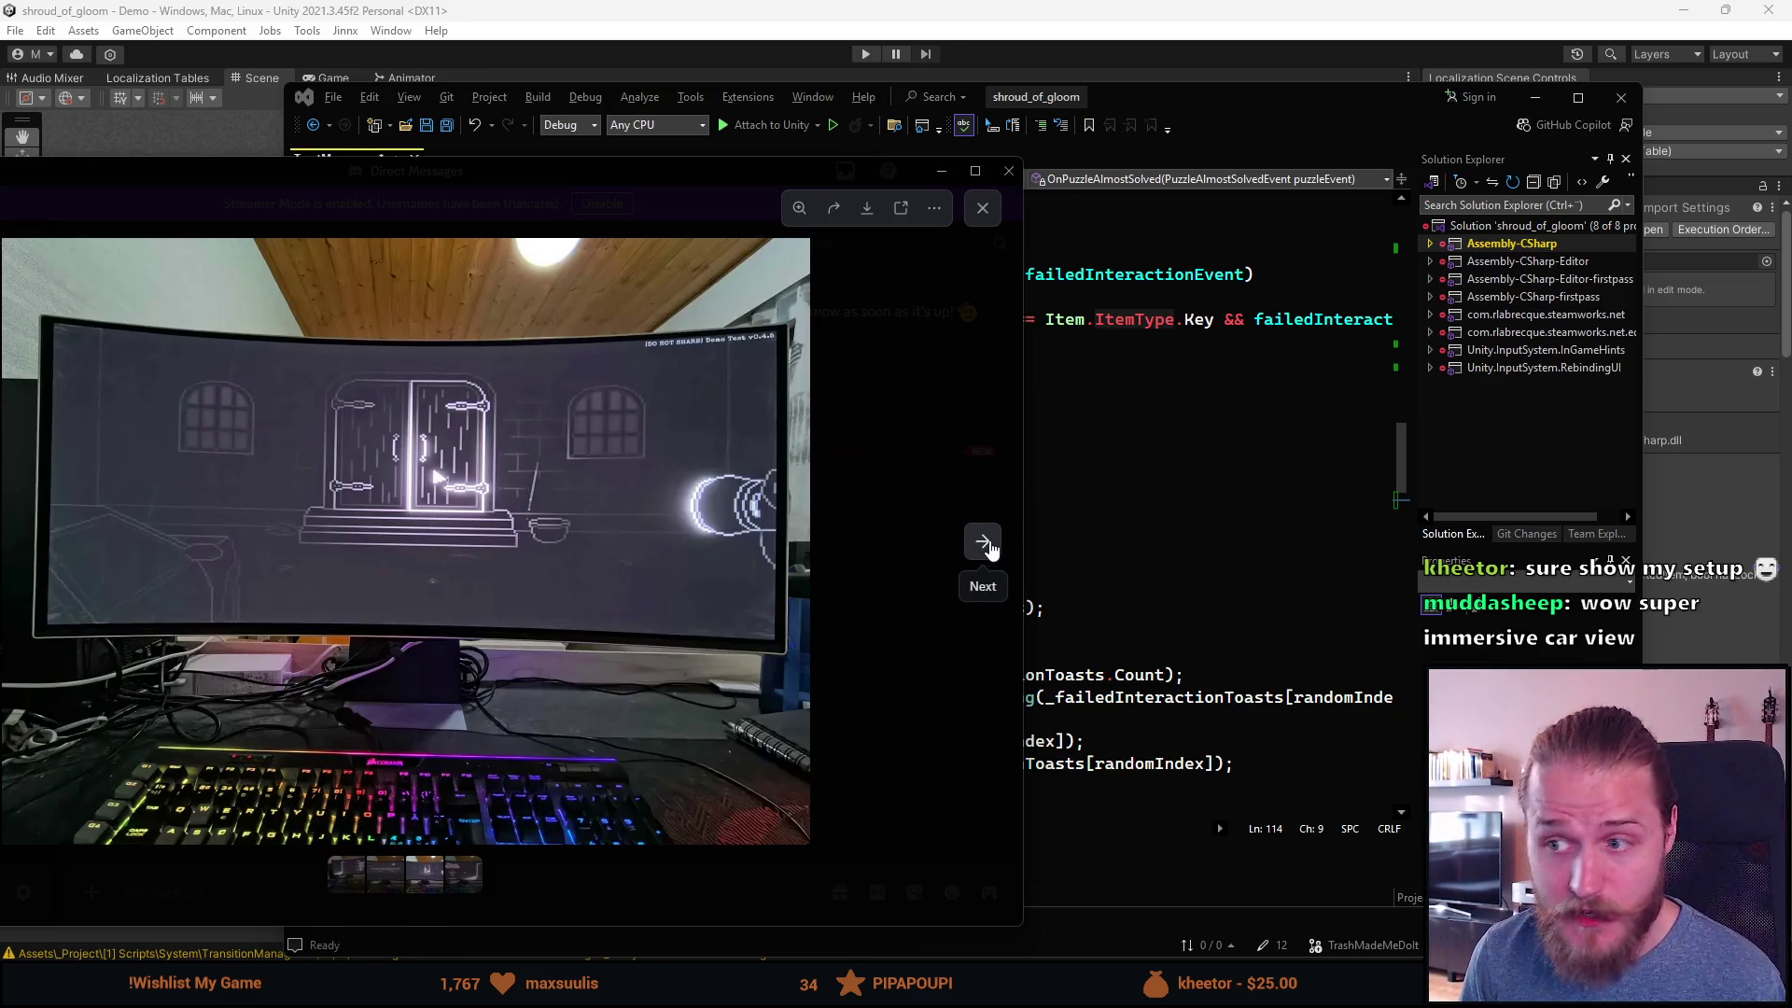
Step: Advance past the main-menu photo to the car-view game shot, then bring ToastManager.cs forward
left_click(986, 546)
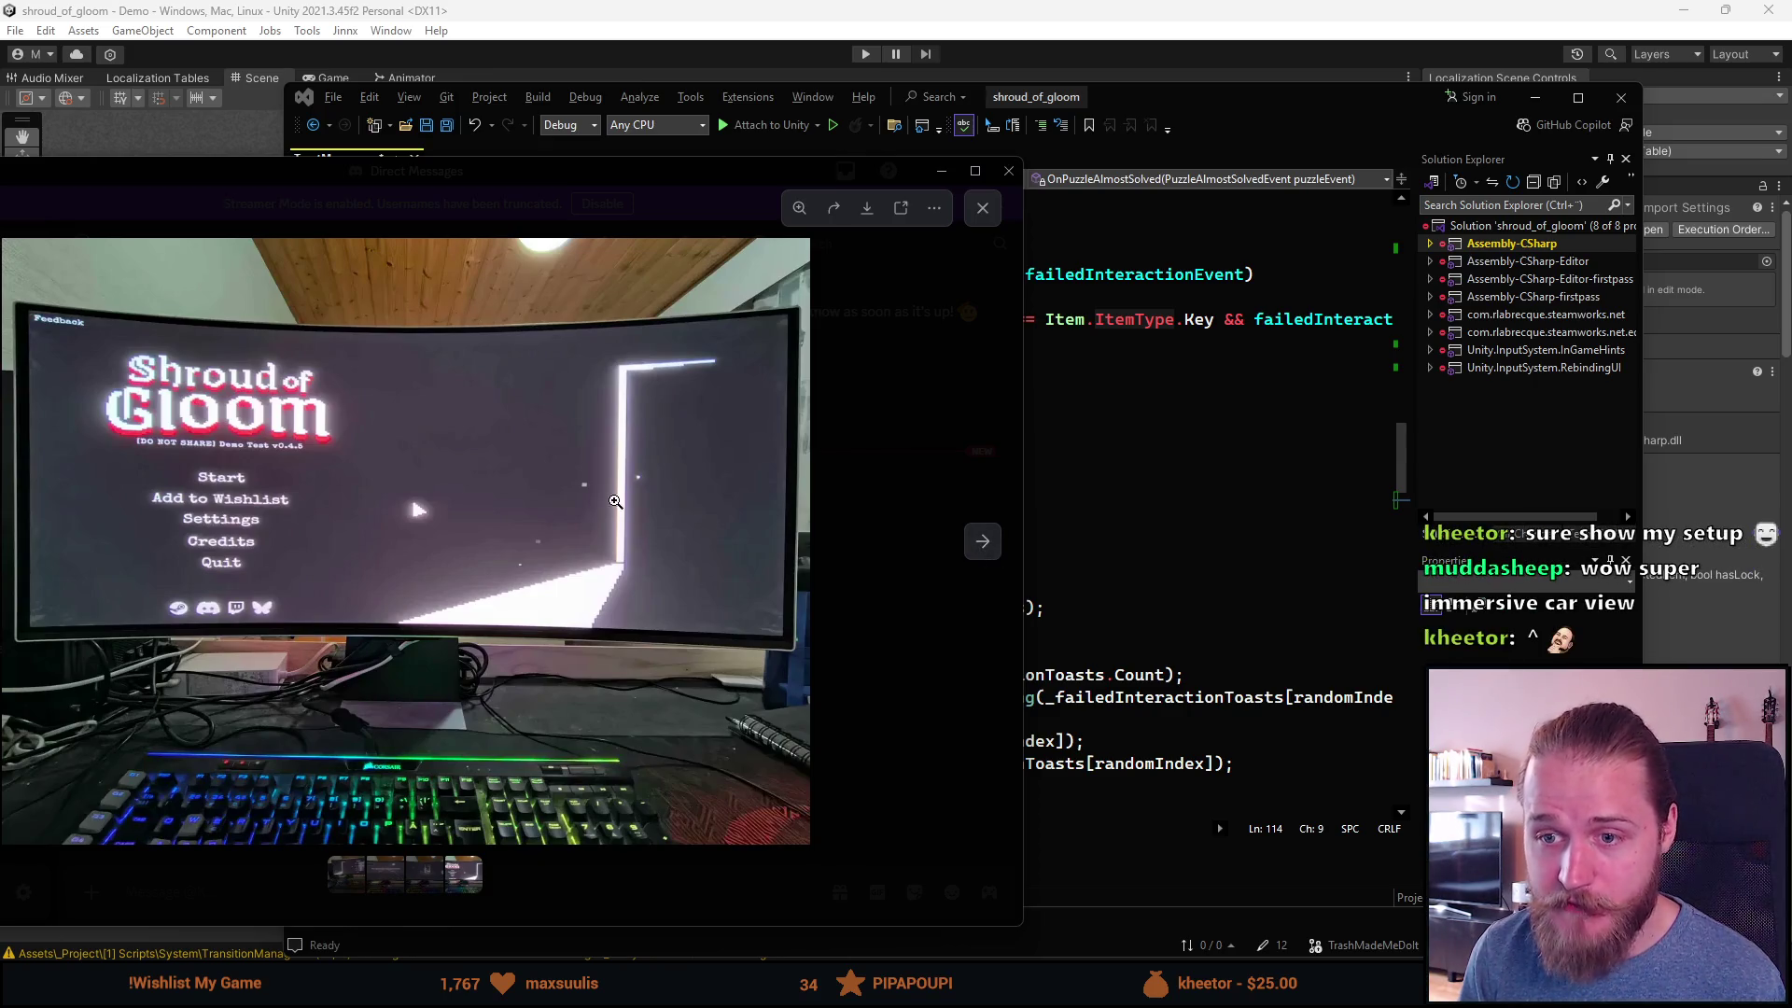
left_click(981, 552)
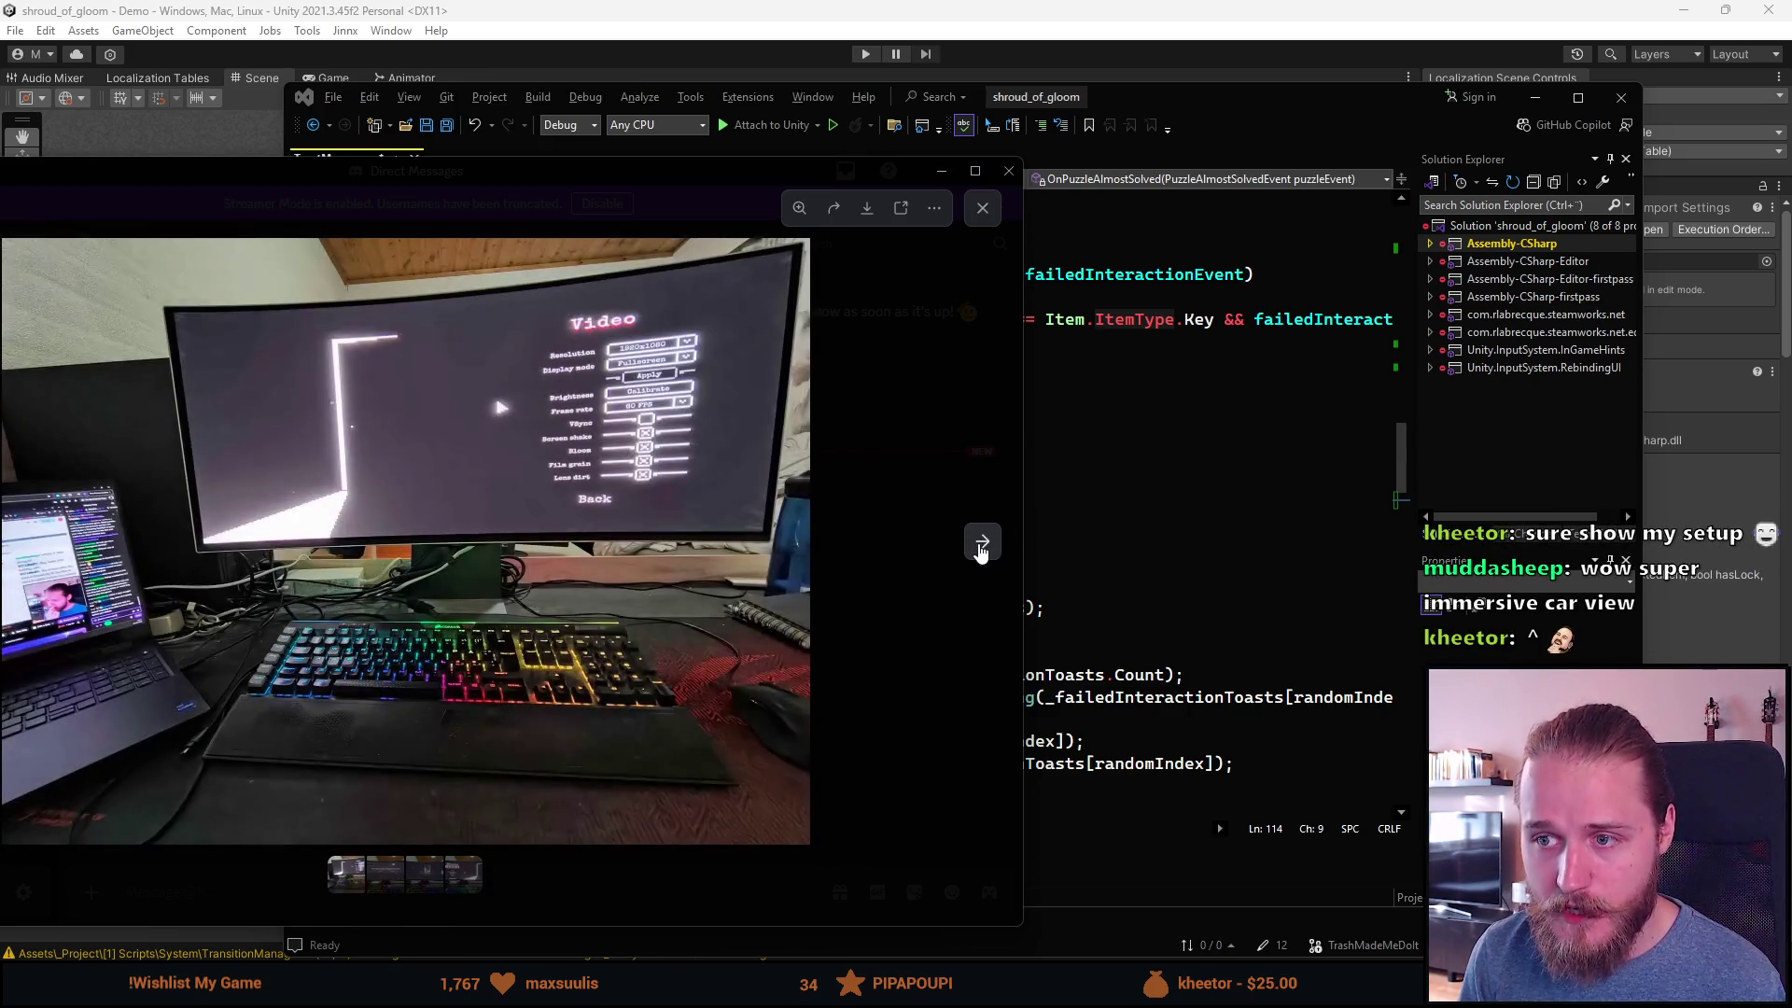
left_click(981, 549)
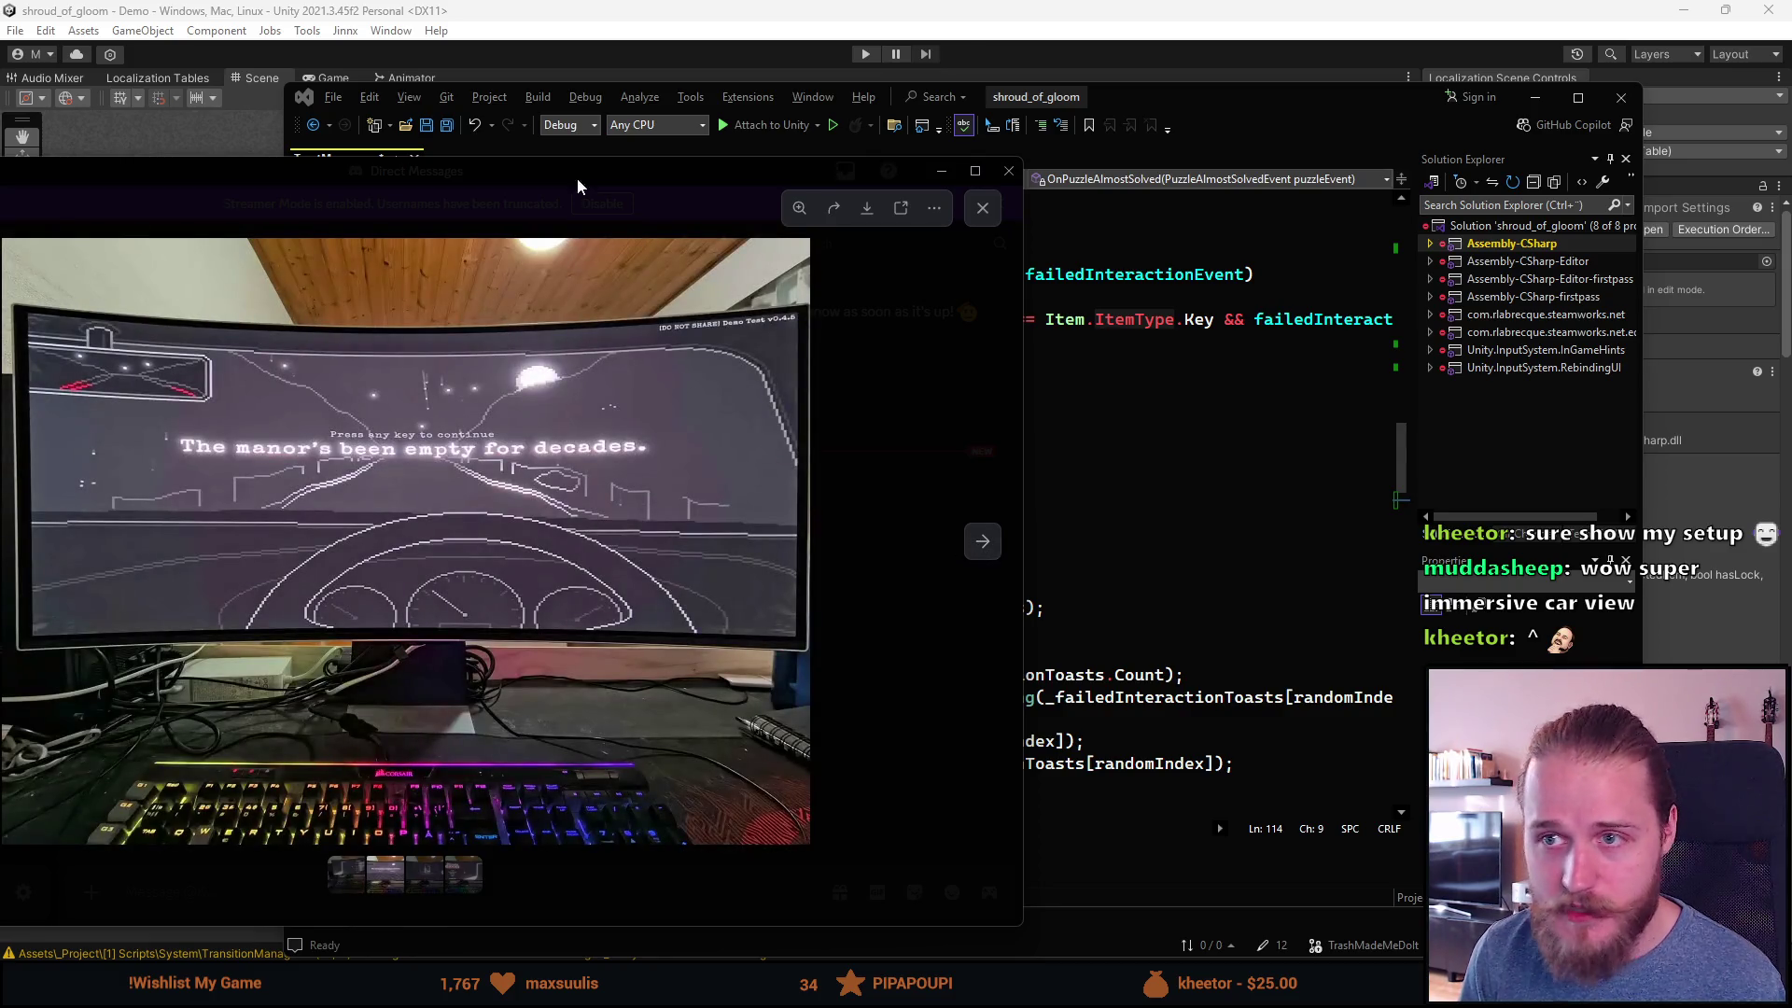
left_click(1626, 511)
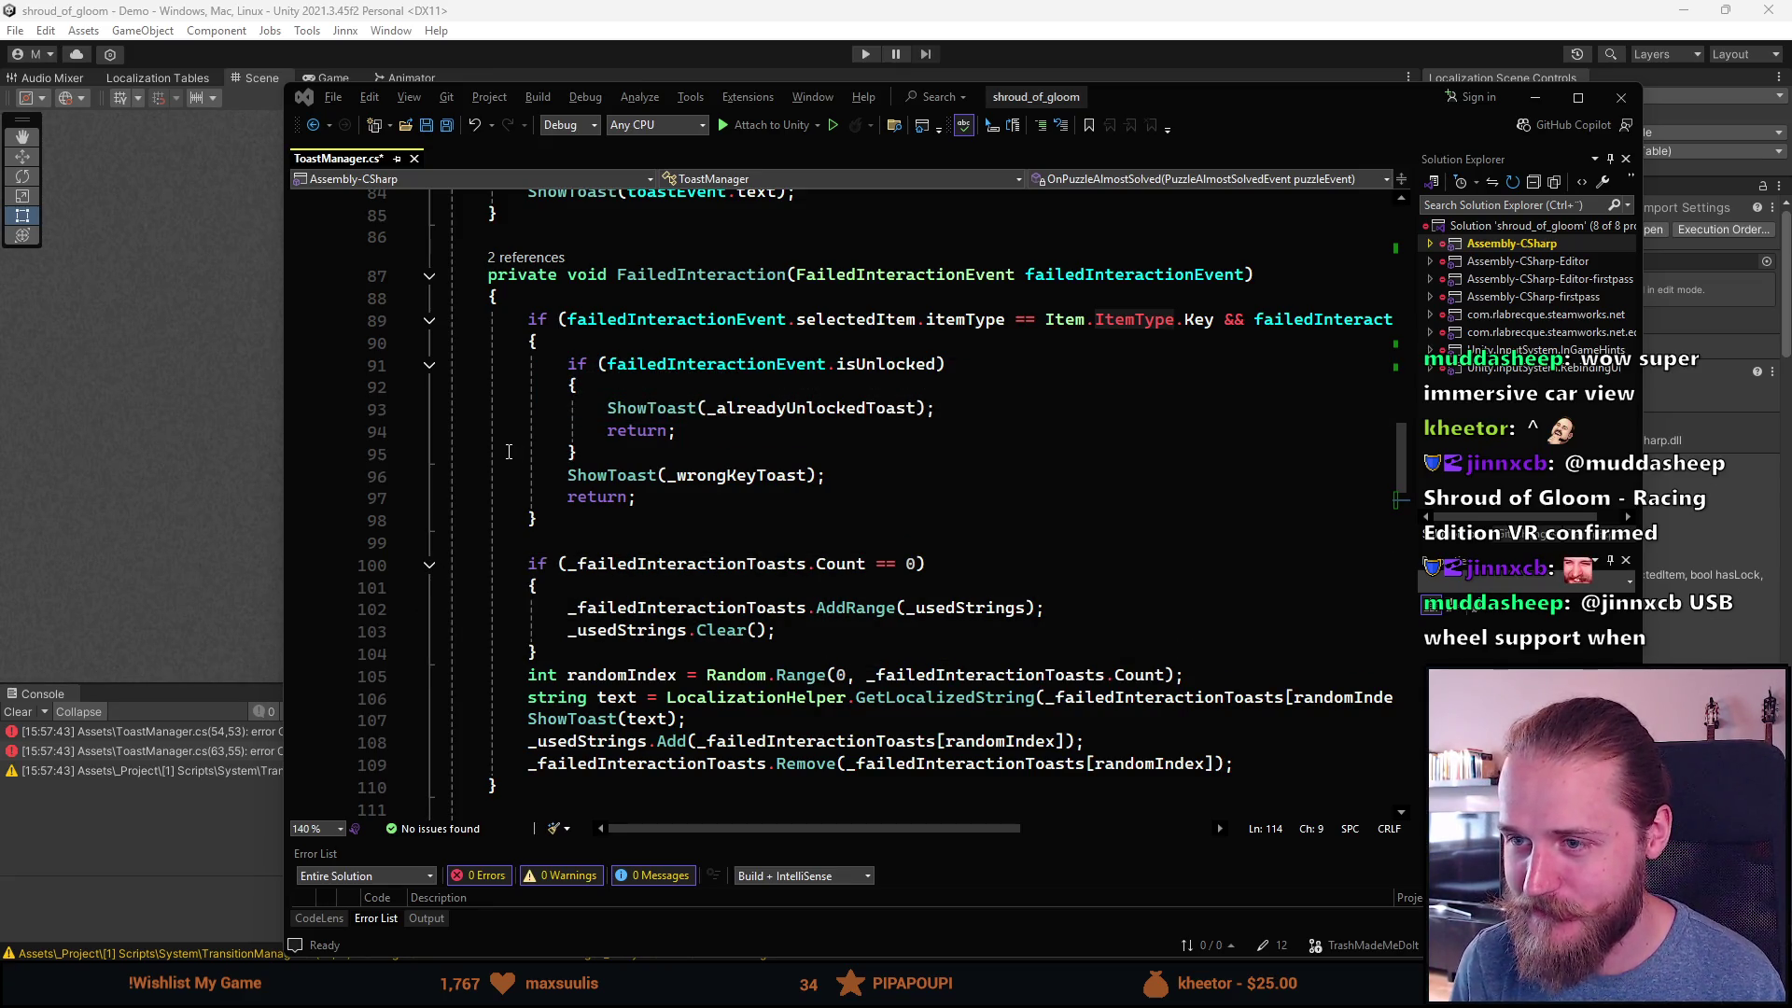
Step: Begin OnPuzzleAlmostSolved with 'string text = LocalizationHelper.GetLocalizedString('
scroll(509, 452, "down", 3)
scroll(594, 558, "up", 1)
scroll(594, 558, "down", 1)
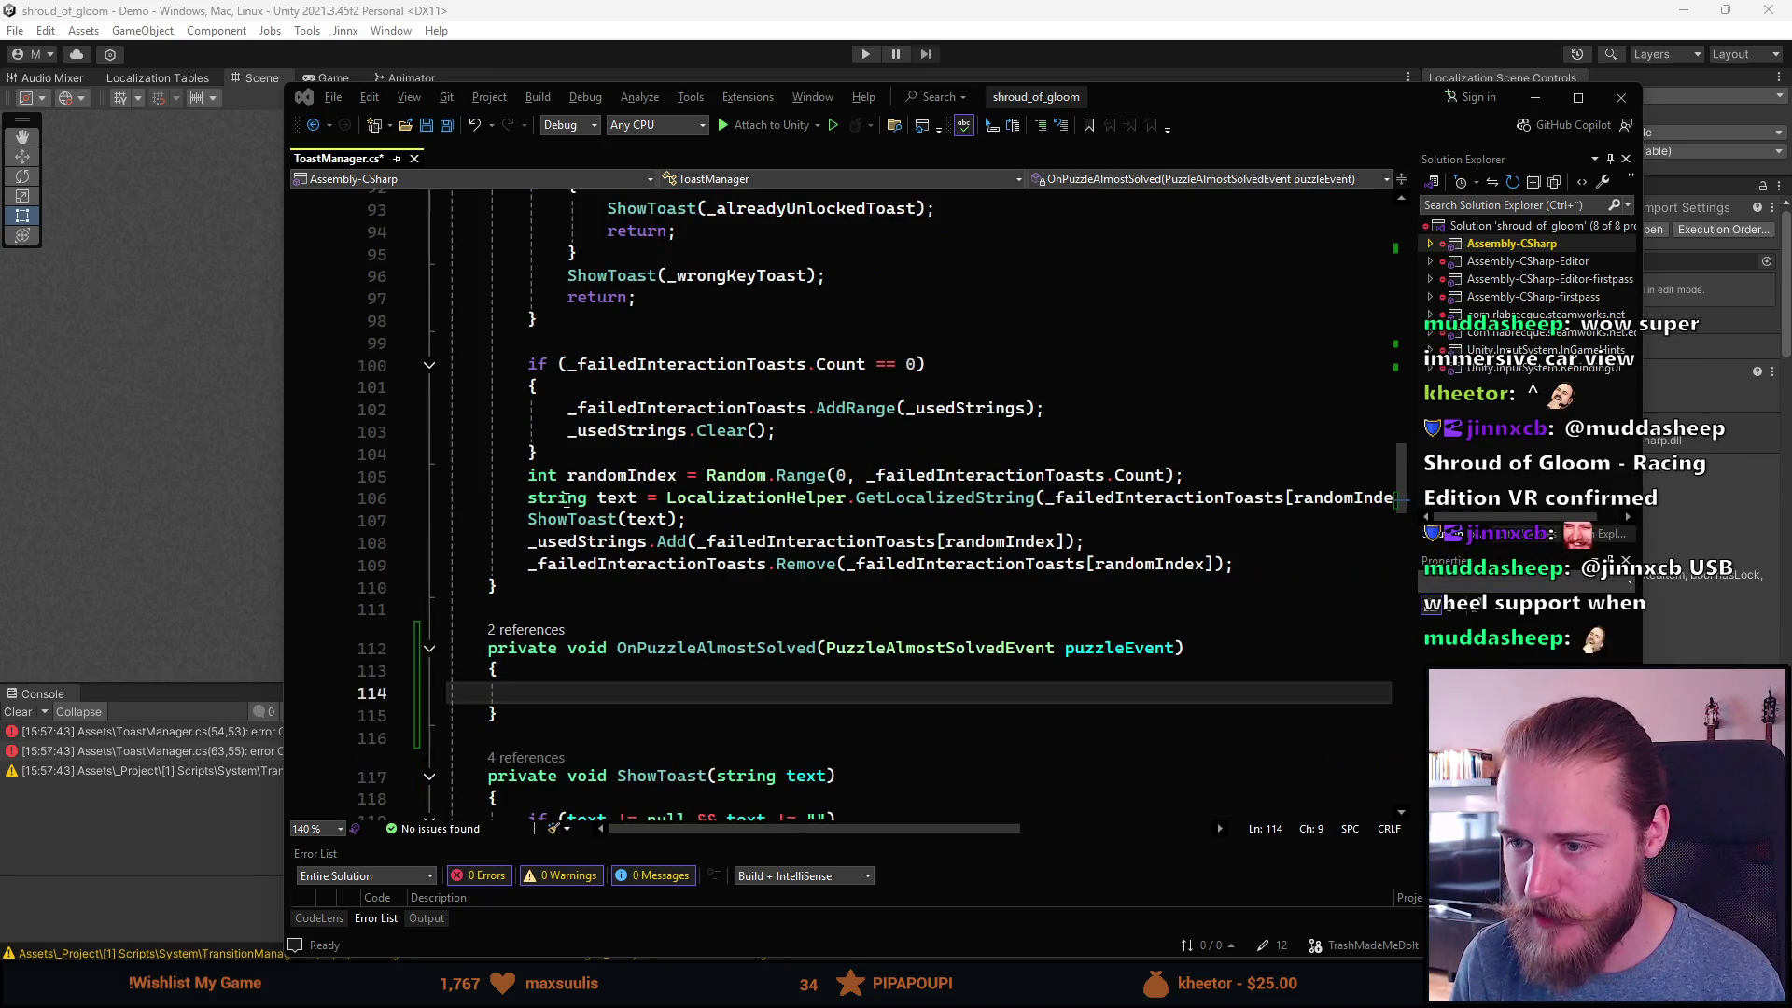
left_click(794, 704)
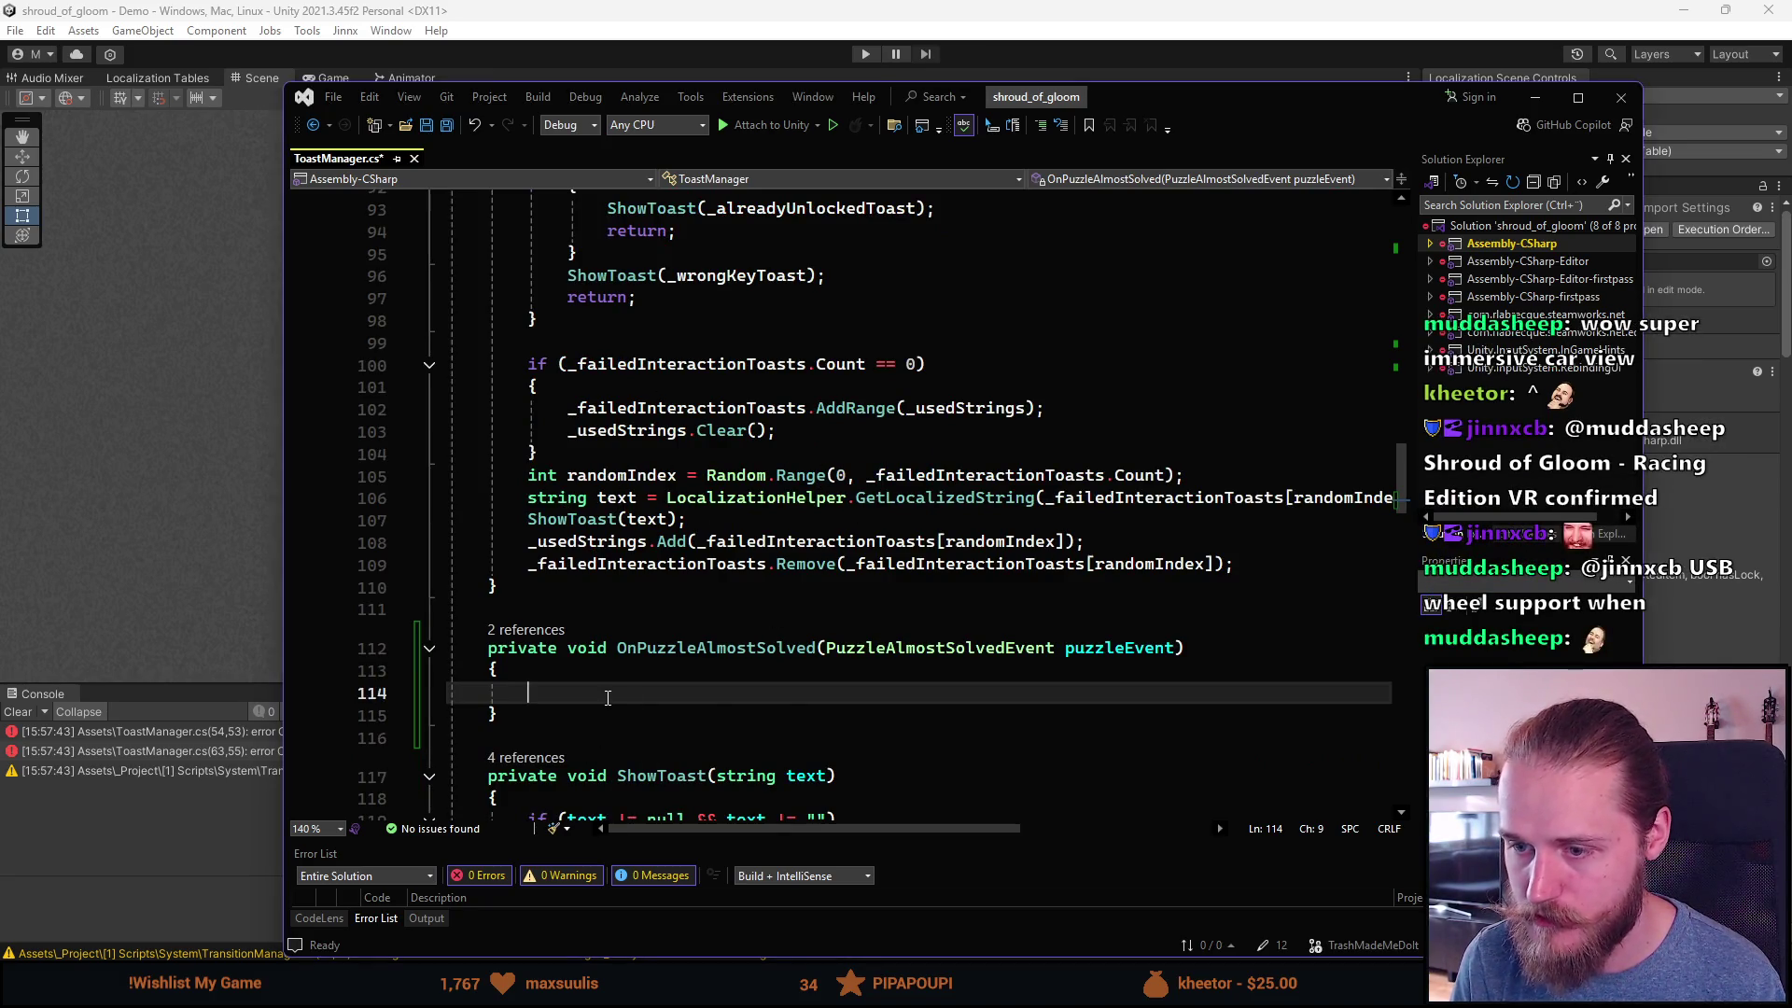
type("s")
type("ing text =")
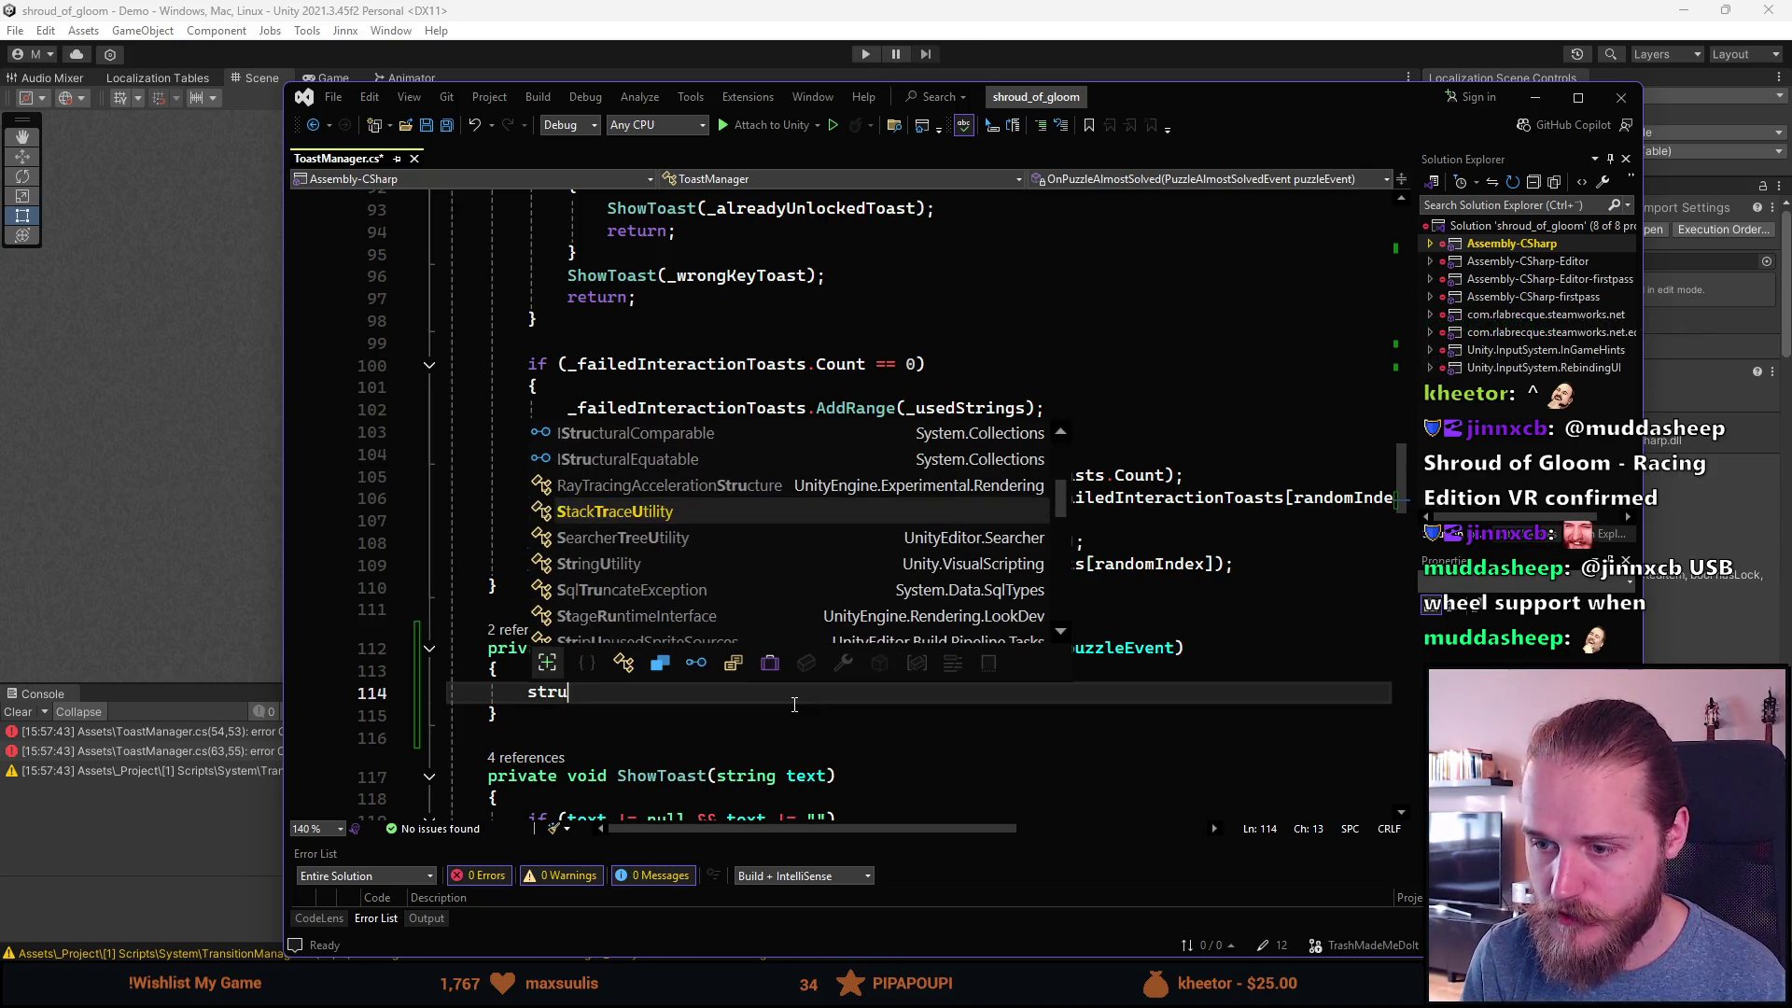
type(" LocalizationAss")
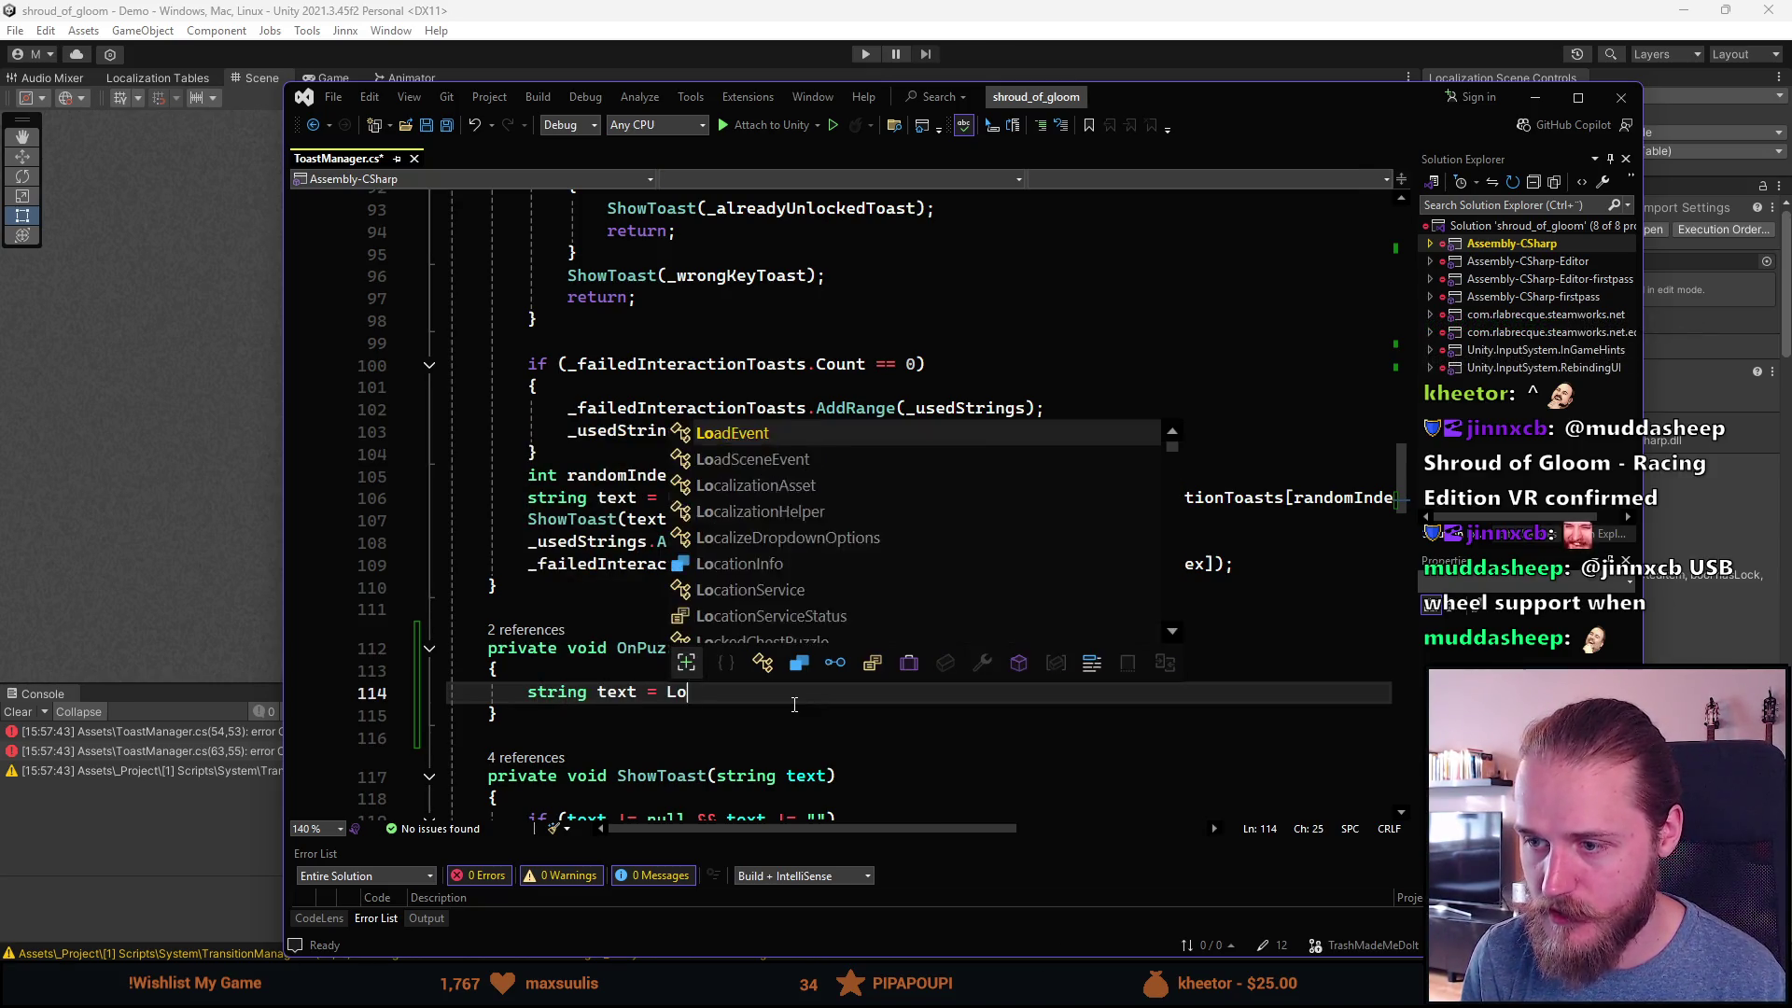
key("BackSpace")
key("BackSpace")
key("BackSpace")
type("Helper.Get")
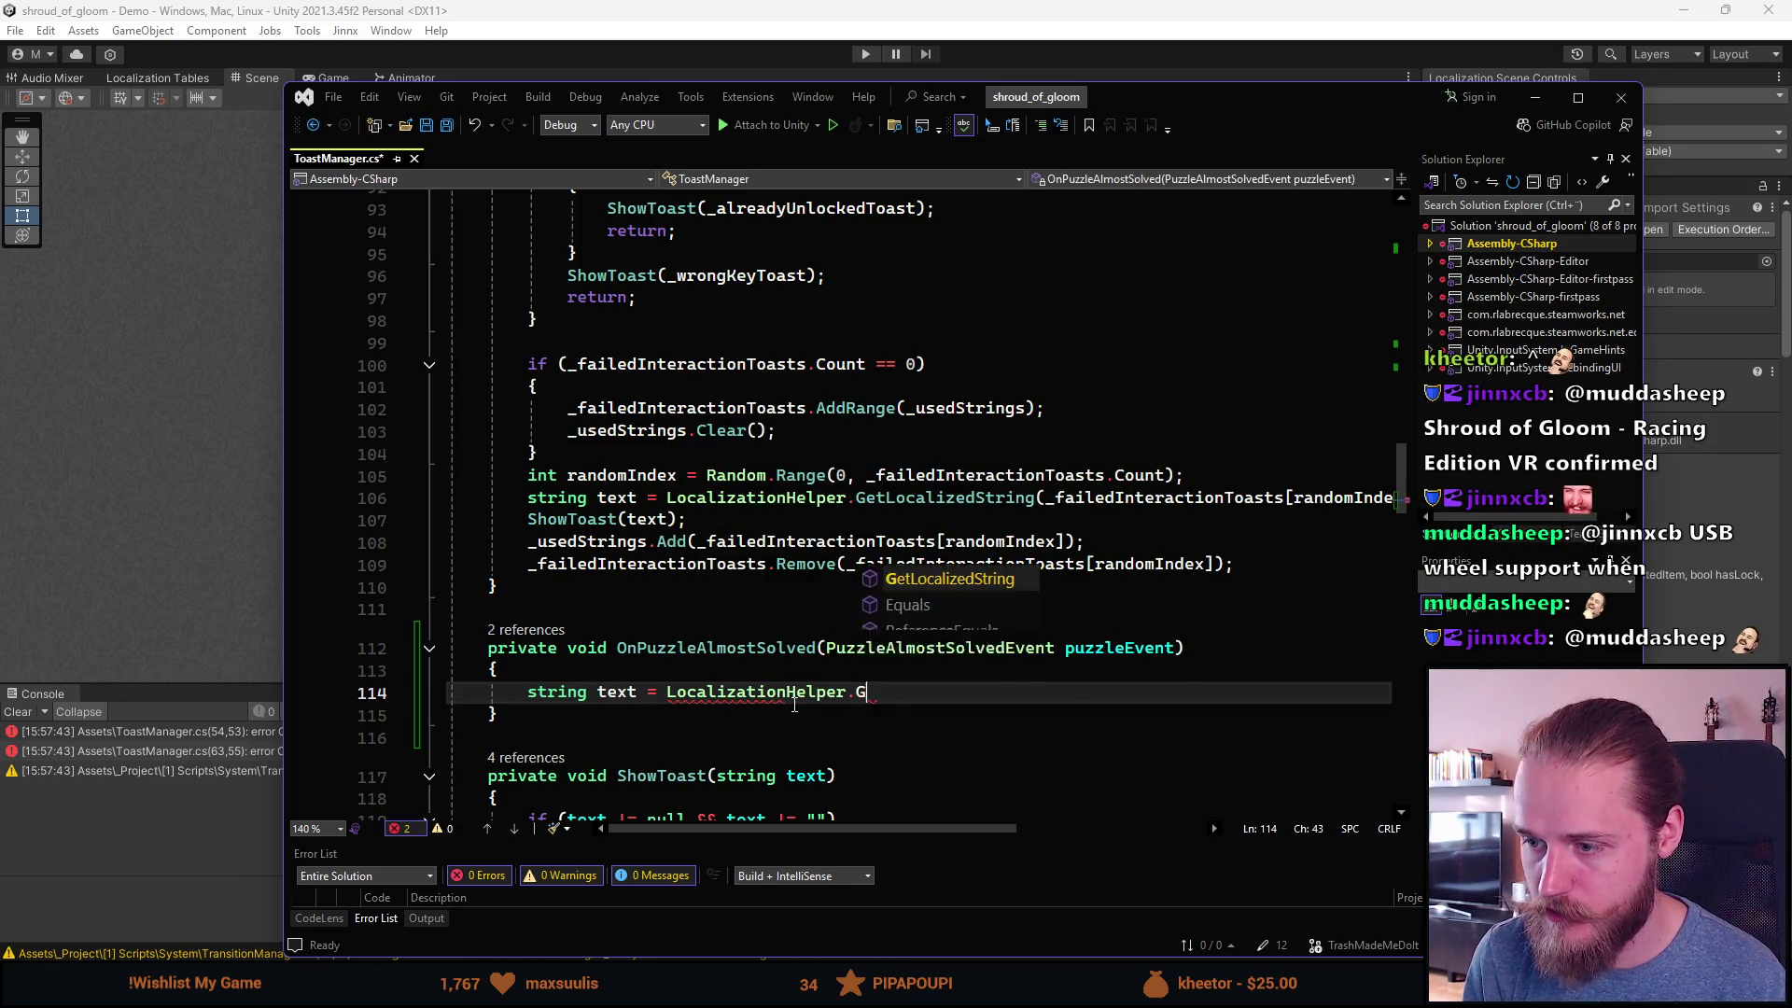
key("Tab")
type("(")
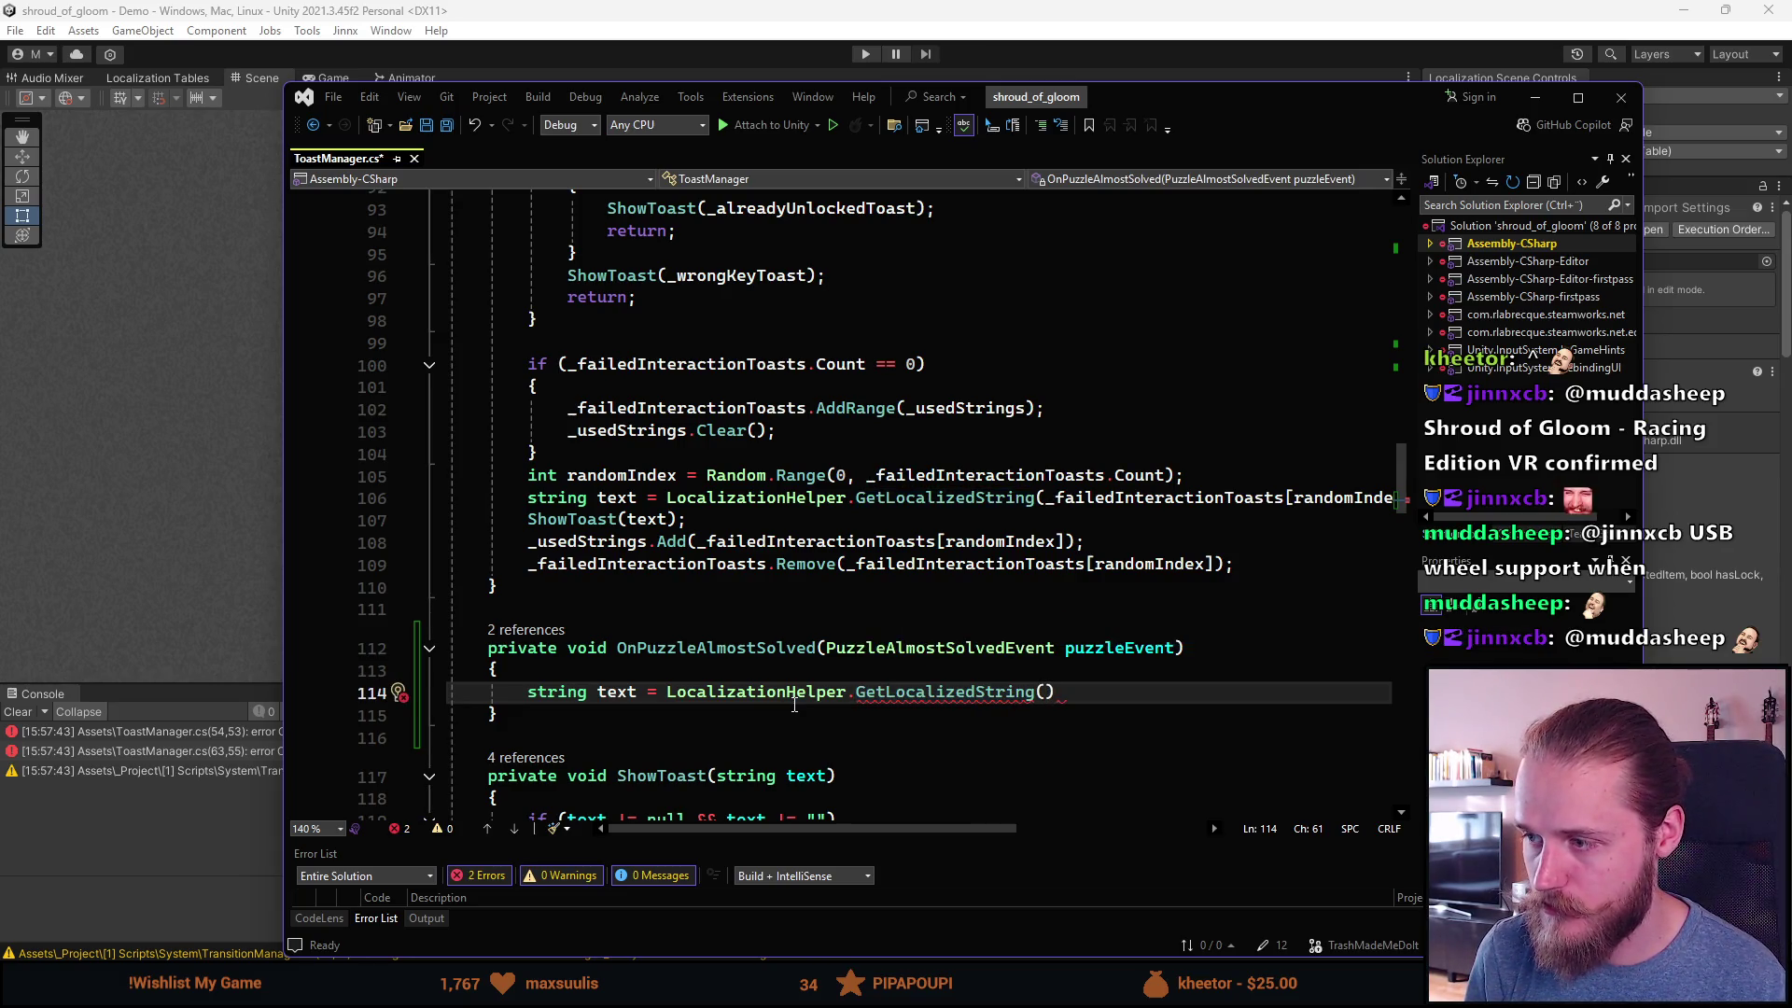
Step: Scroll up to the field declarations and place the cursor after the _usedStrings field
mouse_move(987, 829)
left_mouse_down()
mouse_move(1095, 837)
mouse_move(1000, 838)
left_mouse_up()
scroll(781, 541, "up", 7)
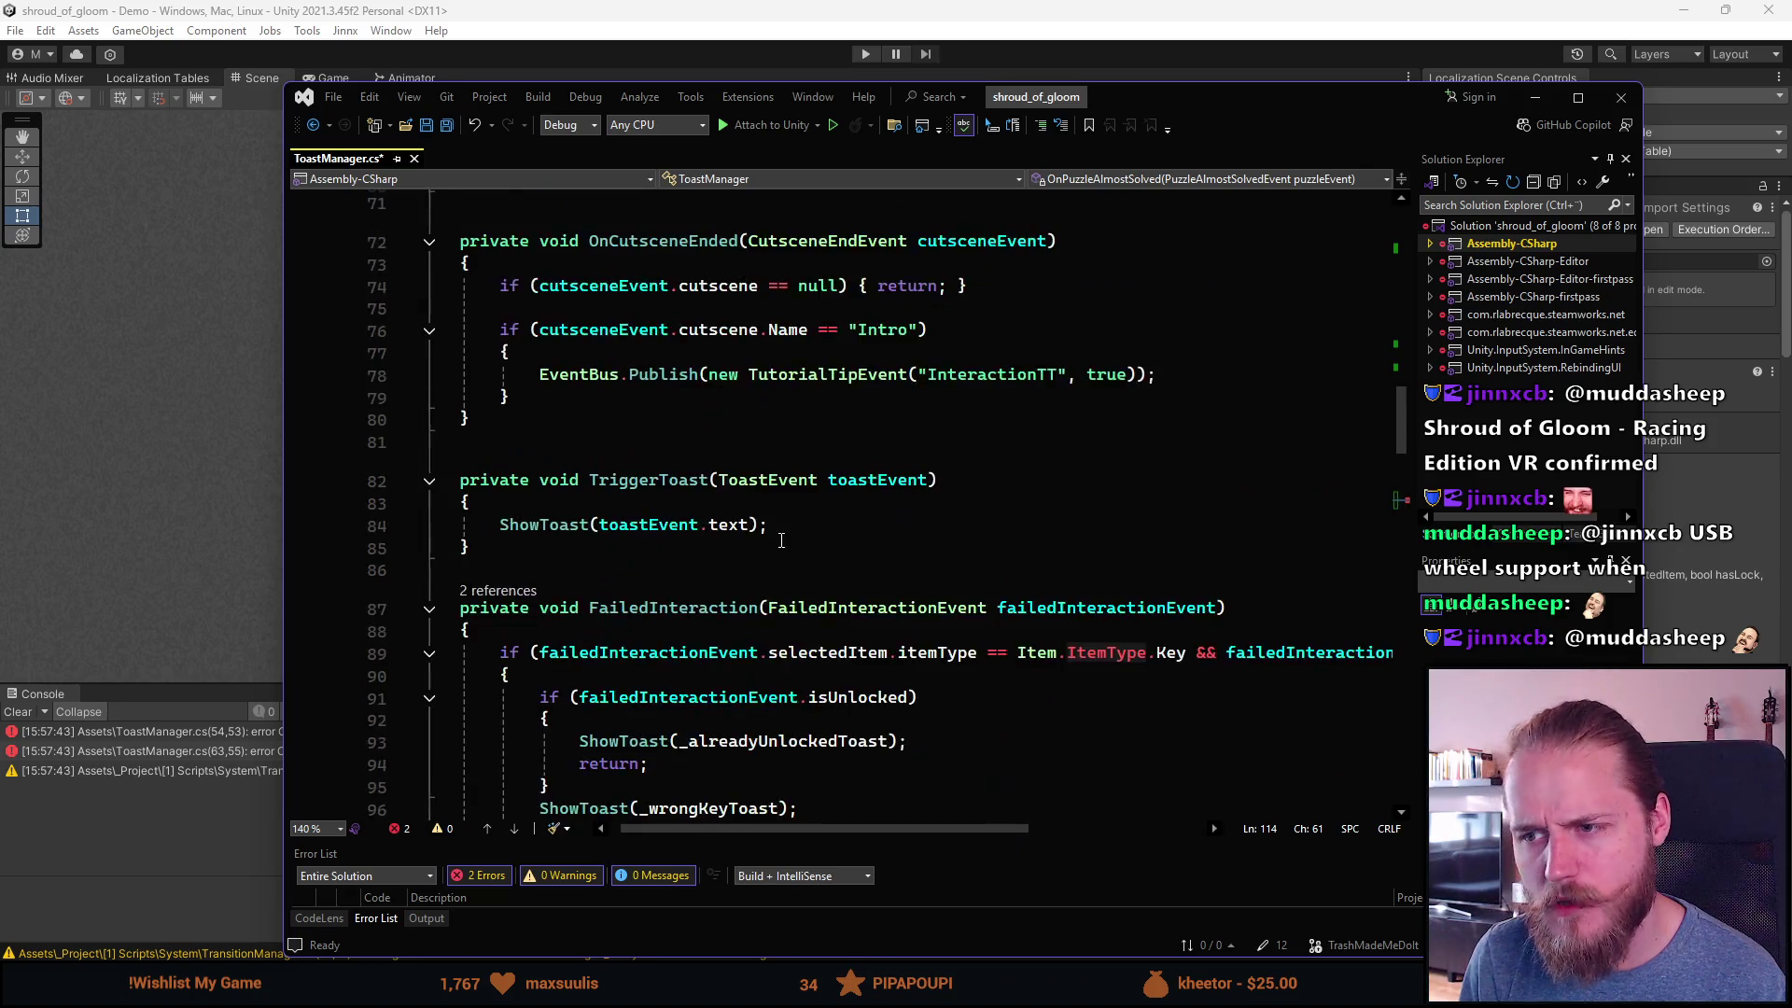
scroll(781, 542, "up", 13)
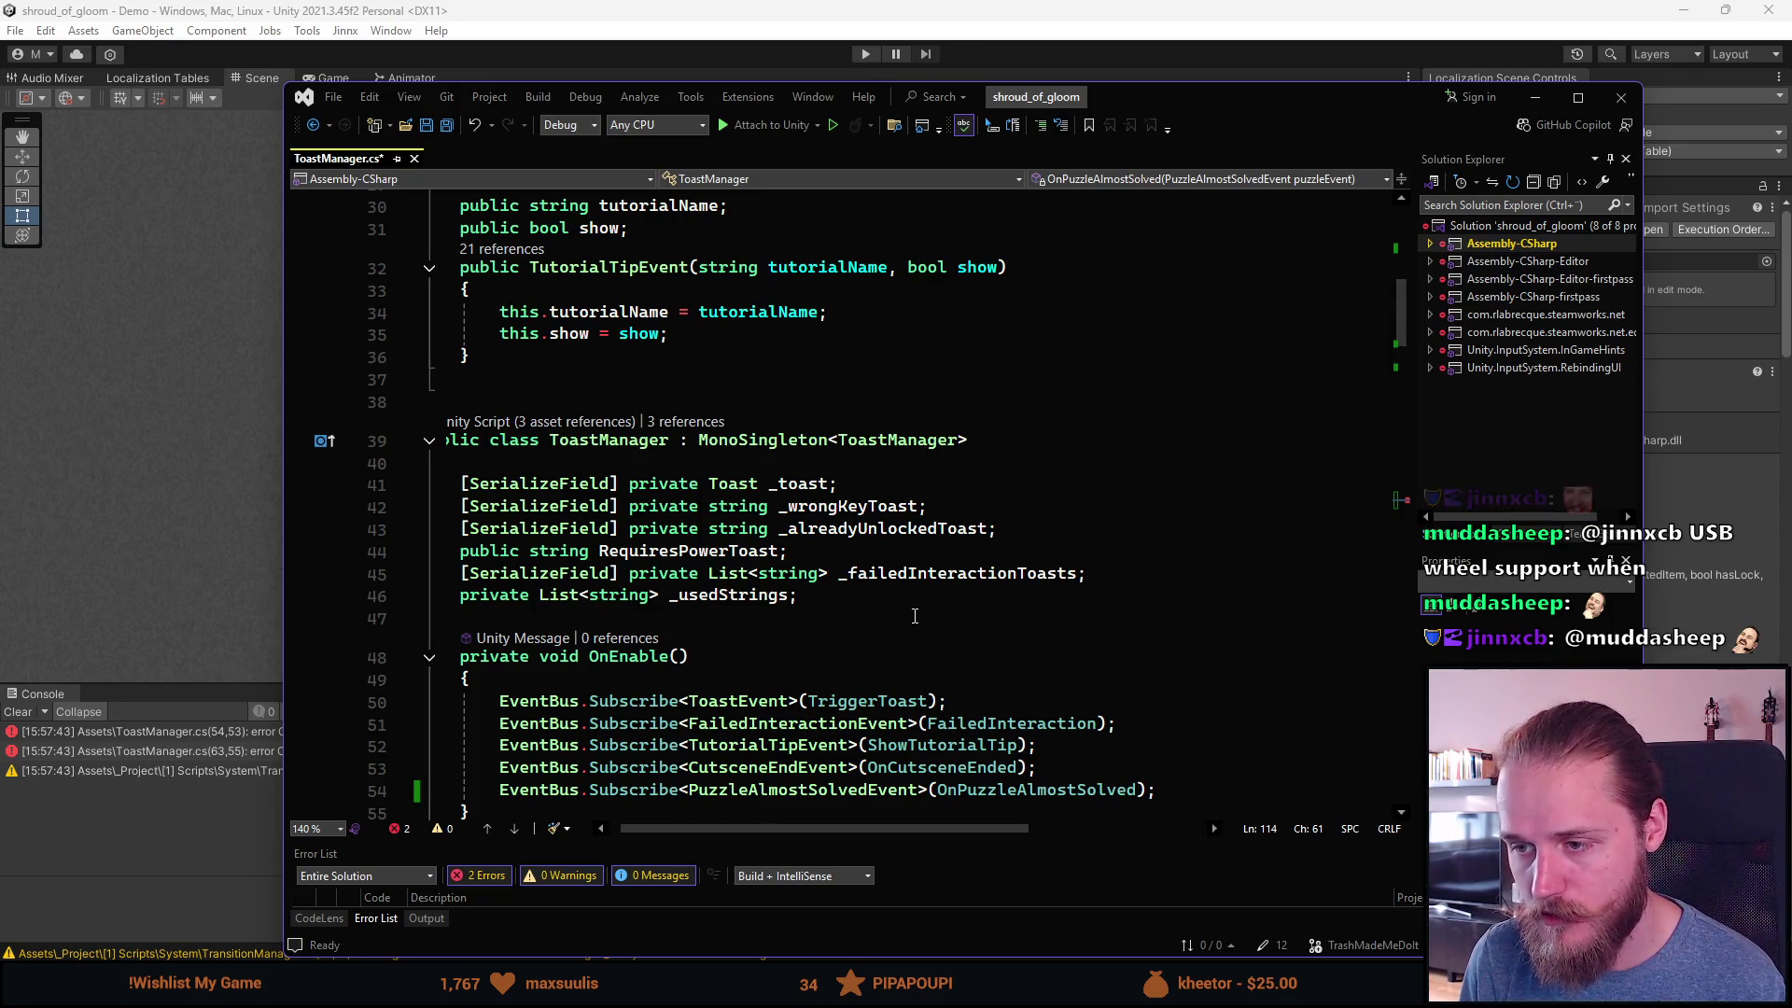
left_click(989, 596)
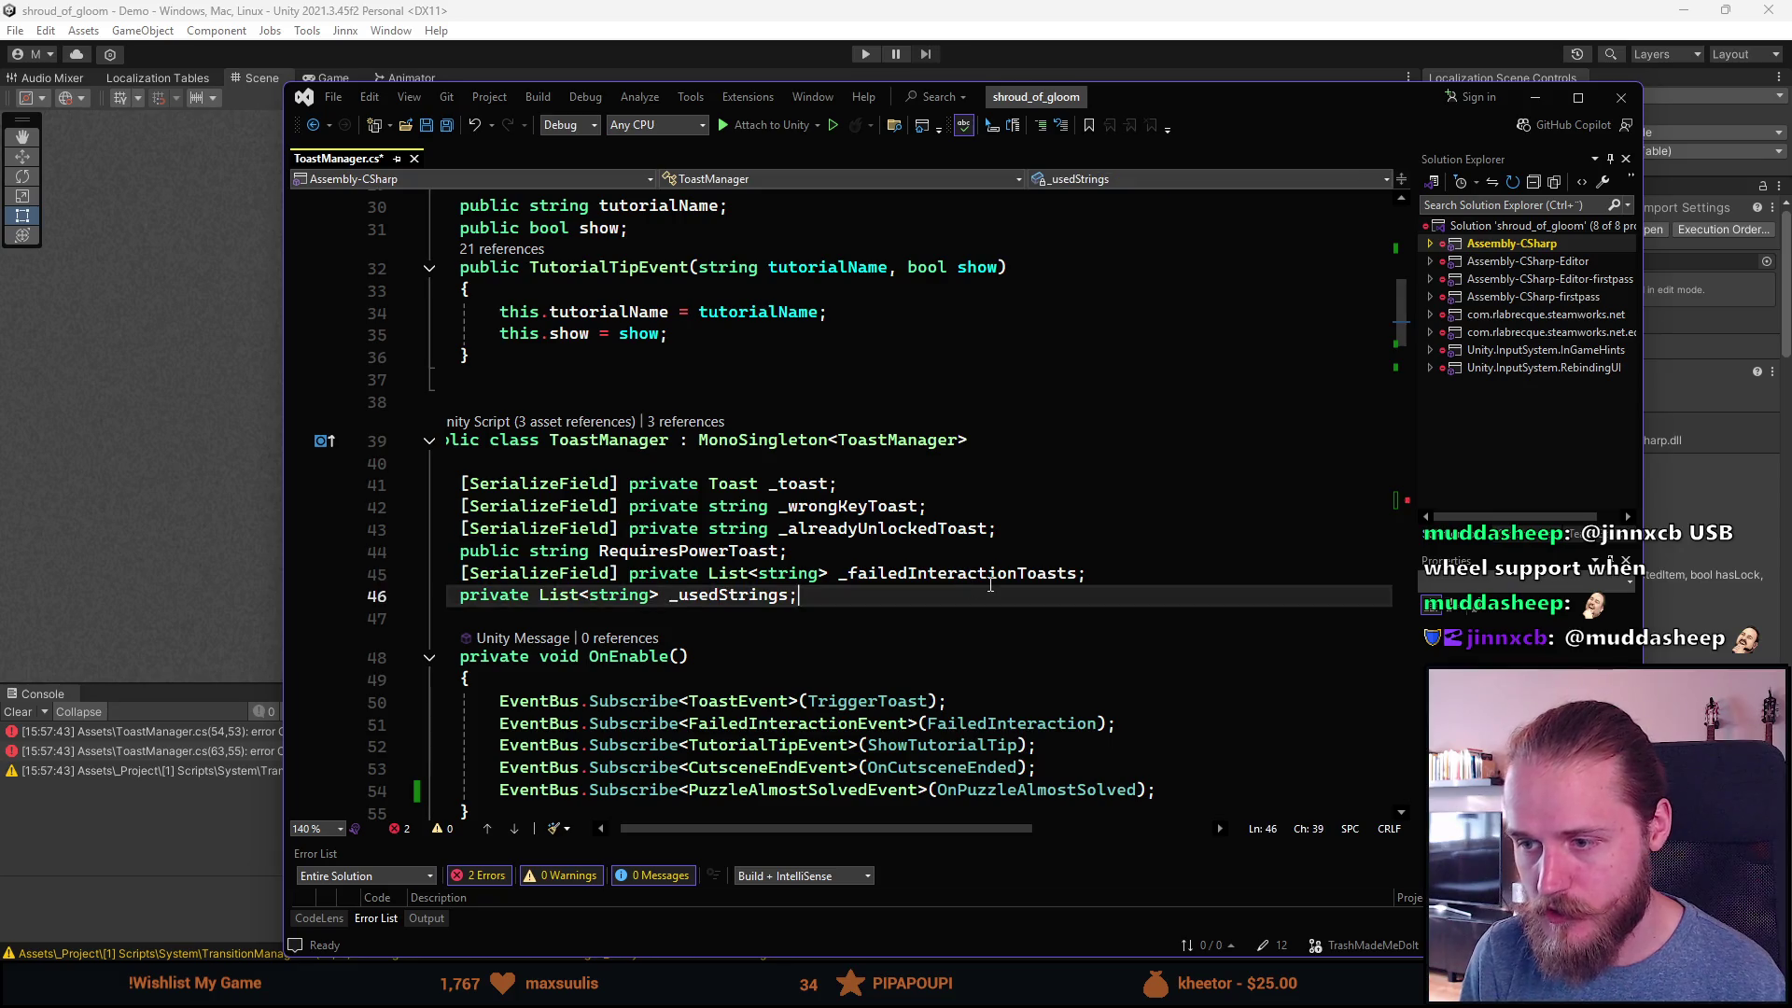
Step: Add a '[SerializeField] private LocalizedString _' field below _usedStrings
key("Return")
type("[SerializeField] private Local")
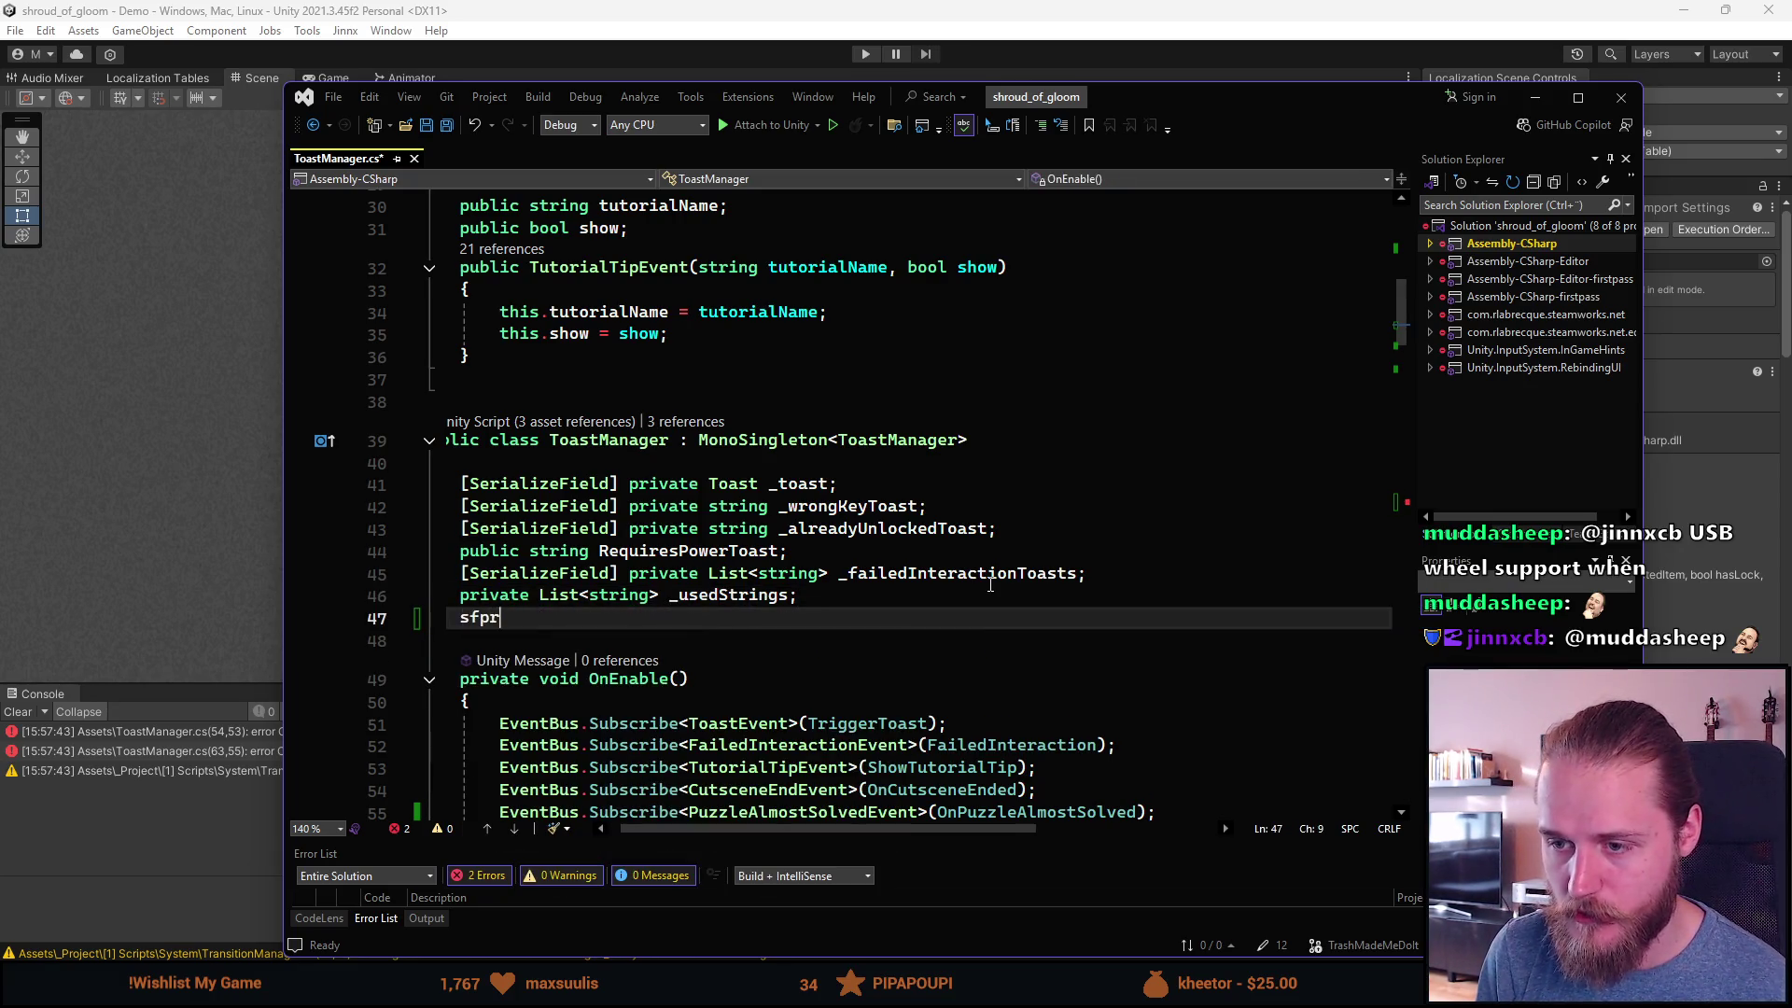
type("izedSt;")
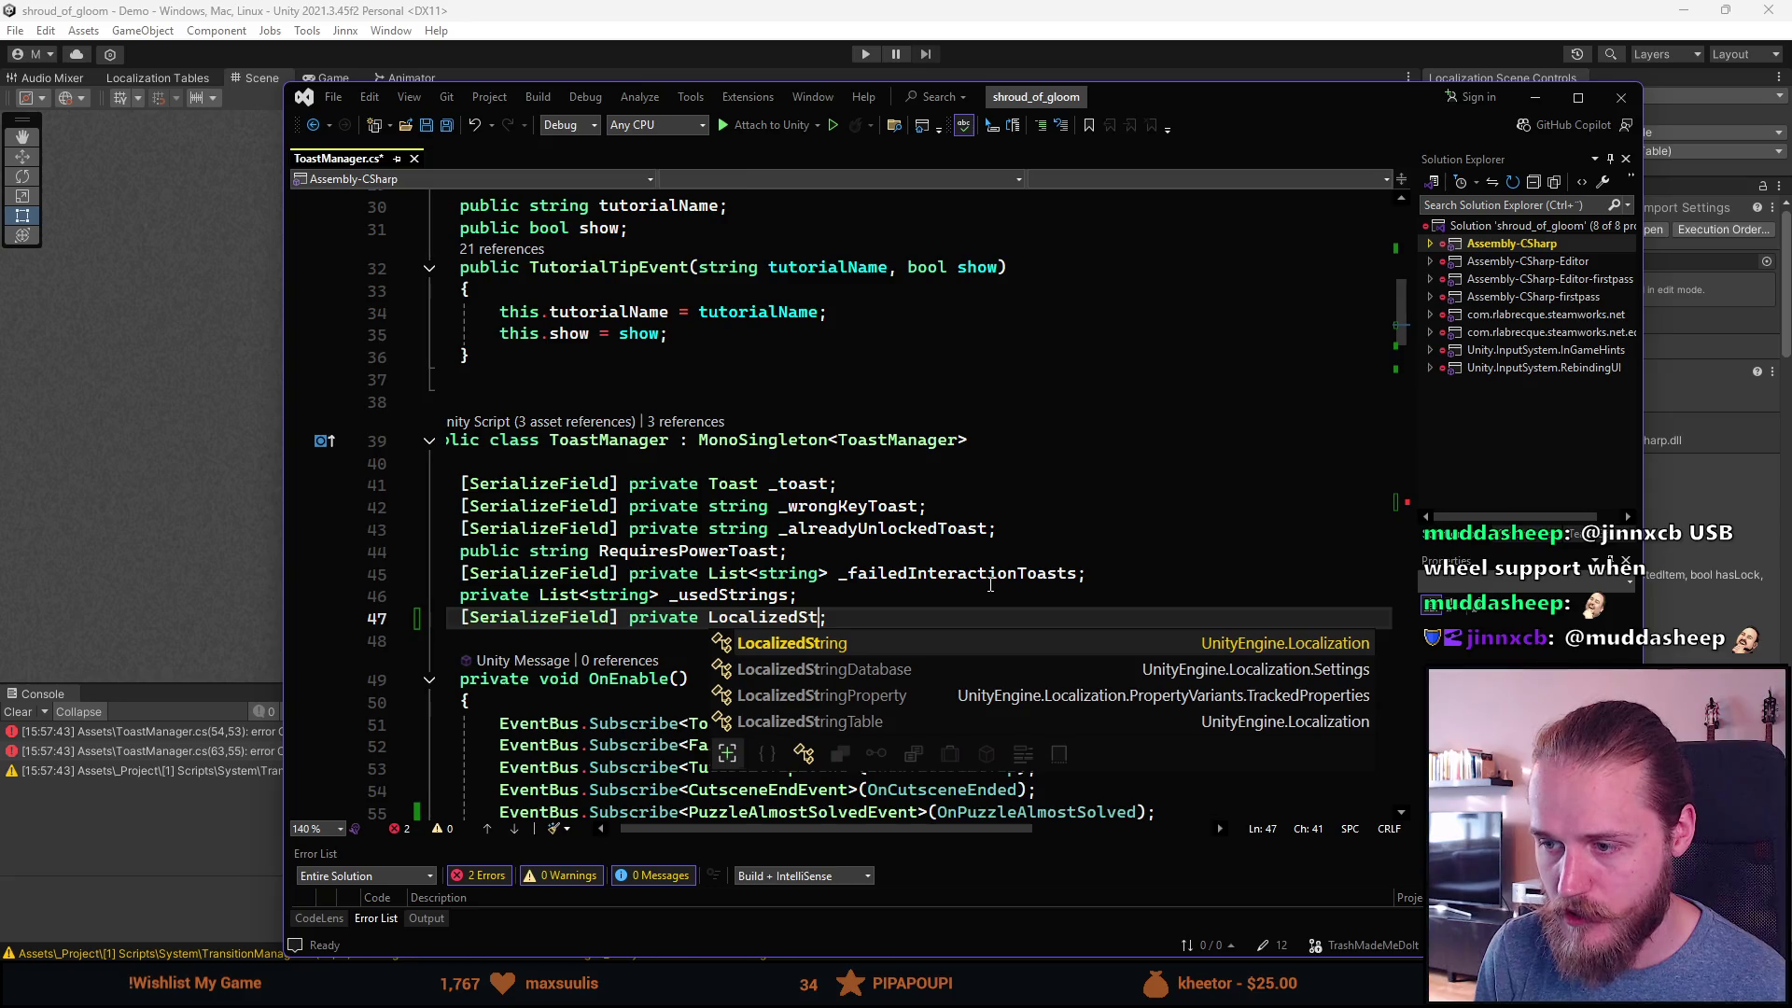
key("Tab")
type("_")
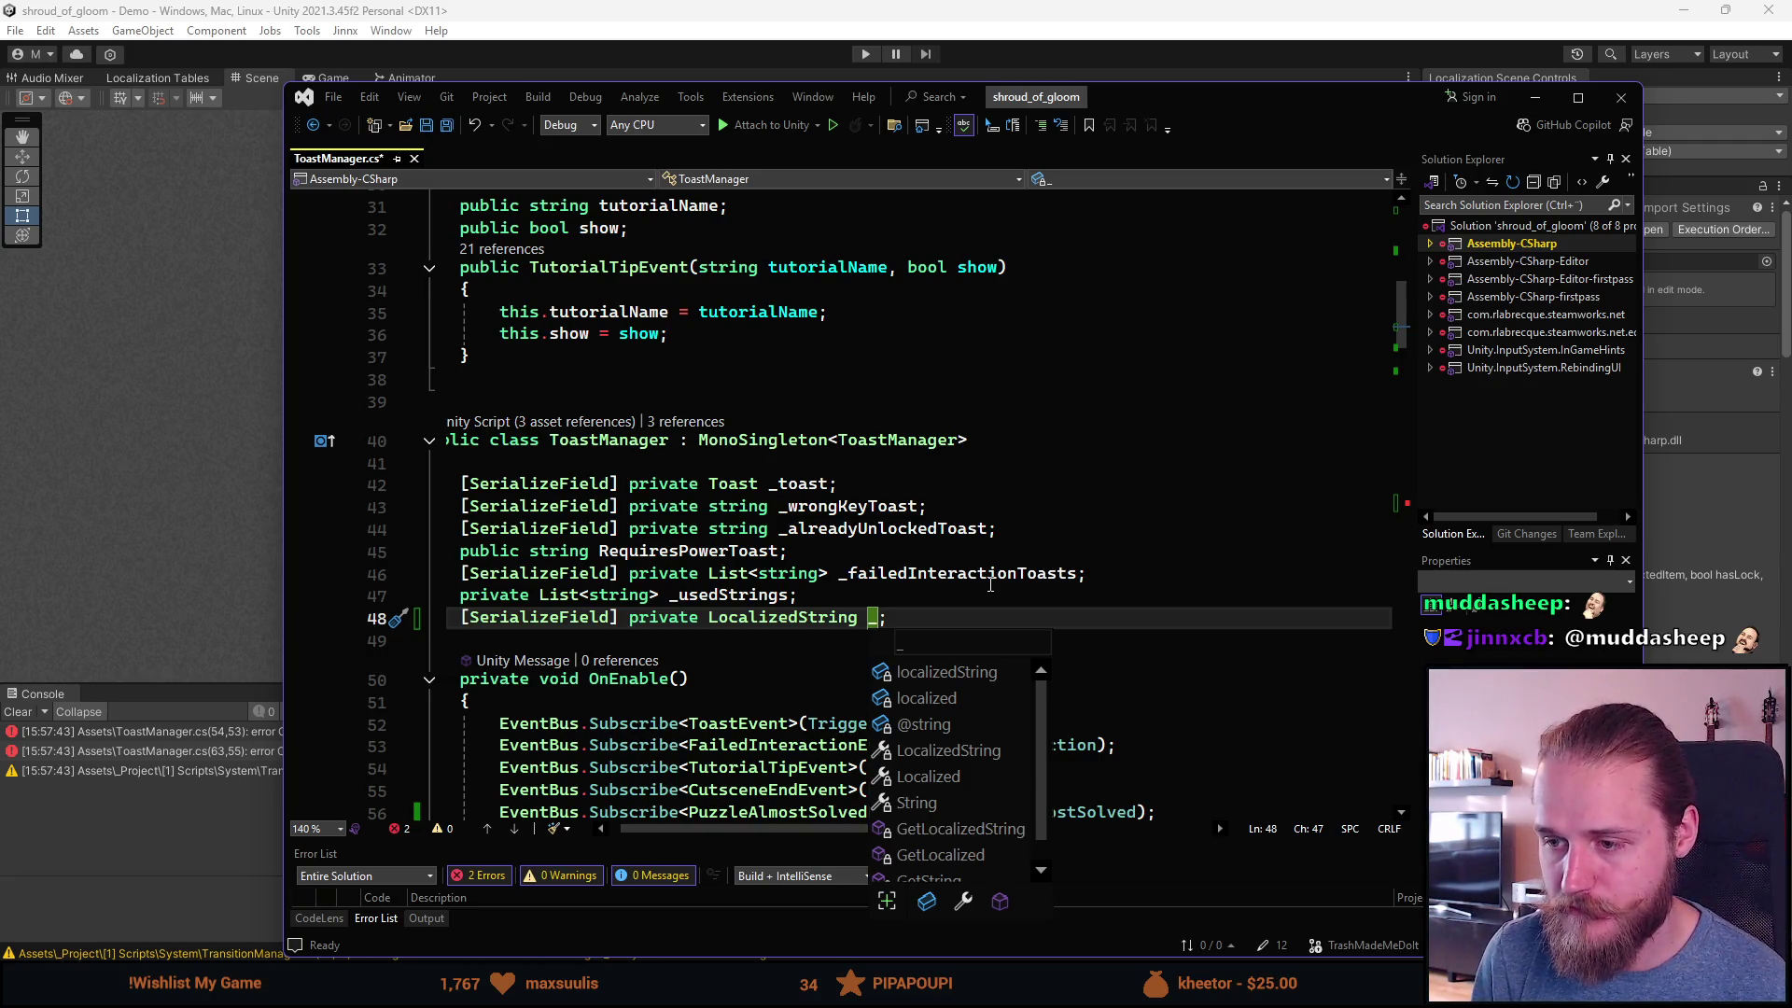
Step: Jump to the LocalizedString class definition with F12
scroll(991, 584, "down", 20)
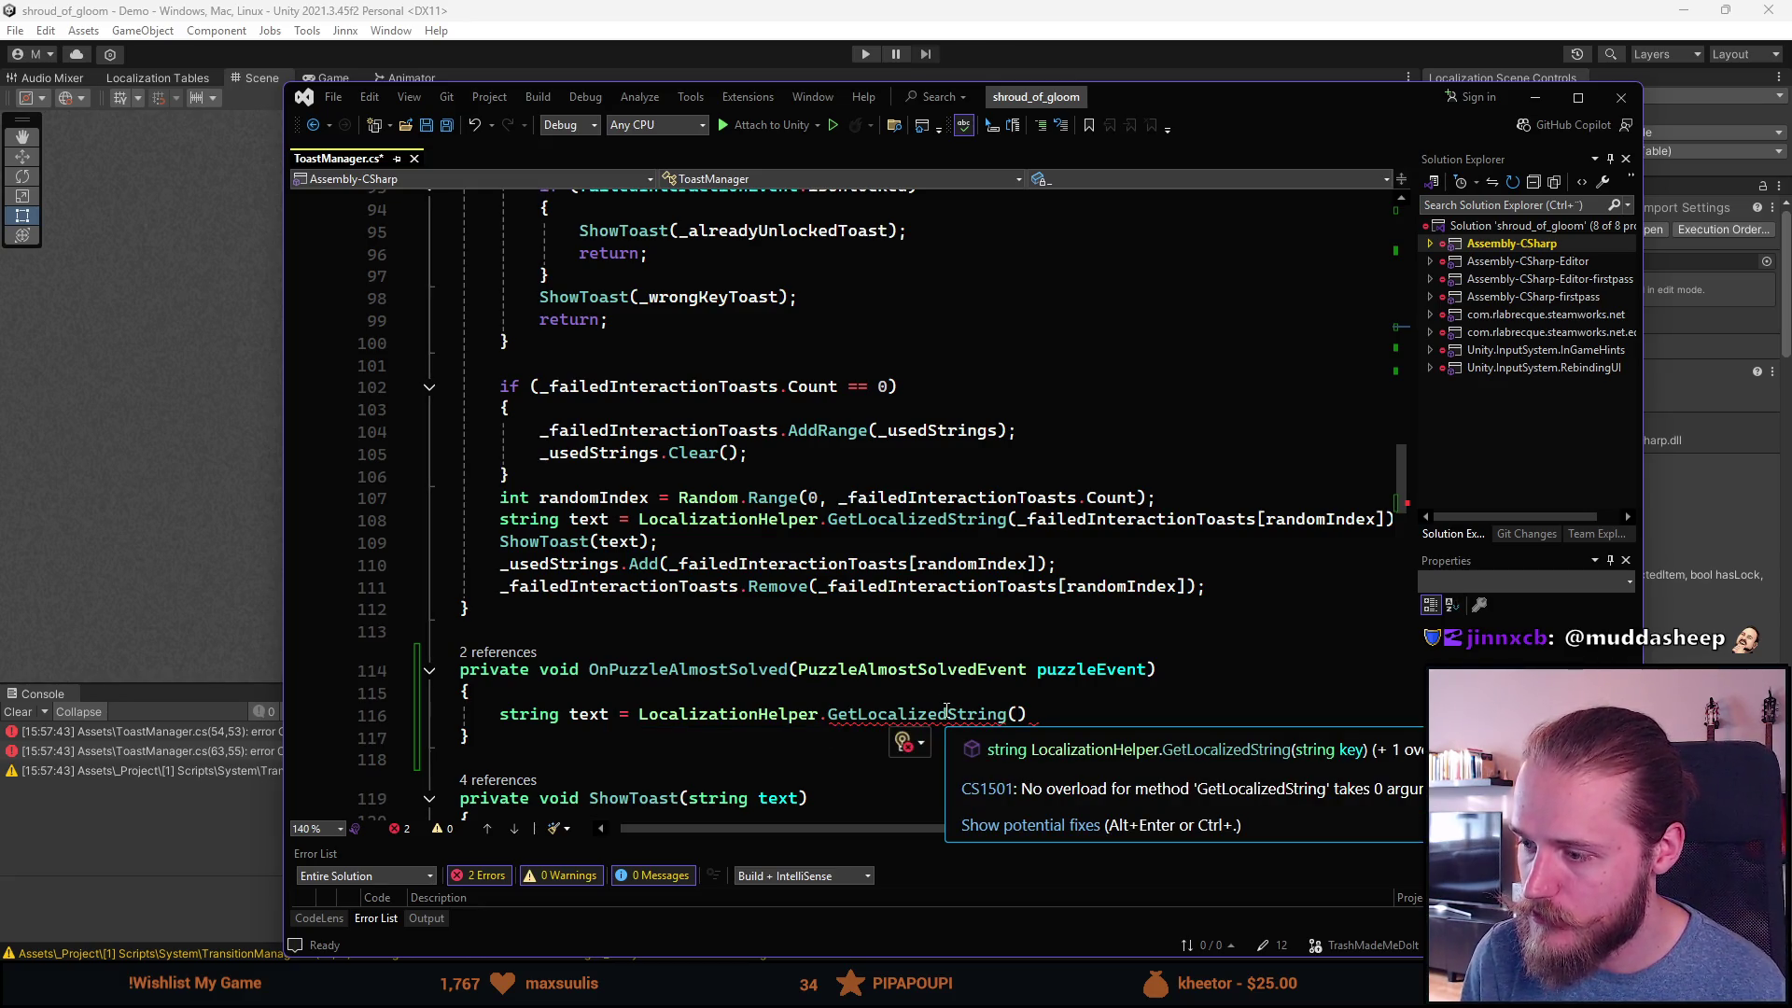
scroll(947, 711, "up", 7)
scroll(914, 789, "down", 6)
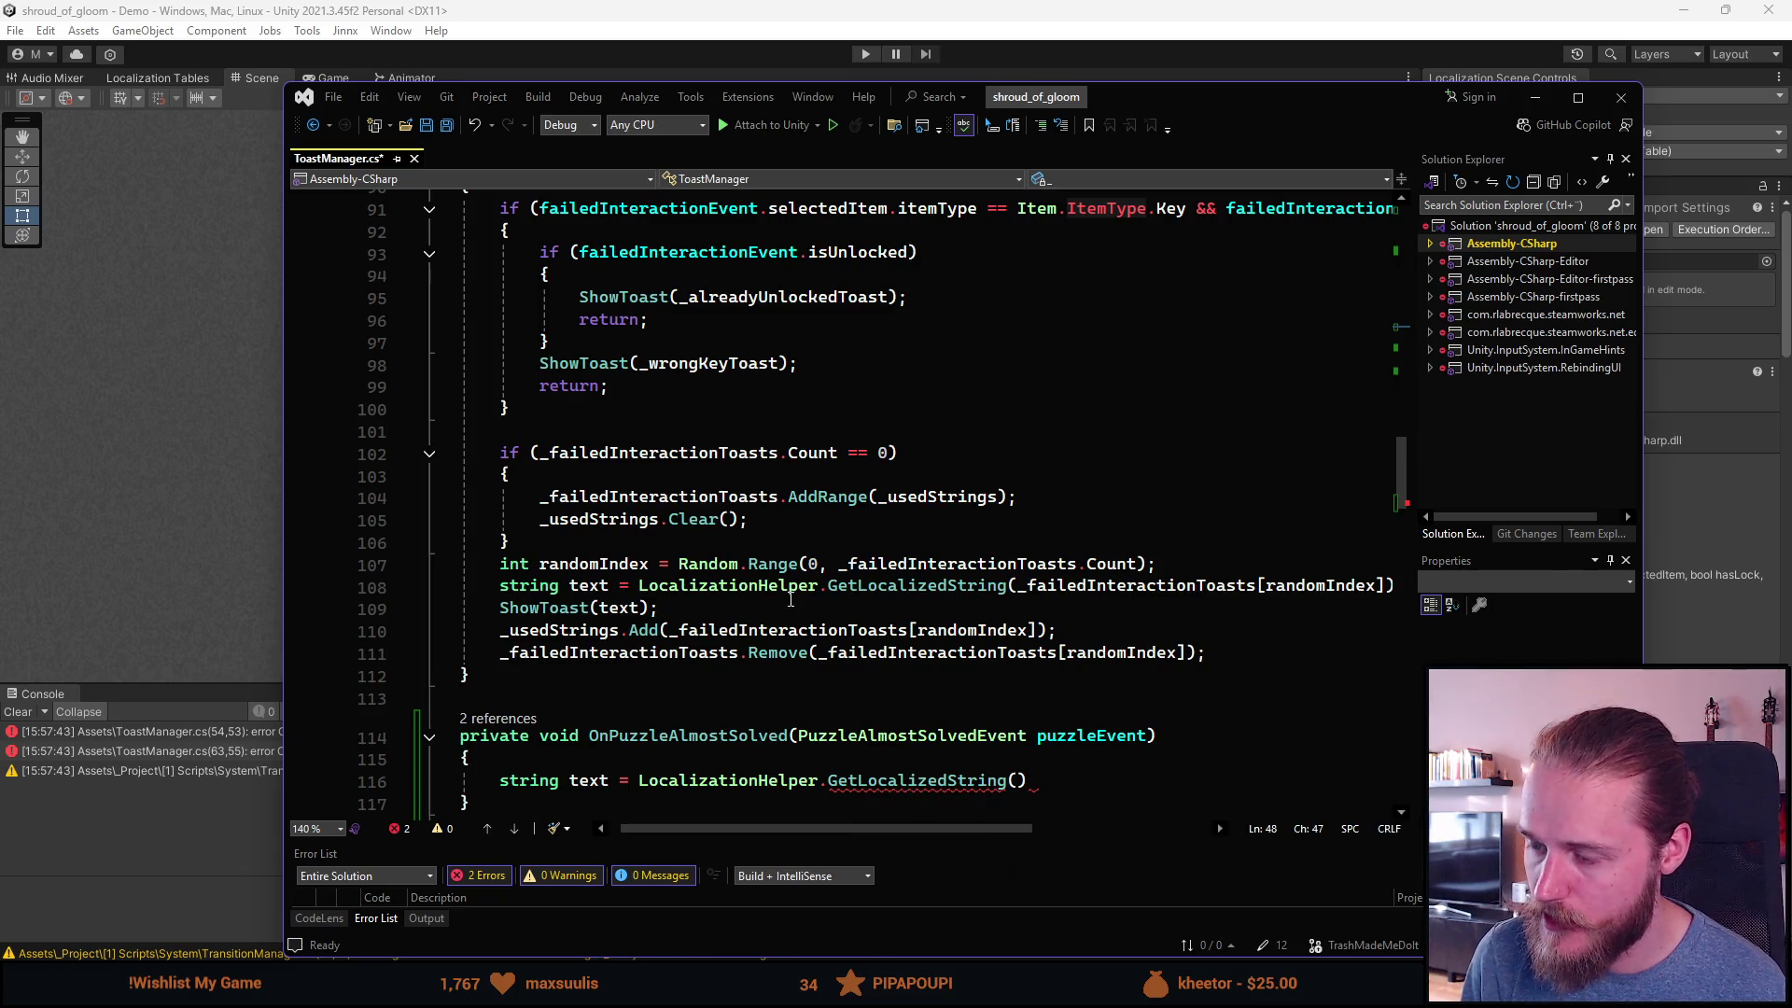
scroll(794, 619, "up", 12)
scroll(794, 619, "up", 7)
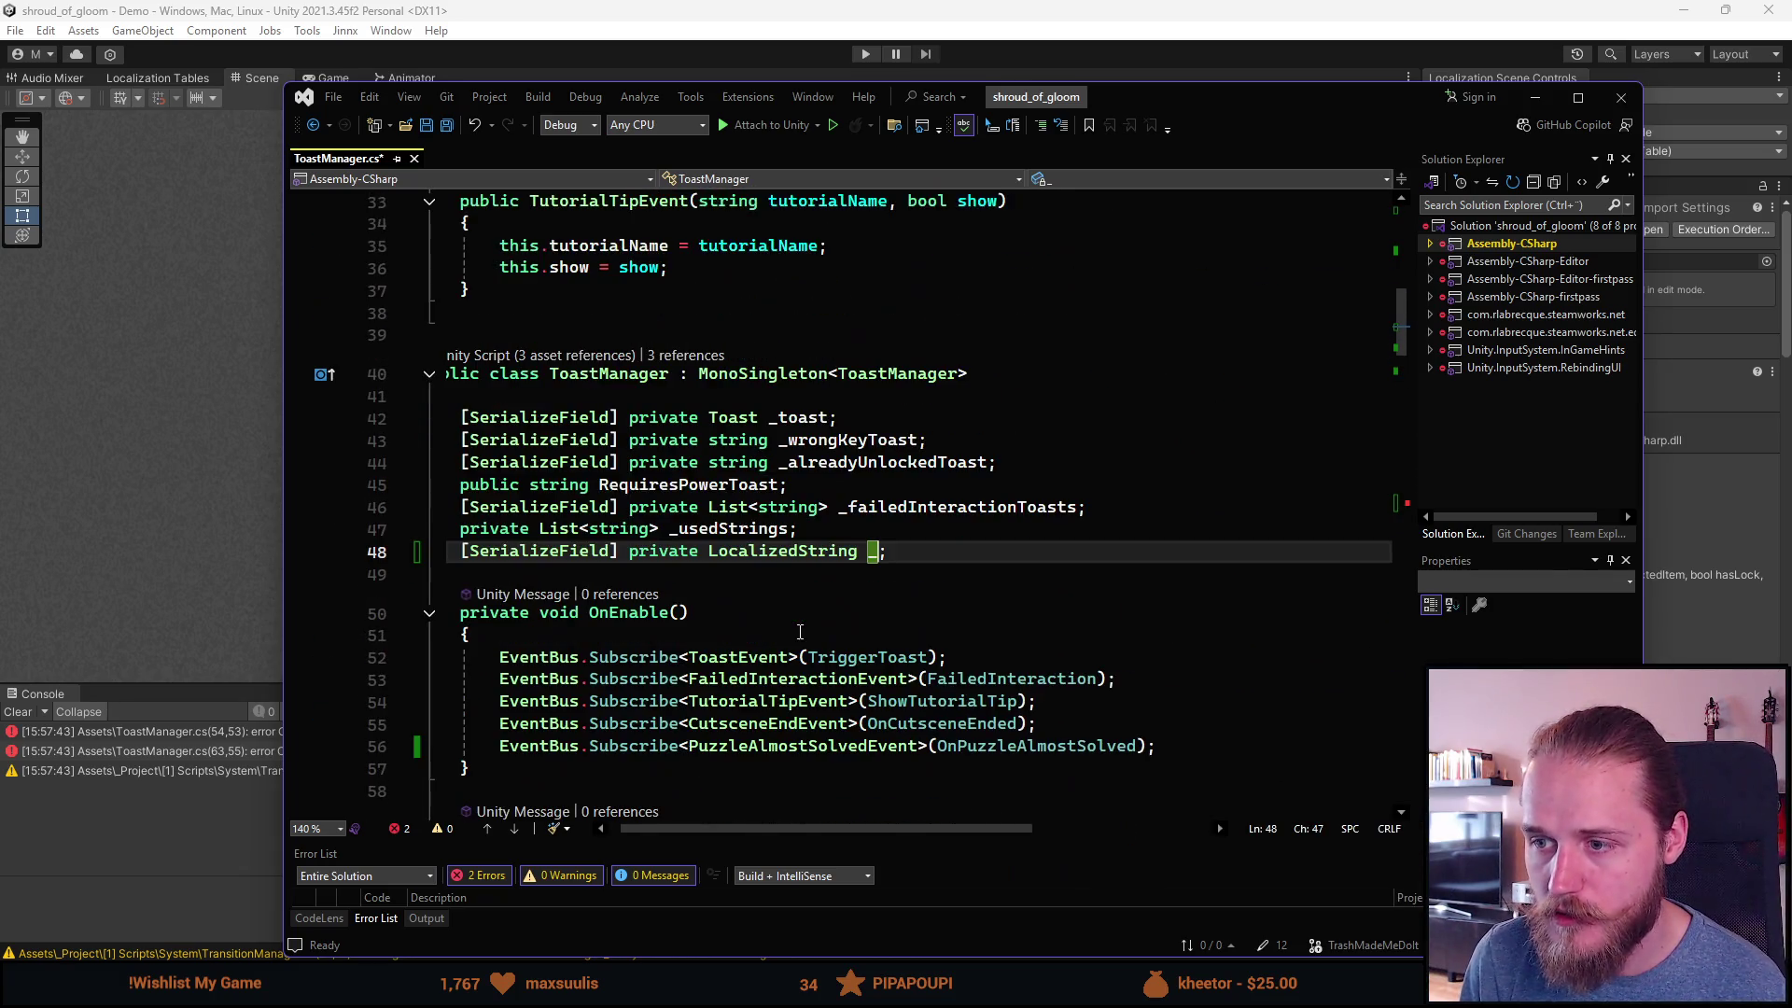
mouse_move(748, 551)
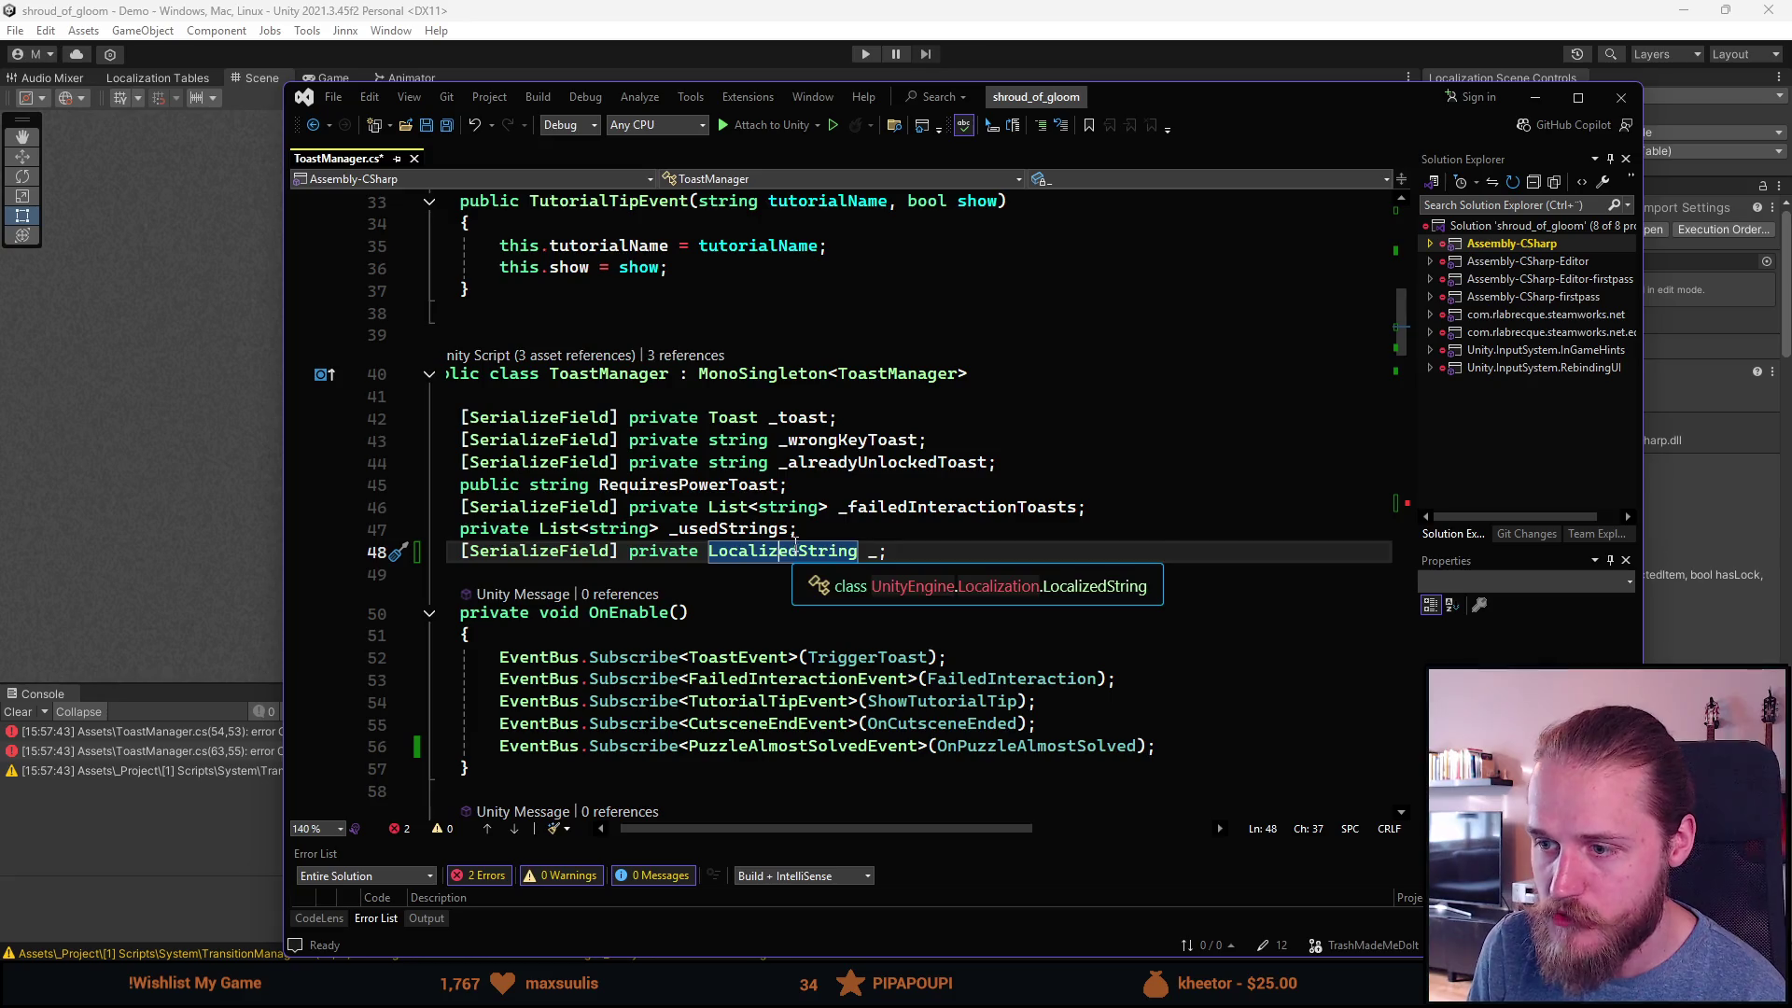
key("F12")
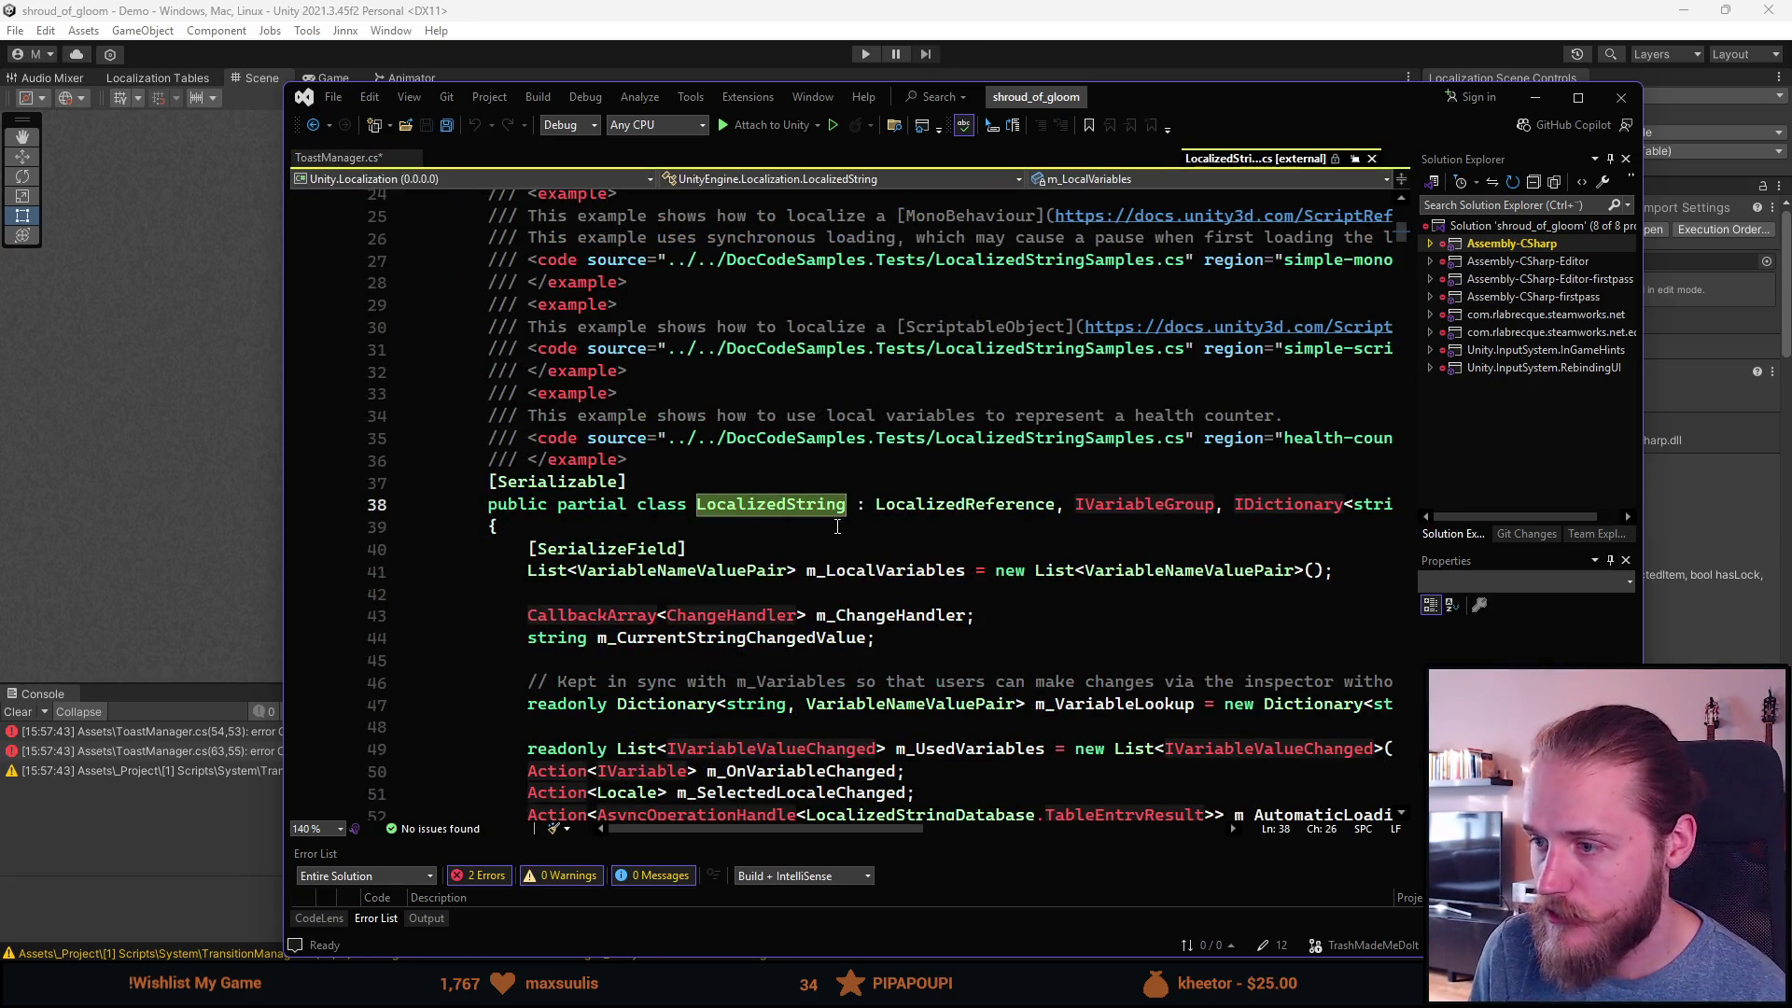
Step: Trace LocalizedString's bases to LocalizedReference and ISerializationCallbackReceiver, then return to ToastManager.cs
mouse_move(791, 831)
left_mouse_down()
mouse_move(978, 833)
mouse_move(805, 833)
left_mouse_up()
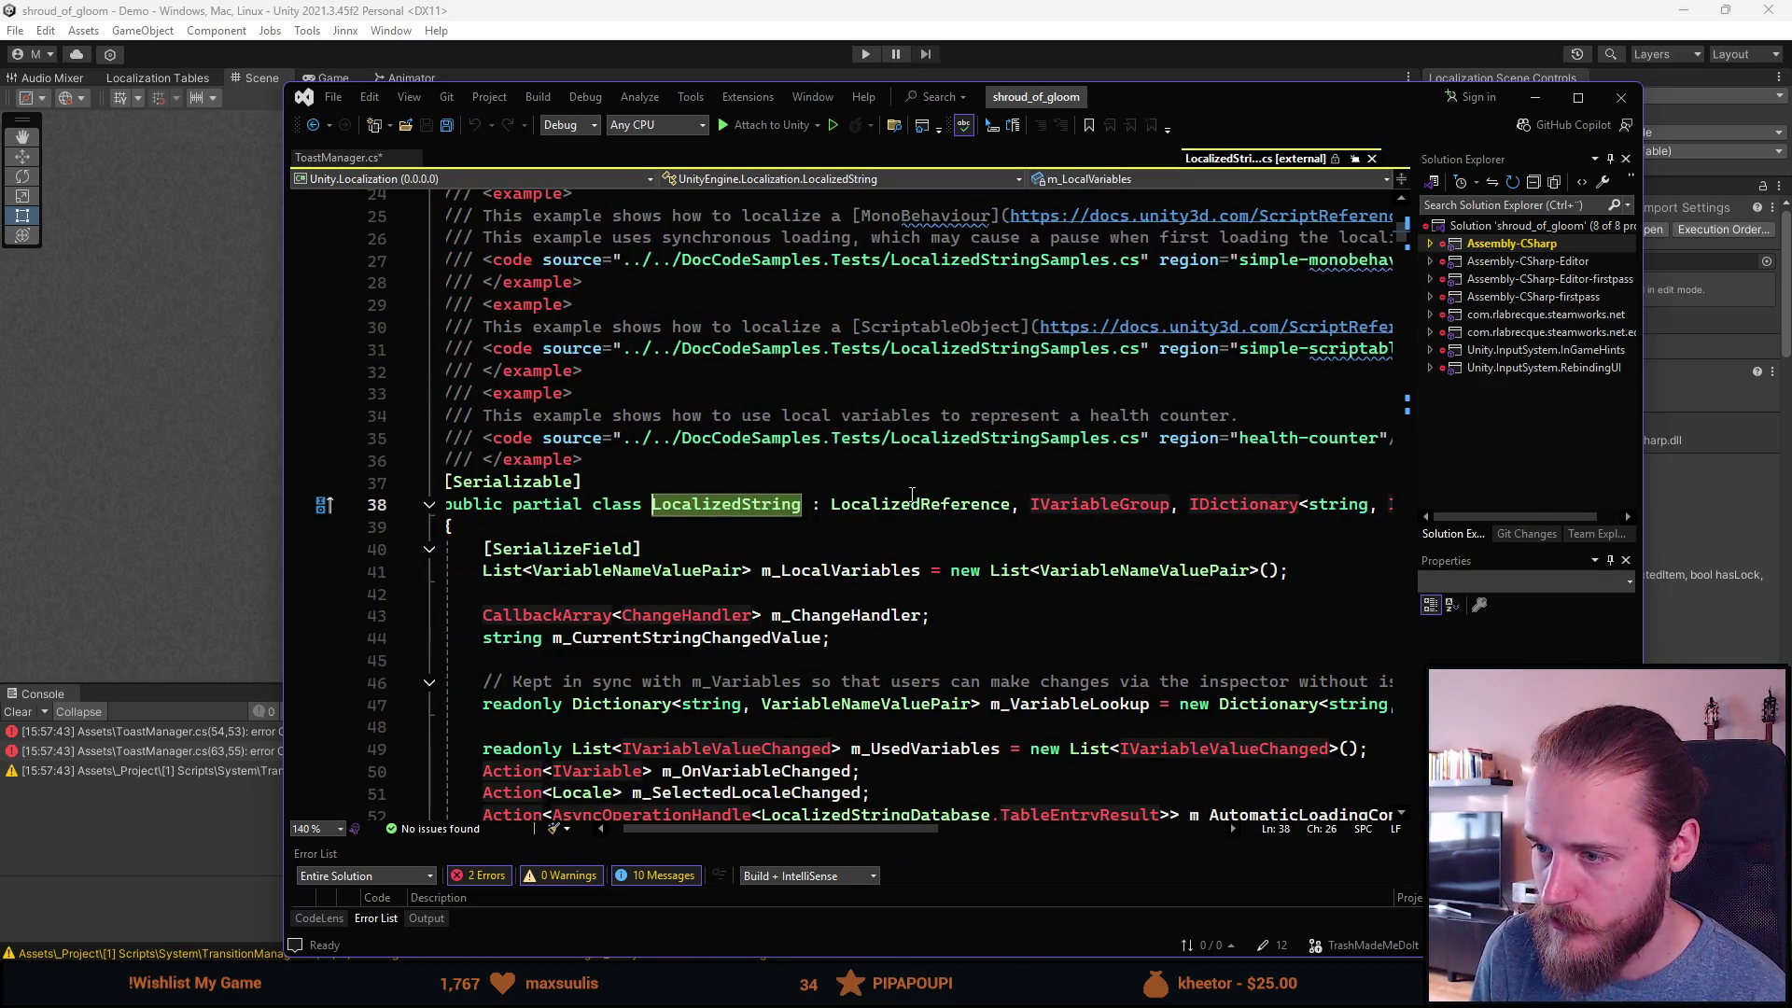
left_click(912, 504, "ctrl")
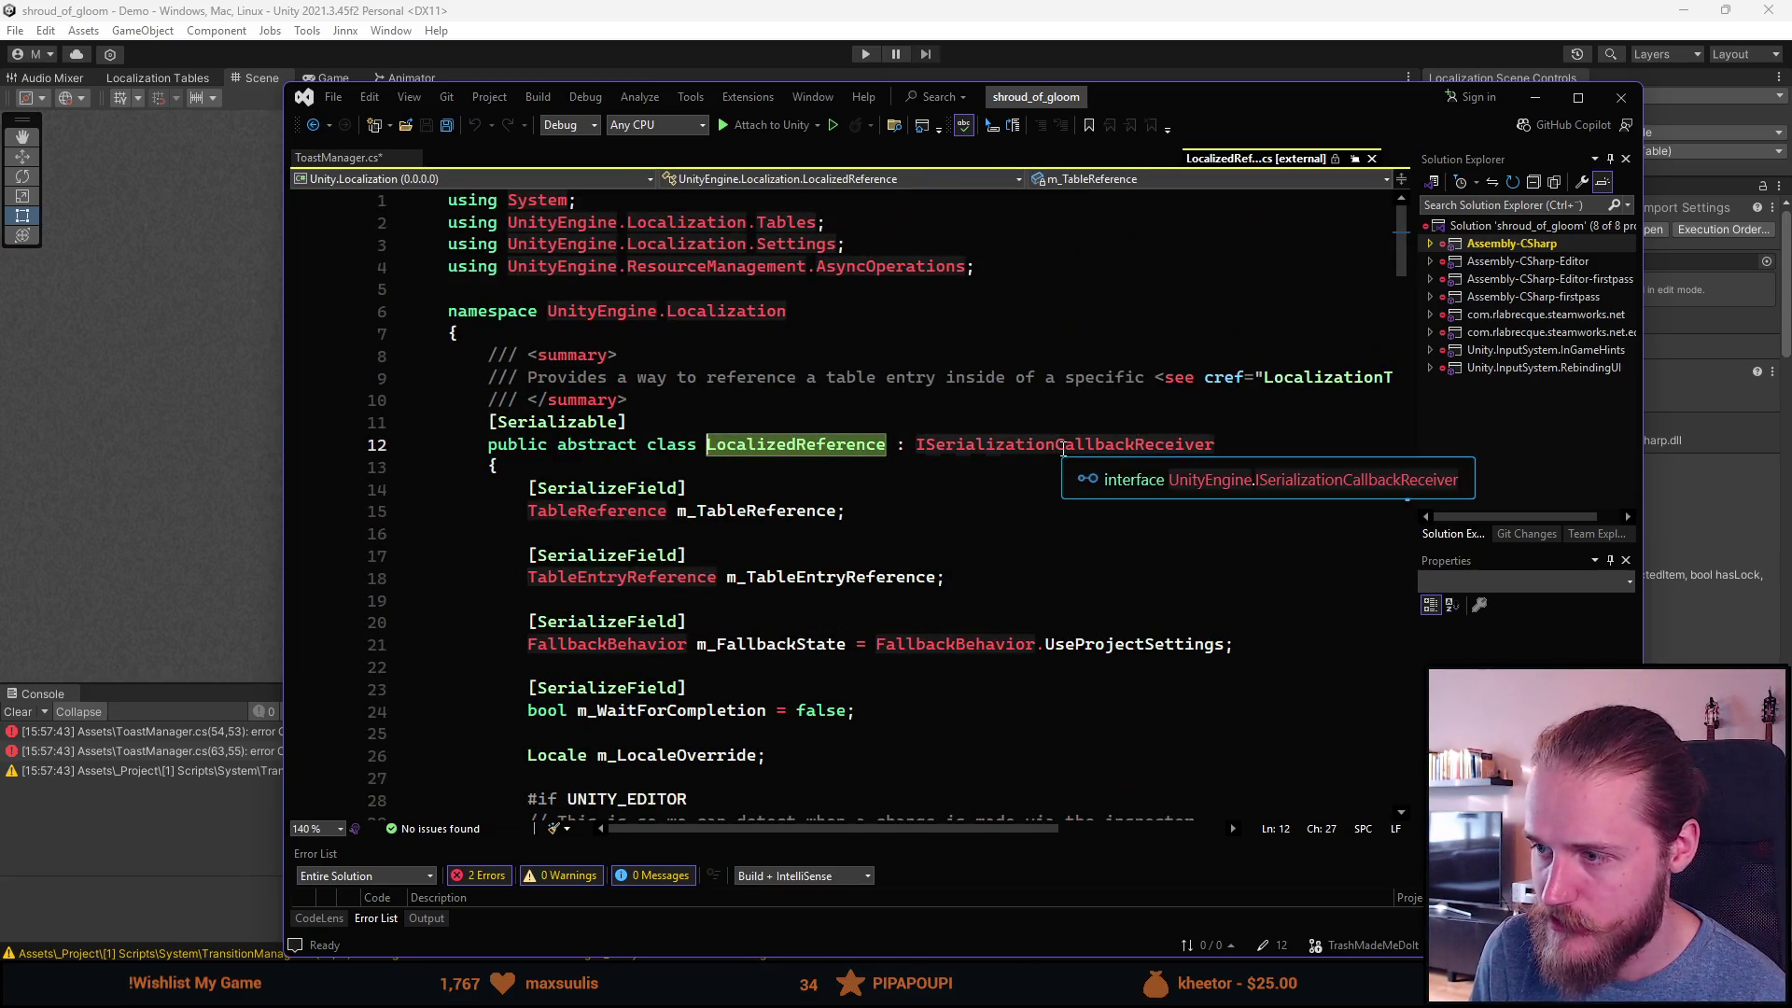
left_click(1064, 446, "ctrl")
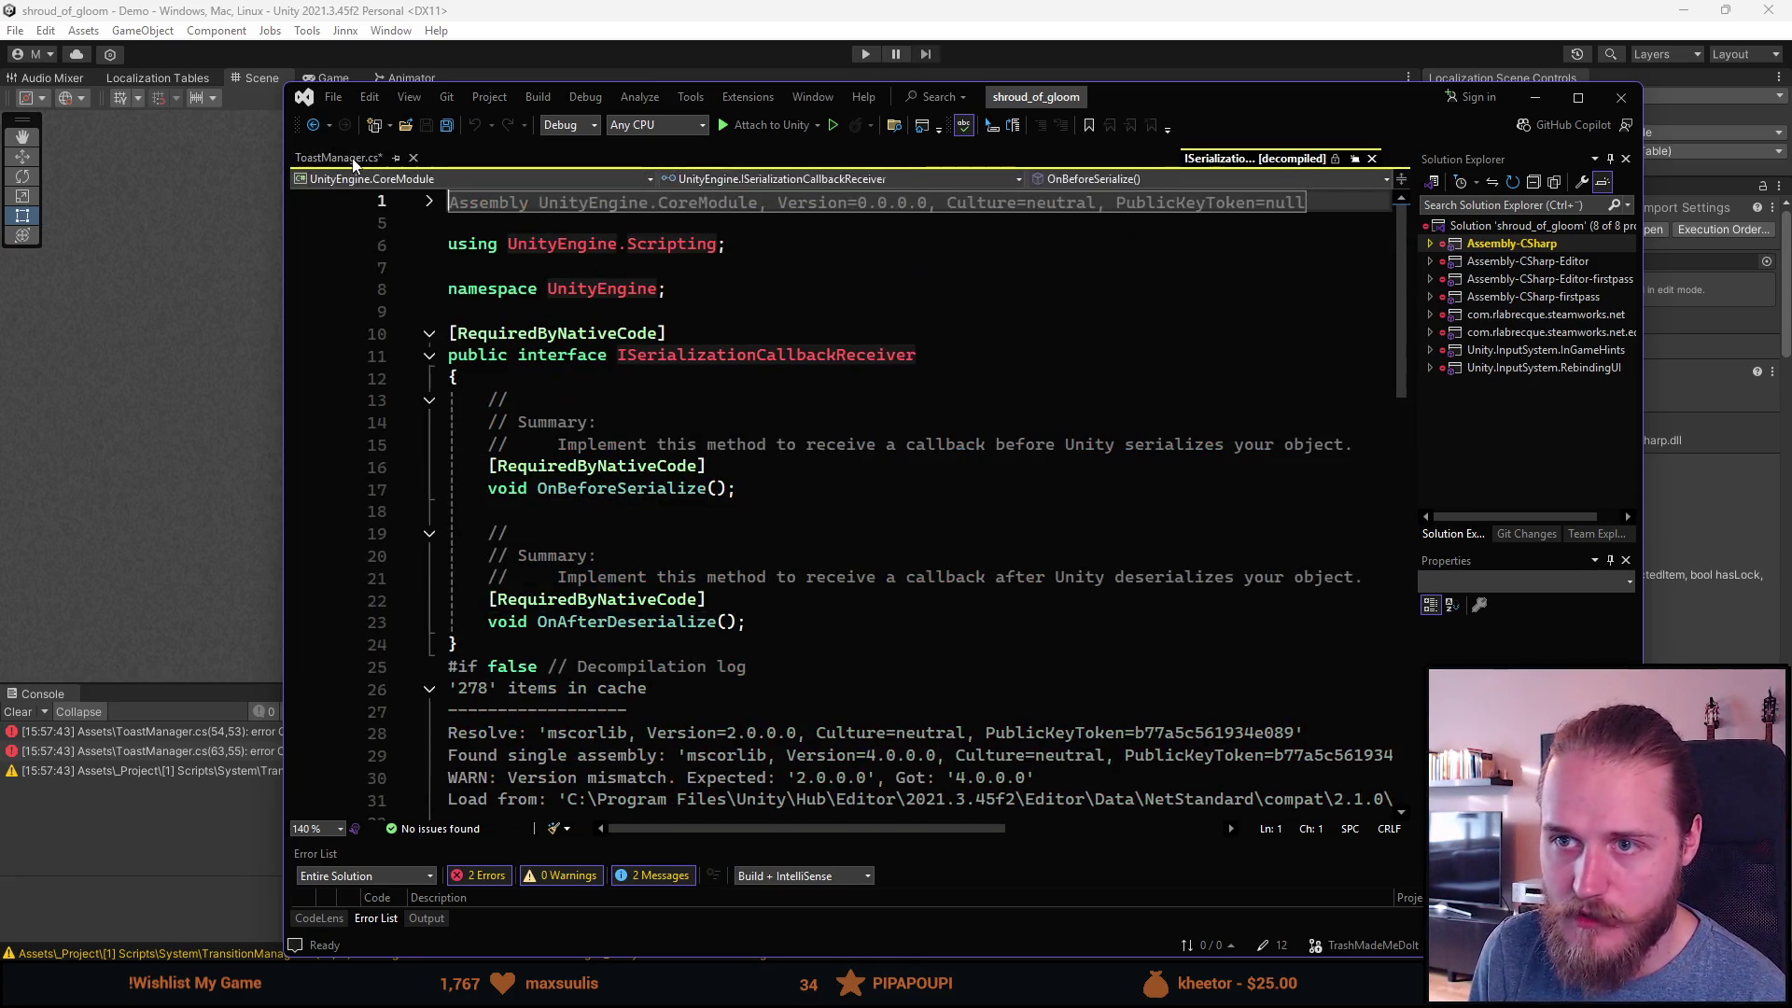
left_click(353, 159)
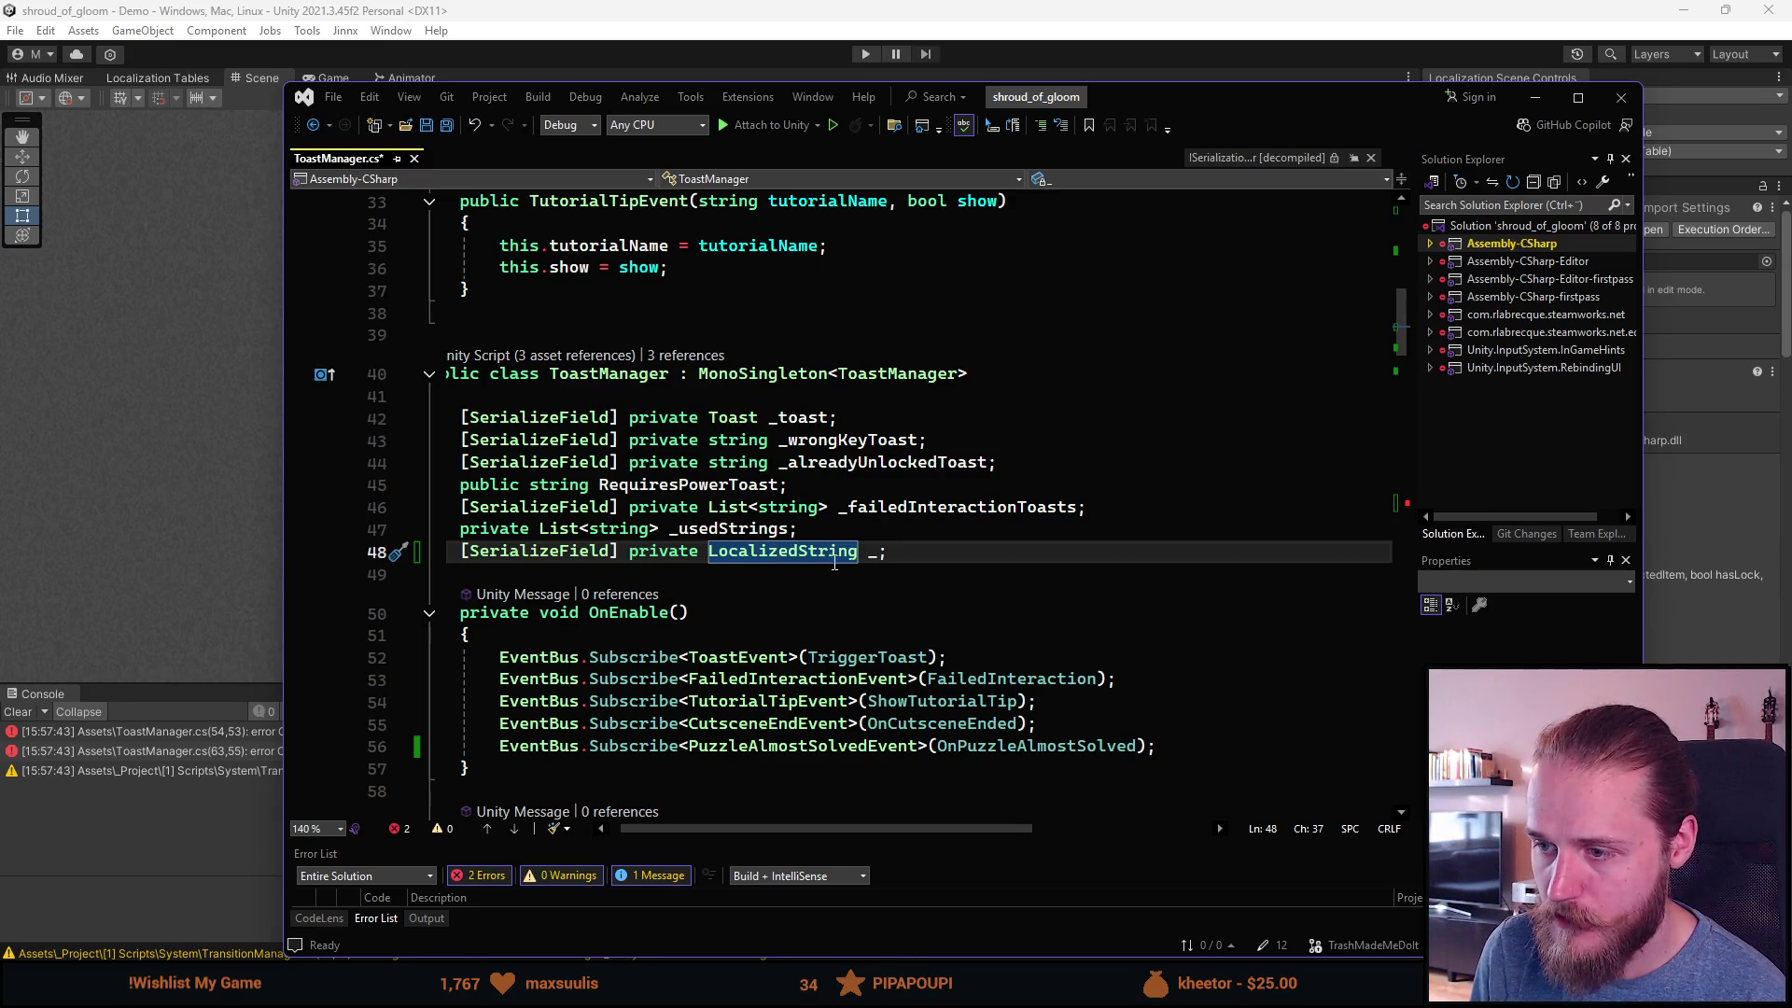
mouse_move(805, 555)
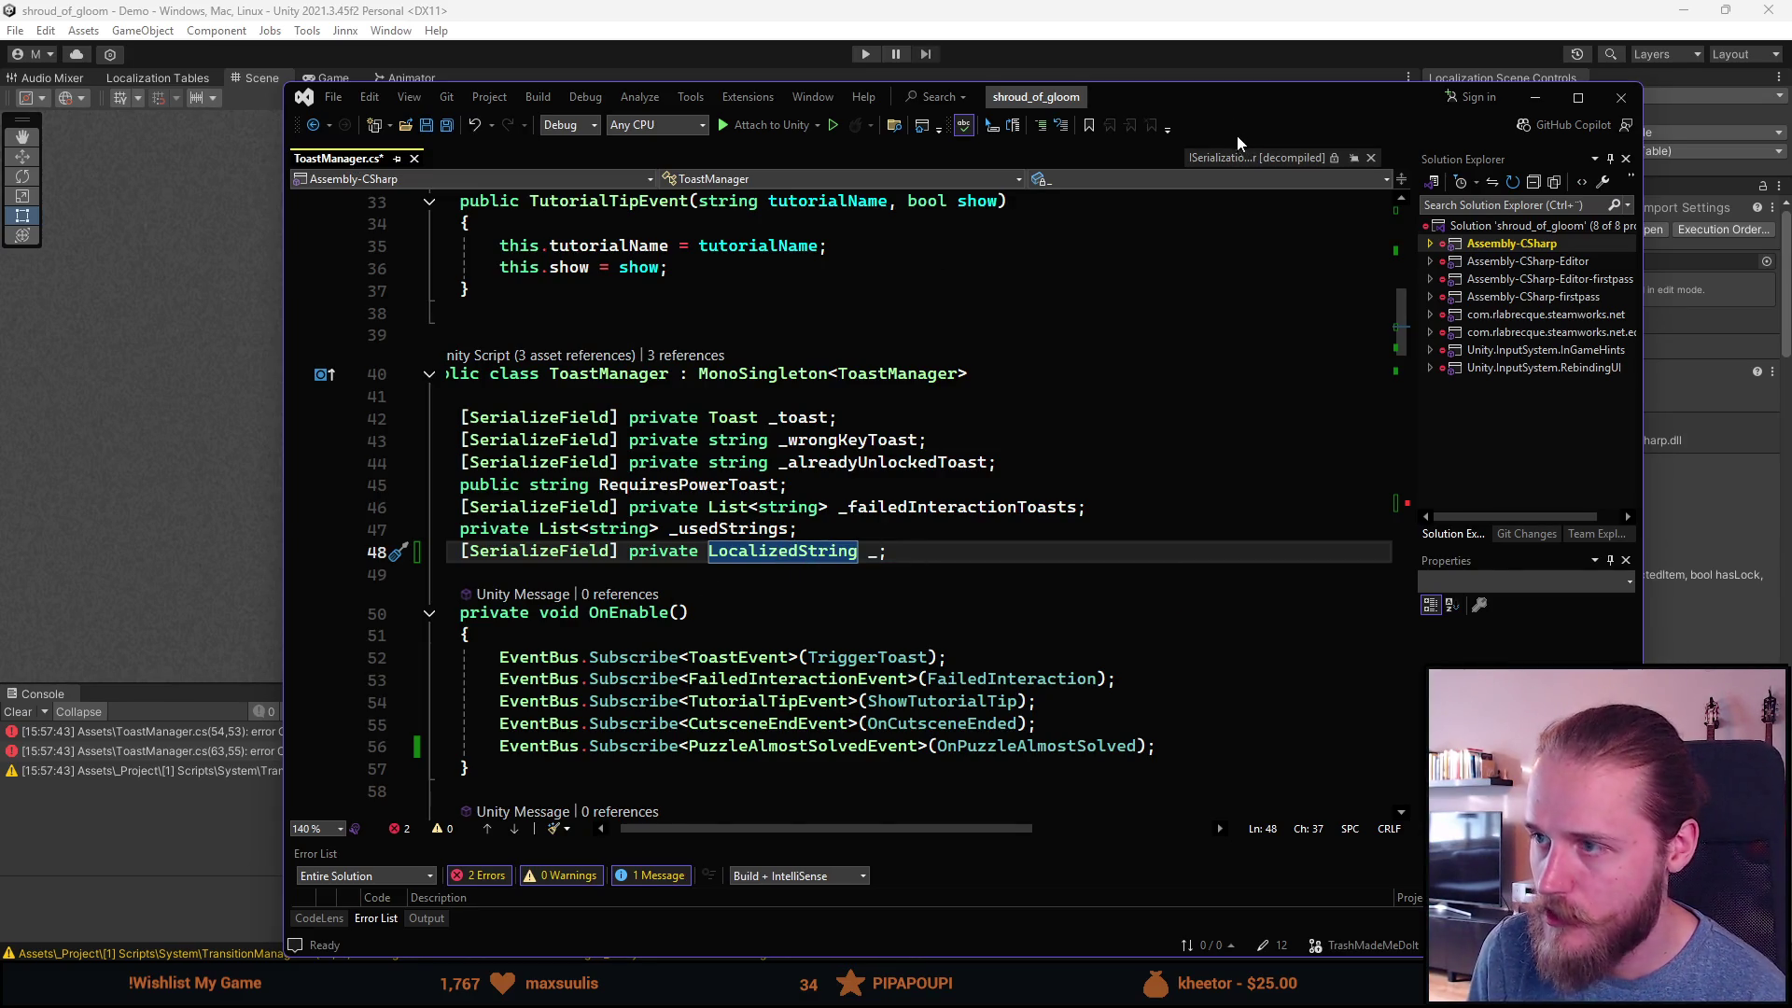
key("alt+Tab")
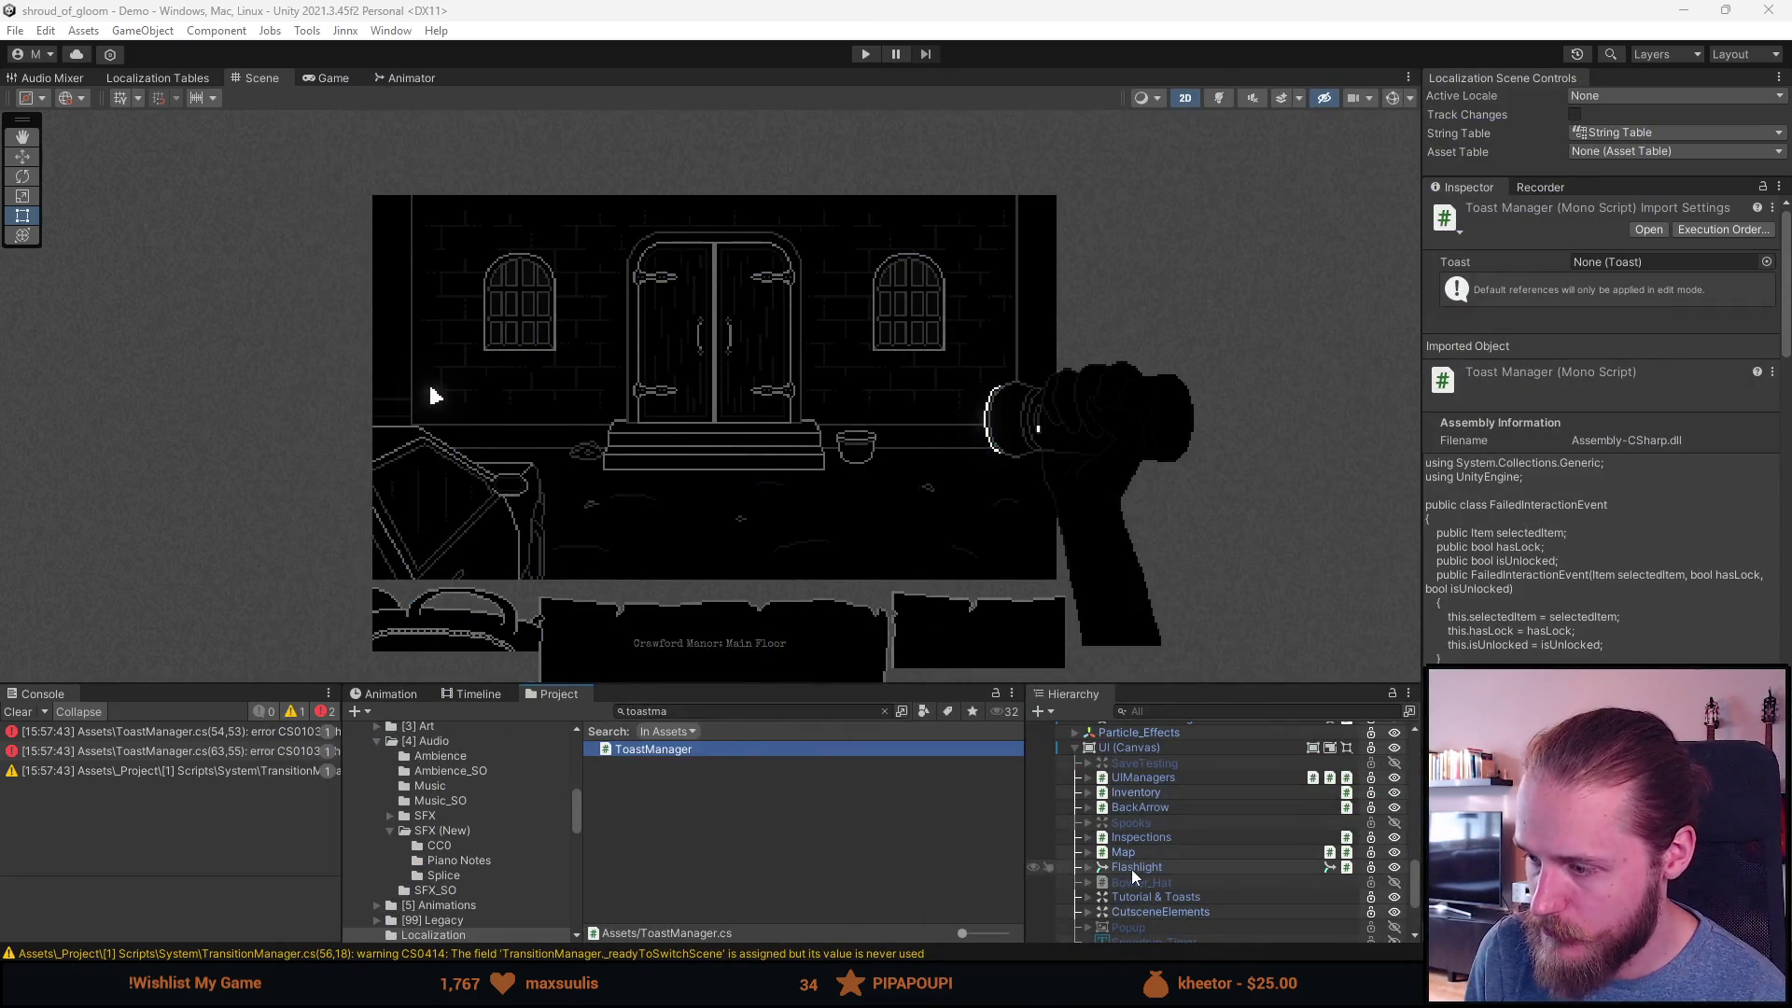
Step: Expand Managers and inspect the ToastManager object's five TOAST_FAILED keys, then return to Visual Studio
scroll(1170, 911, "up", 10)
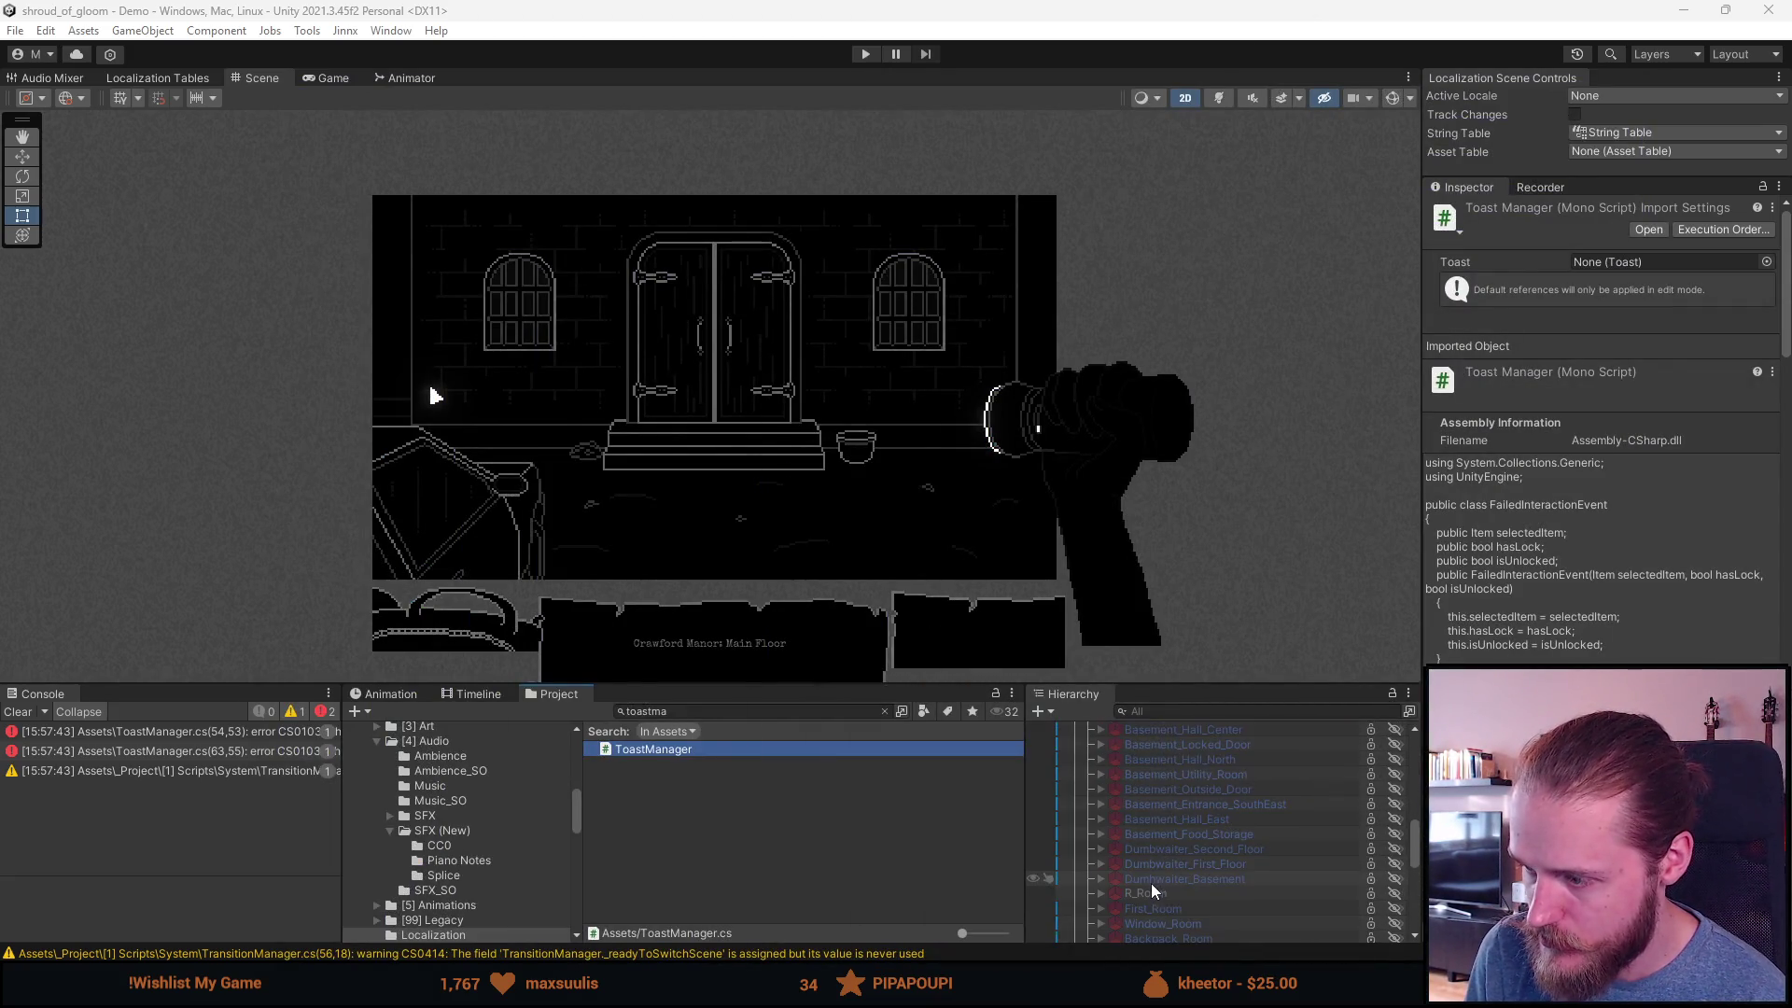
scroll(1151, 877, "down", 2)
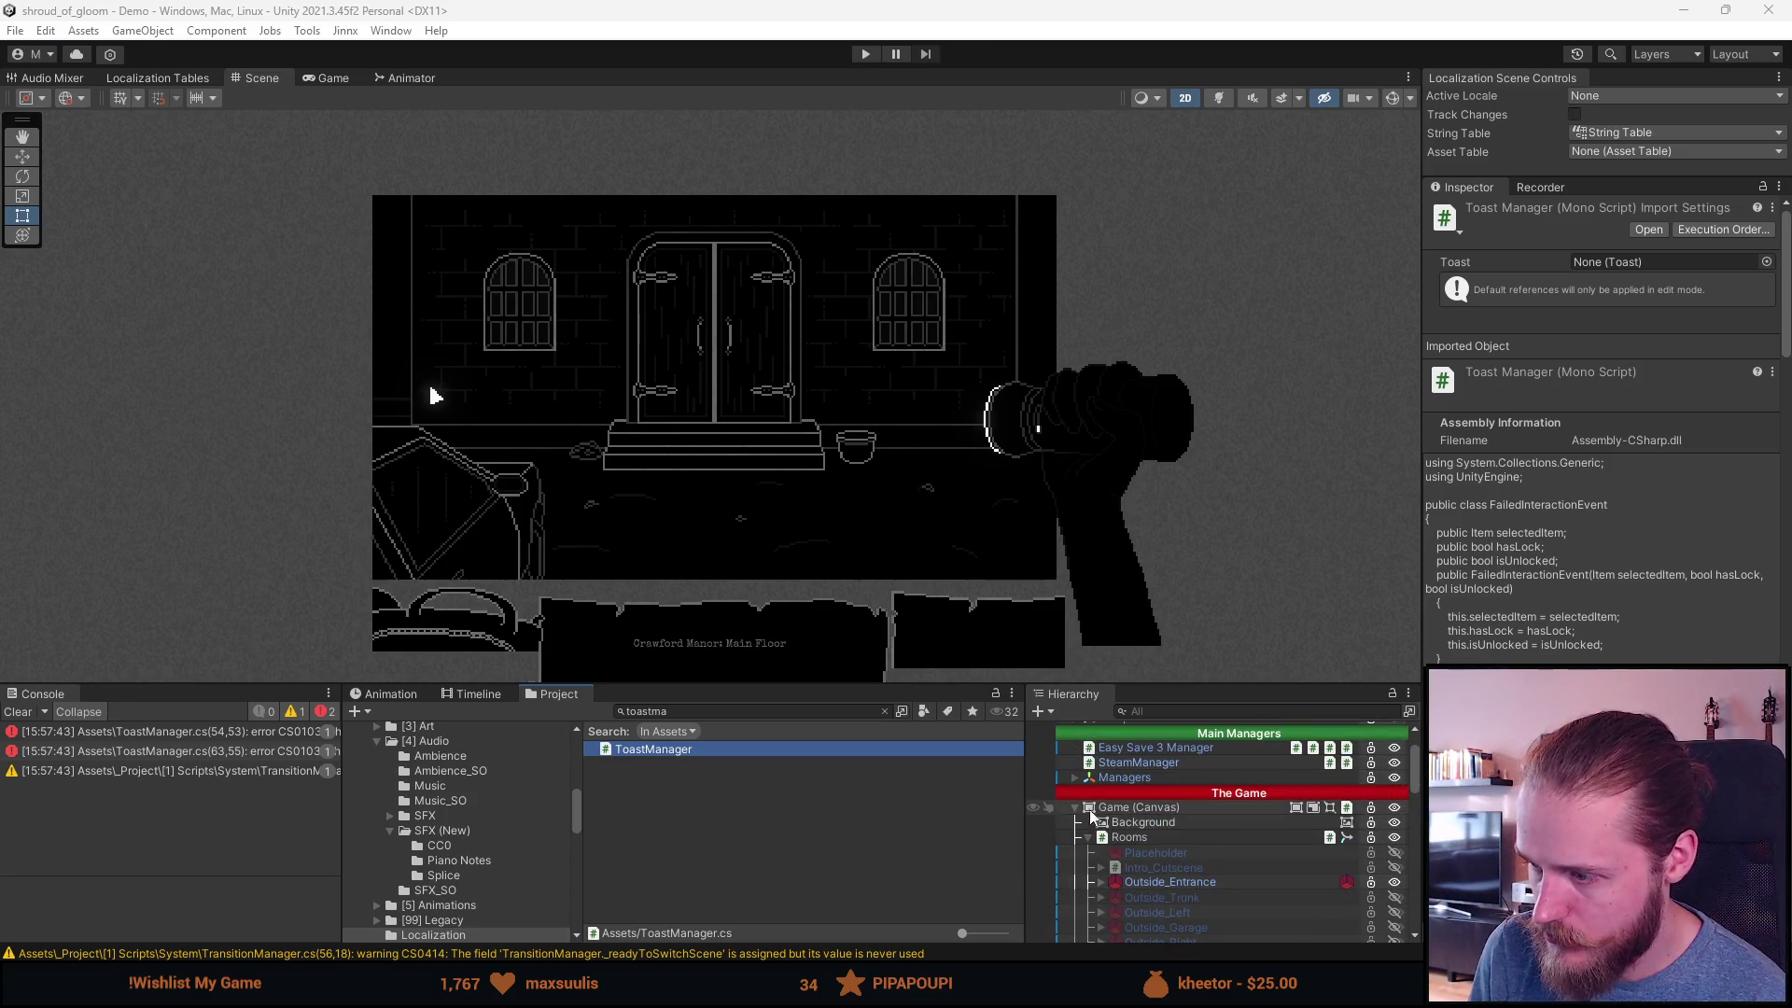
left_click(1078, 777)
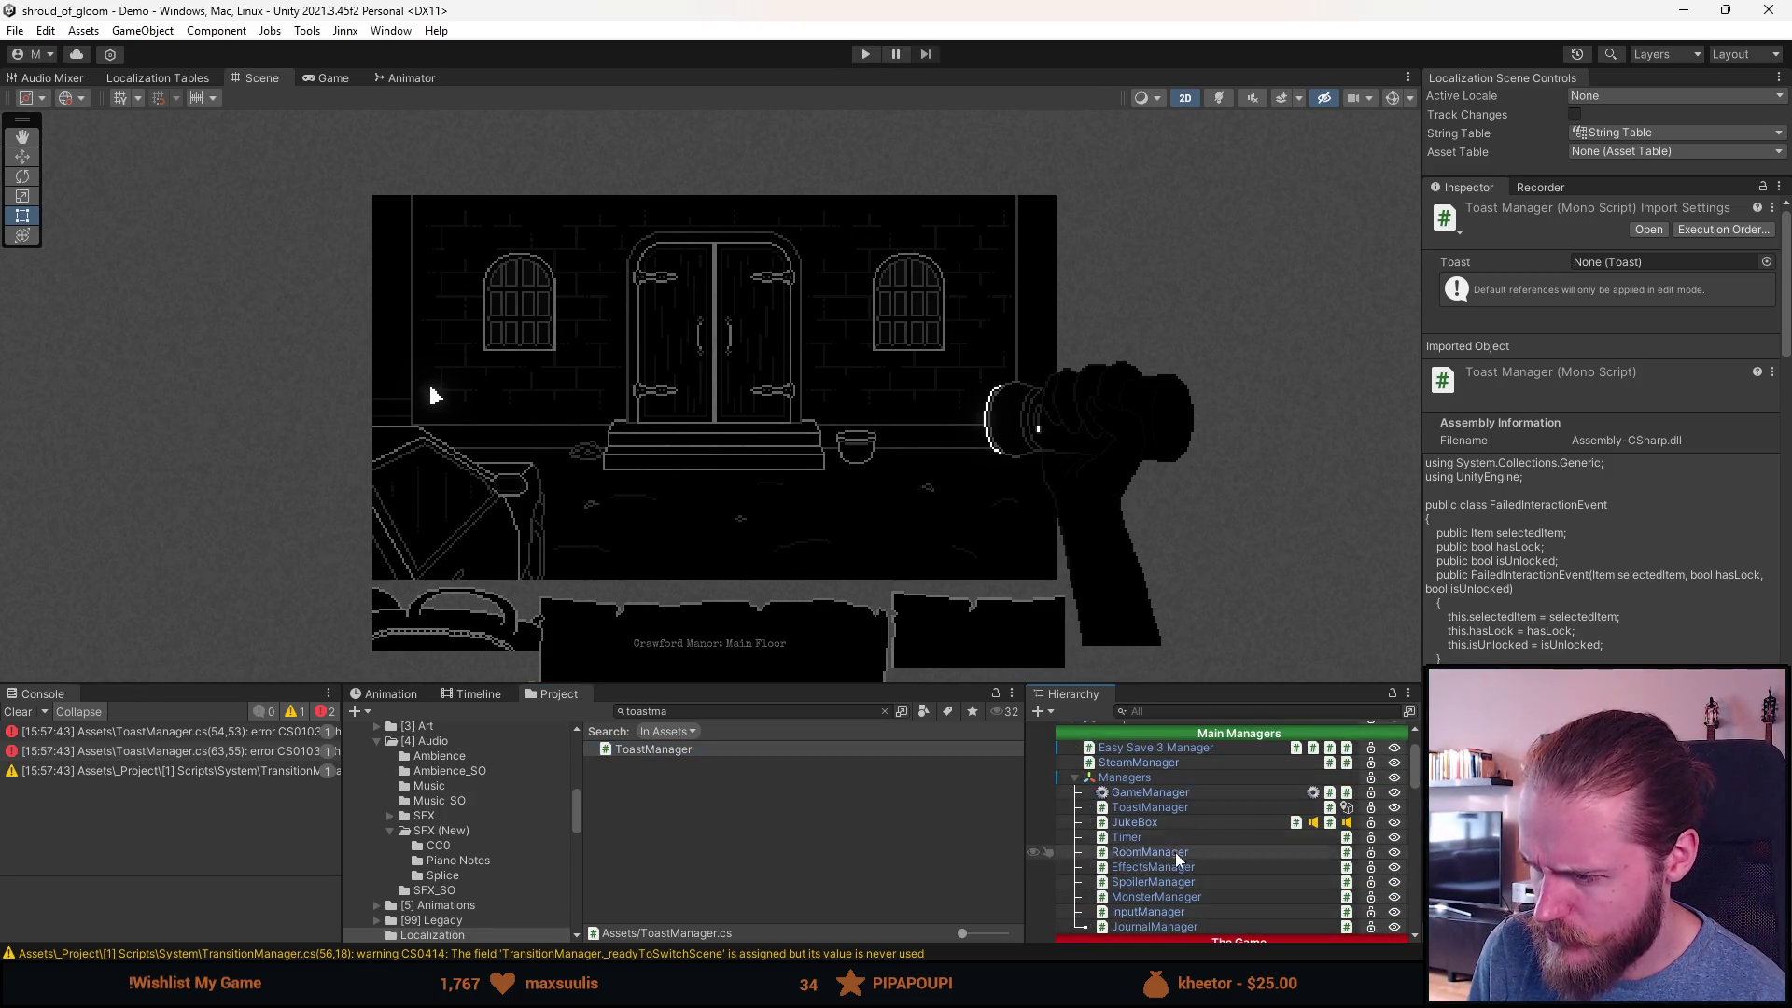
left_click(1163, 808)
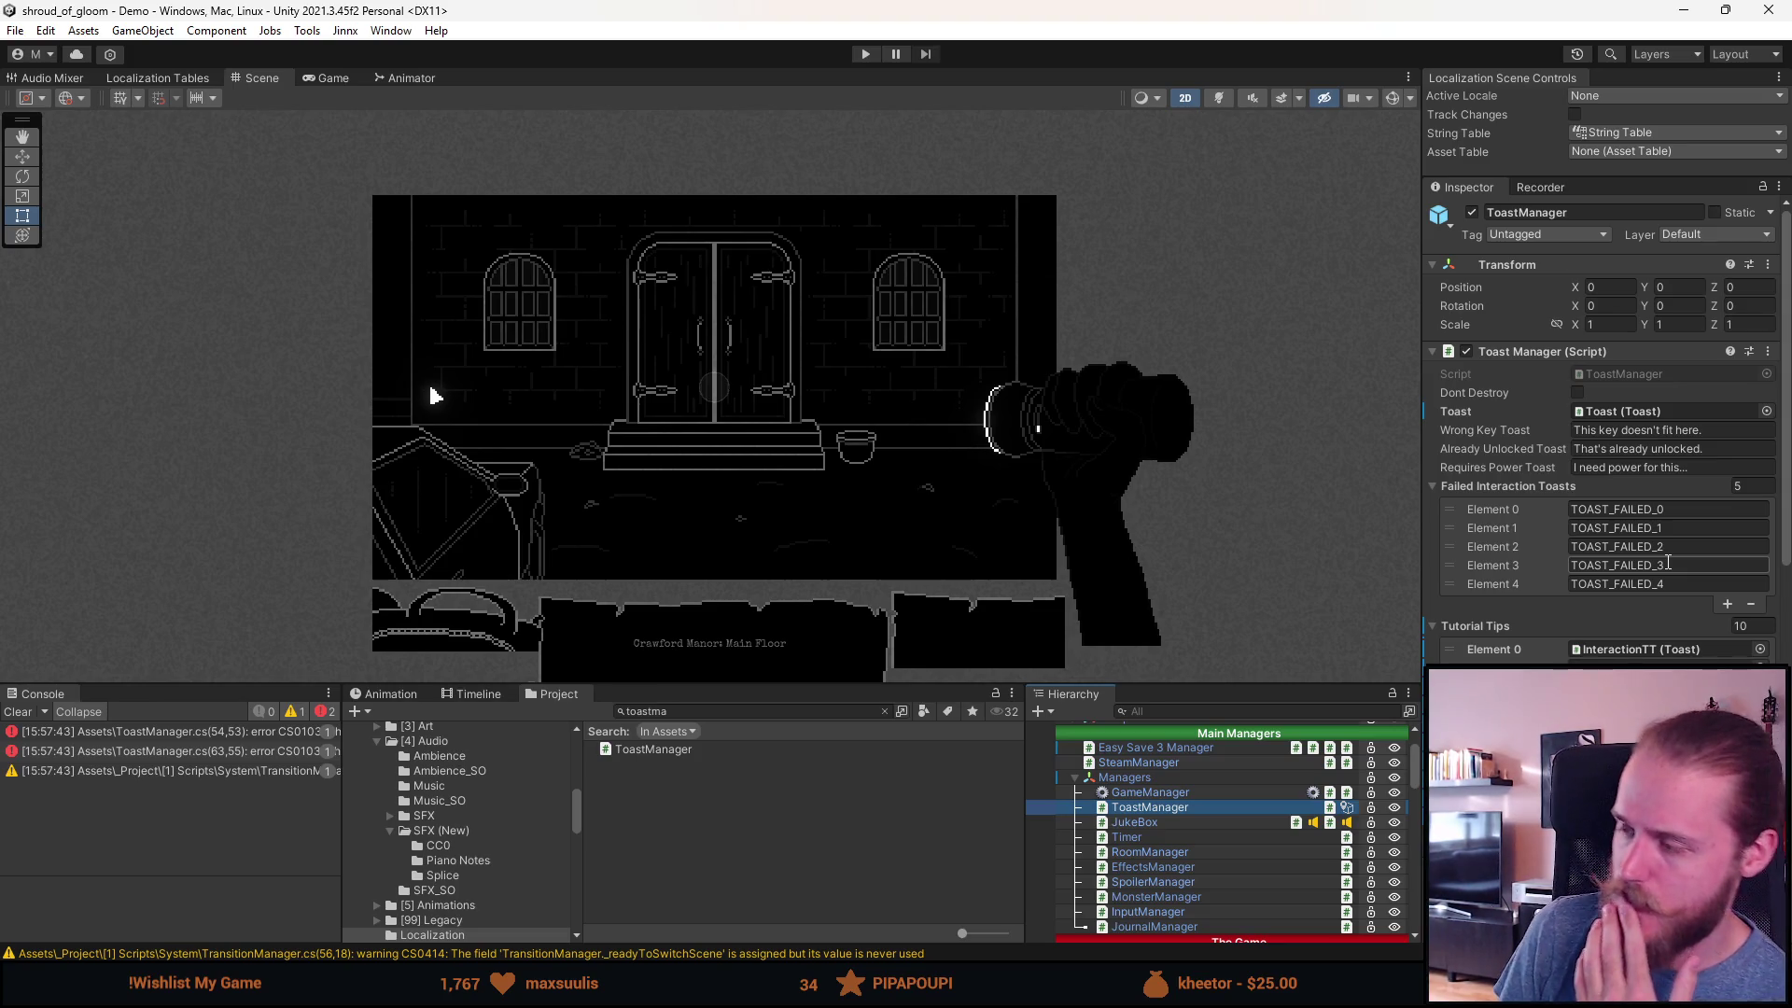
key("alt+Tab")
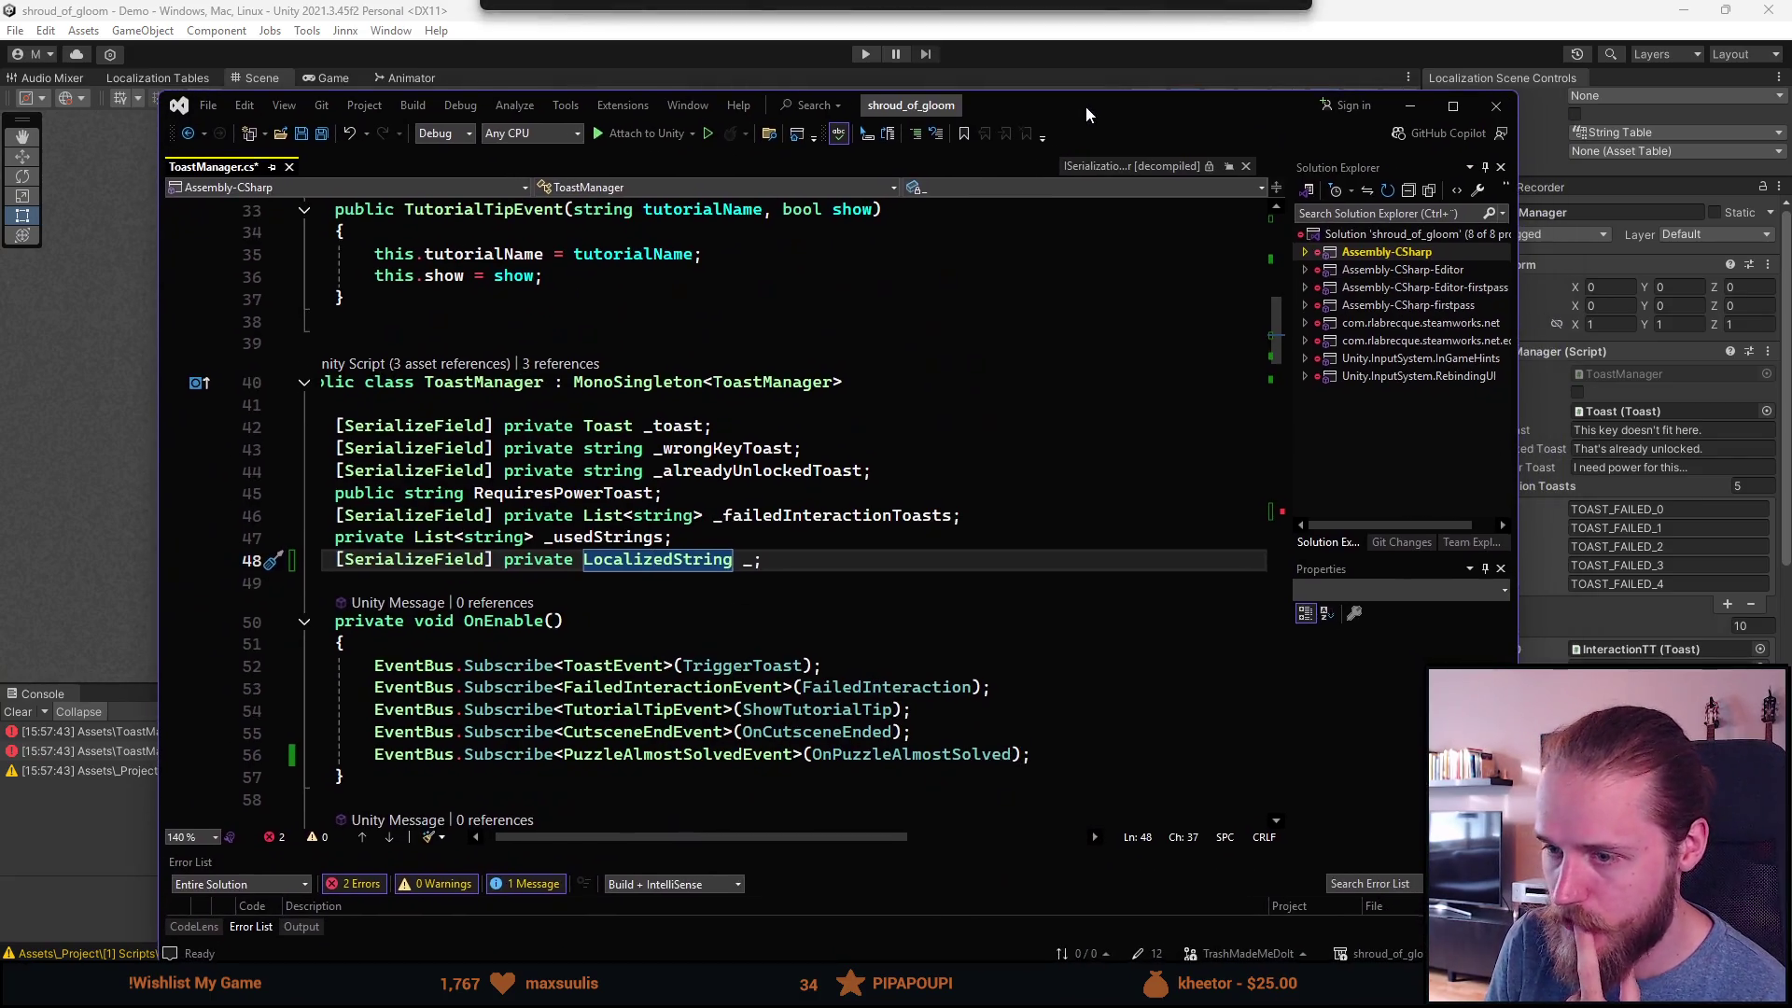
Step: Change line 48 into a '[SerializeField] private string _almostSolvedToast;' field and save
type("string")
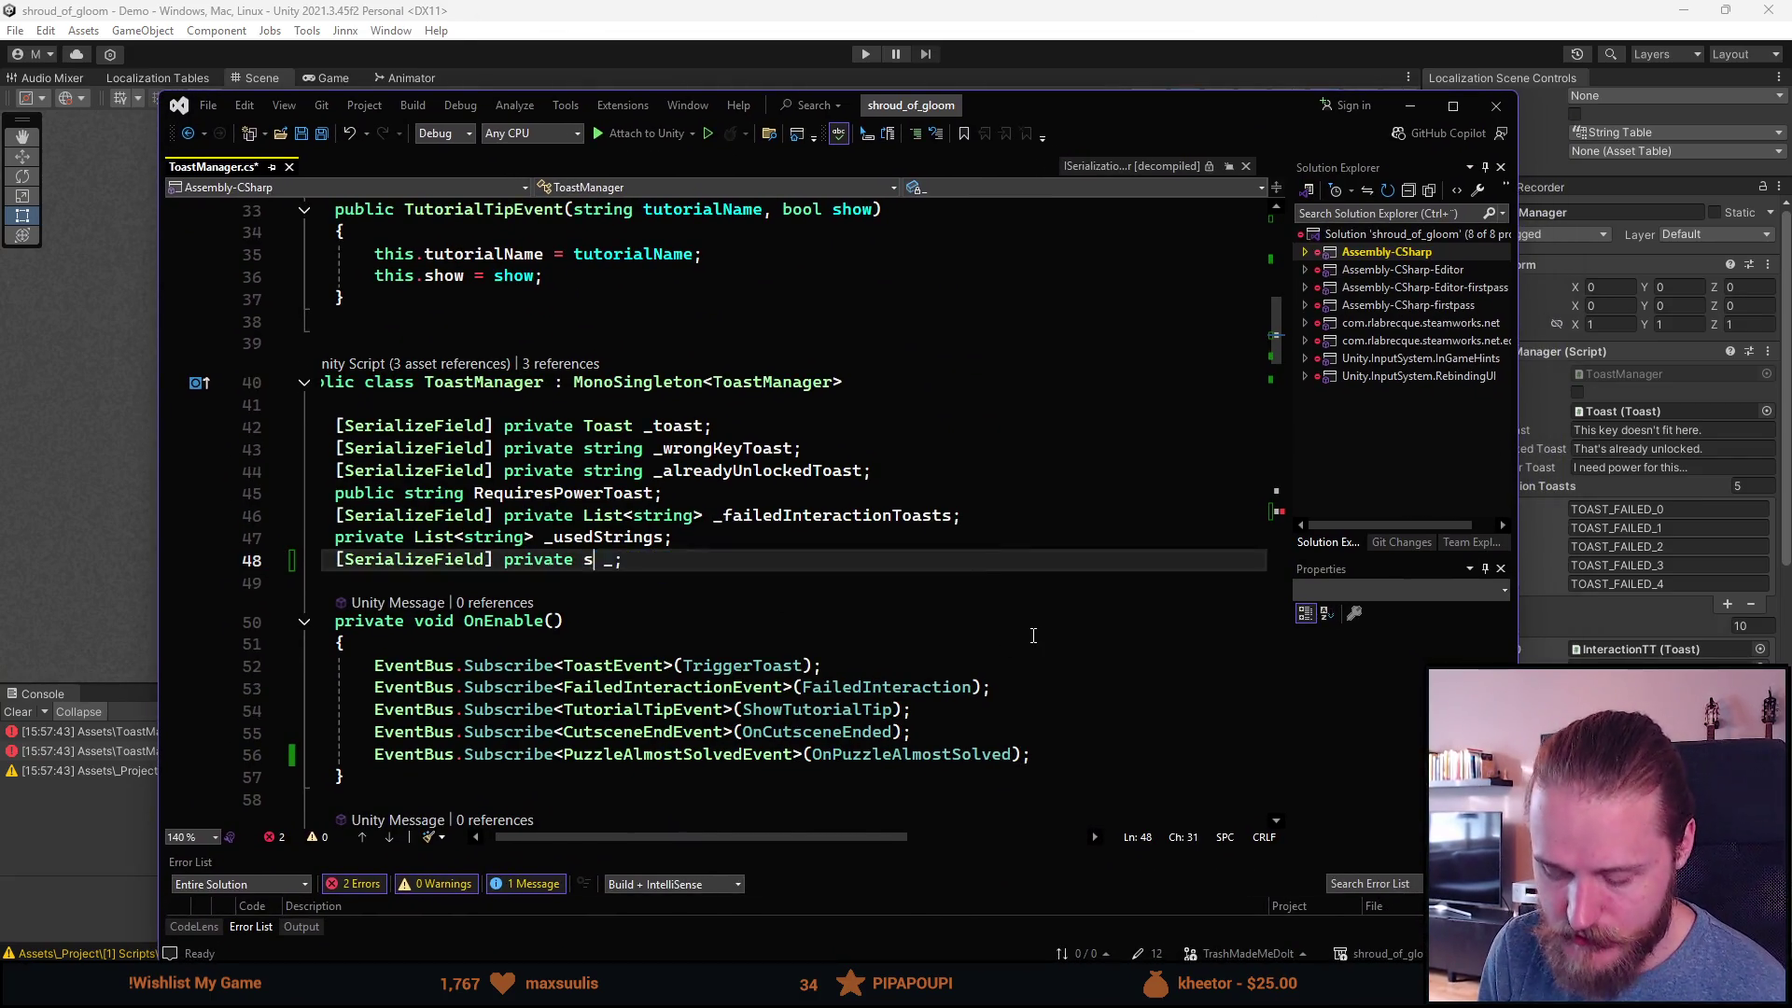
key("Right")
key("Right")
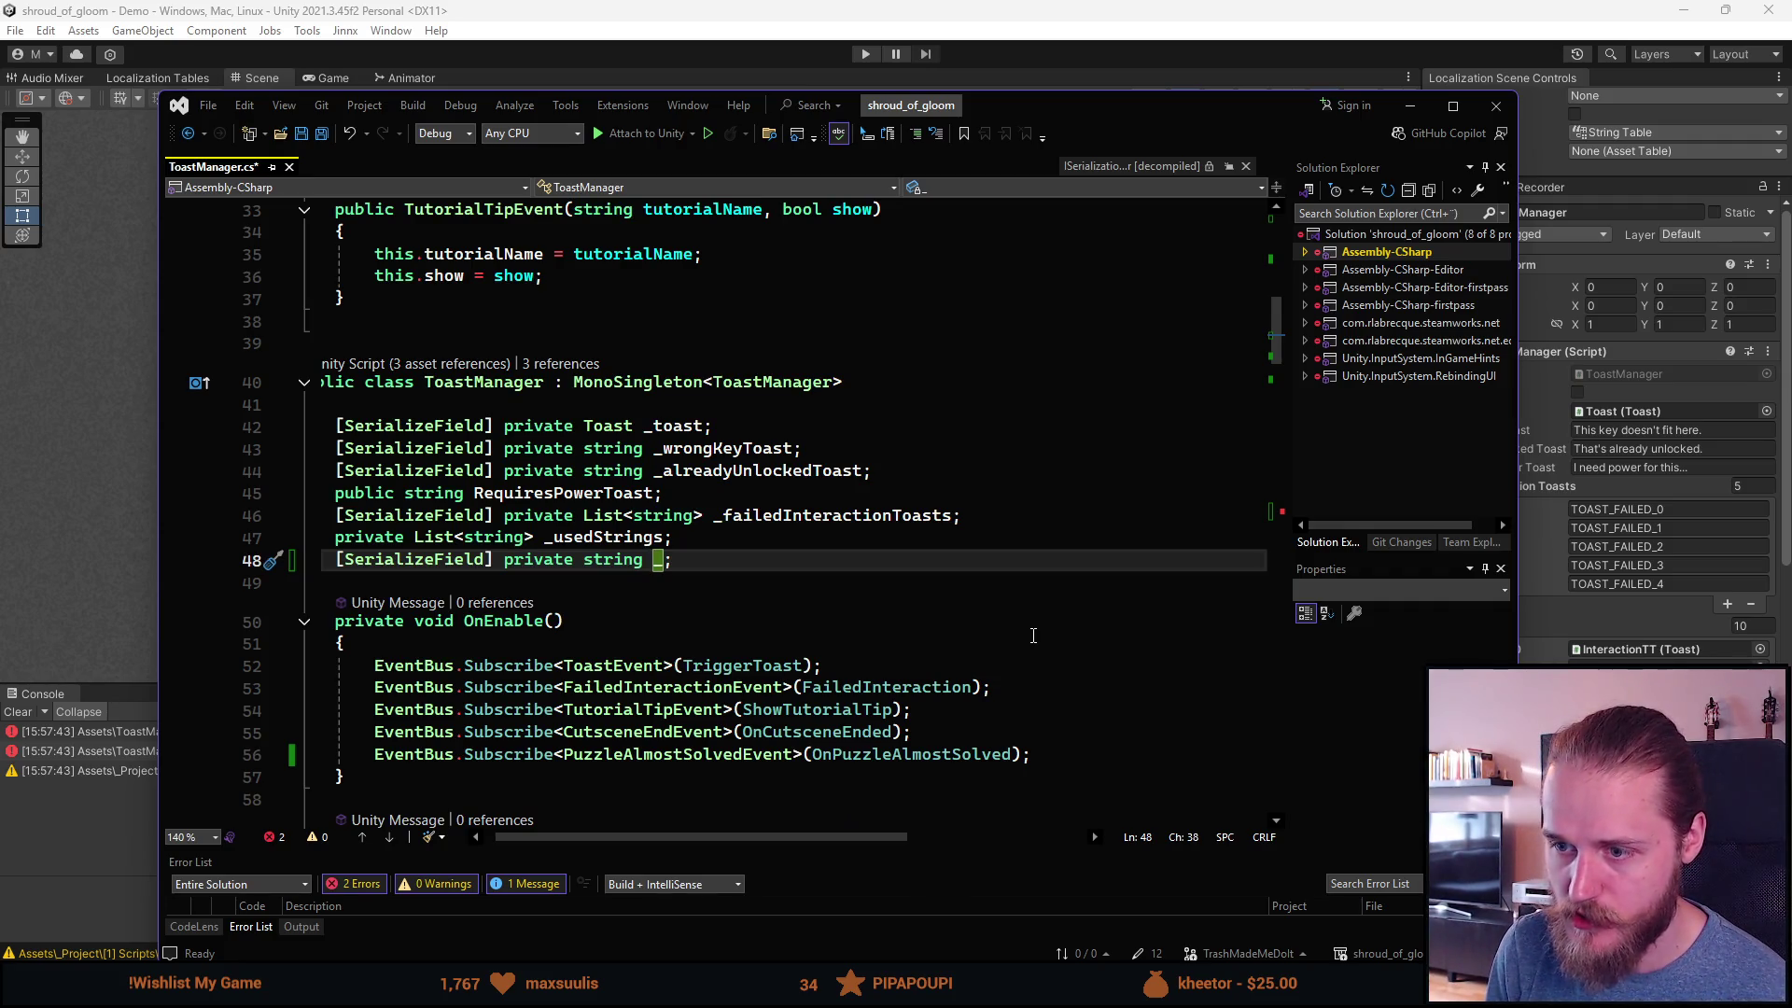
type("almostSolved")
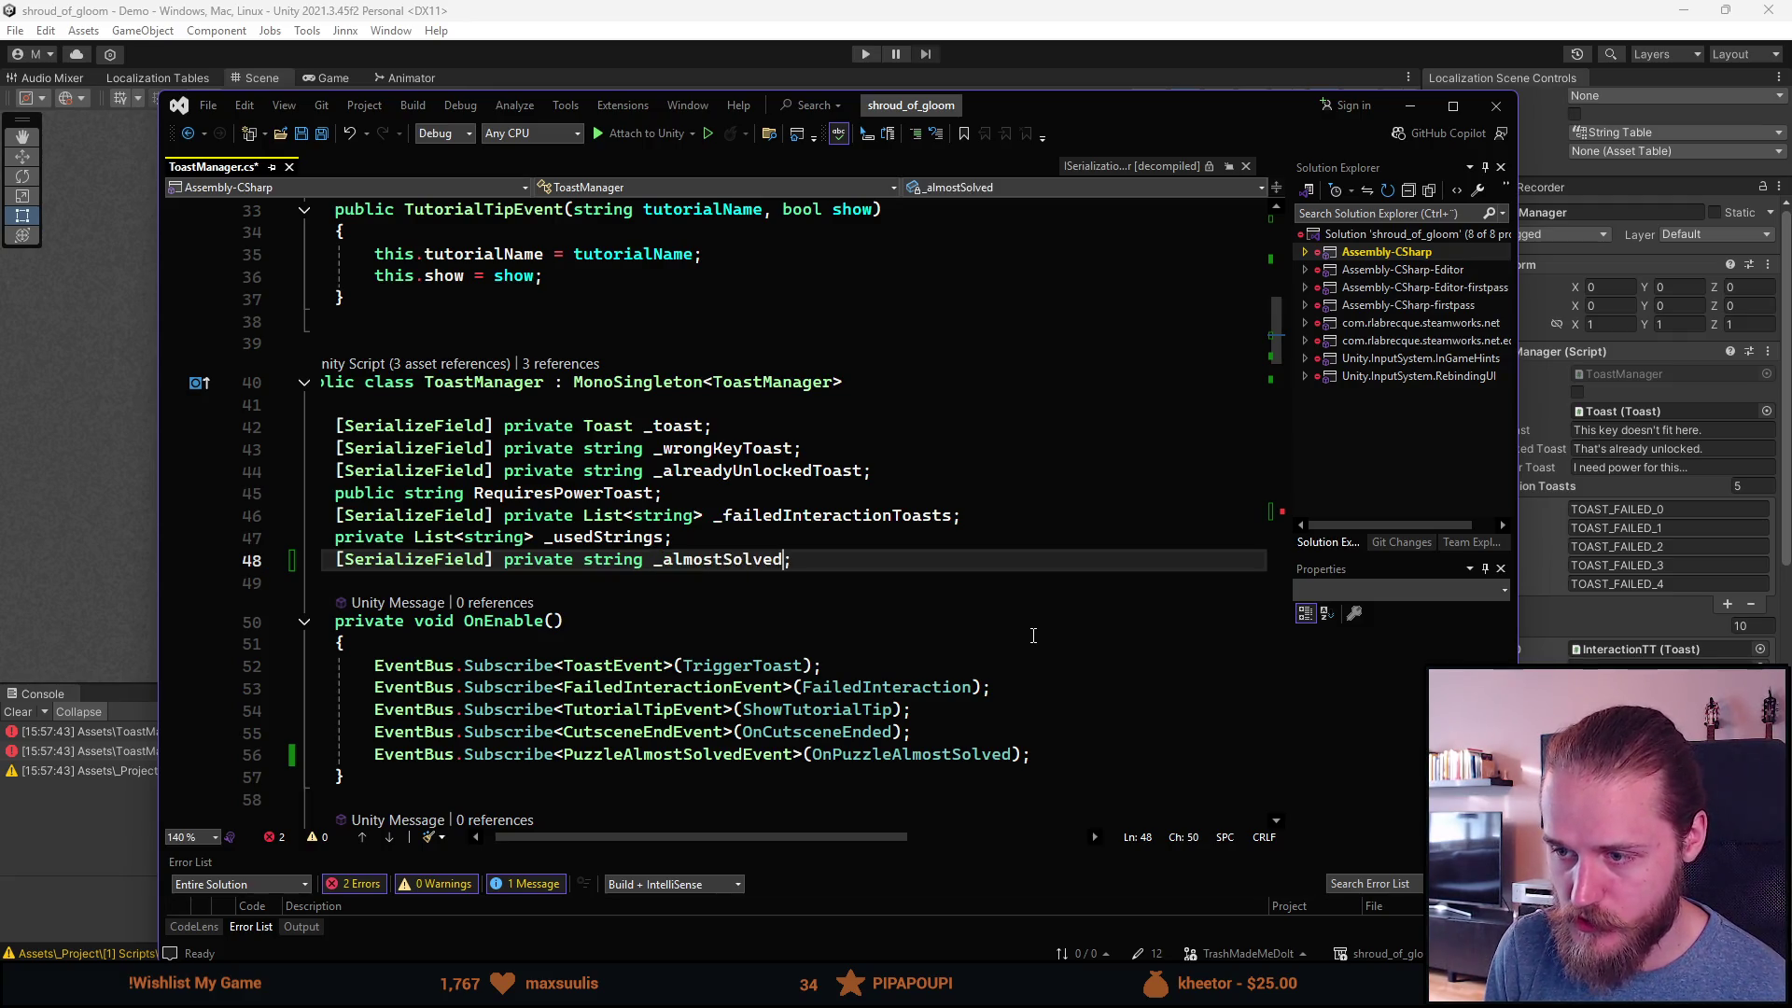
type("Toast")
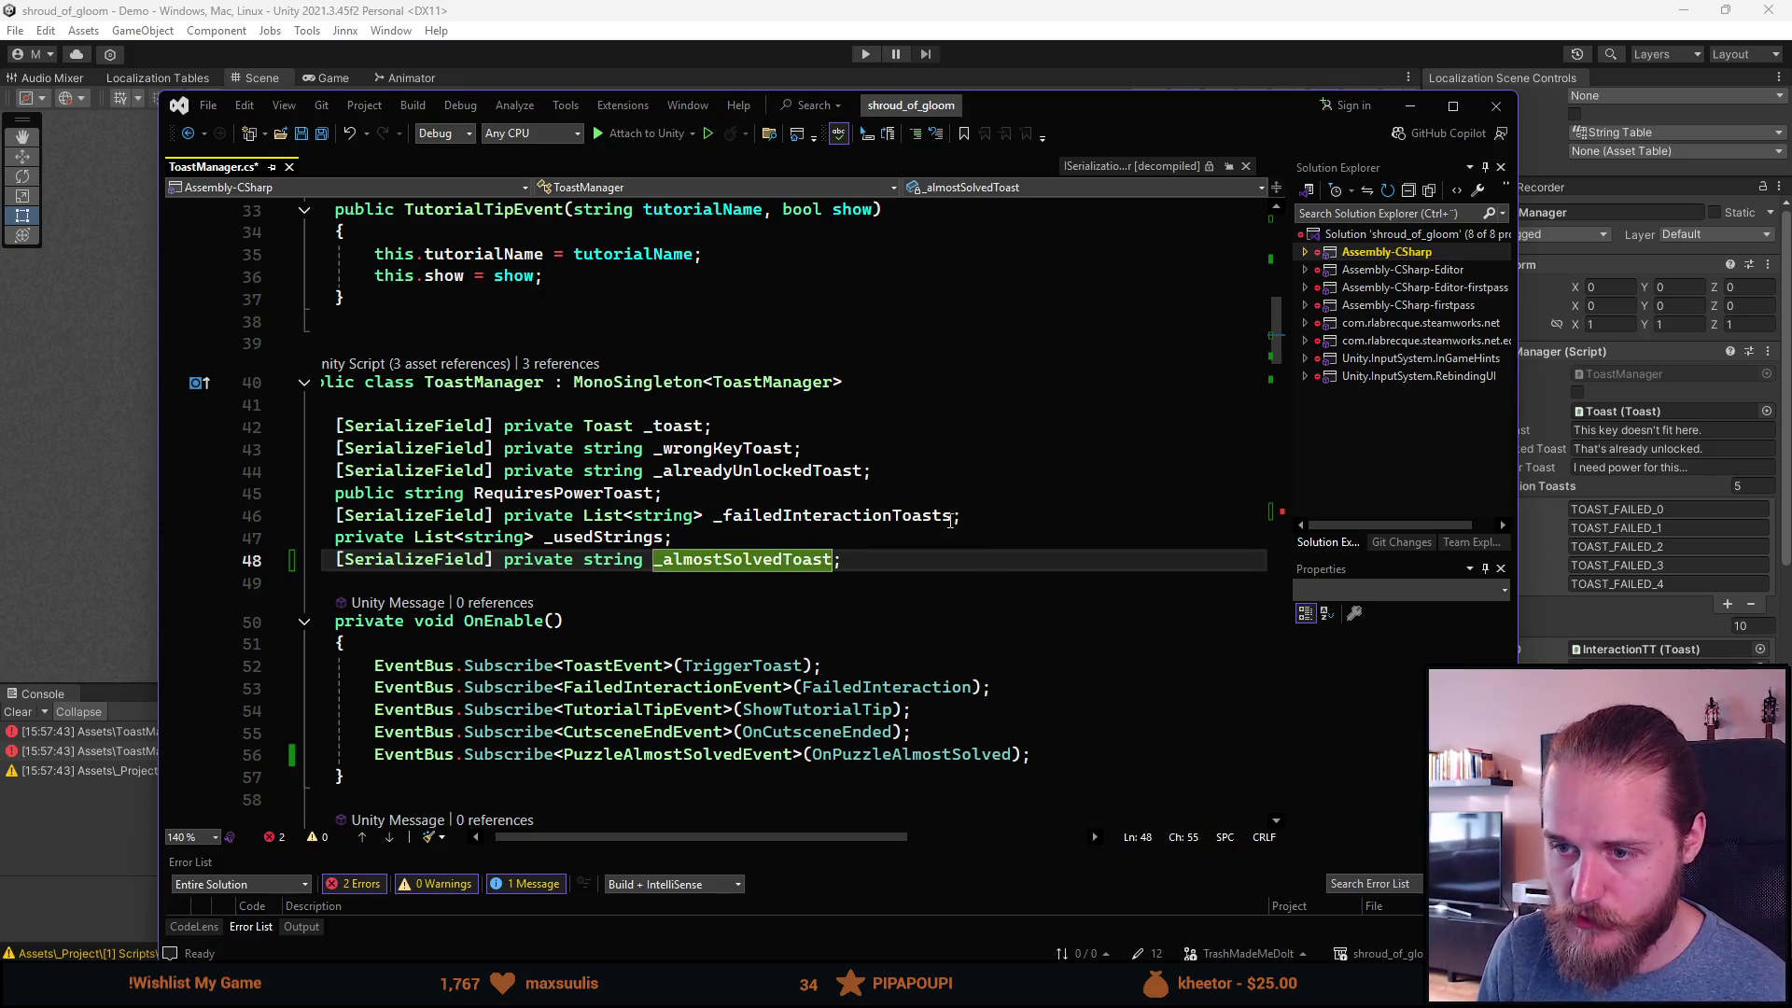
scroll(950, 521, "down", 20)
key("ctrl+s")
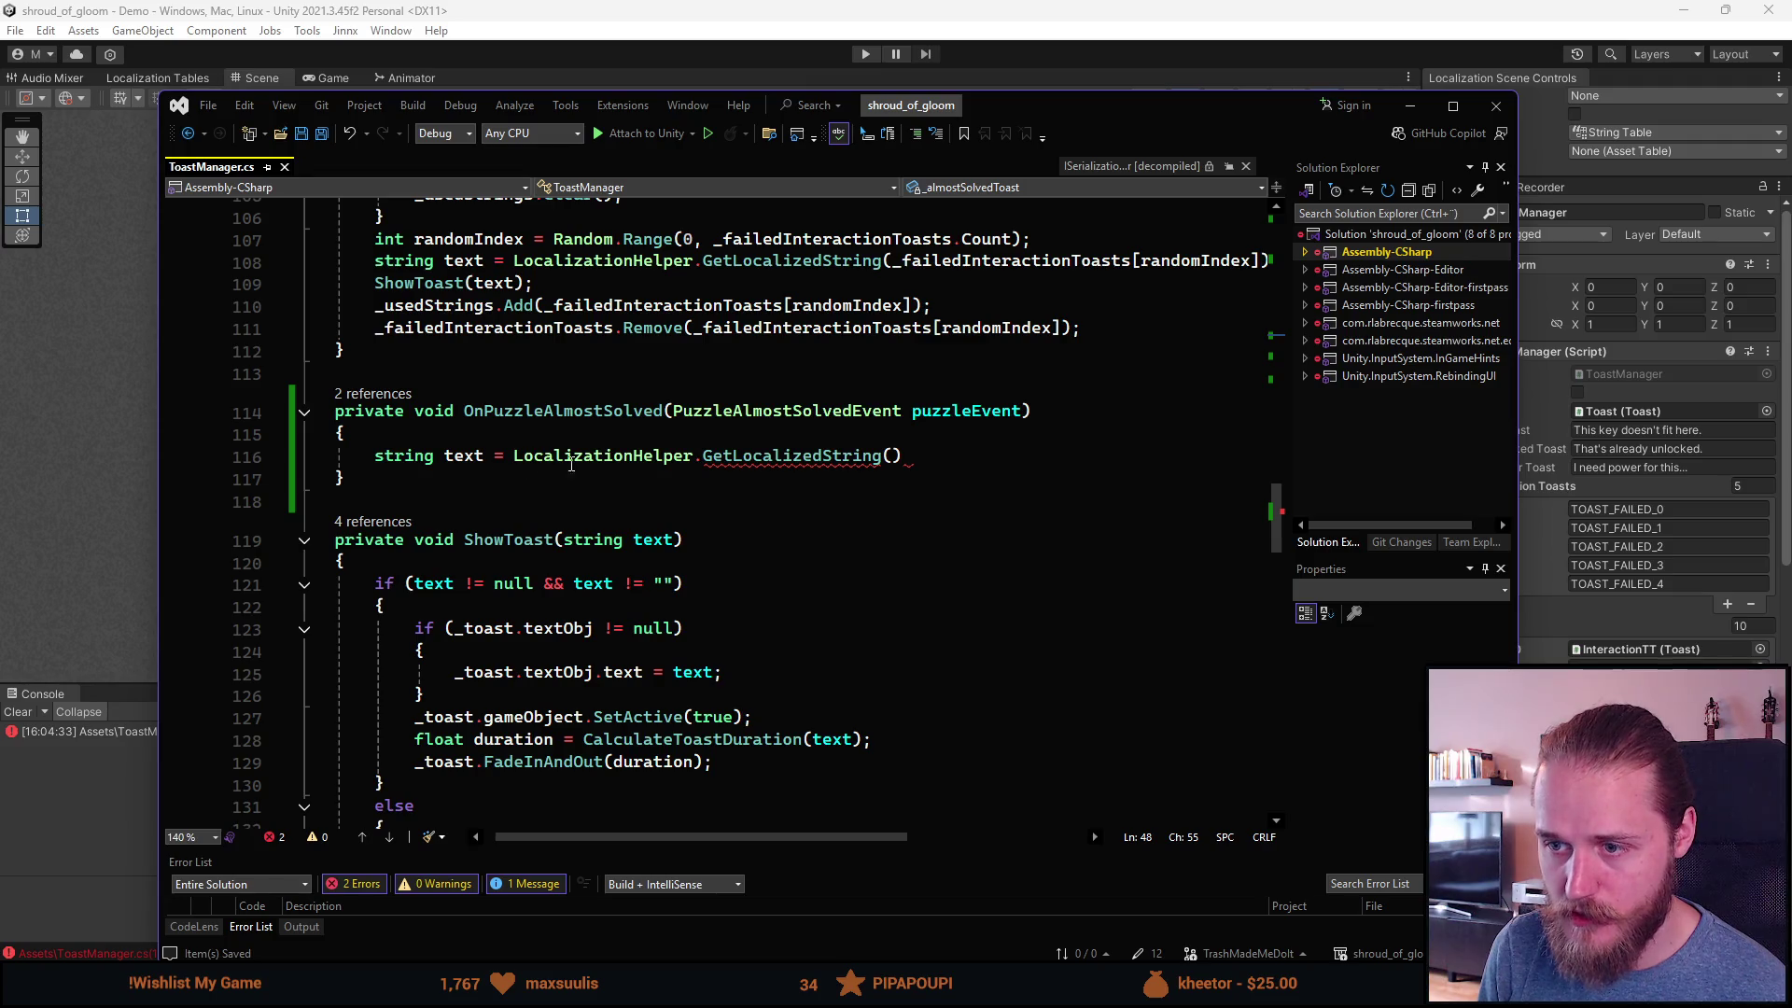
Step: Complete GetLocalizedString(_almostSolvedToast), add ShowToast(text), save, and close the decompiled file
left_click(902, 456)
scroll(875, 619, "up", 2)
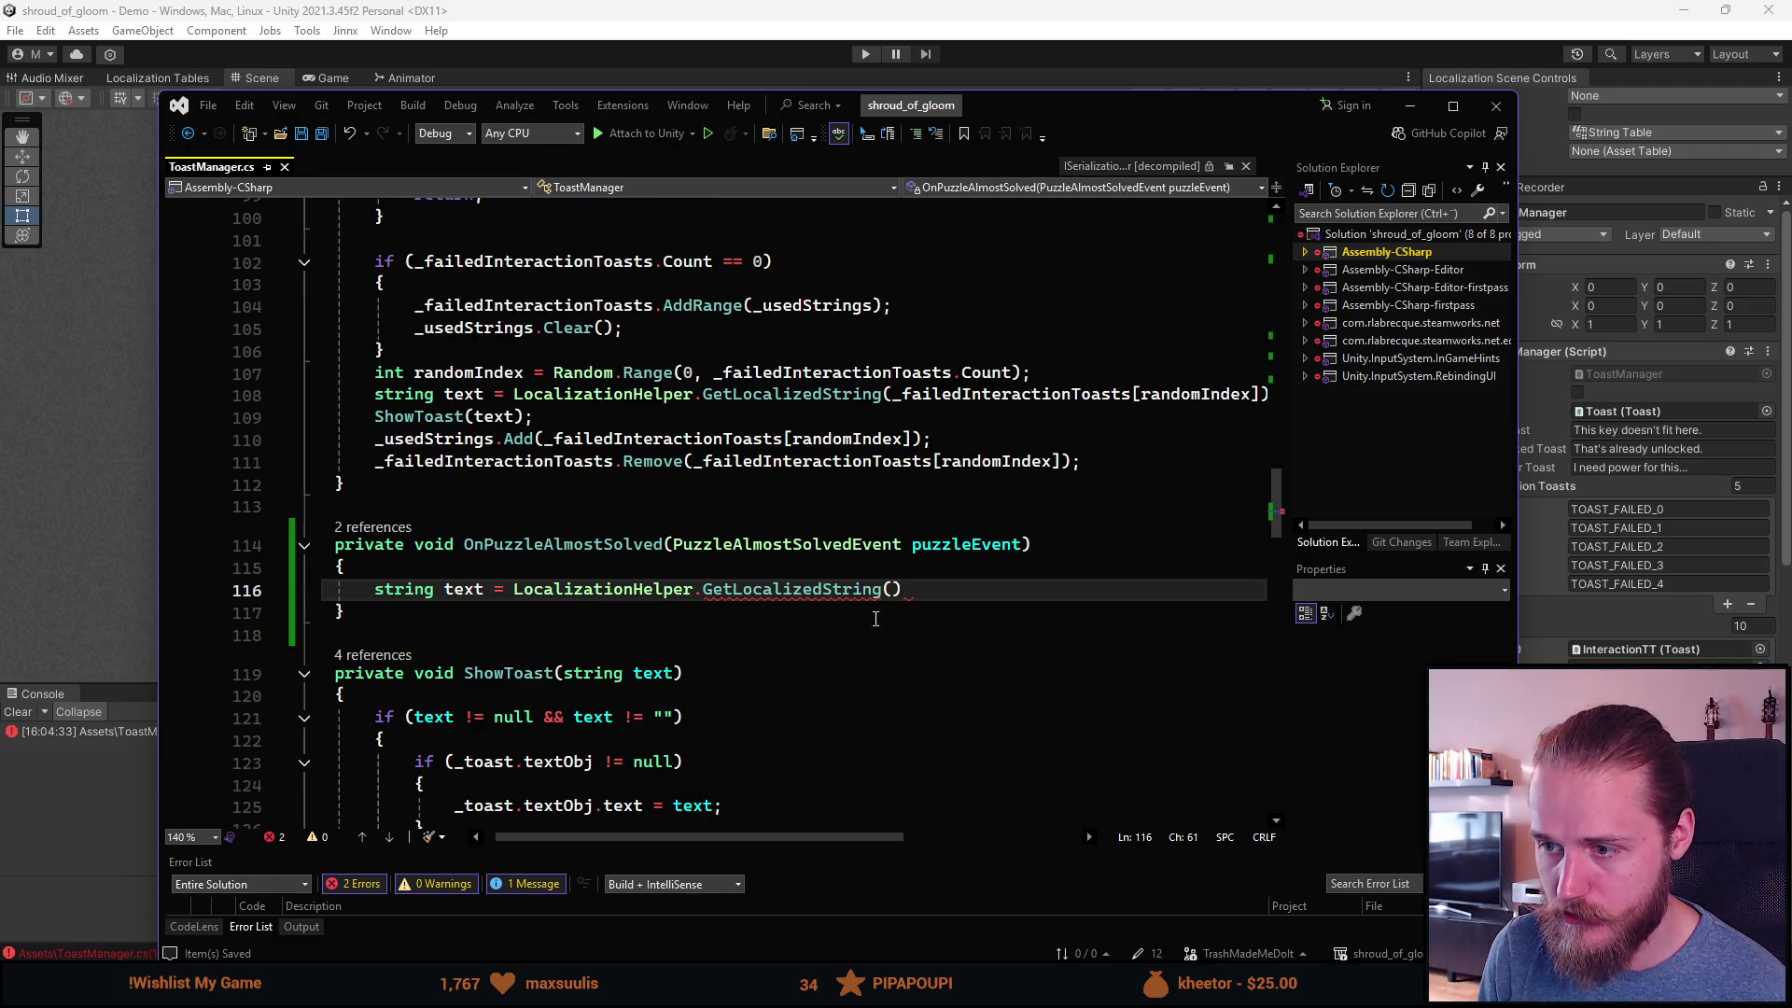
type("_al")
key("Tab")
type(");")
key("Return")
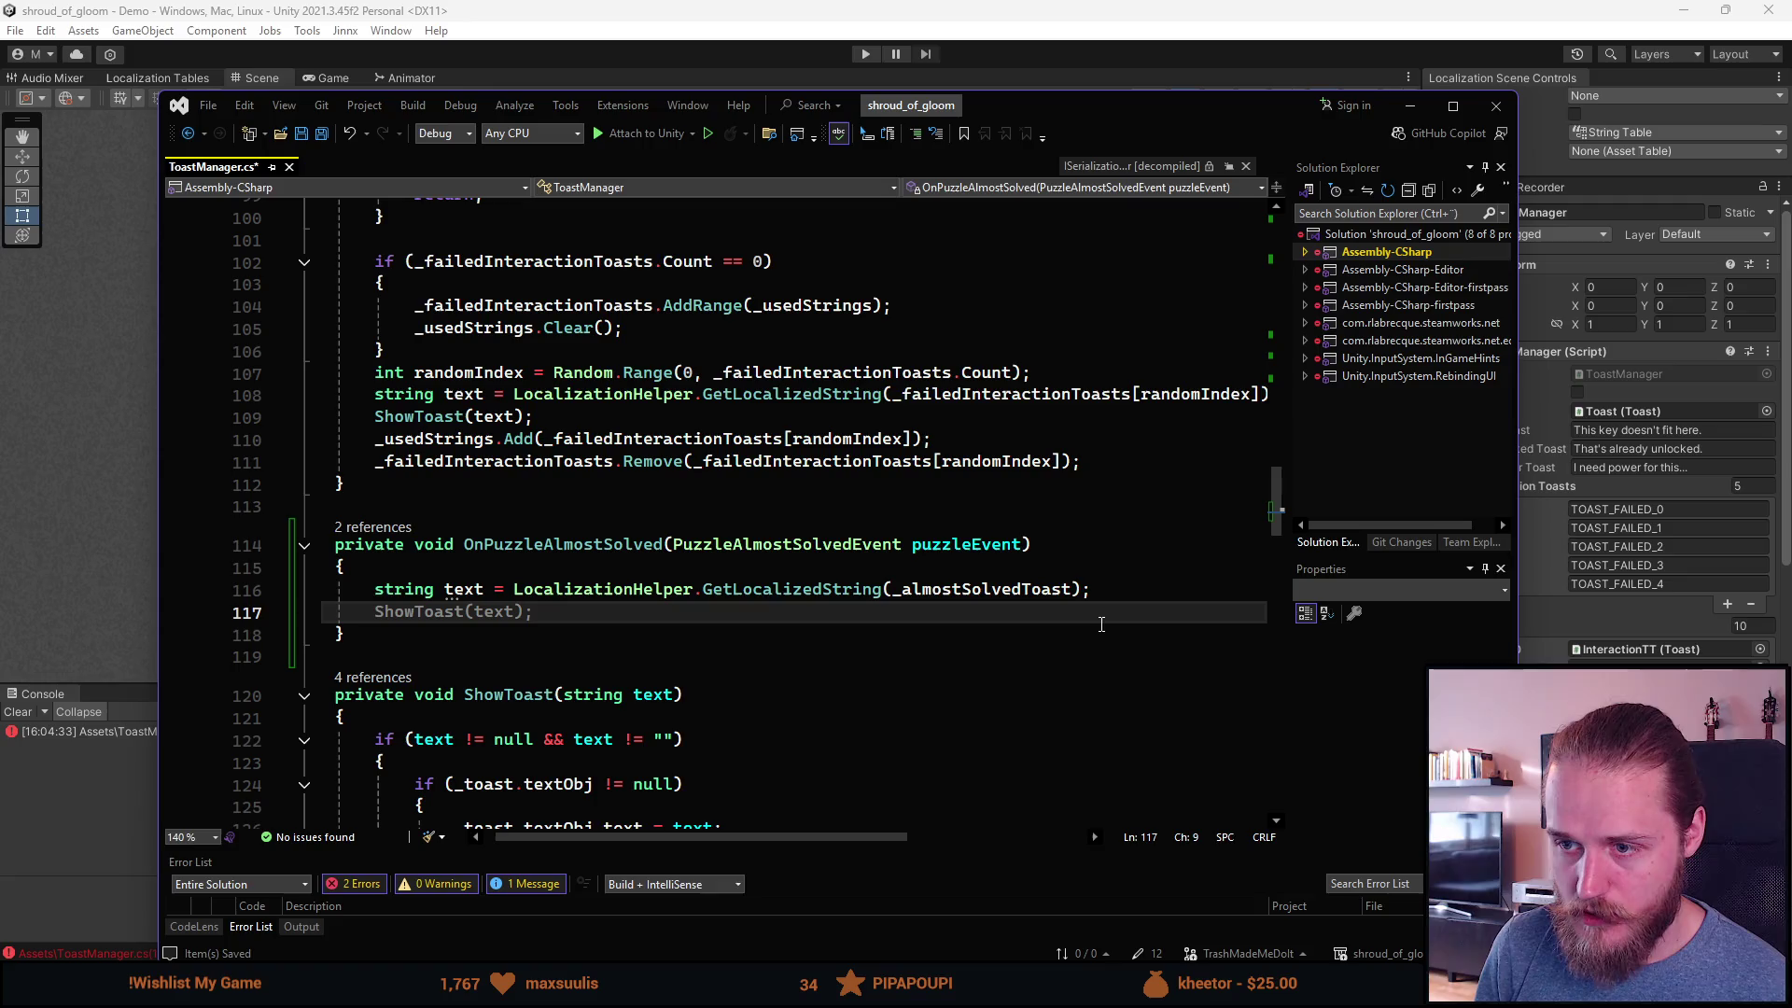
type("Show")
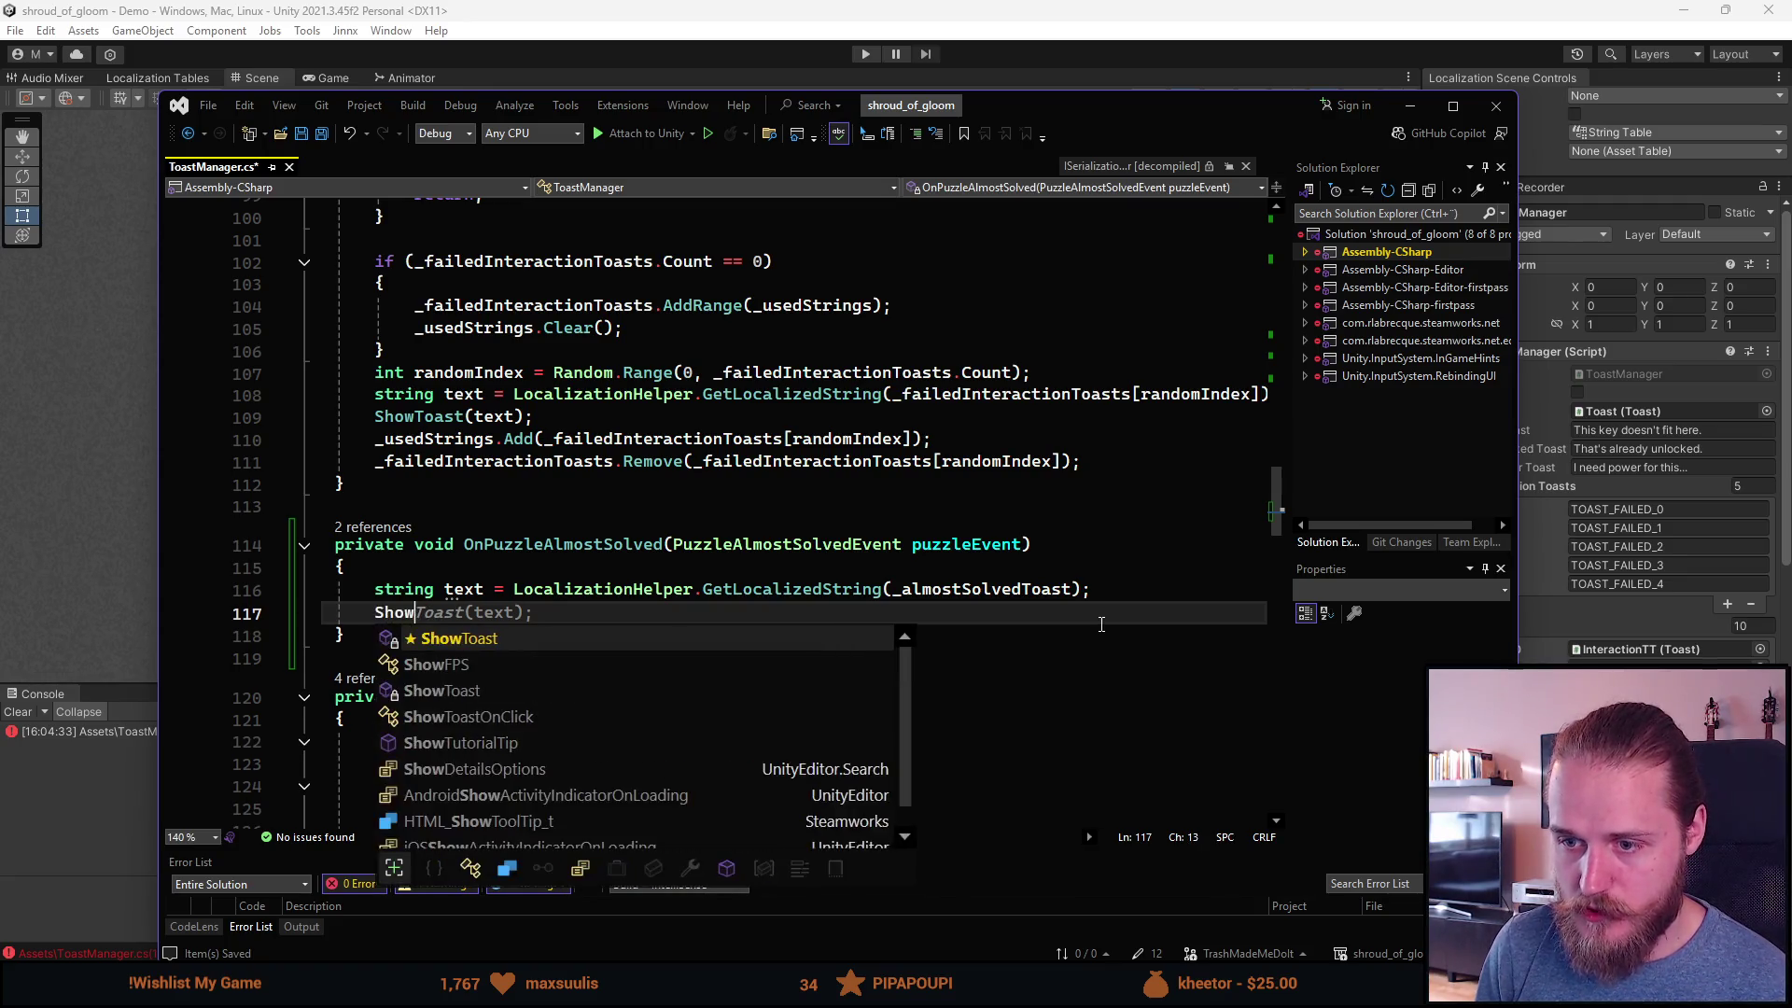
key("Tab")
key("Tab")
key("ctrl+s")
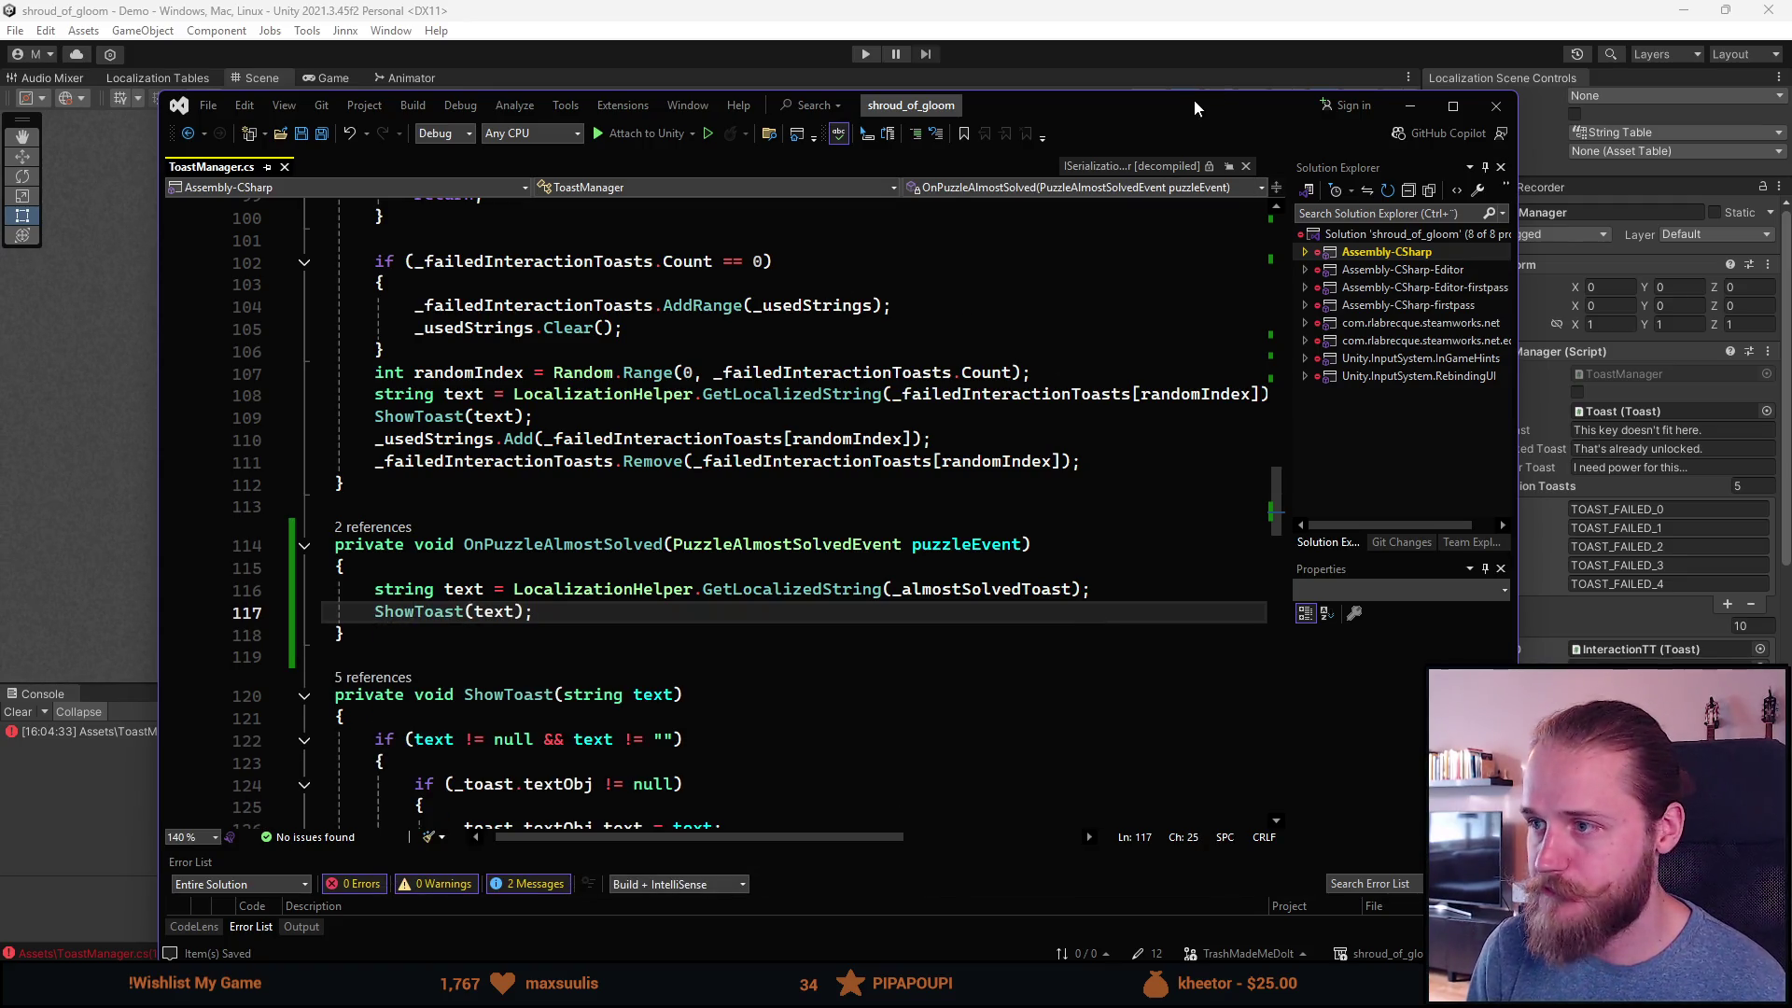
left_click(1246, 166)
key("alt+Tab")
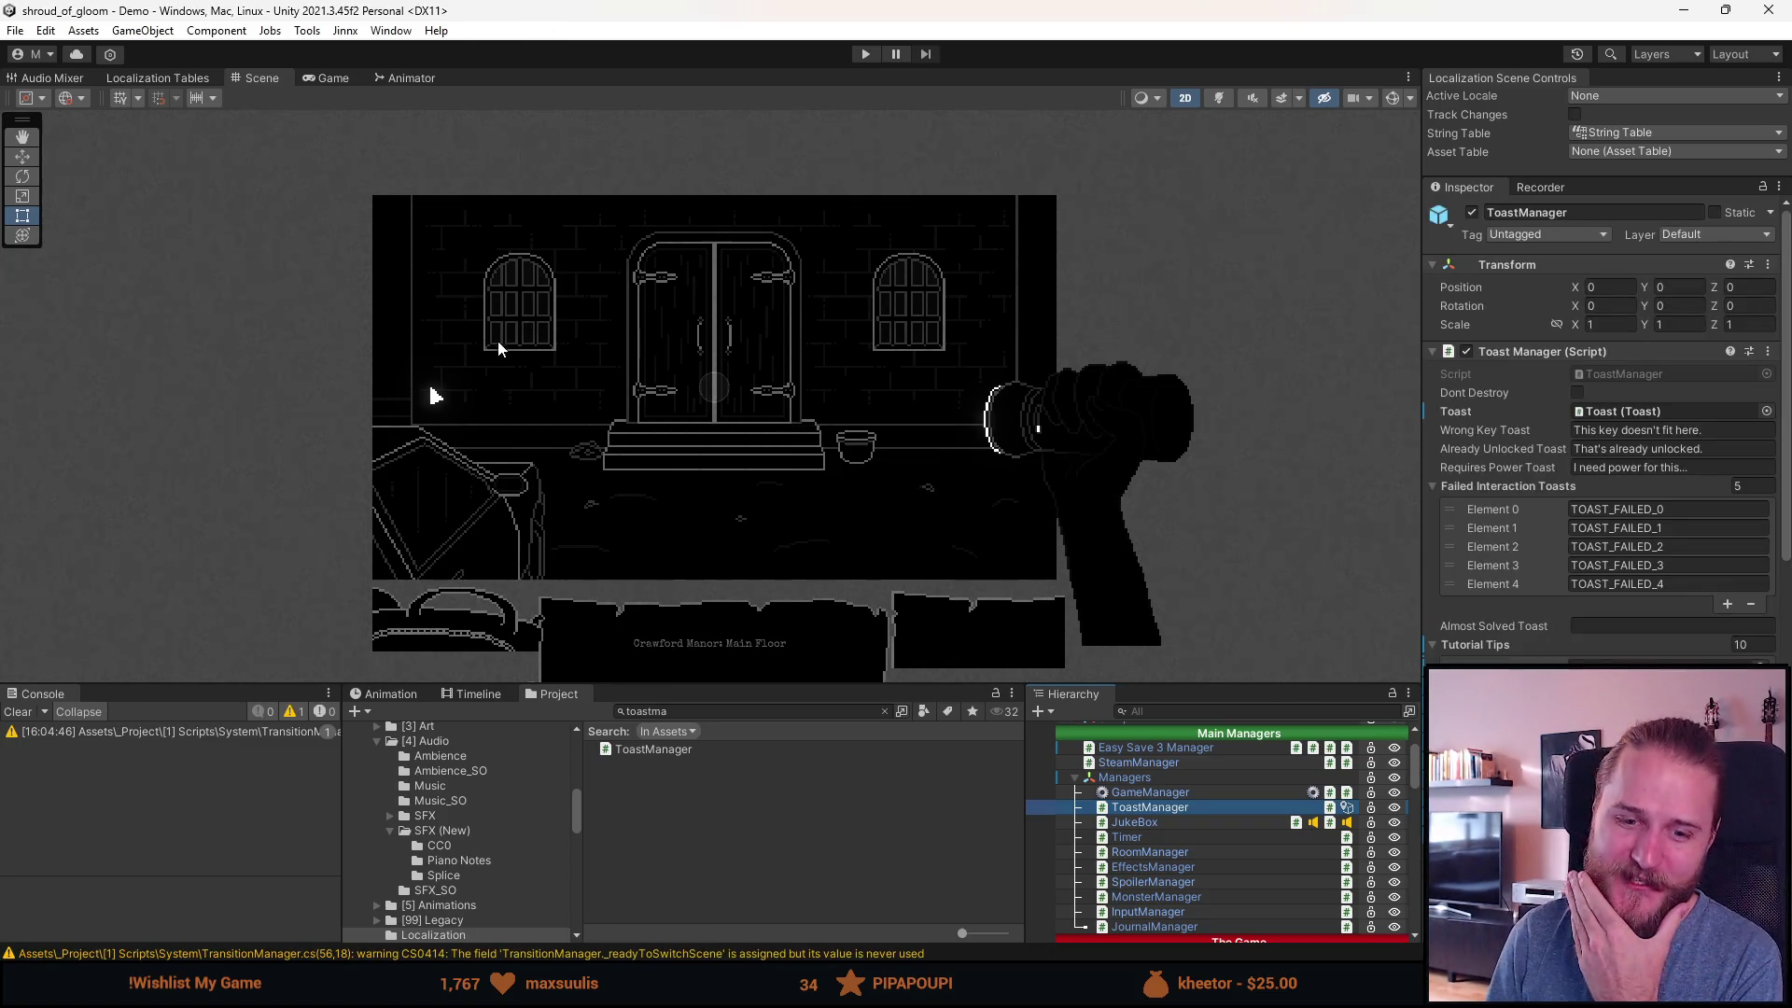
Step: Enter TOAST_GETTING_CLOSE in the Almost Solved Toast field and apply it to prefab 'MainManagers'
left_click(1640, 620)
type("TIAST")
key("BackSpace")
key("BackSpace")
key("BackSpace")
type("OAST_")
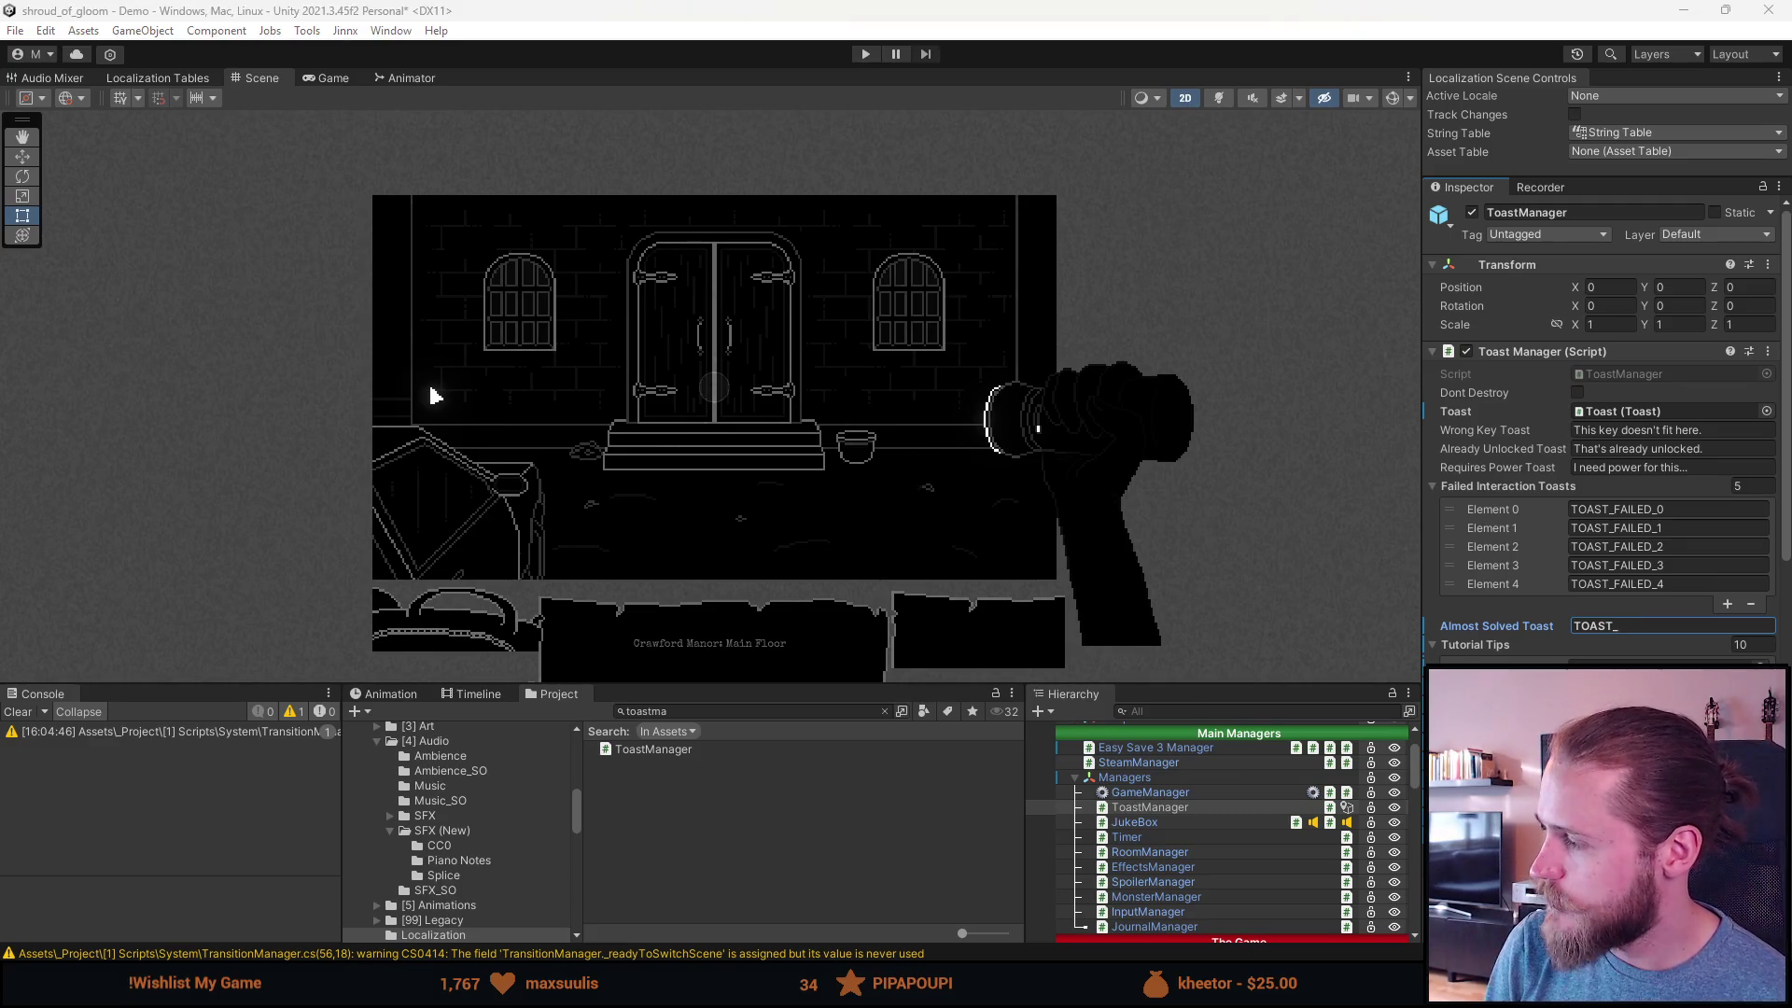
type("GETTING_CLOSE")
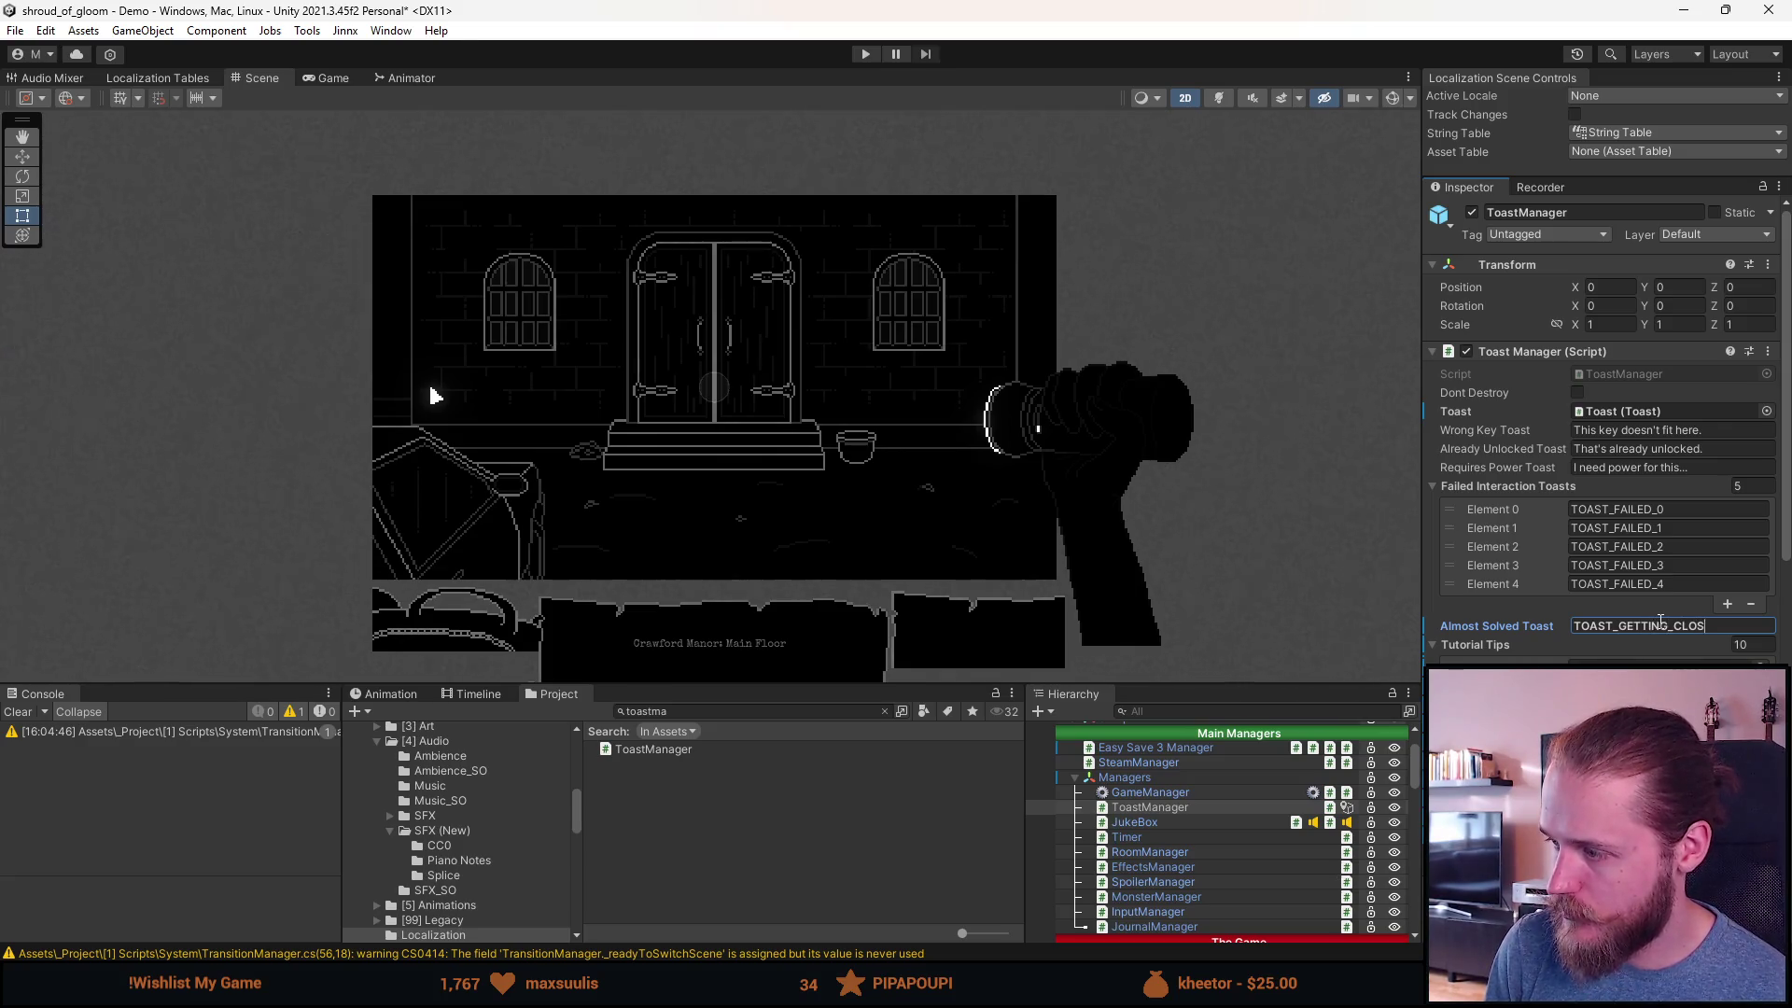
right_click(1514, 622)
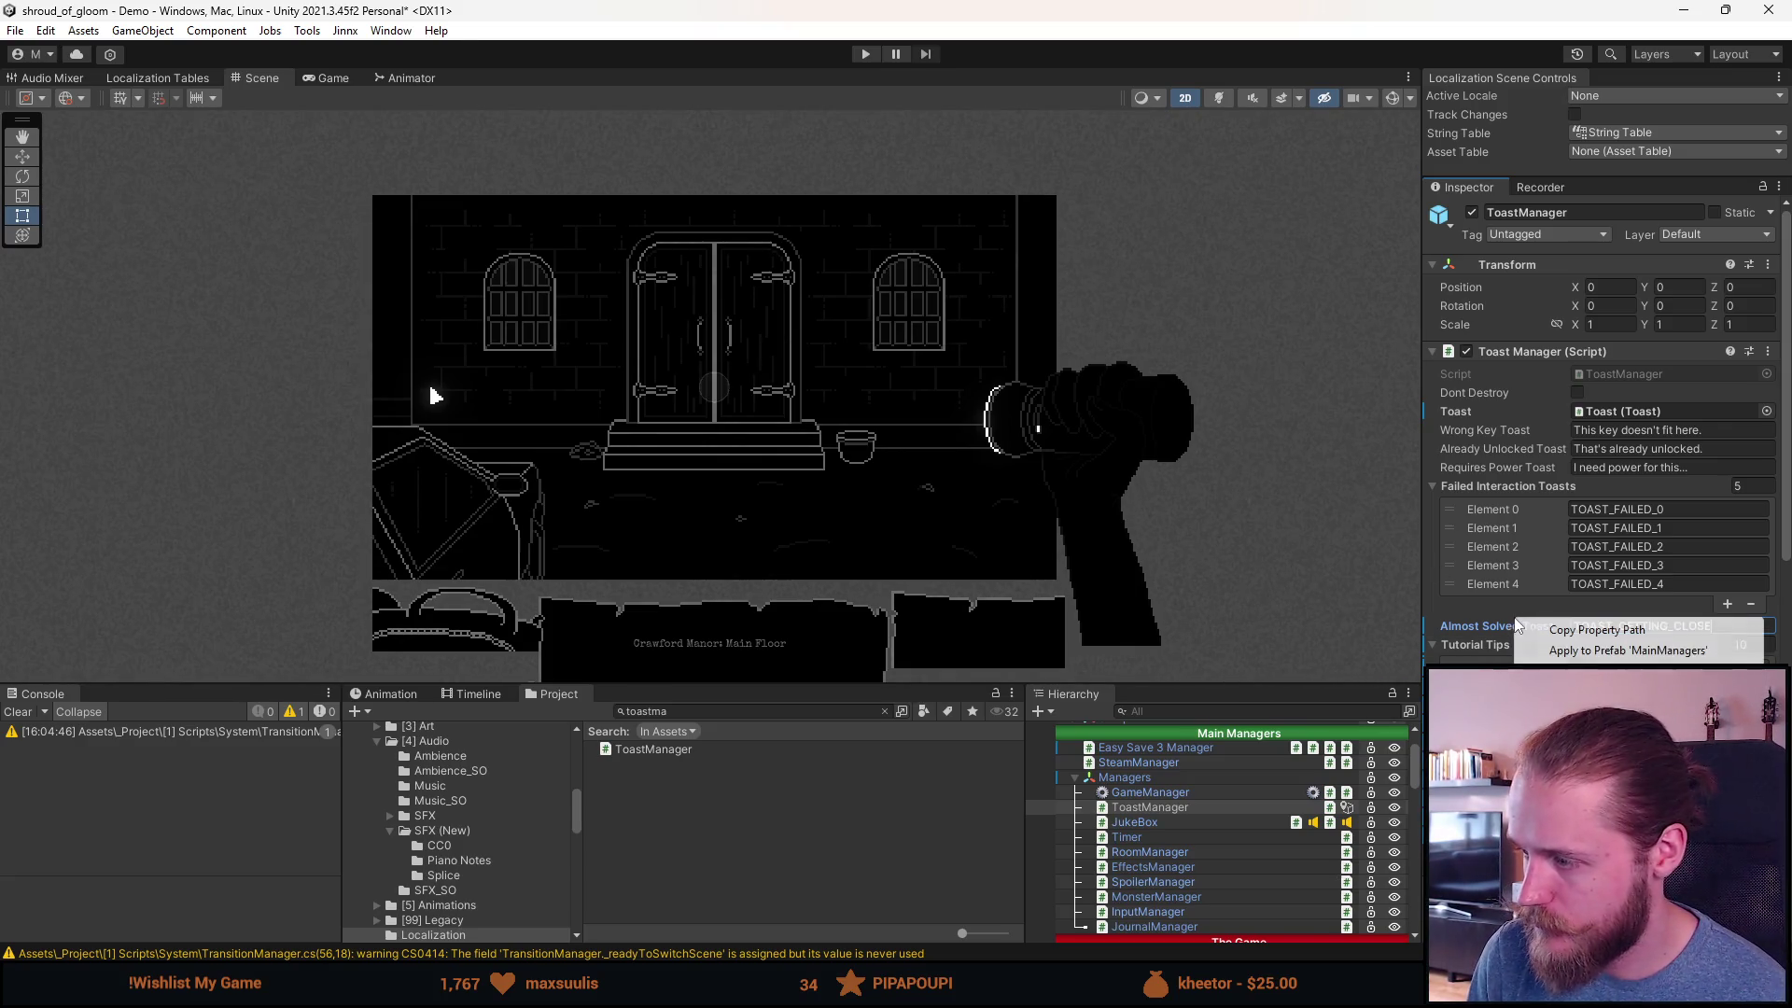
left_click(1594, 650)
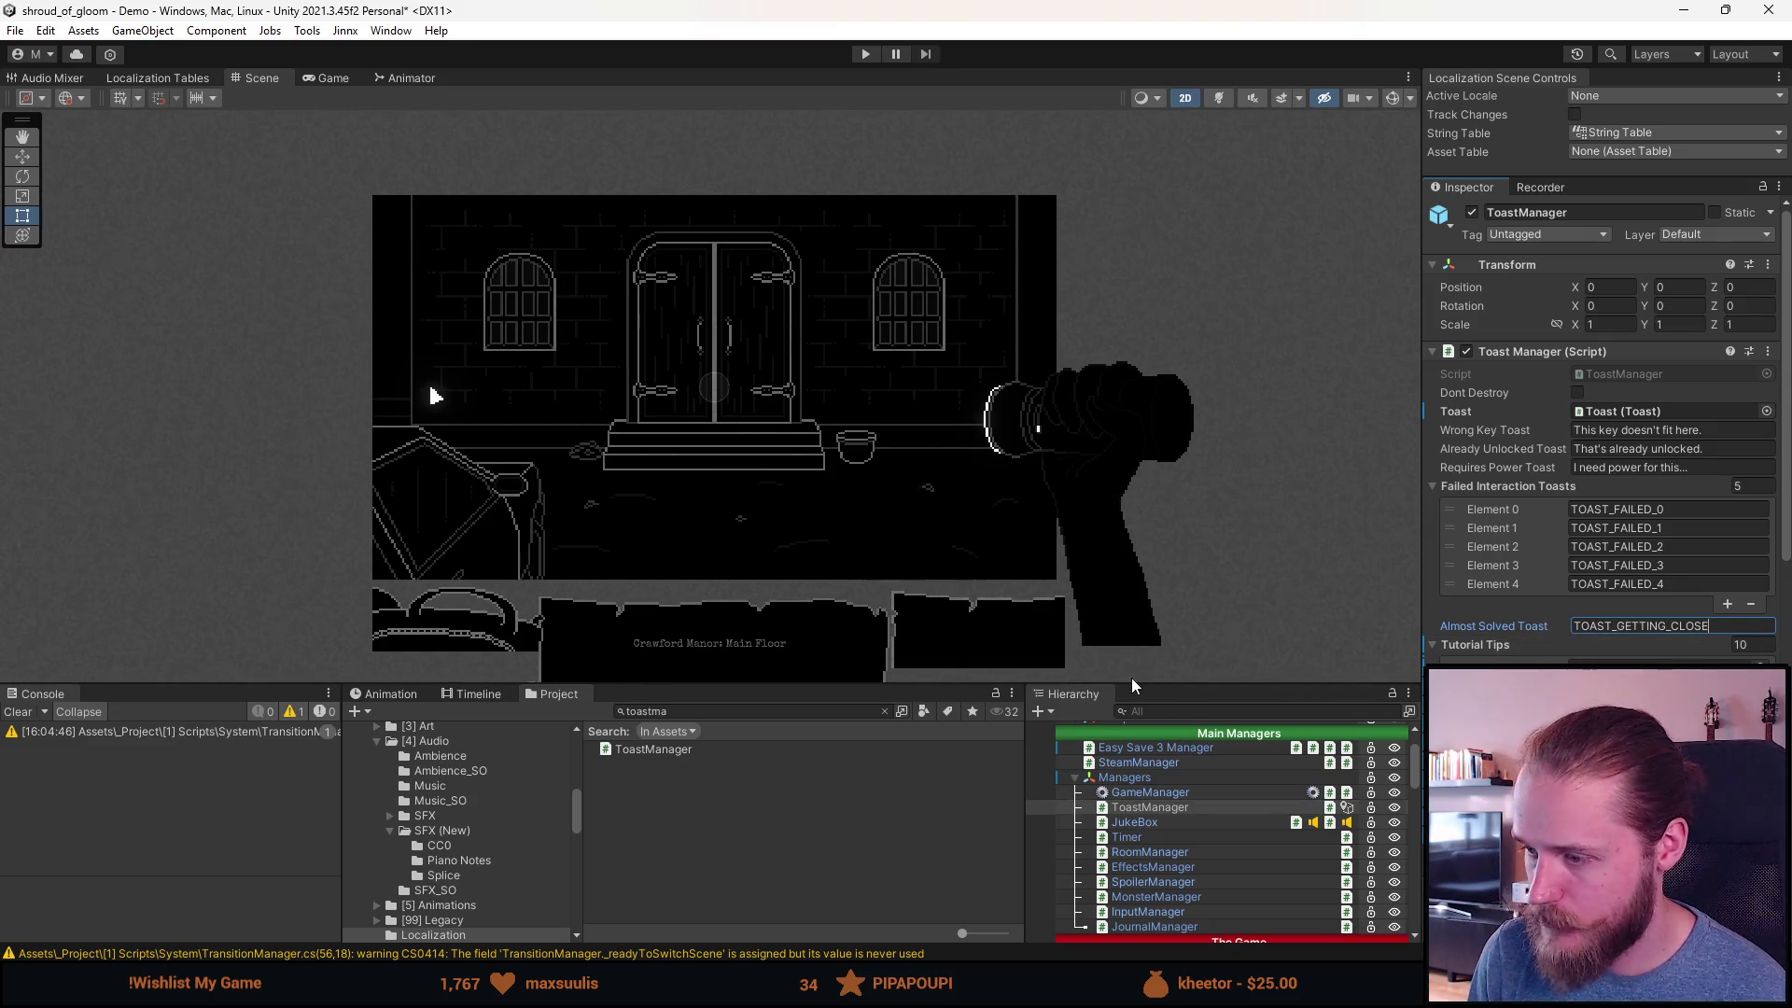
Step: Make the bottom panels taller, clear the Project search, and expand Outside_Entrance in the Hierarchy
left_click_drag(1131, 678, 1157, 576)
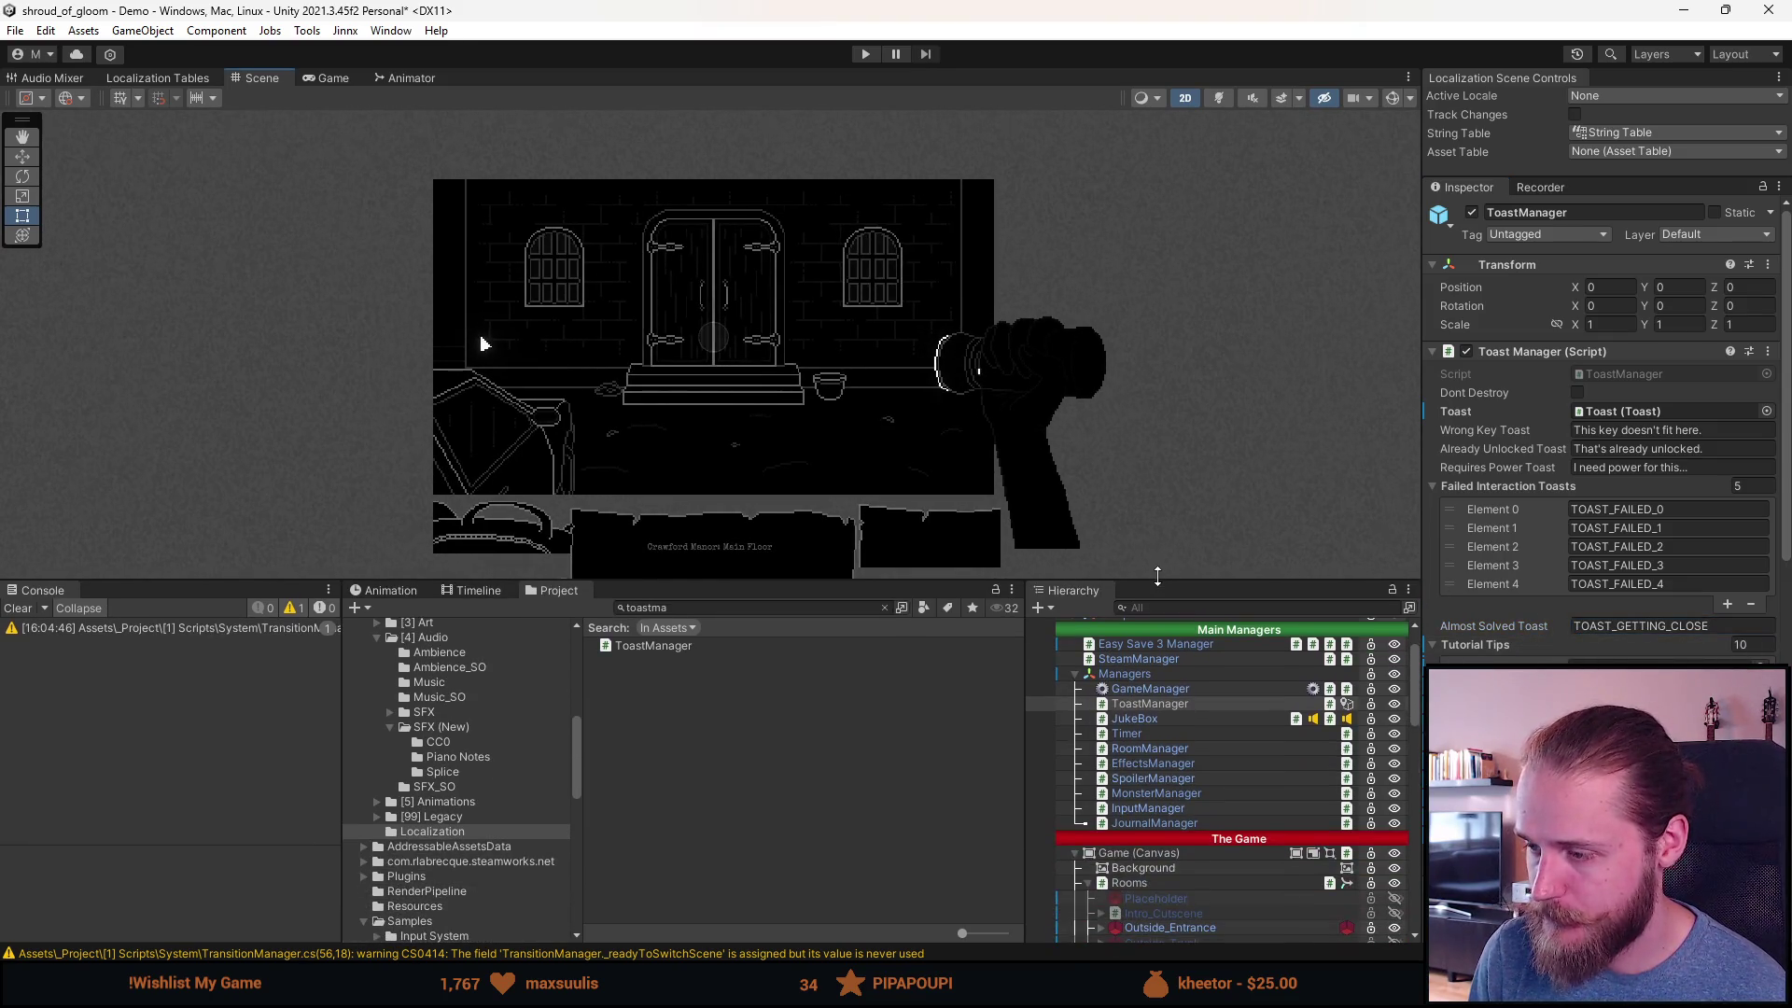
left_click(884, 608)
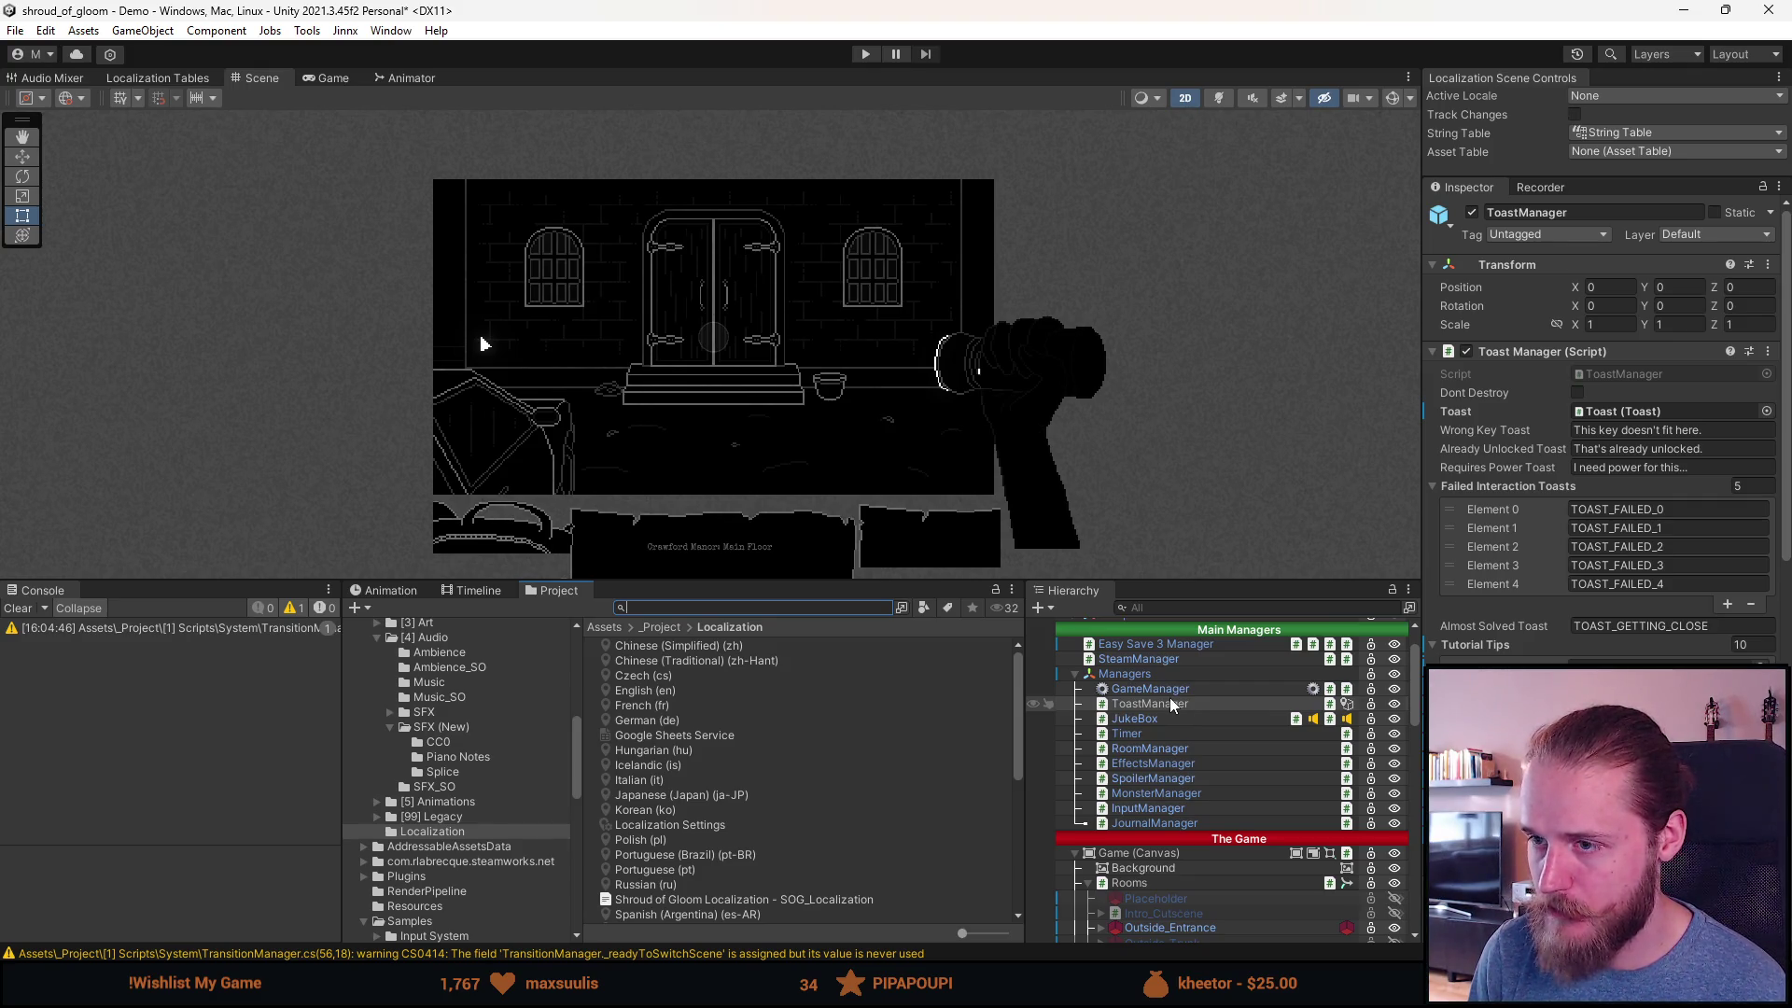
scroll(1202, 827, "down", 3)
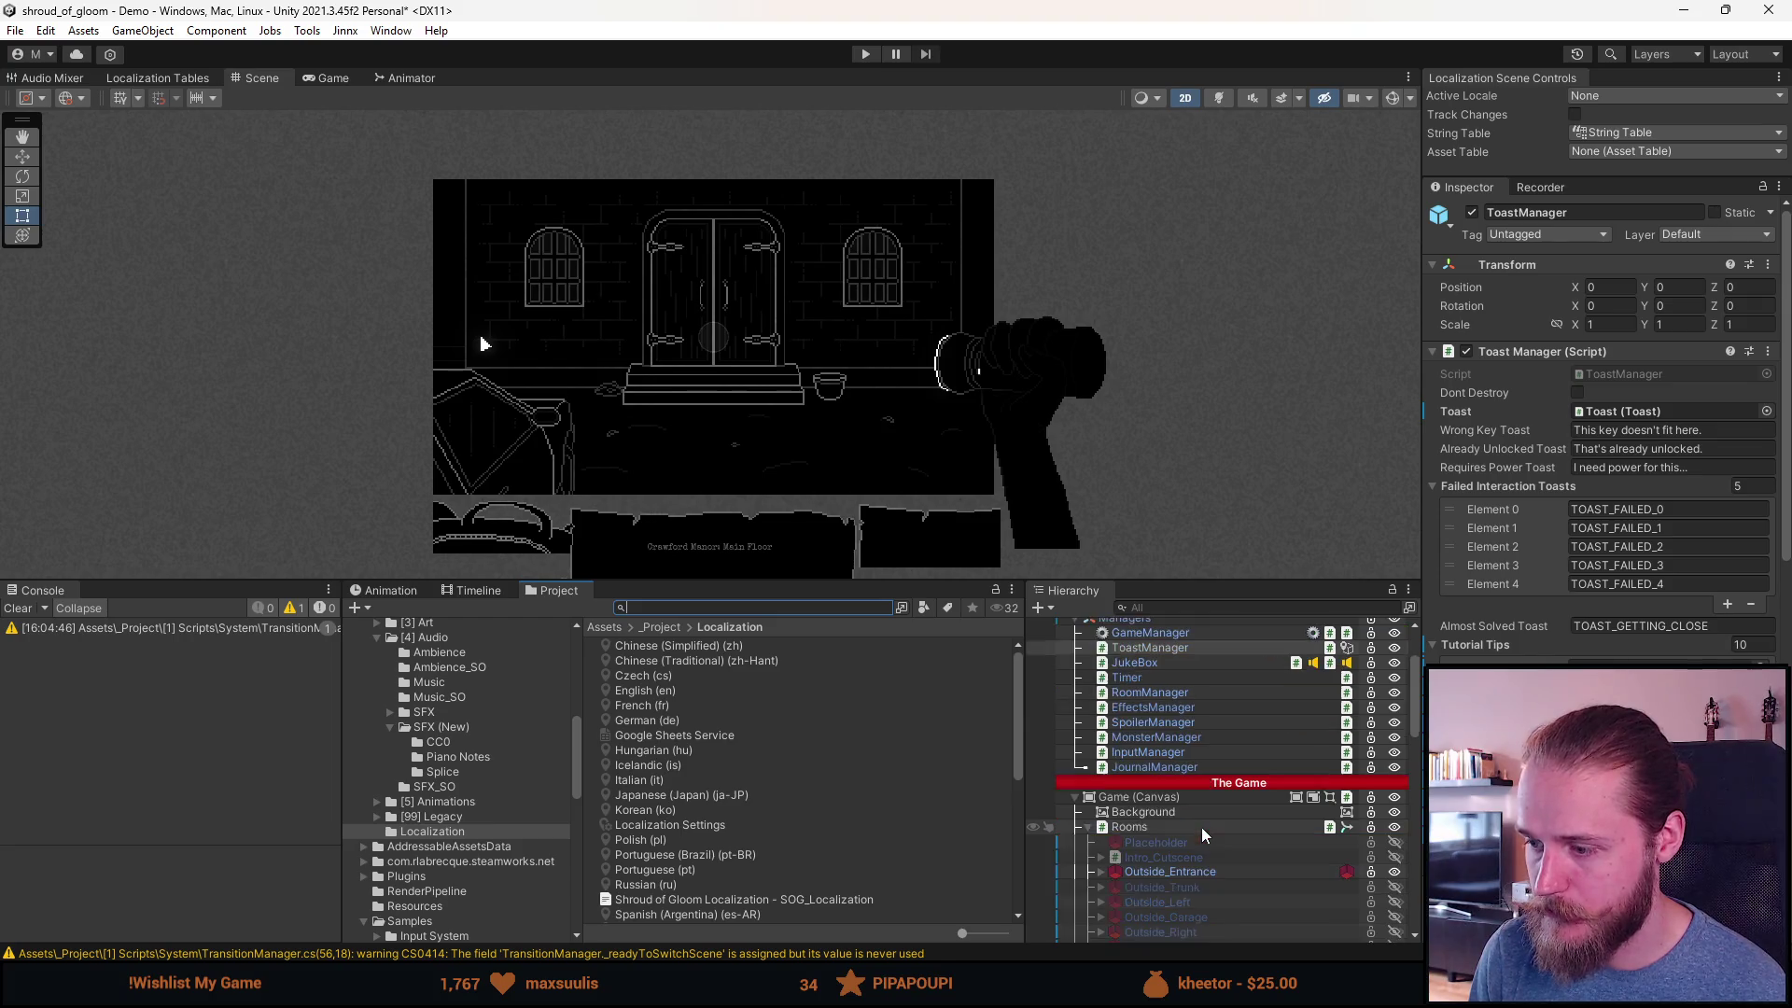
left_click(1102, 872)
scroll(1168, 863, "down", 4)
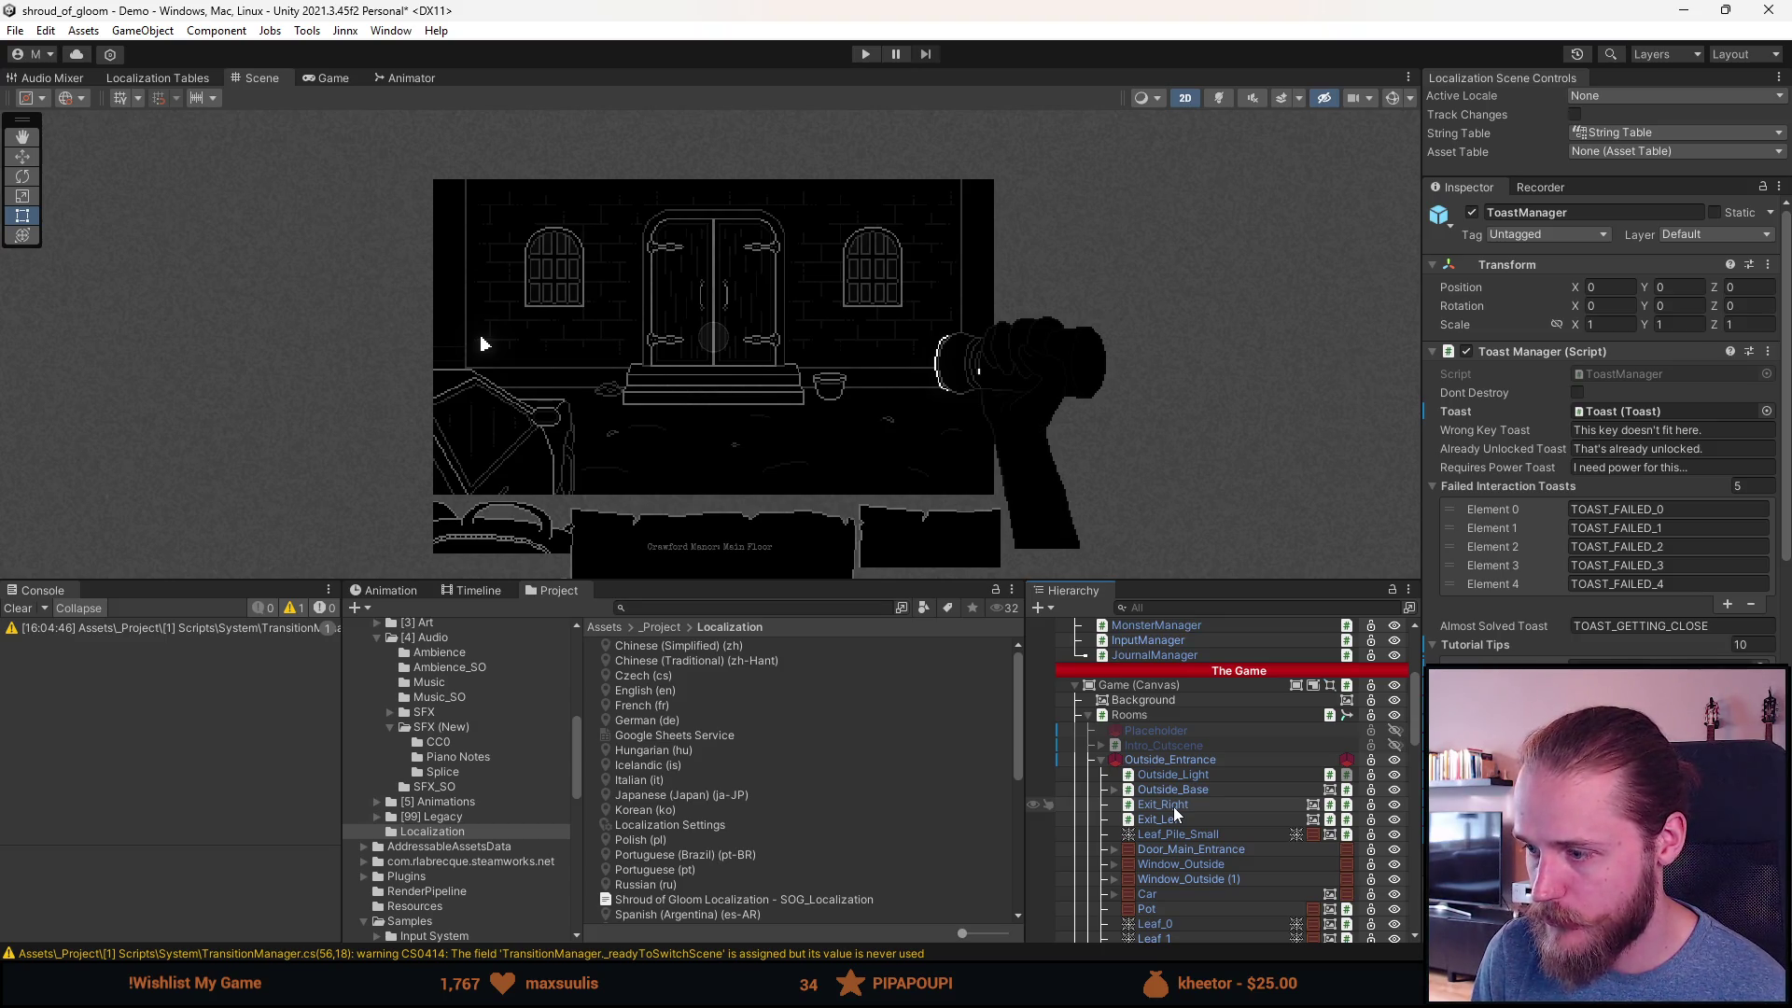
scroll(1173, 806, "down", 3)
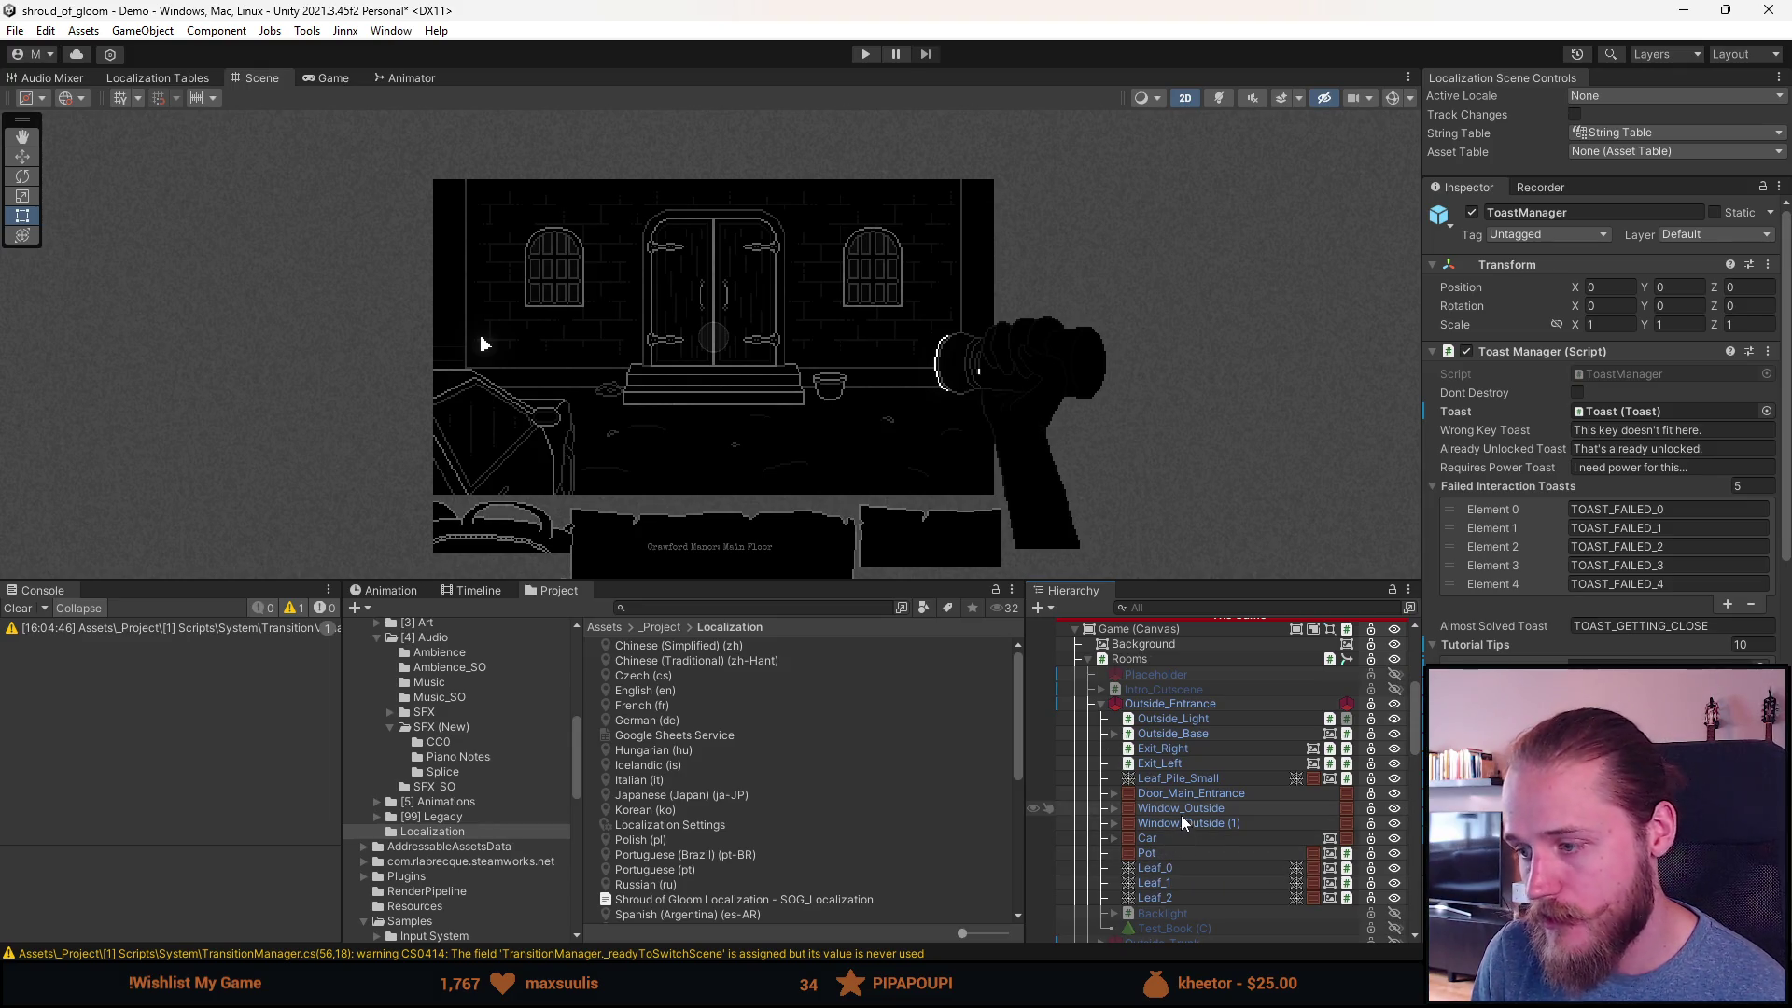
scroll(1180, 873, "down", 3)
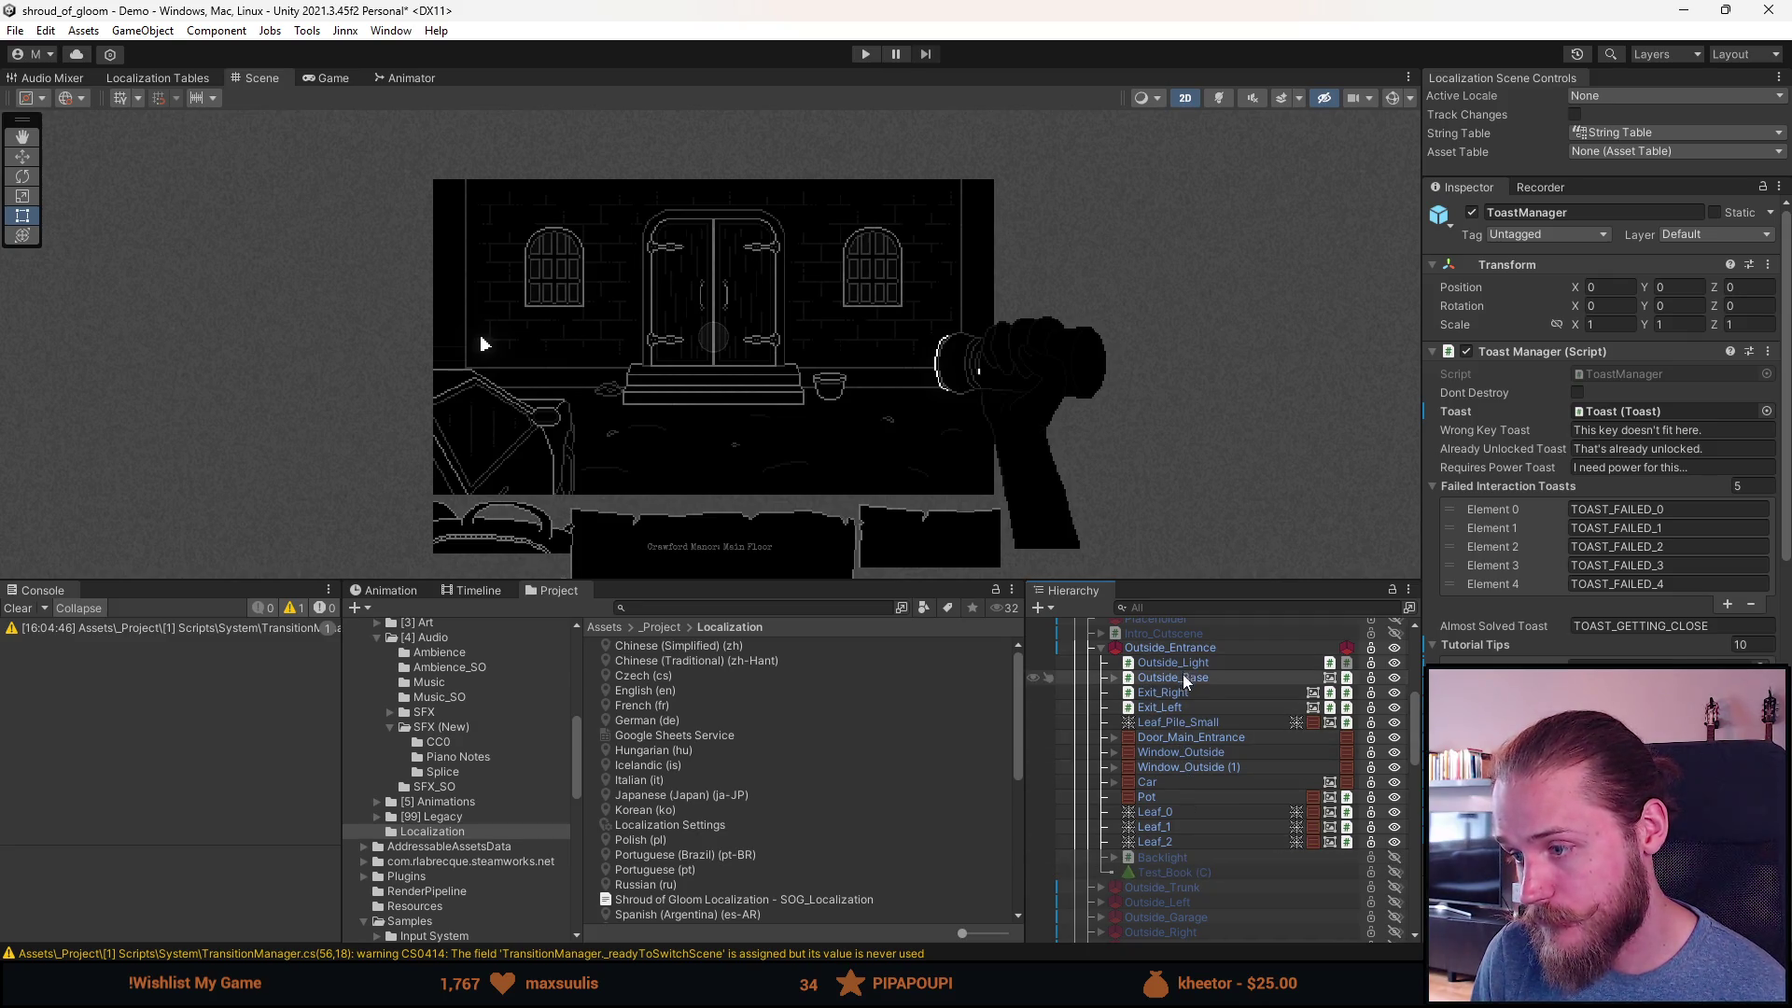
Step: Inspect the ClosedDoor child of Door_Main_Entrance, then collapse Door_Main_Entrance
left_click(1175, 738)
key("Right")
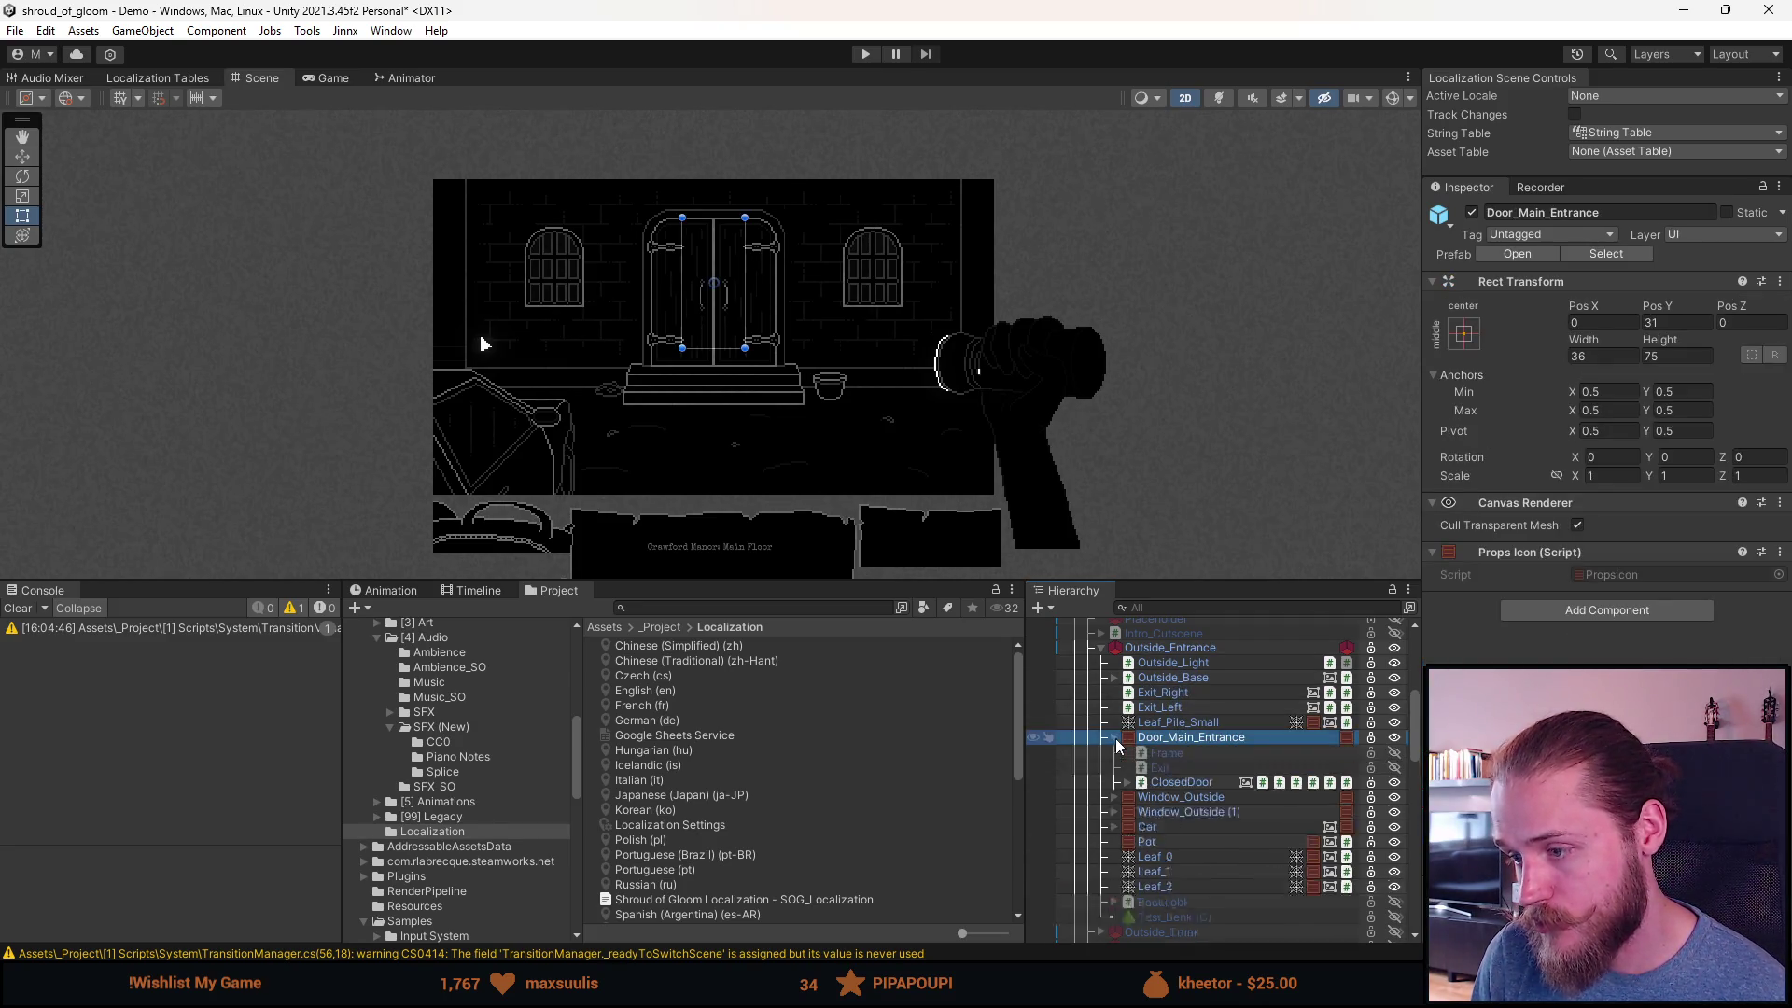
left_click(1180, 784)
scroll(1601, 429, "down", 10)
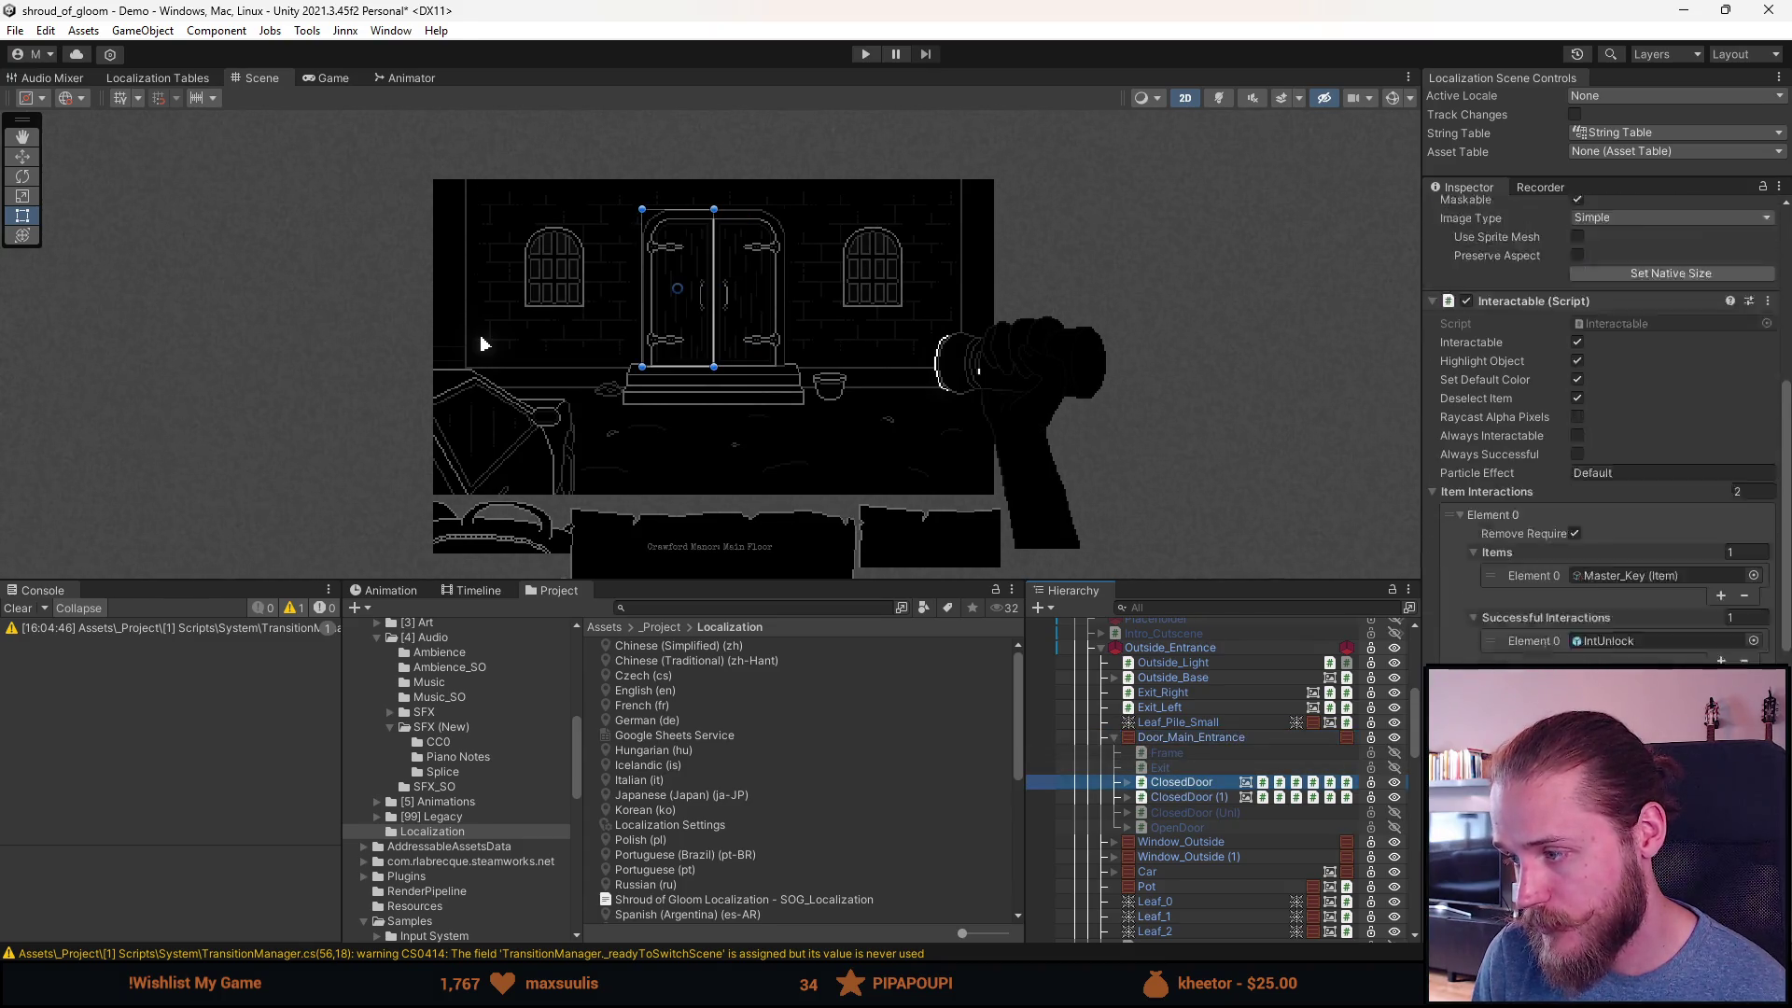
scroll(1600, 429, "down", 3)
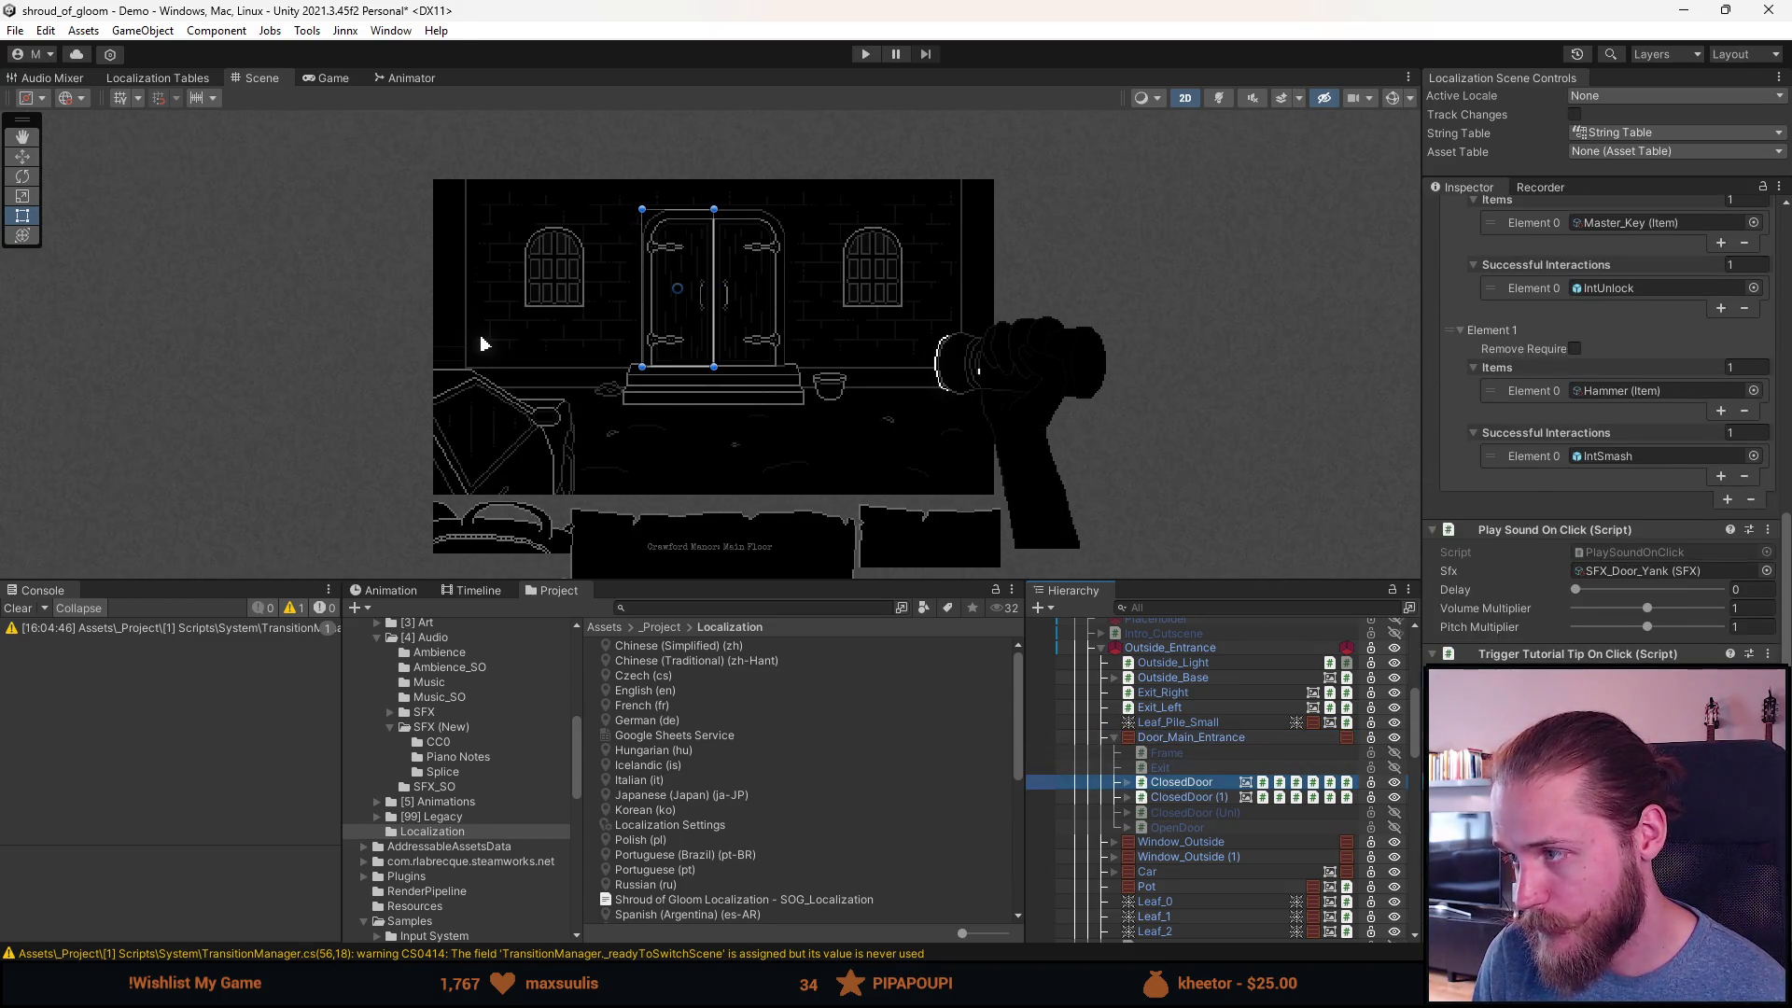
scroll(1601, 430, "up", 3)
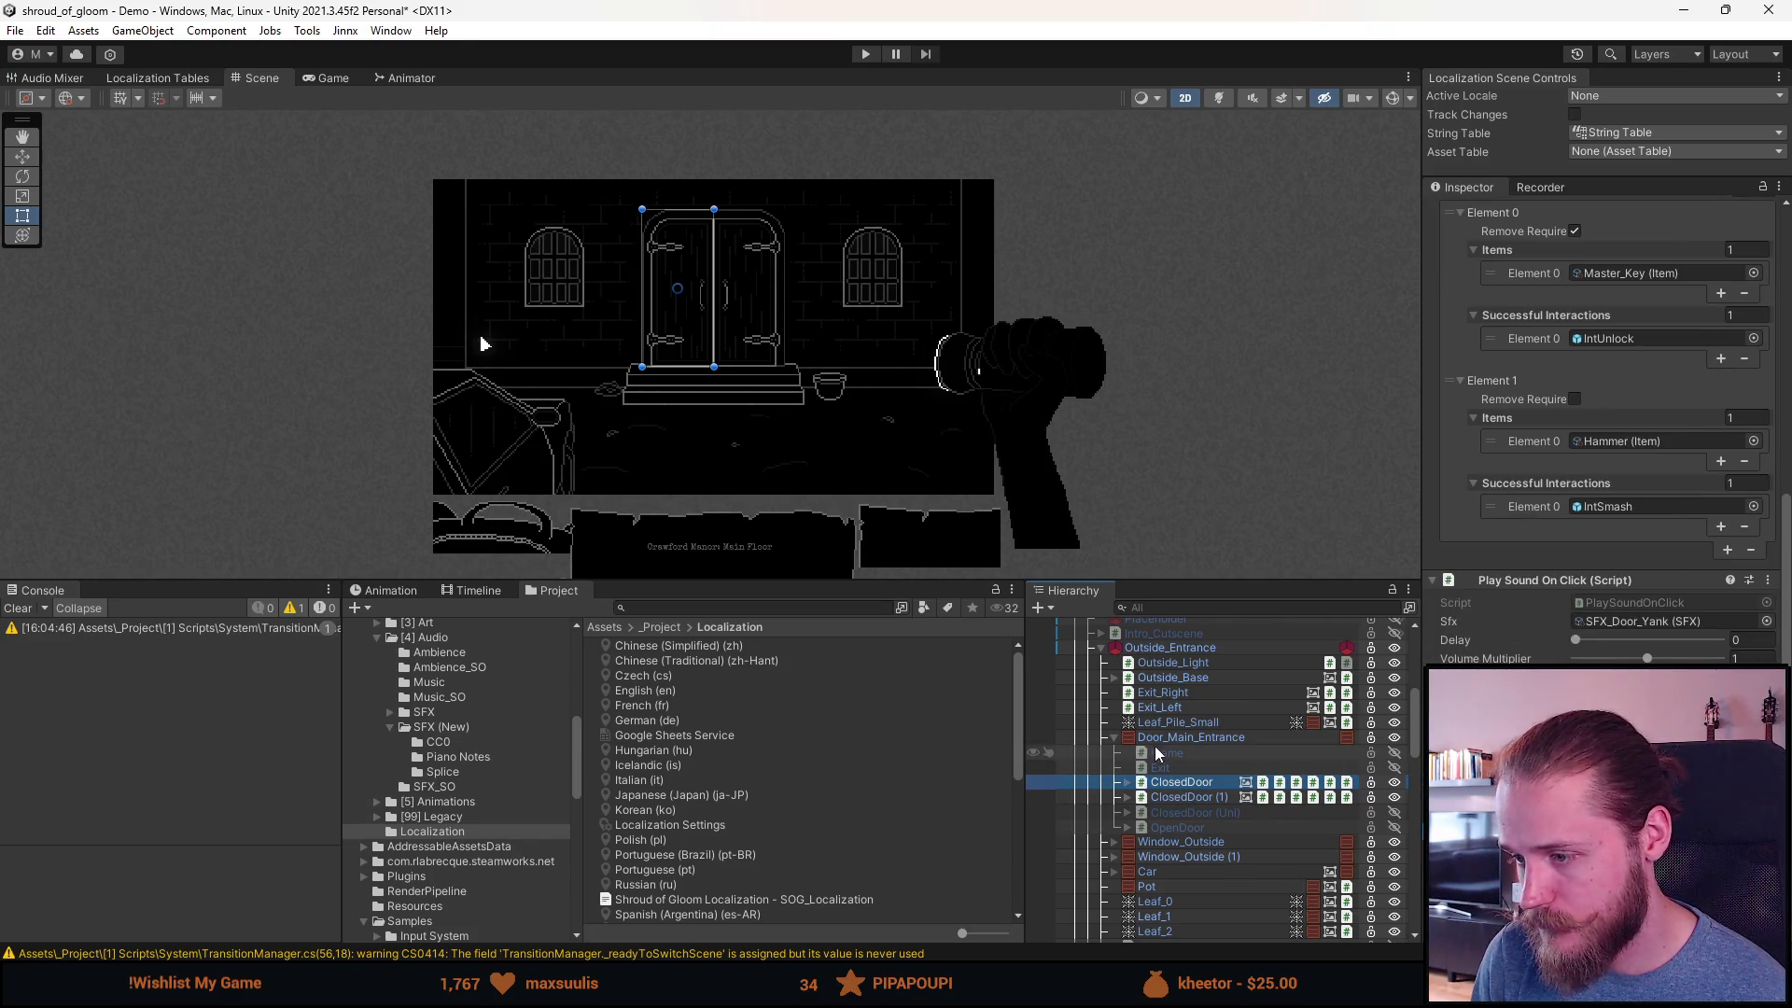
left_click(1115, 737)
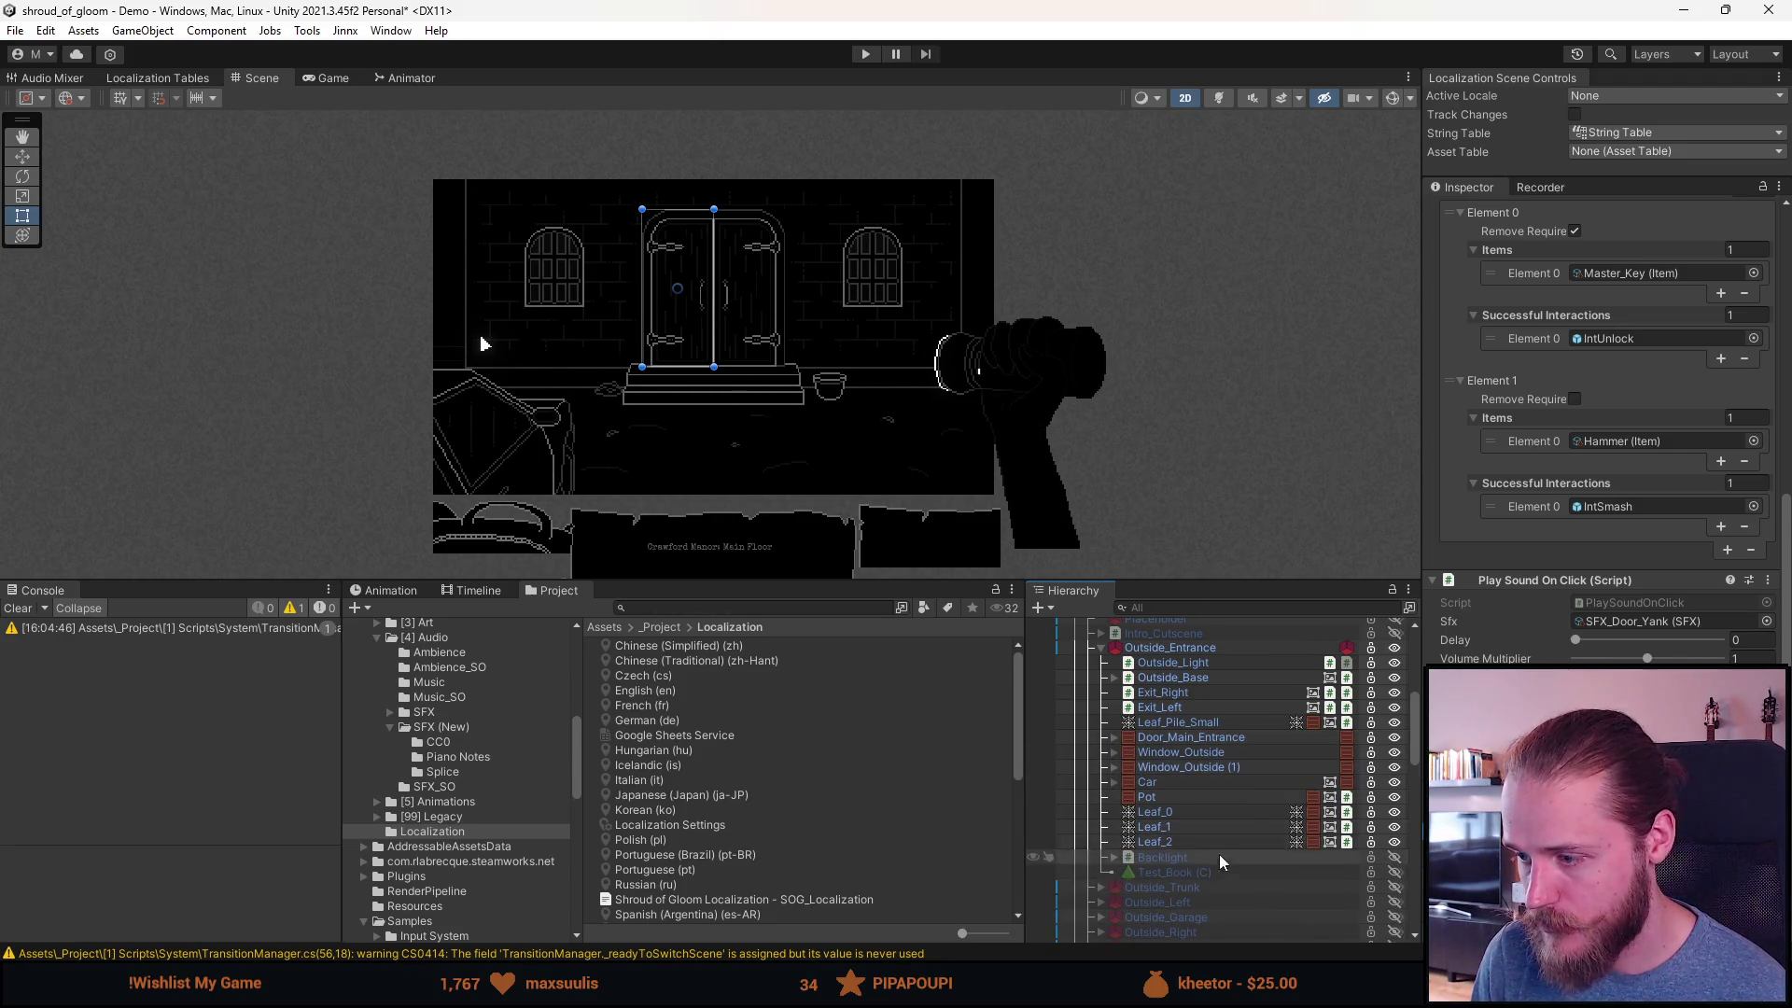
Step: Expand Window_Outside > Window and select WindowFrame to view its Hammer/IntHammer Interactable settings
left_click(1200, 752)
key("Right")
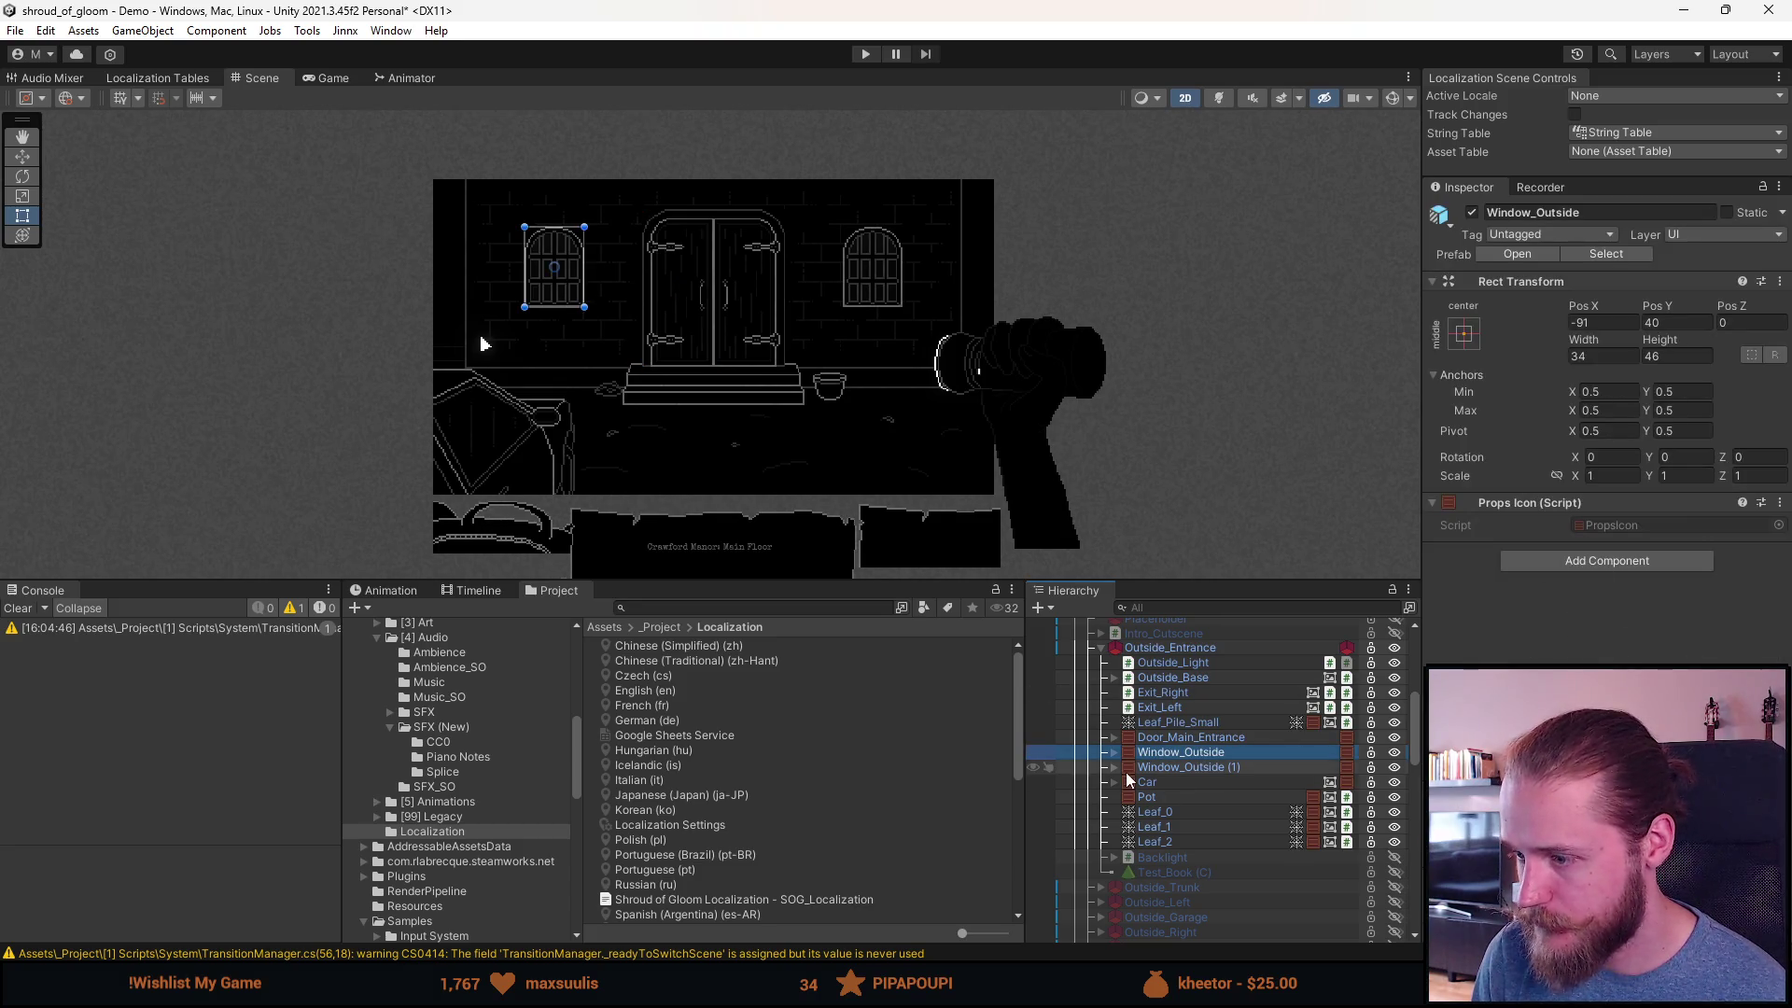
key("Down")
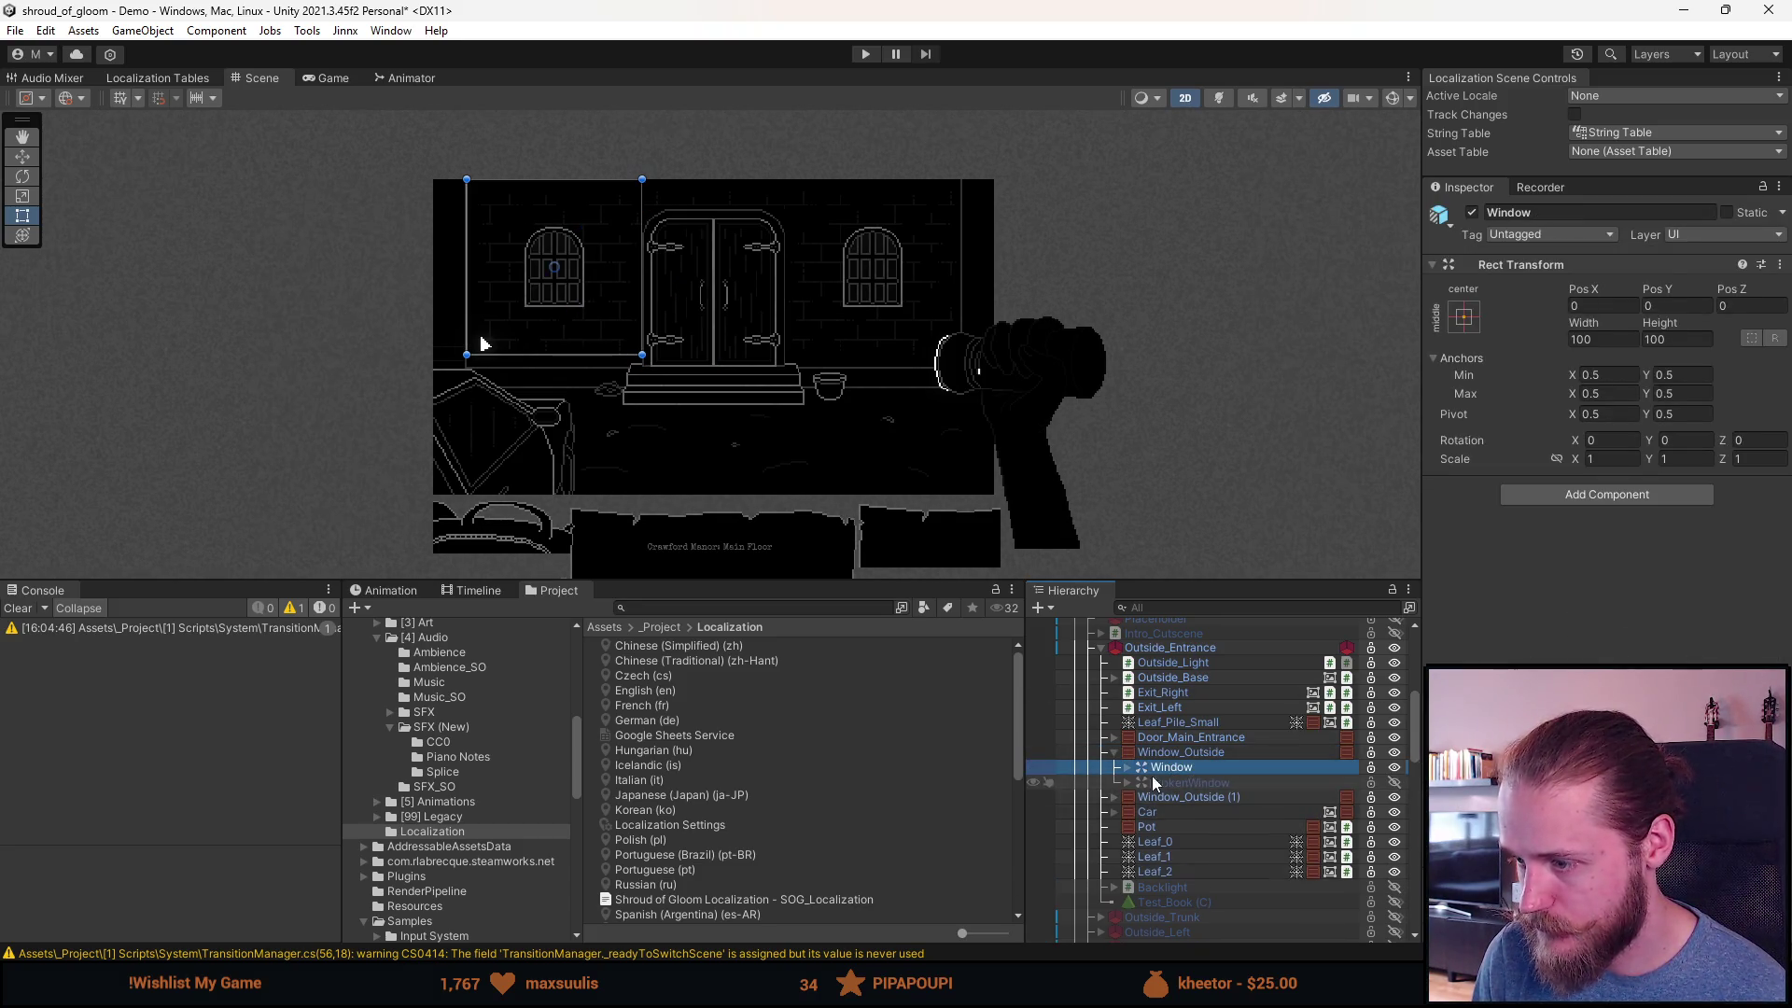
left_click(1127, 767)
left_click(1215, 783)
left_click(1197, 827)
left_click(1206, 799)
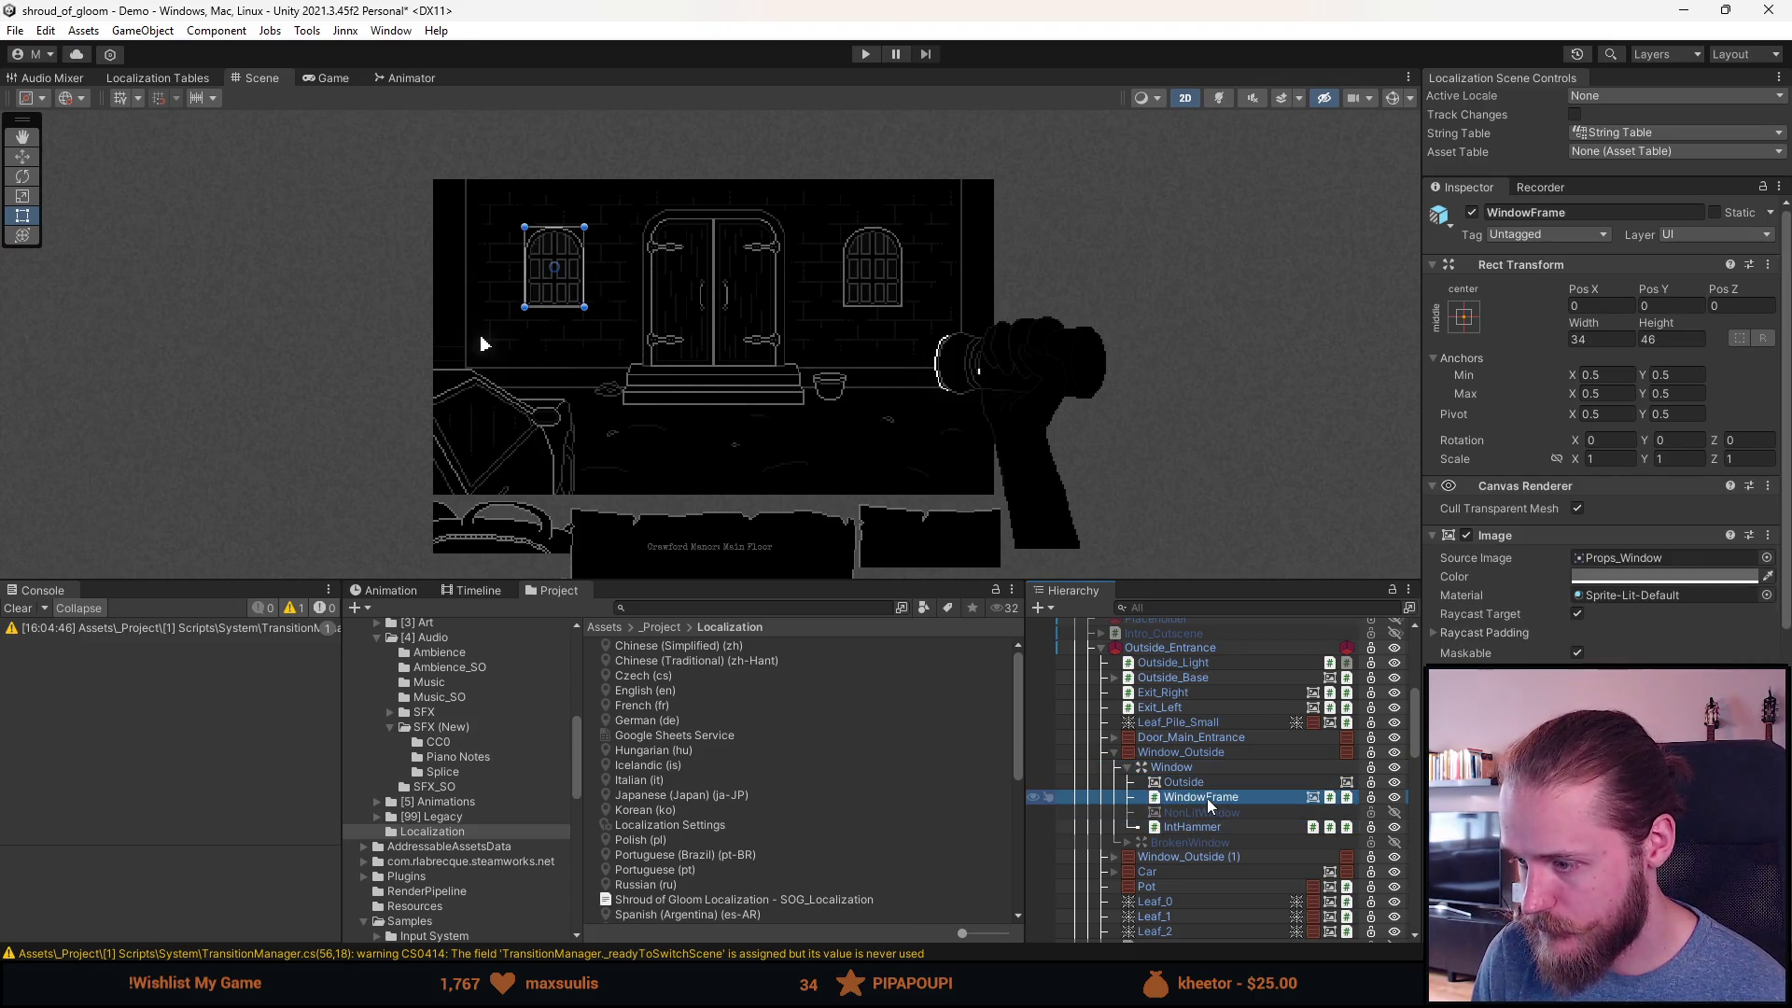
scroll(1601, 430, "down", 10)
key("alt+Tab")
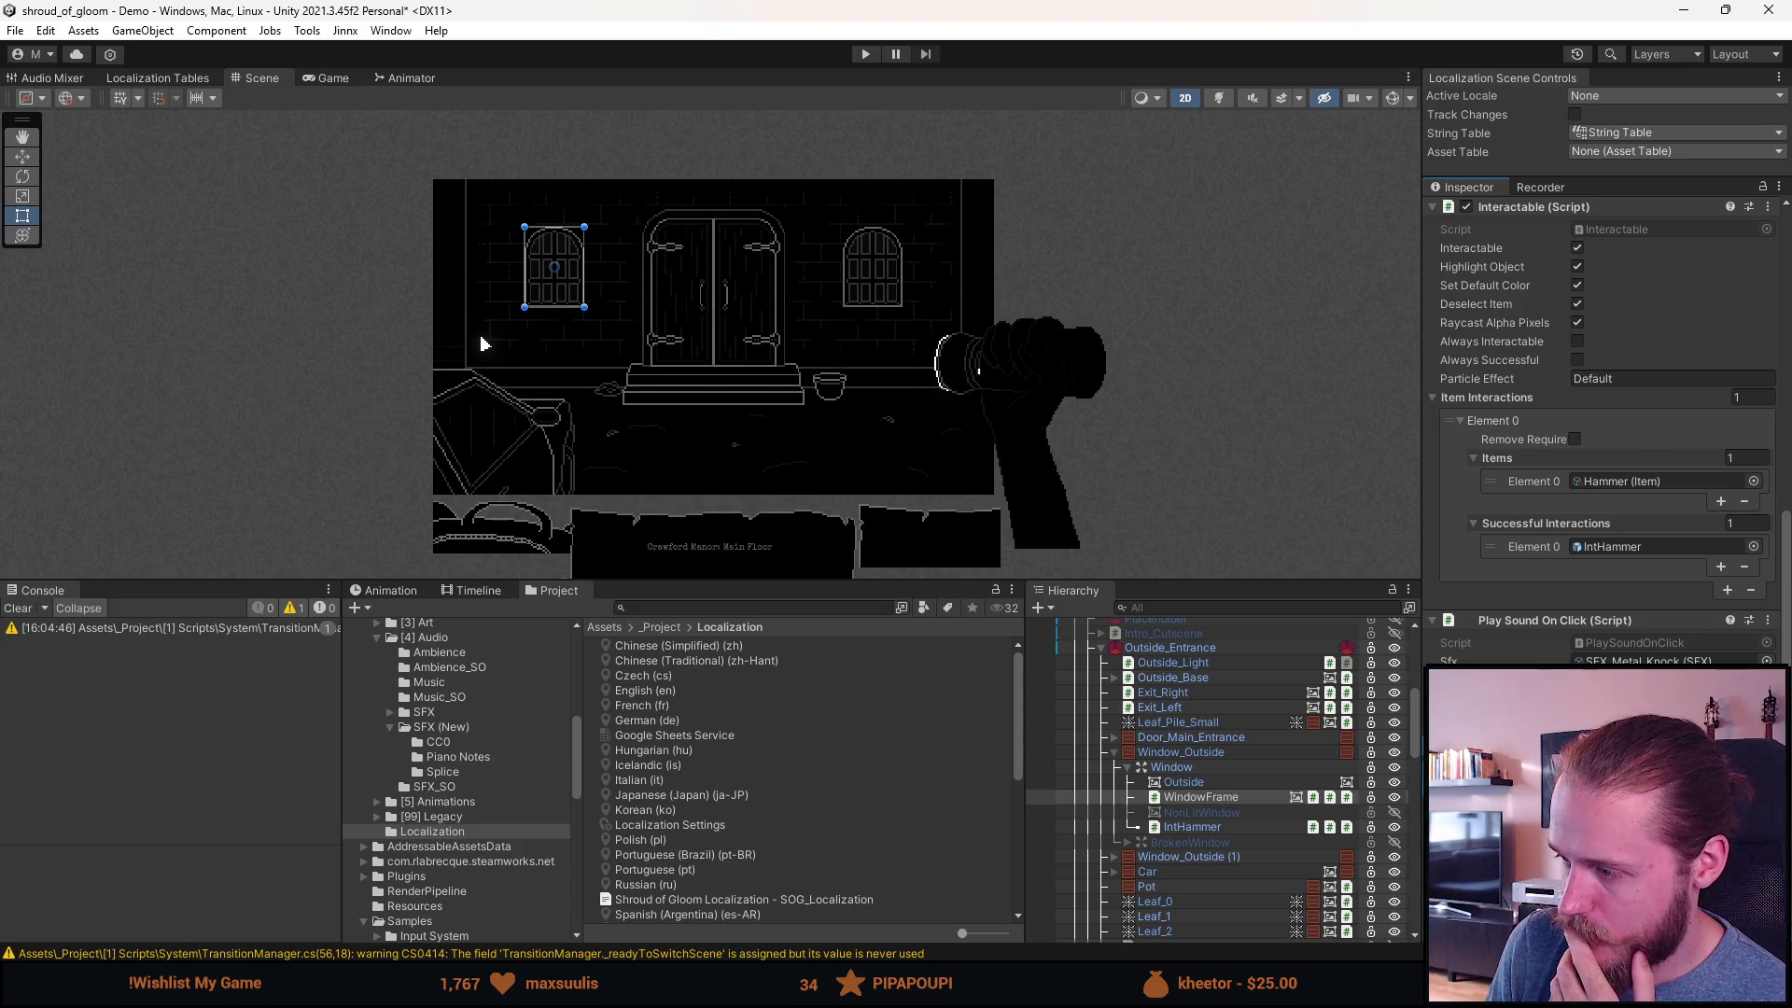
right_click(1508, 460)
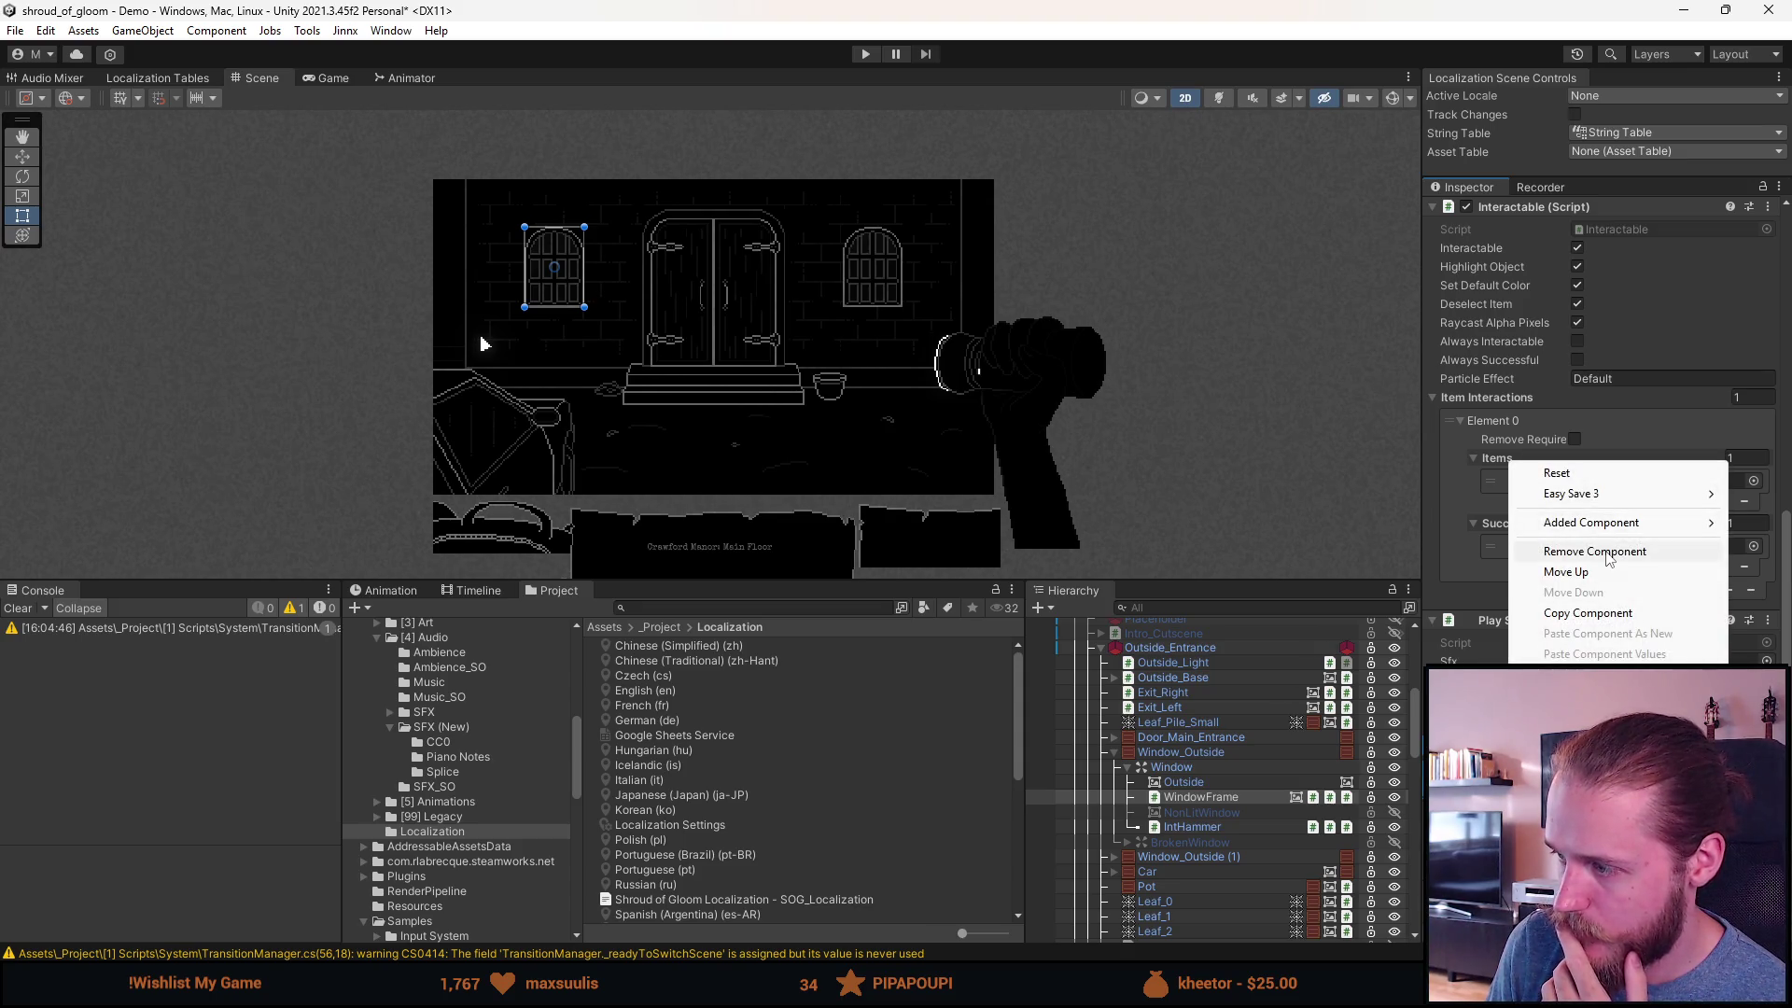
Step: Collapse the Window_Outside group and the Outside_Entrance room in the Hierarchy
left_click(1606, 552)
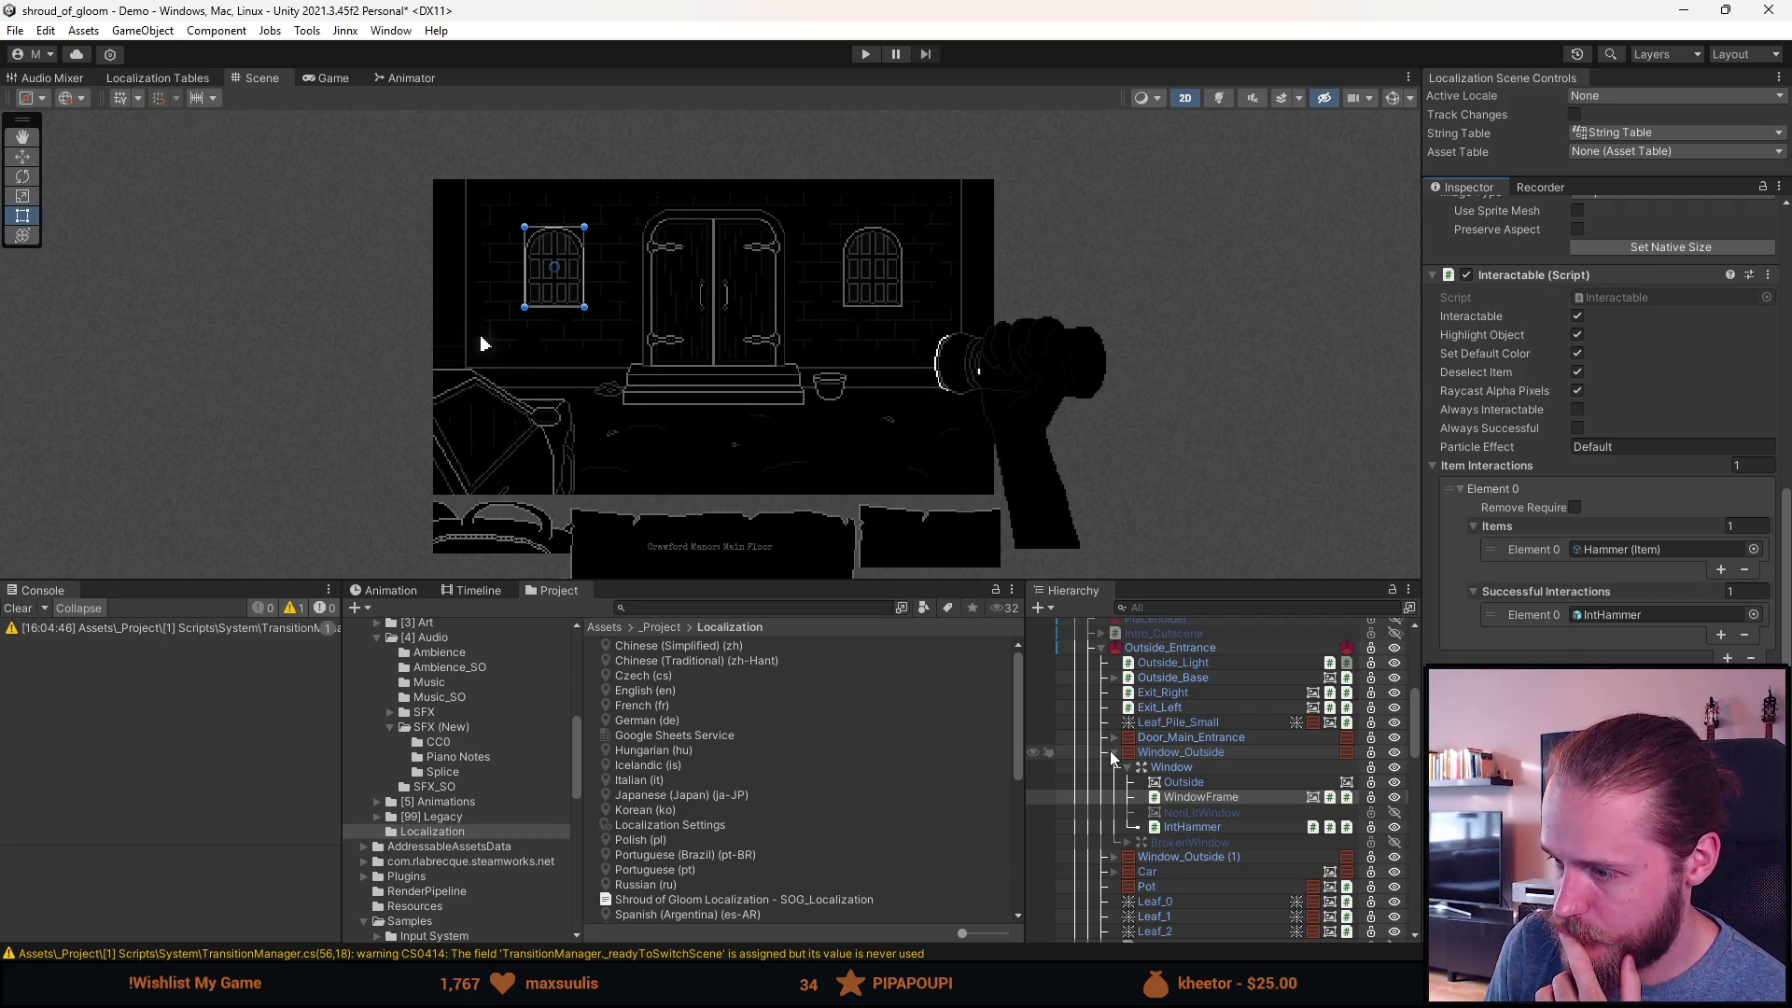
left_click(1111, 752)
scroll(1118, 805, "up", 3)
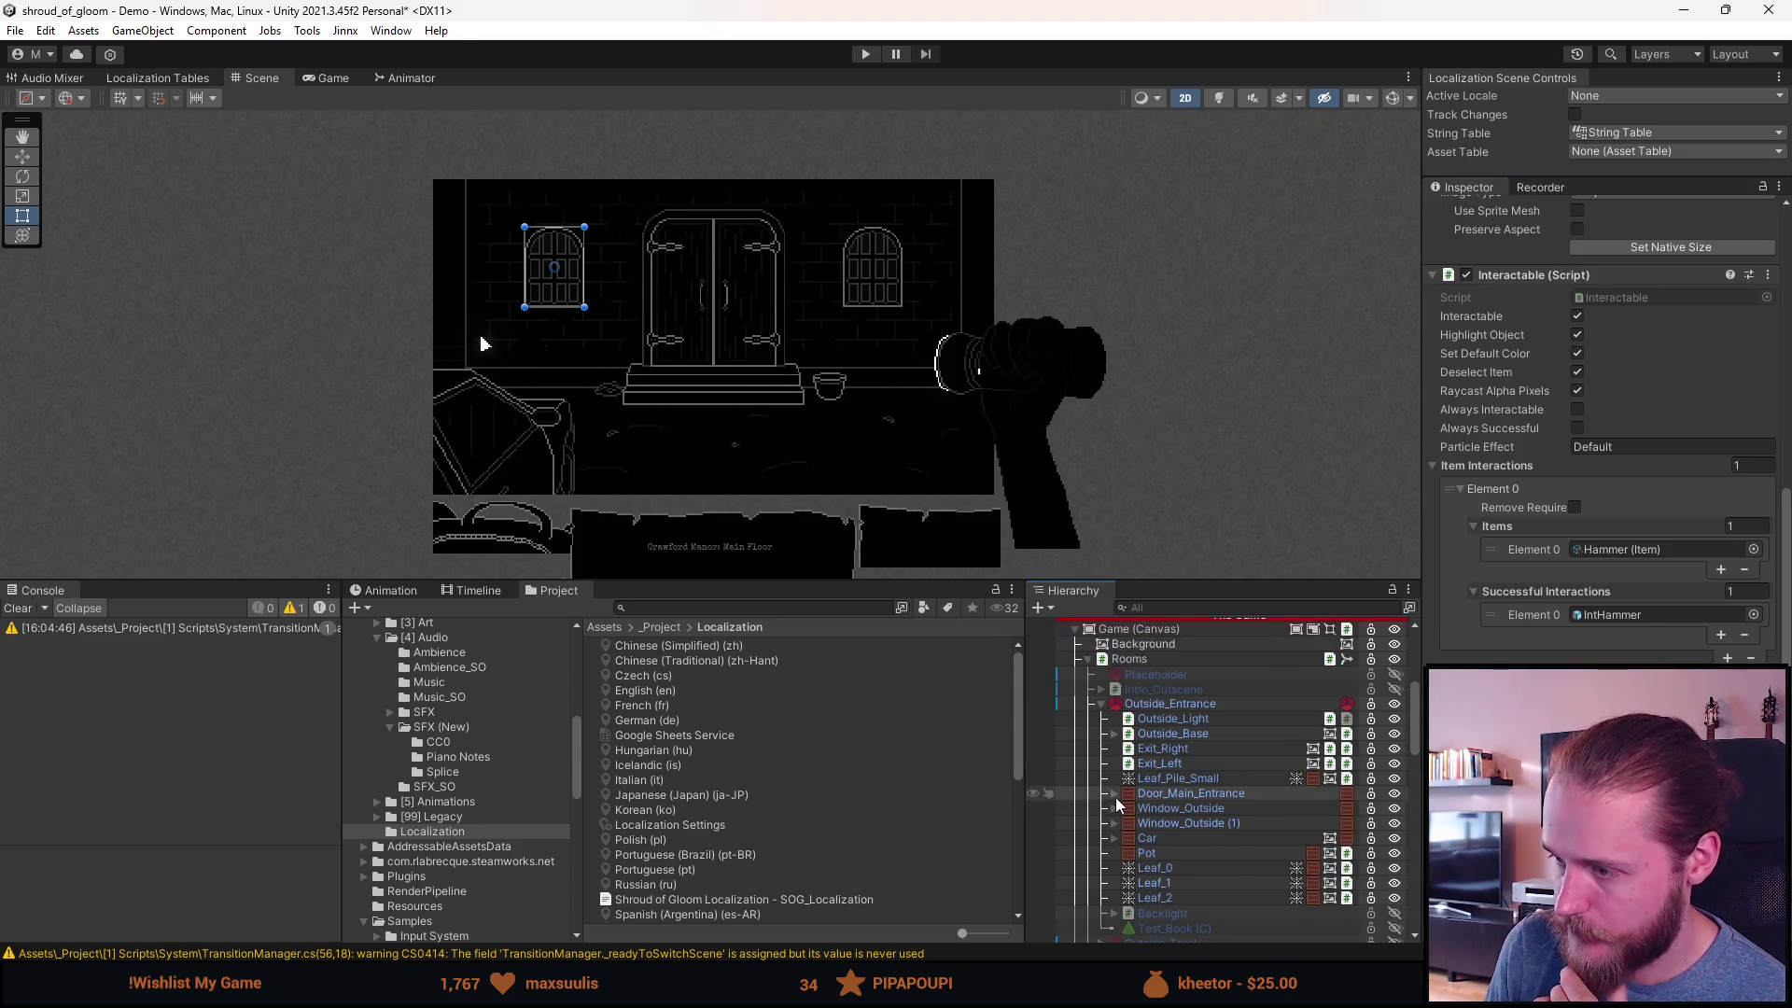
scroll(1605, 429, "up", 2)
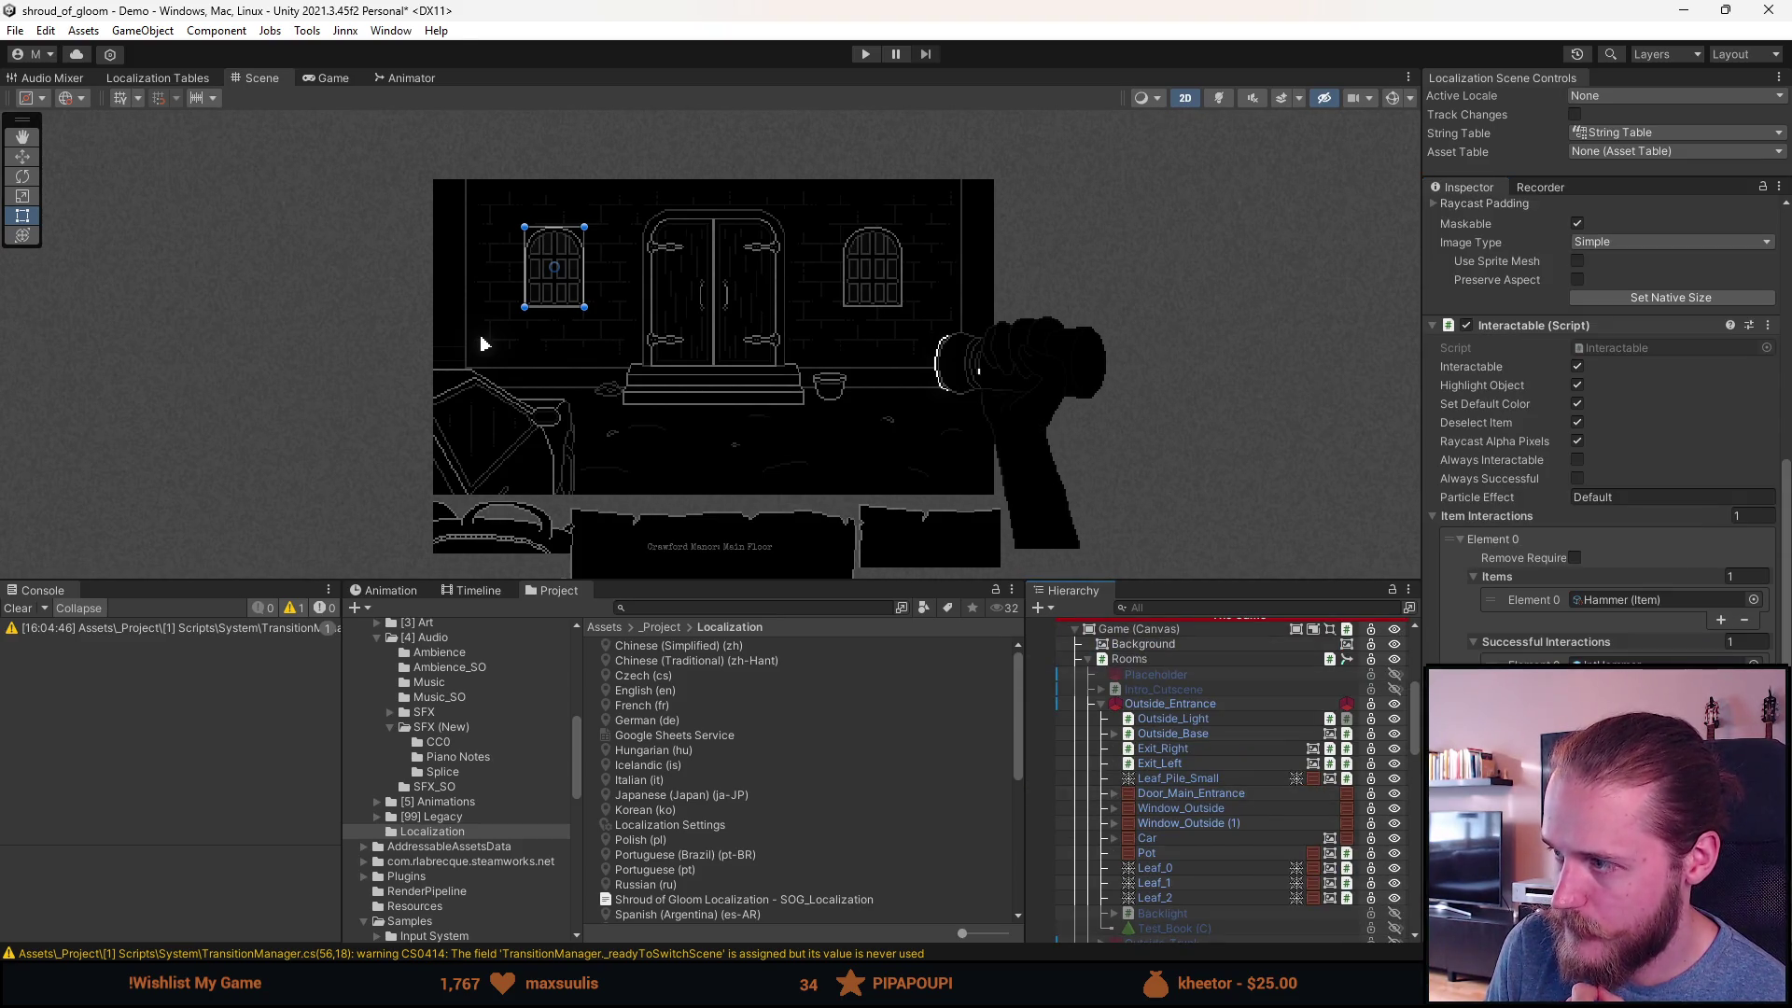
scroll(1102, 760, "up", 2)
left_click(1101, 760)
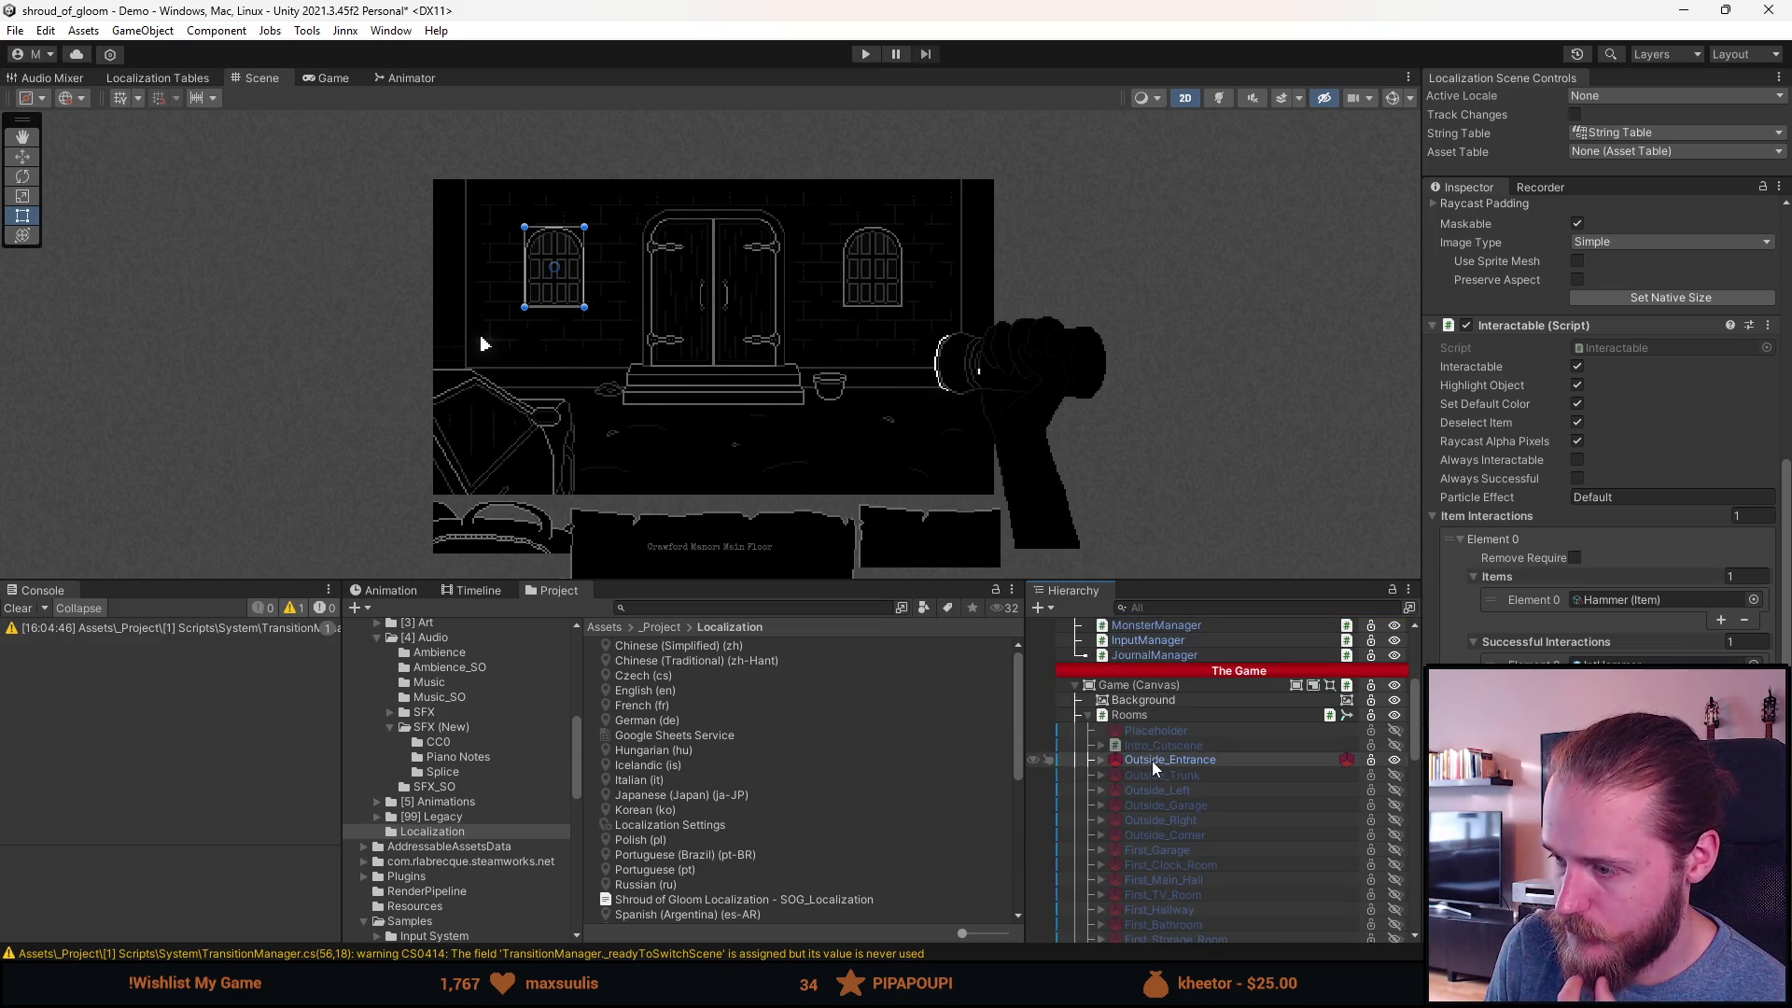
Step: Select FlashlightObject under UI > Flashlight and open its Flashlight script in Visual Studio
scroll(1195, 810, "down", 10)
scroll(1196, 811, "down", 5)
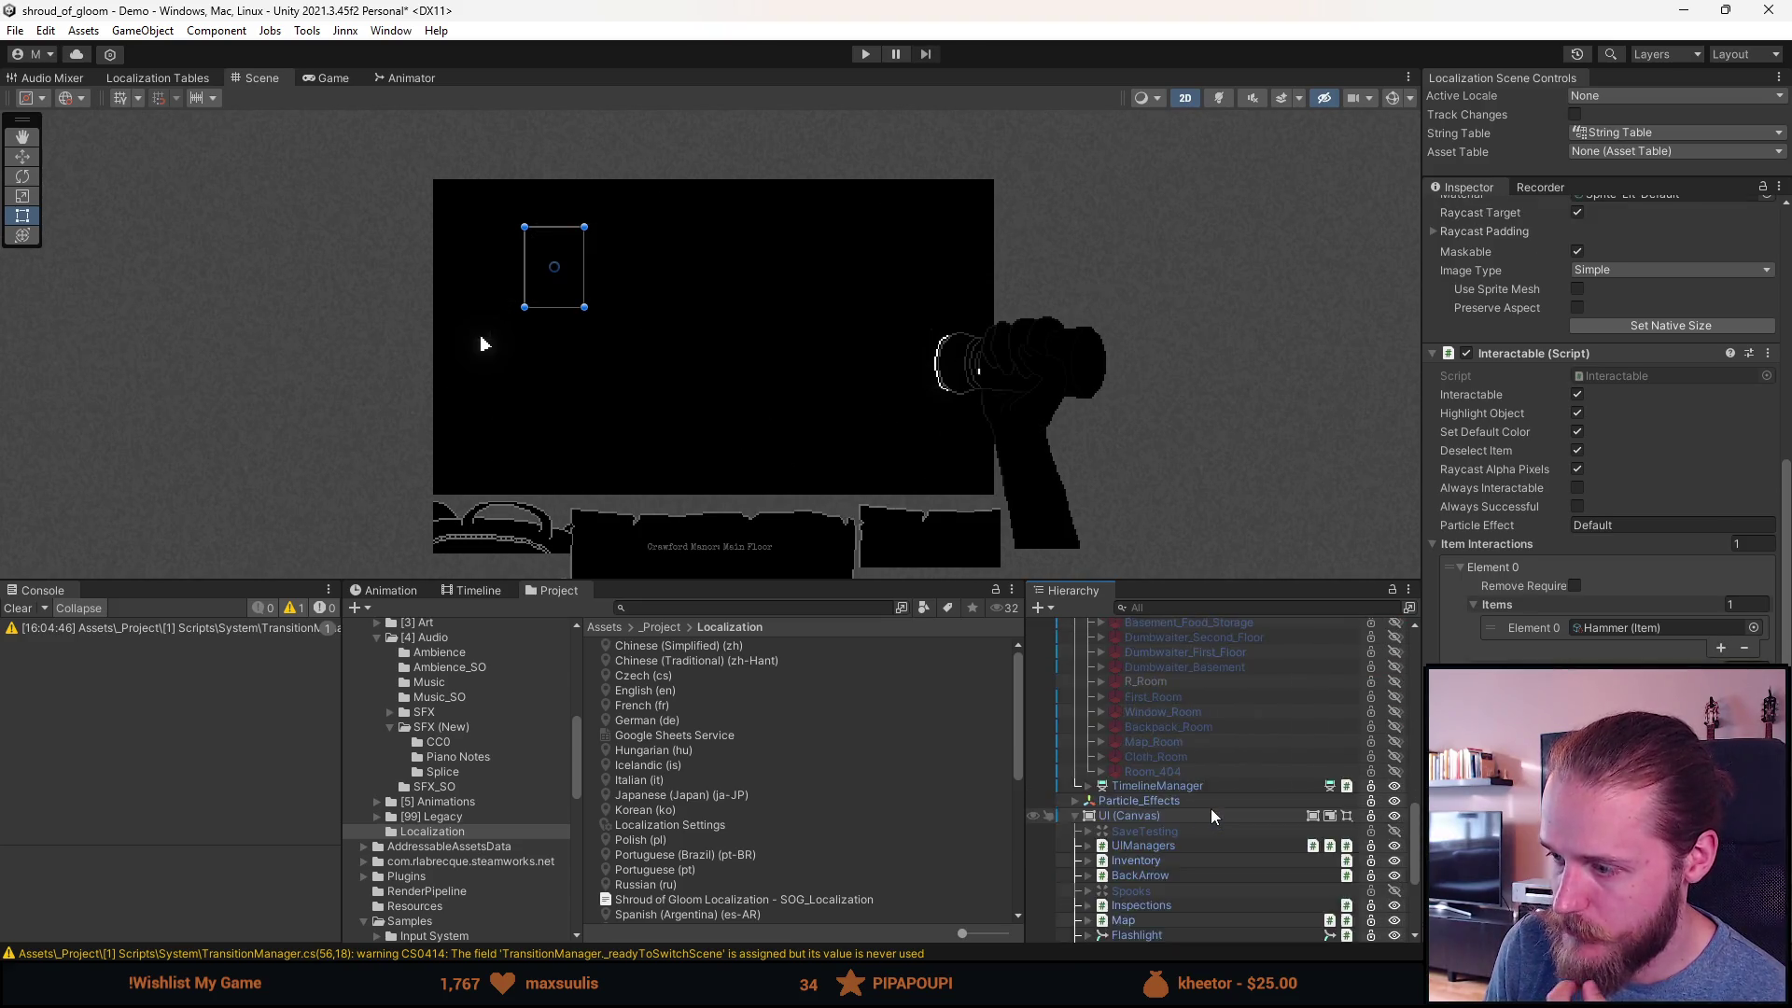
left_click(1154, 767)
left_click(1089, 768)
left_click(1176, 782)
scroll(1649, 635, "down", 10)
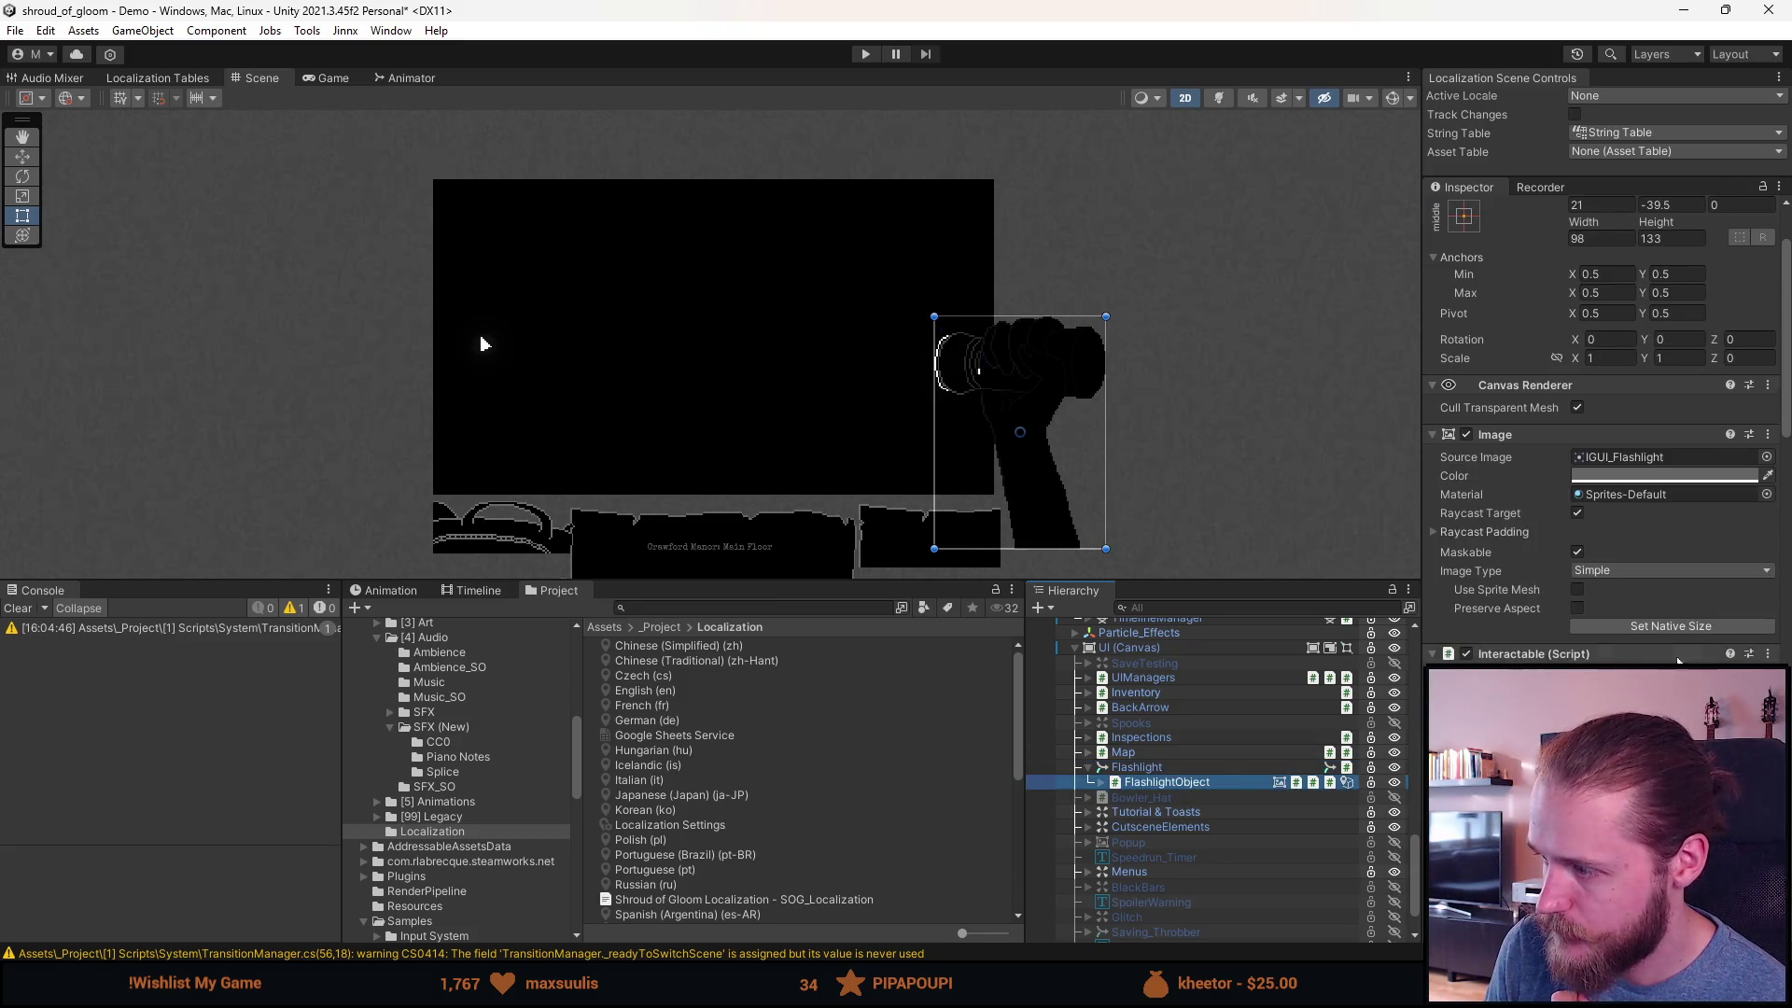
left_click(1646, 636)
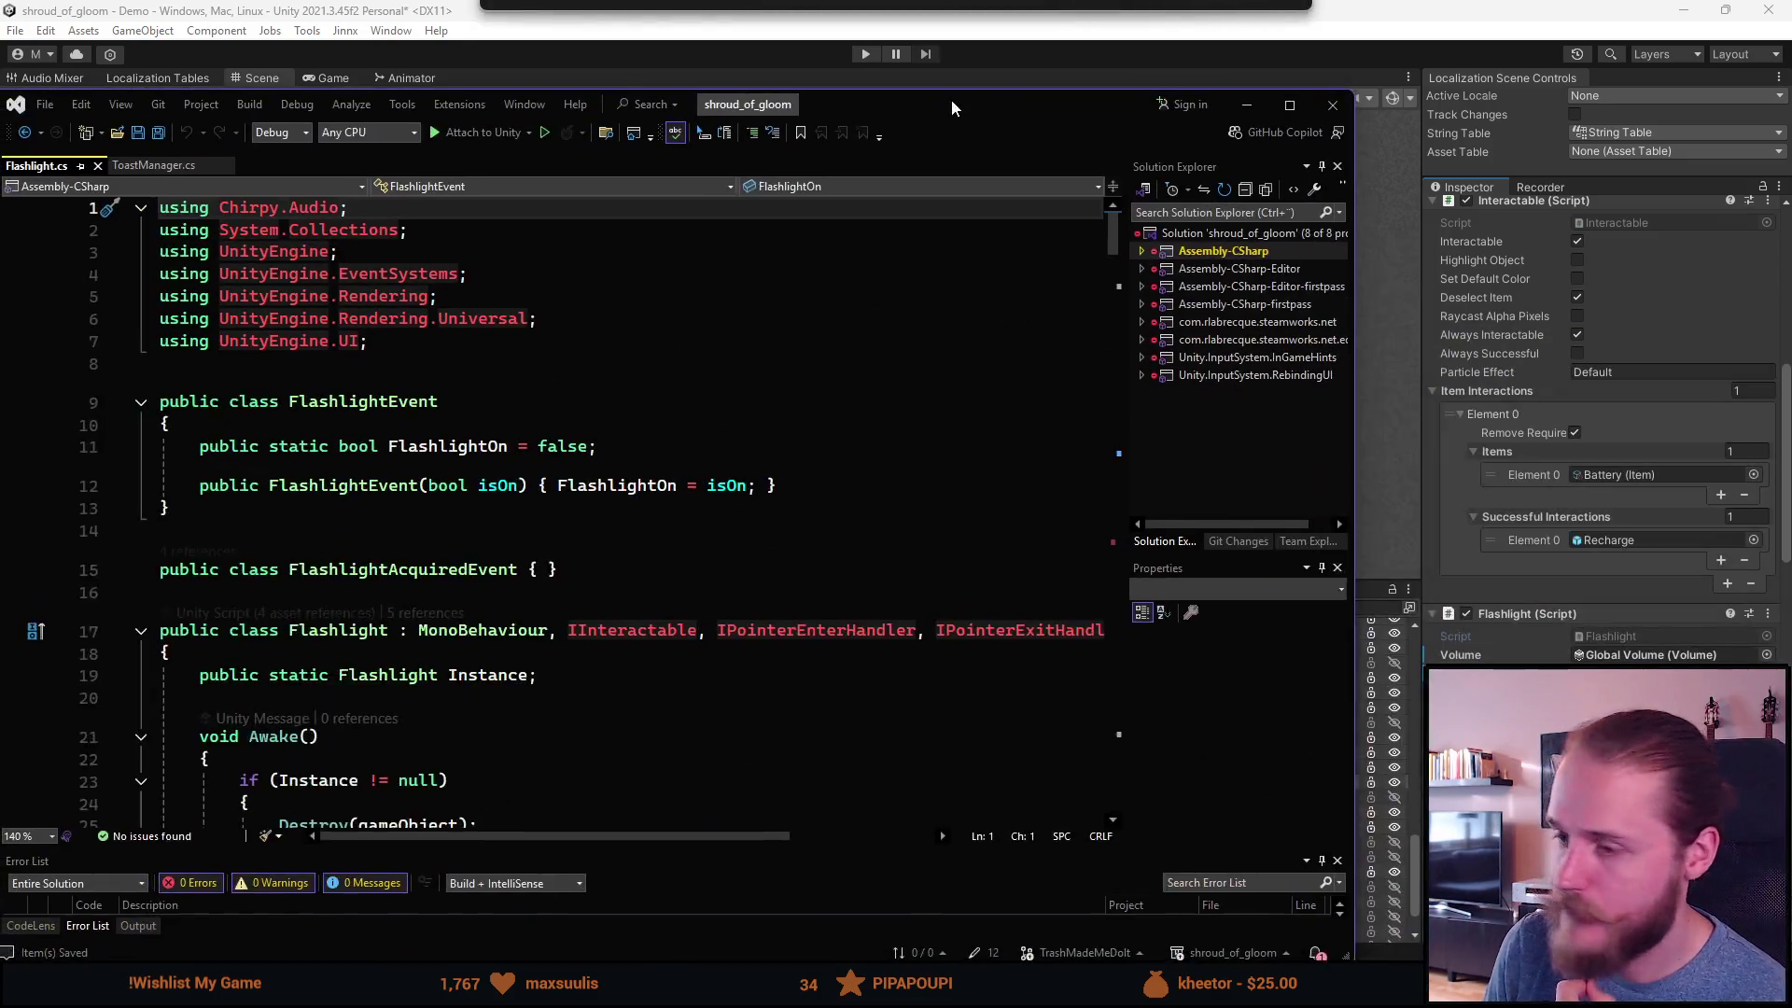
Step: Add 'EventBus.Publish(new PuzzleAlmostSolvedEvent());' after ToggleFlashlight() in KeybindingPressed
scroll(782, 640, "down", 14)
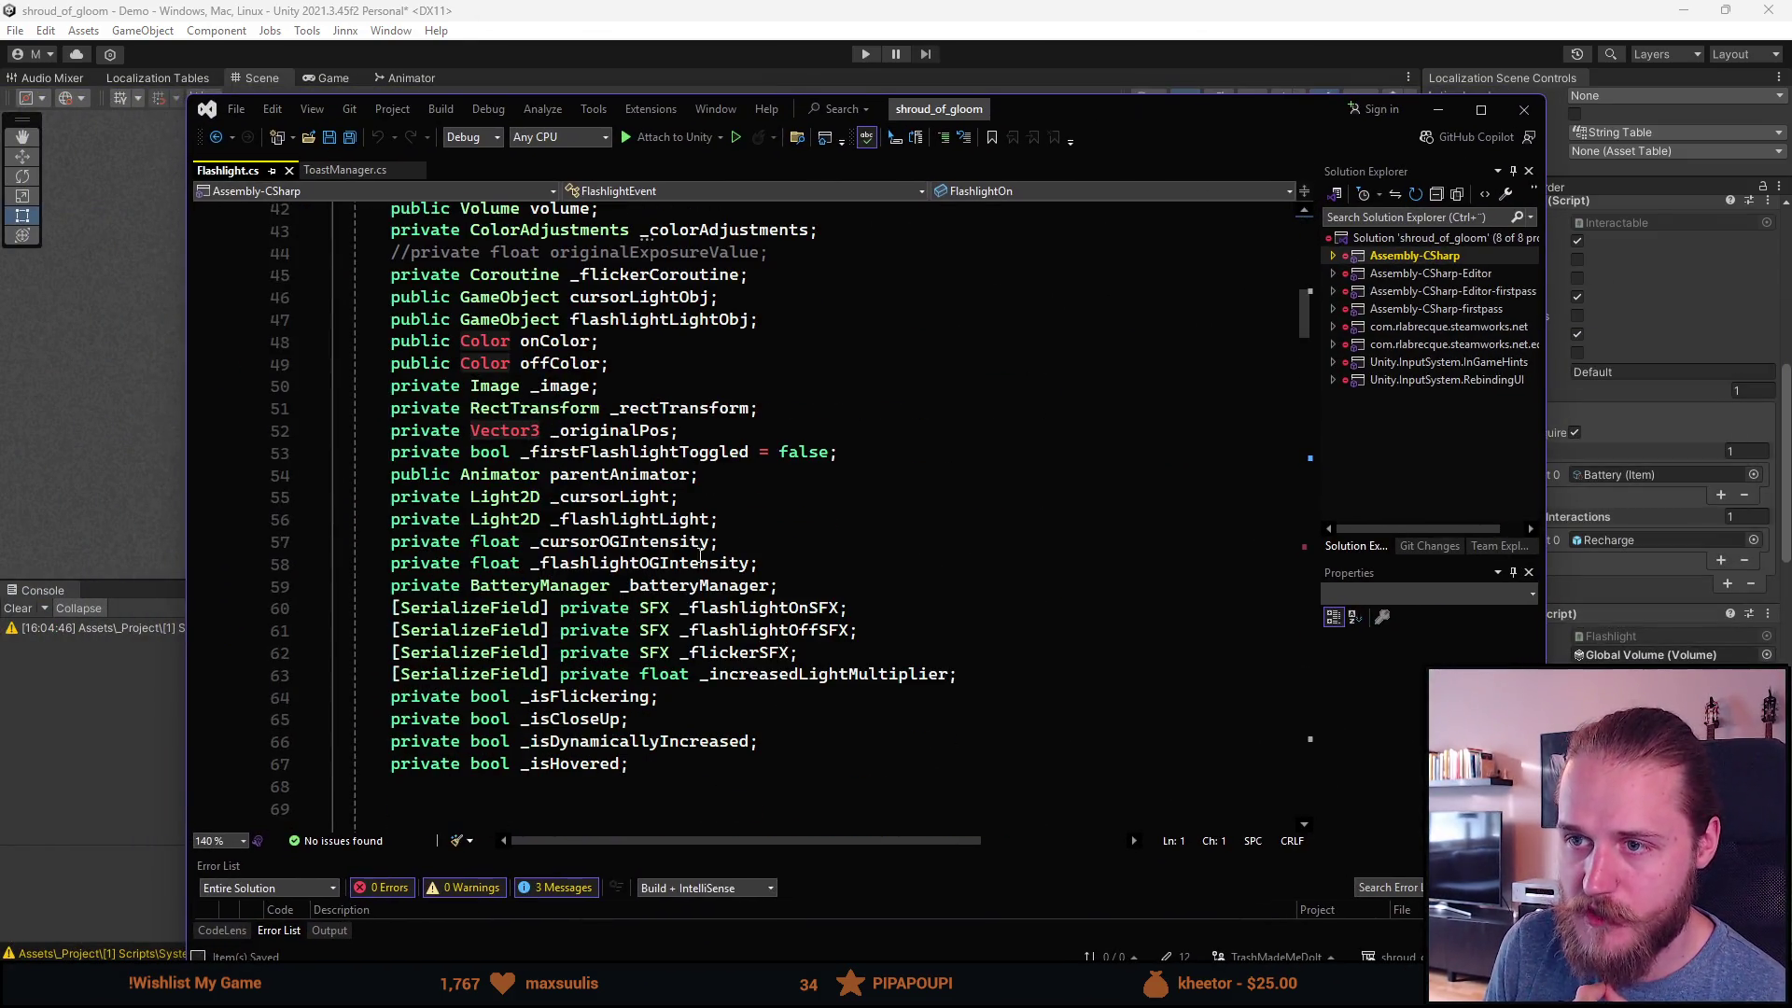
scroll(655, 599, "up", 9)
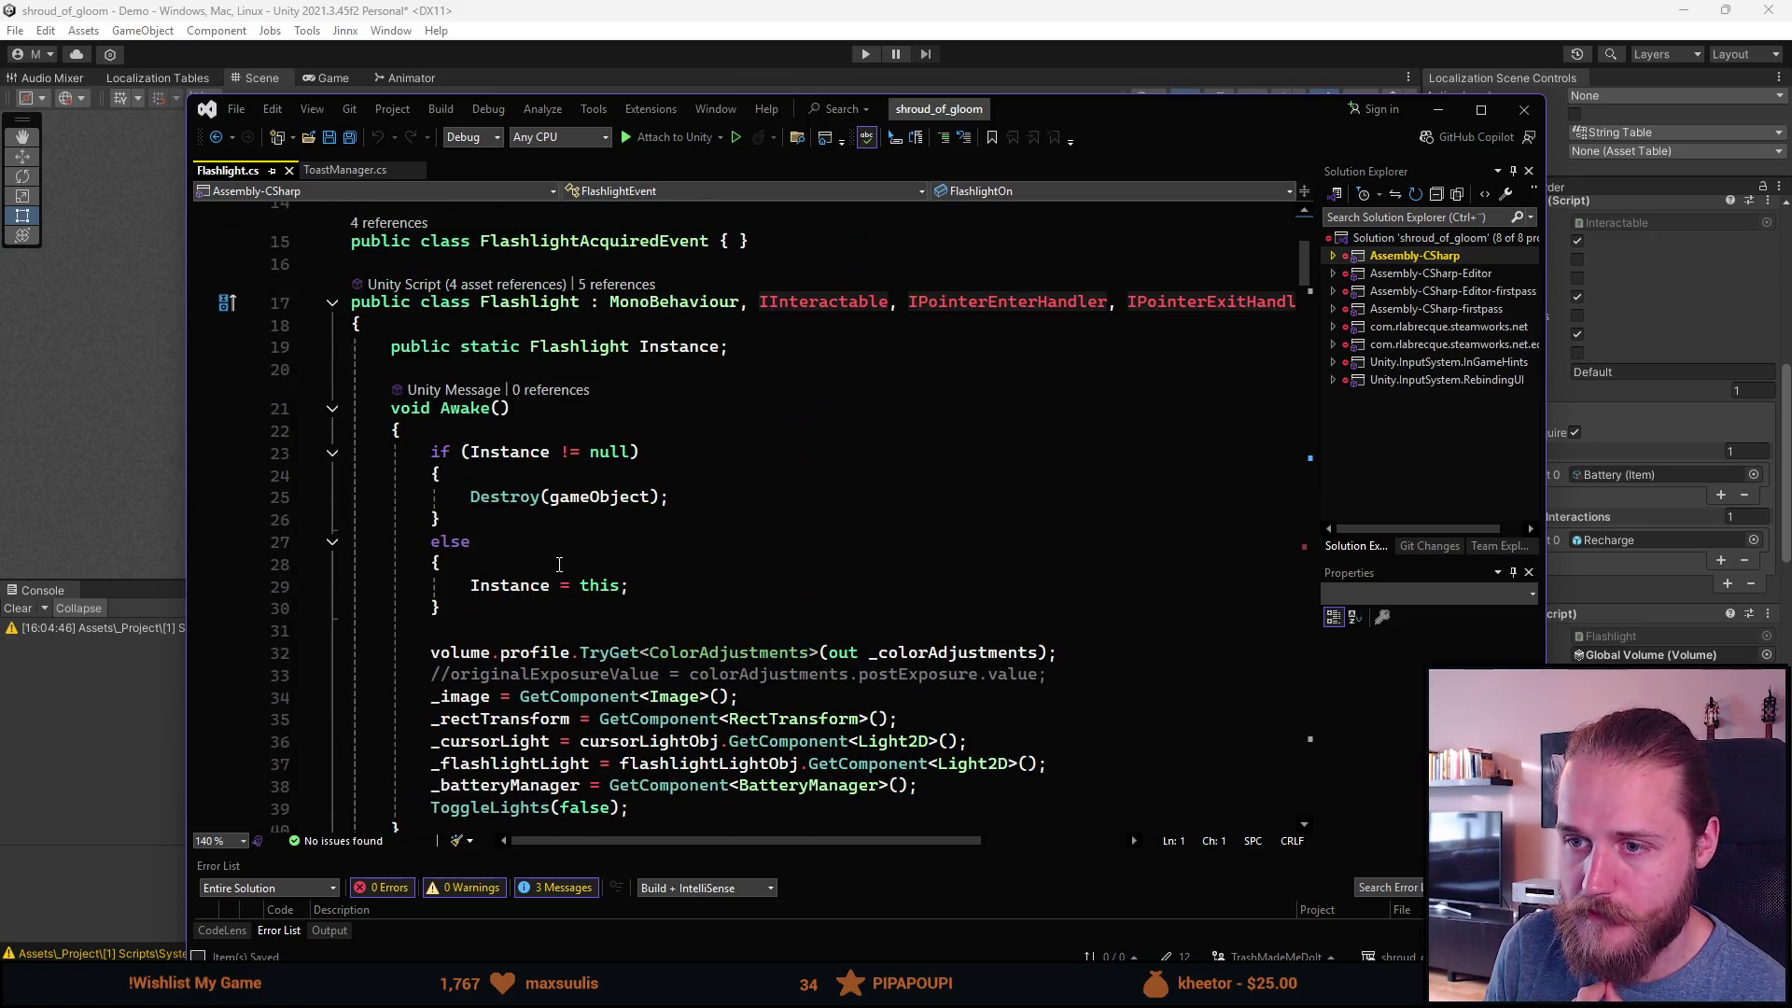
scroll(655, 598, "down", 17)
scroll(562, 590, "down", 10)
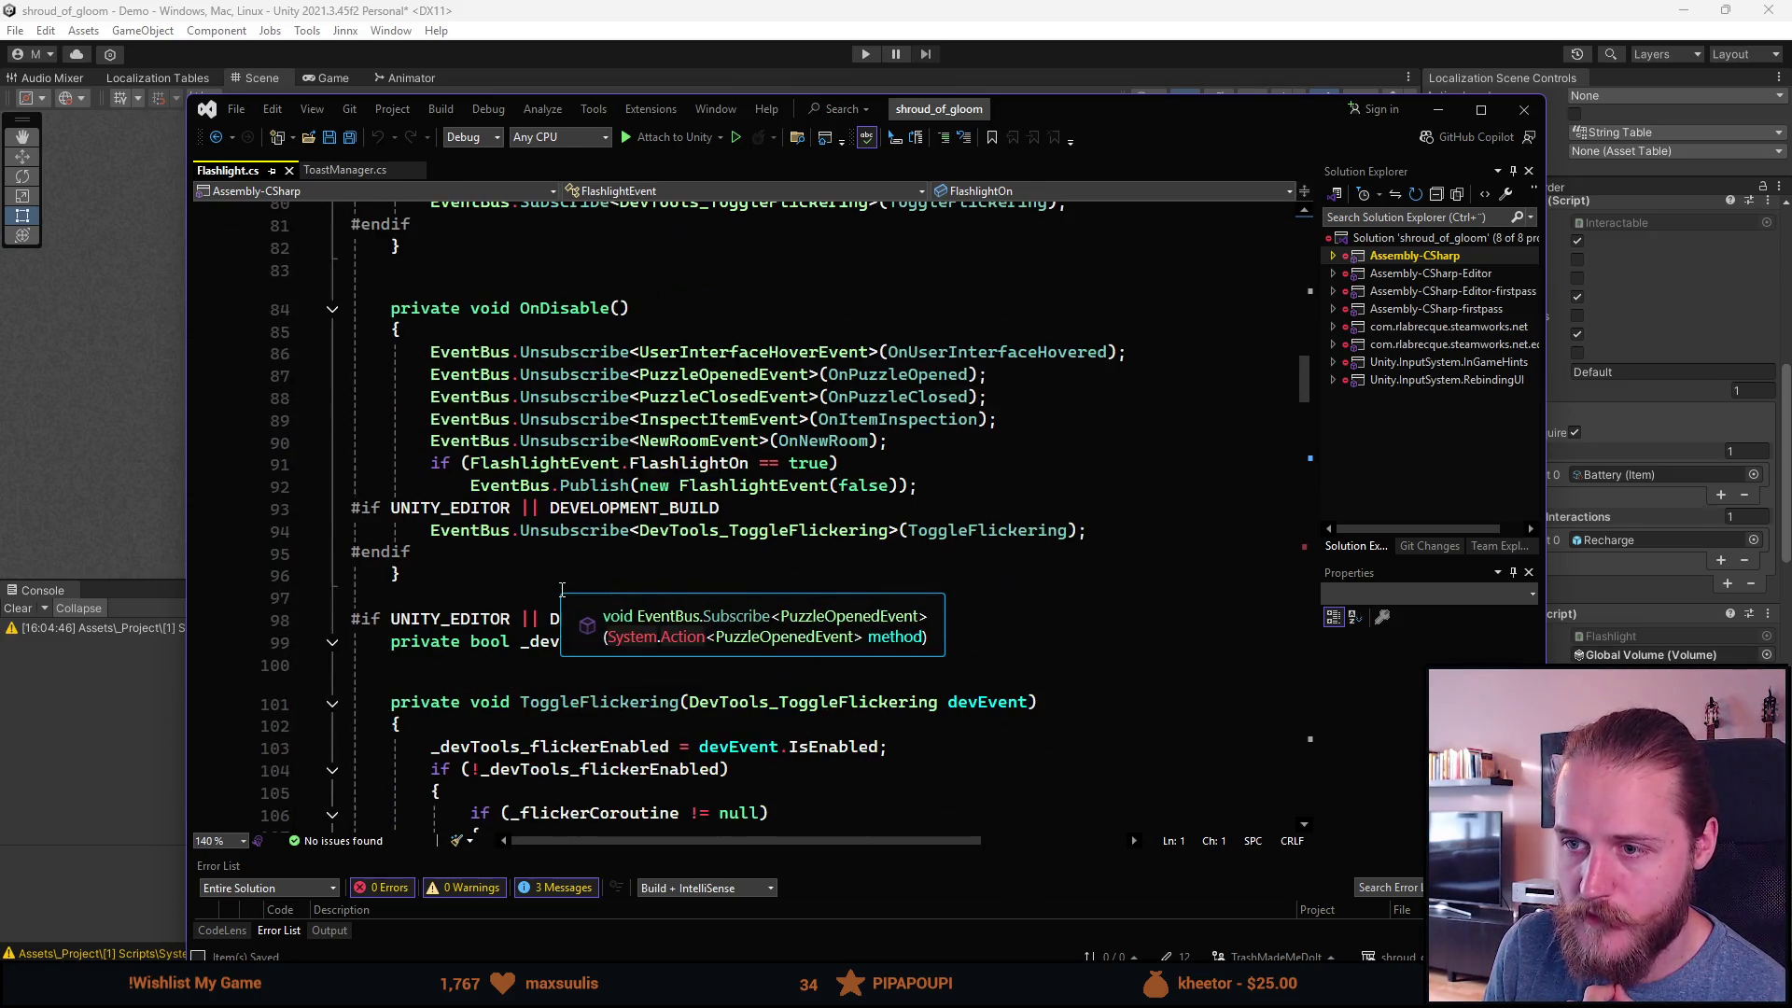
scroll(564, 592, "down", 12)
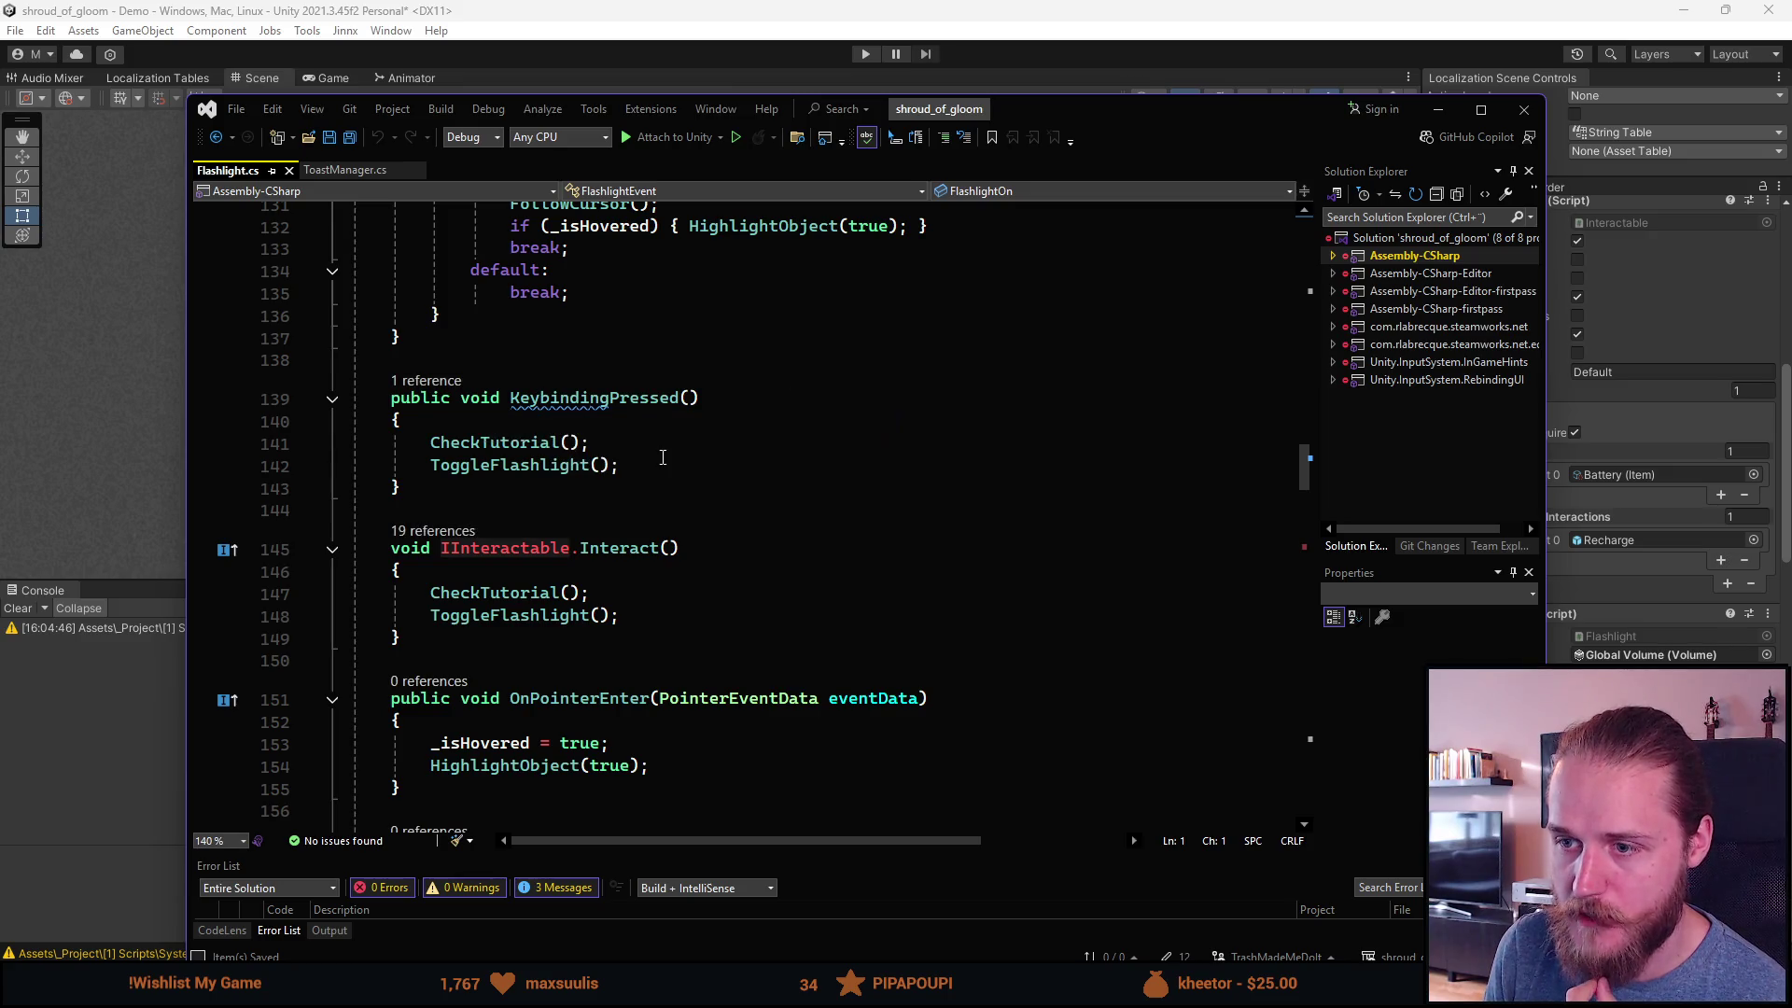
left_click(766, 465)
key("Return")
type("EventBus.Publish(new ());")
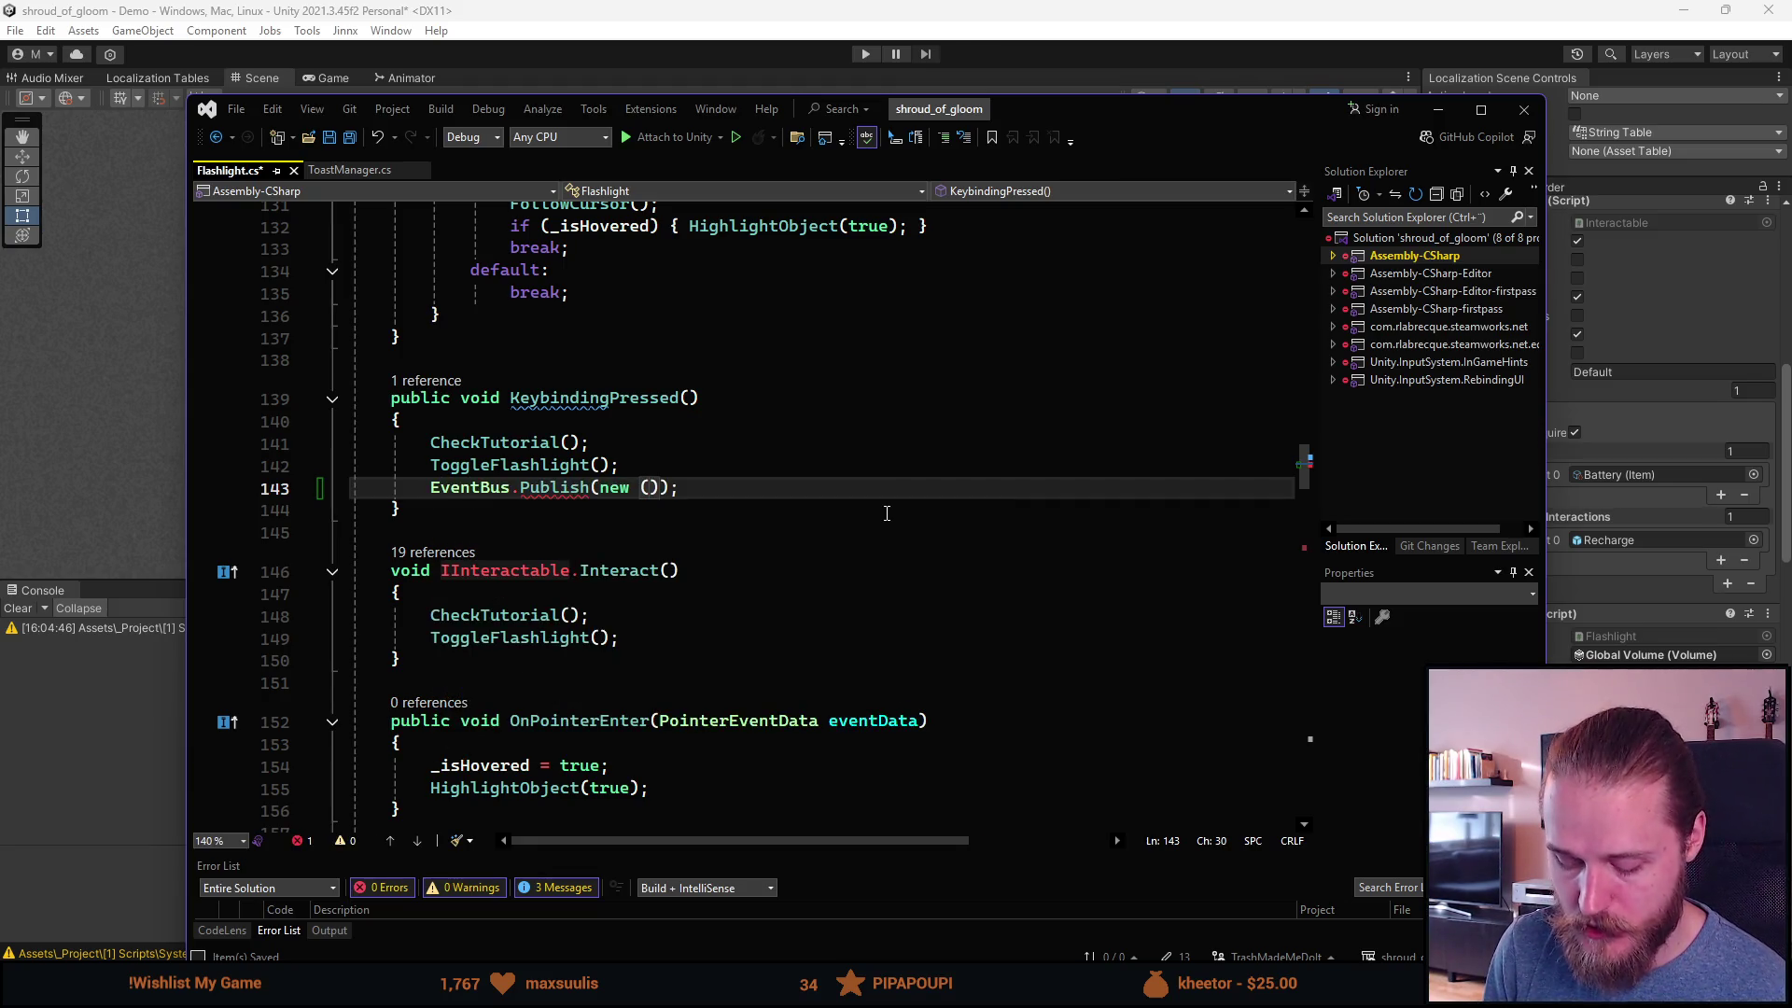
key("ctrl+space")
type("Puzzle")
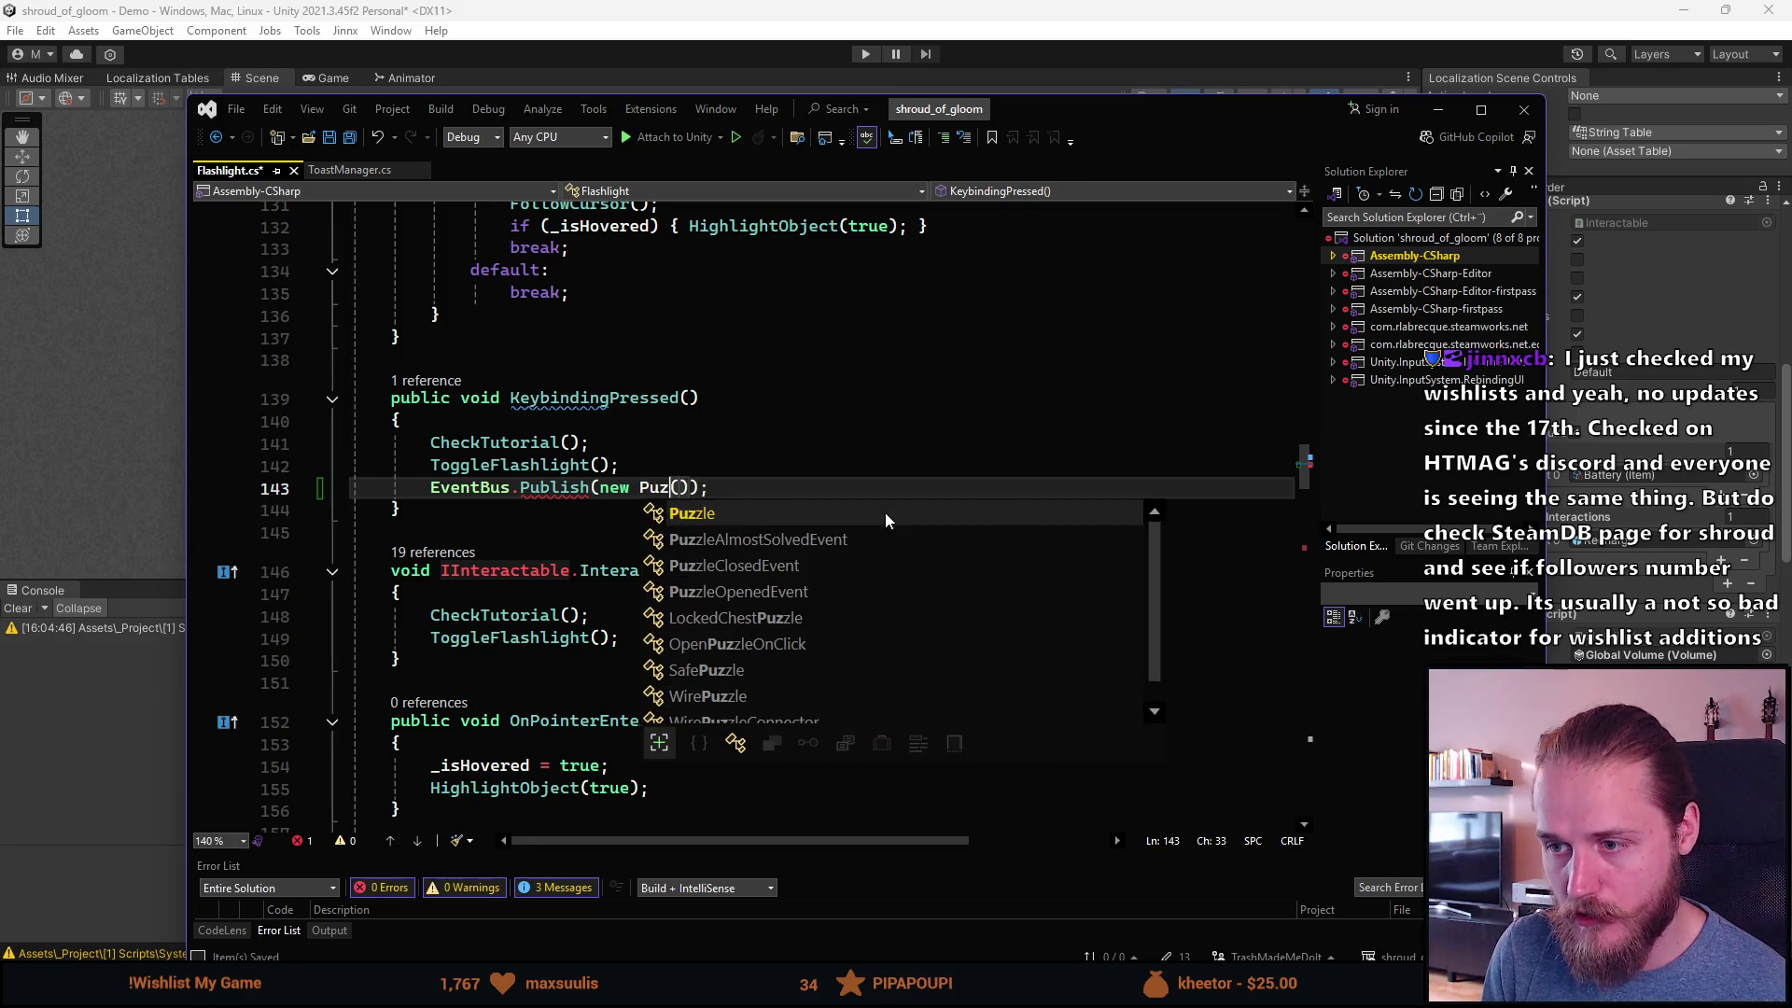
key("Down")
key("Tab")
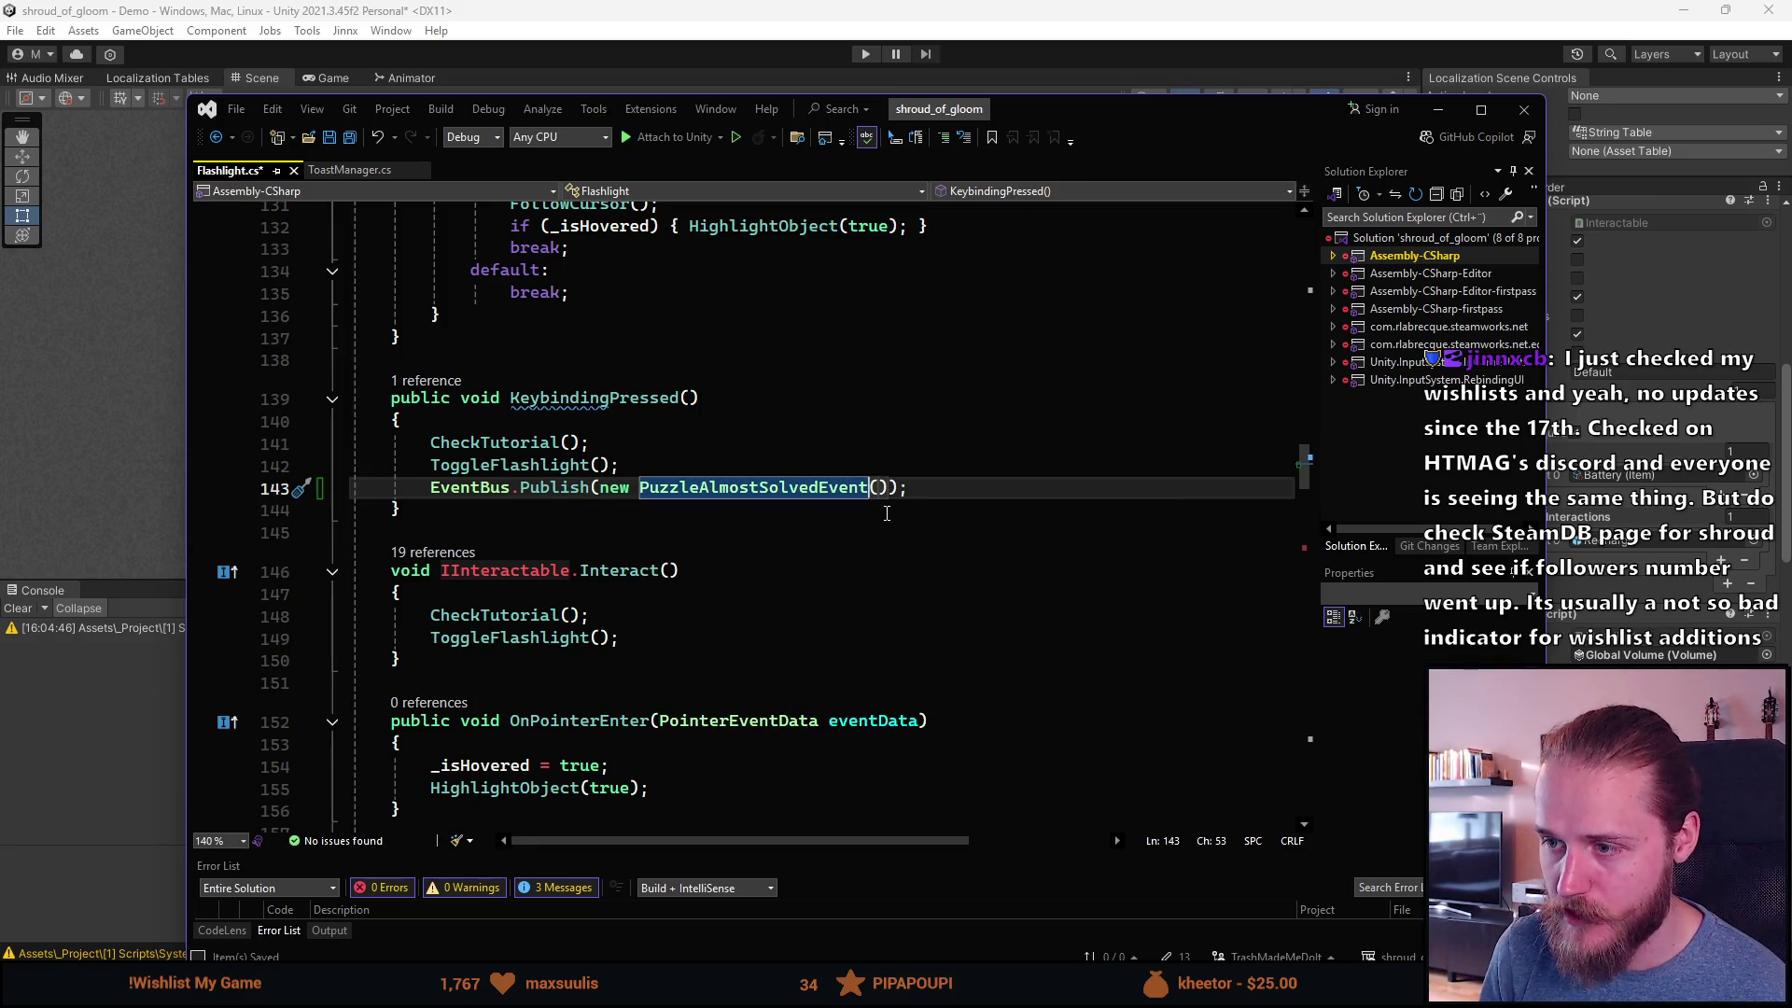
mouse_move(1141, 105)
left_mouse_down()
mouse_move(1169, 115)
mouse_move(1082, 209)
left_mouse_up()
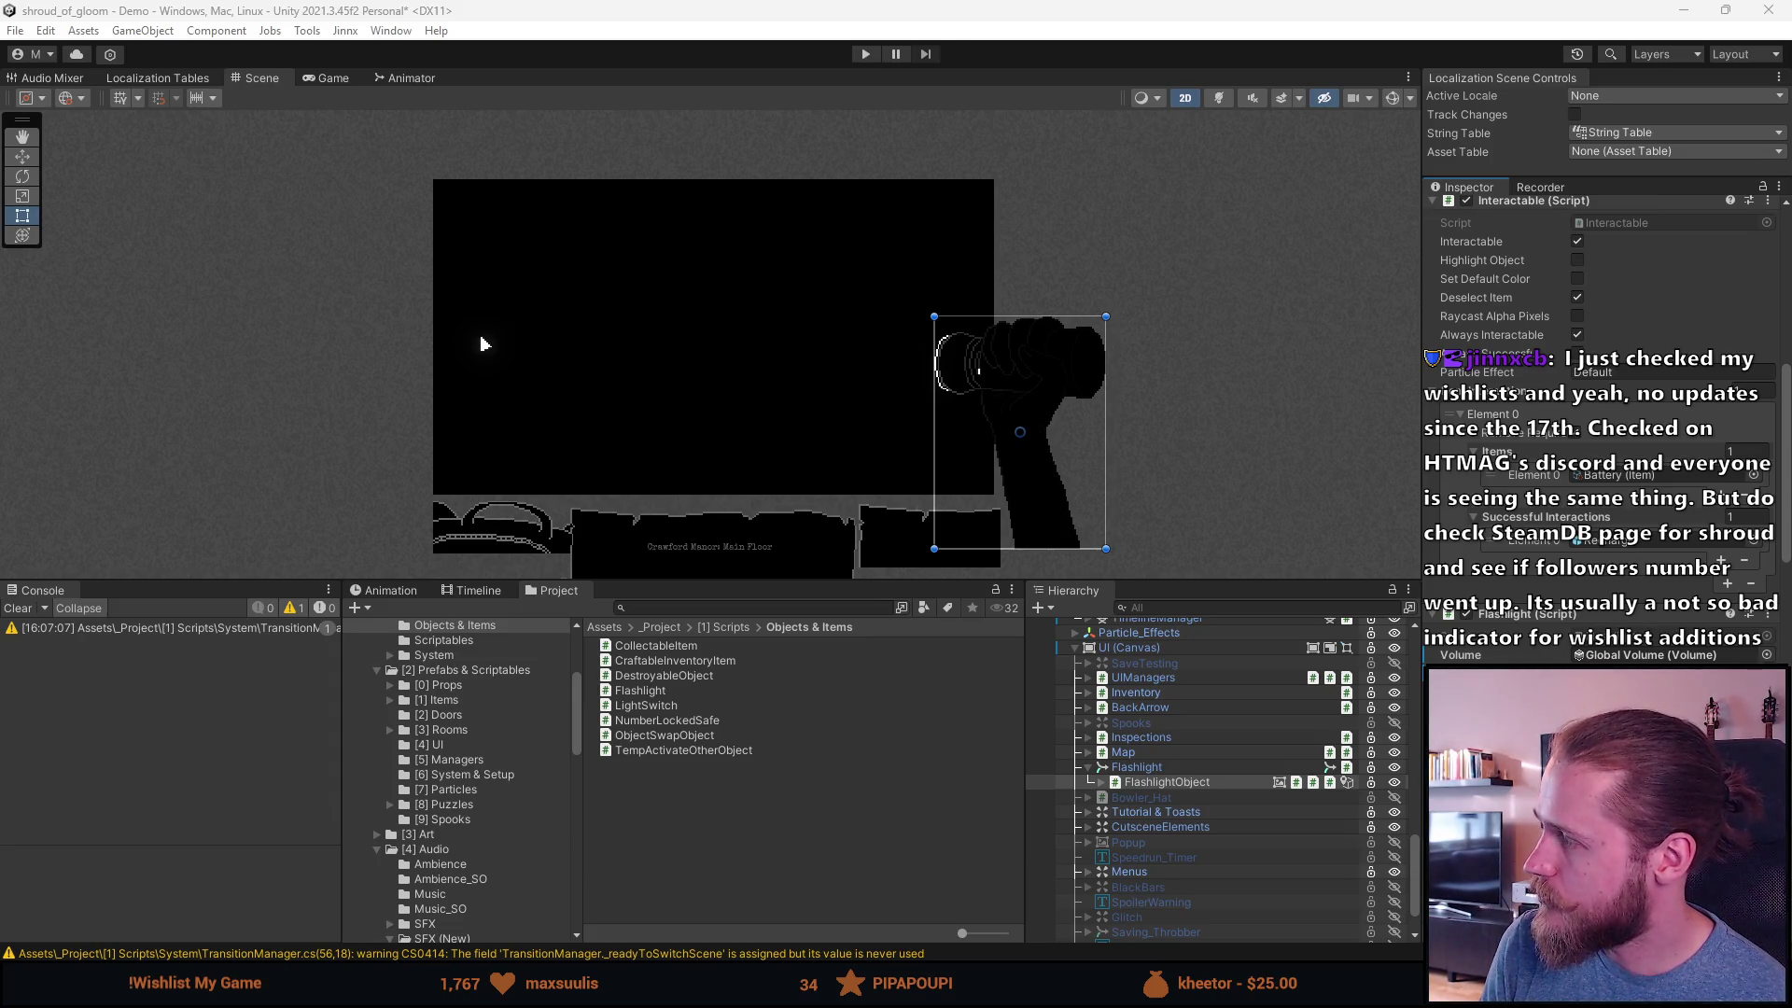
Step: Open the Charts page for Shroud of Gloom on SteamDB showing 83 followers
key("alt+Tab")
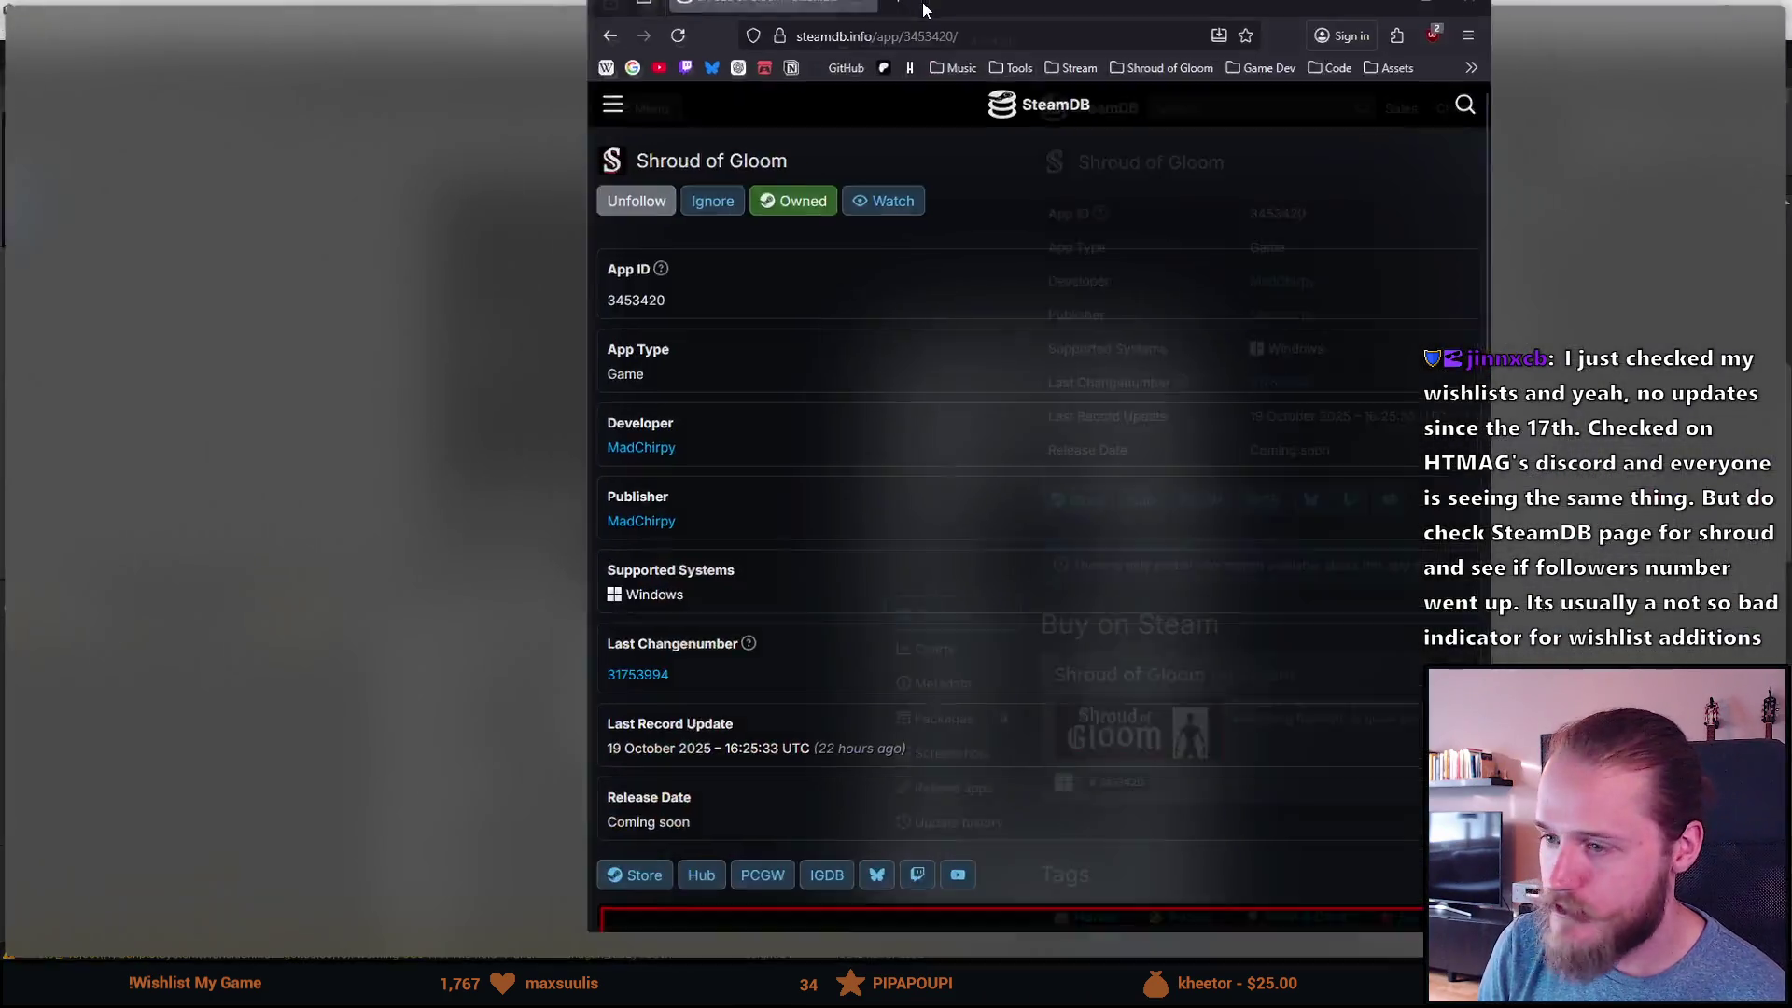
scroll(534, 588, "down", 5)
scroll(463, 608, "down", 6)
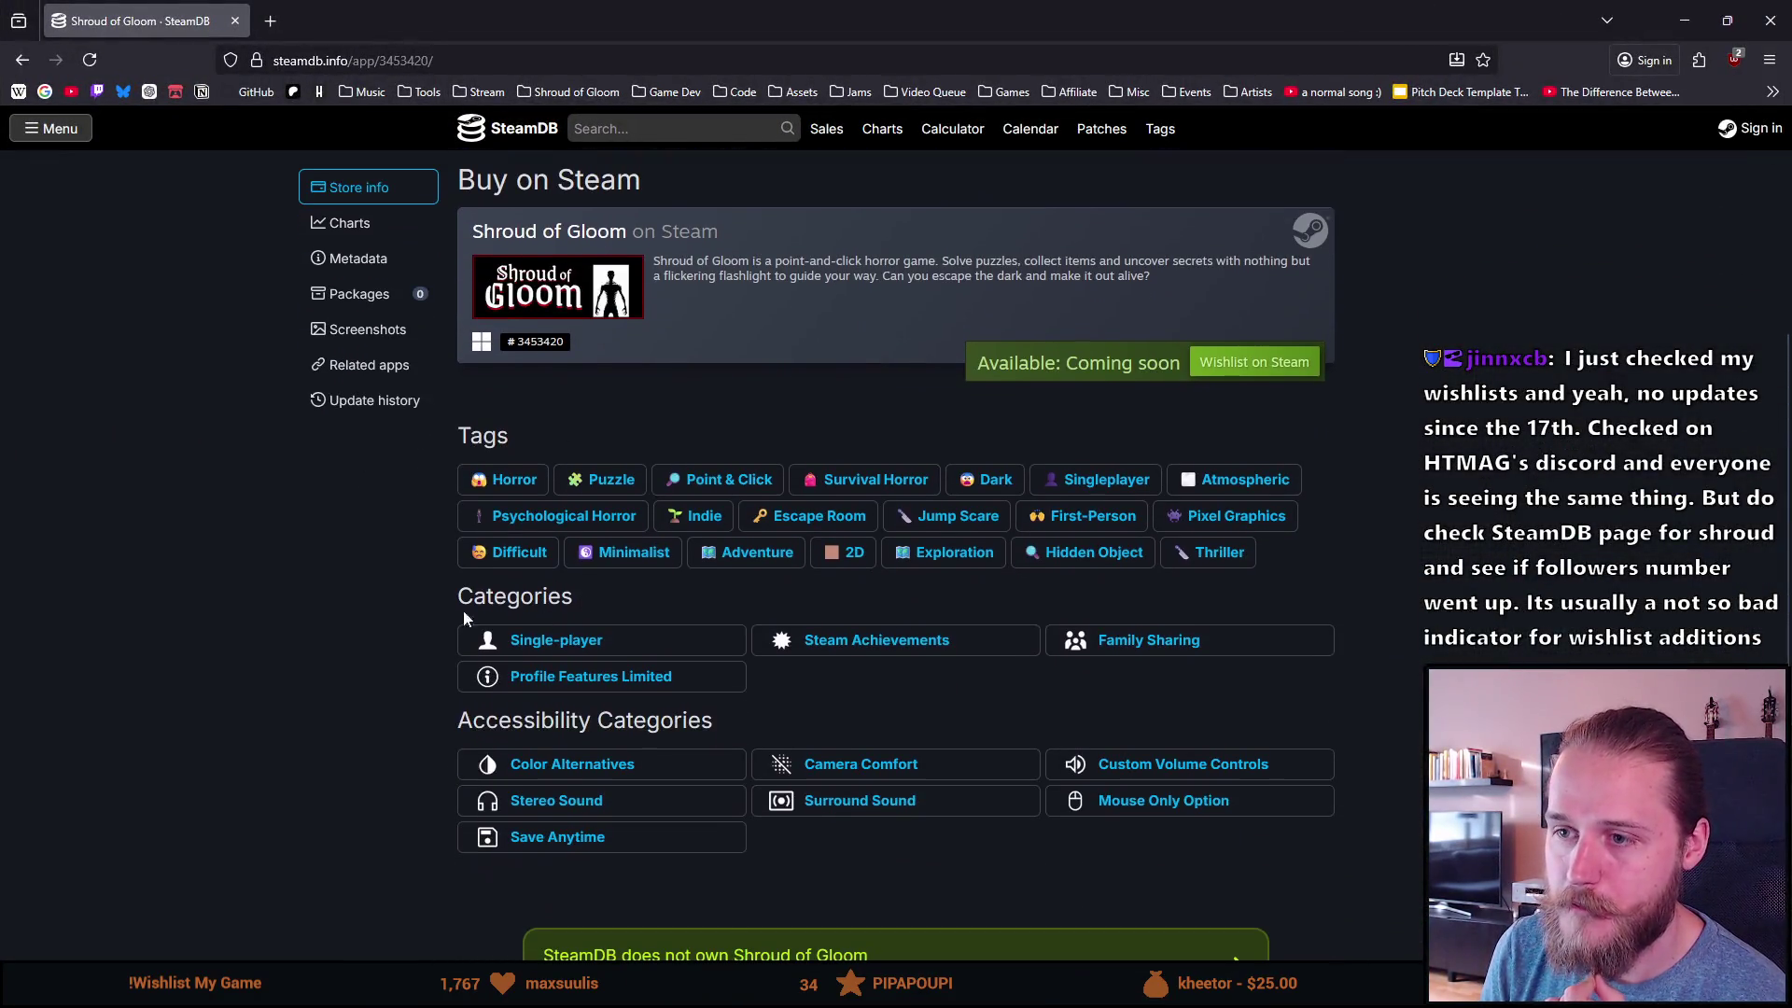
scroll(368, 628, "up", 7)
scroll(224, 592, "up", 2)
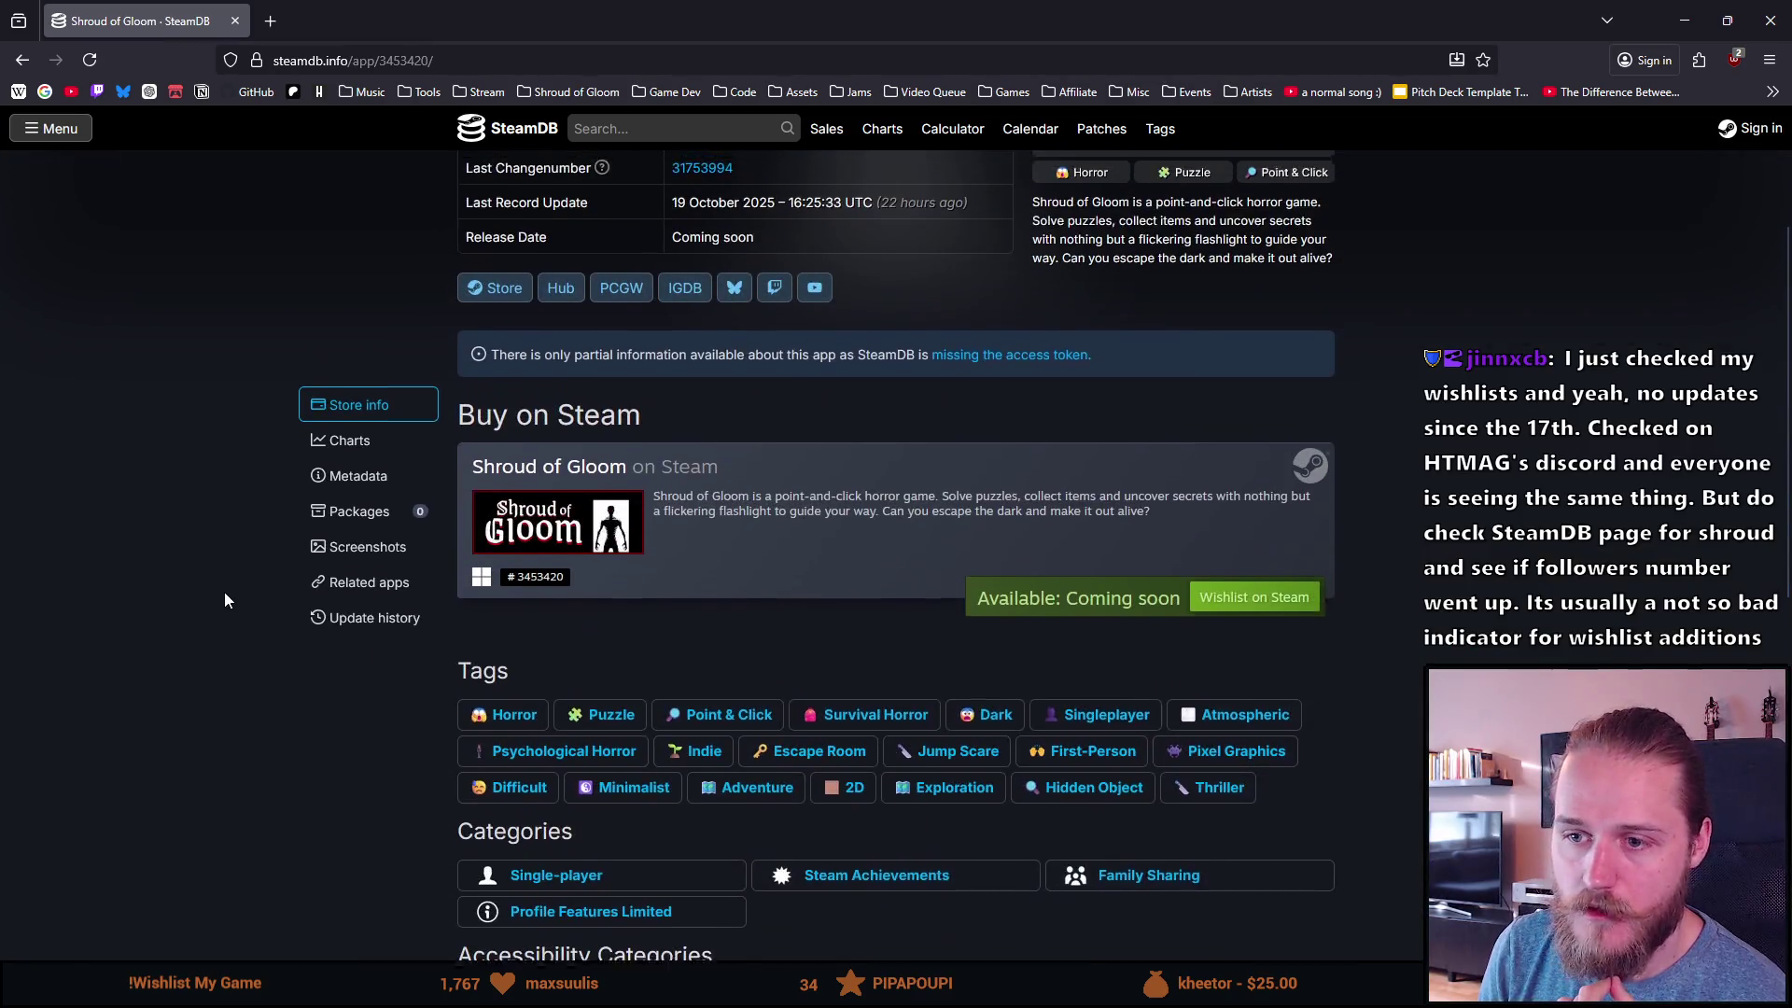
left_click(354, 517)
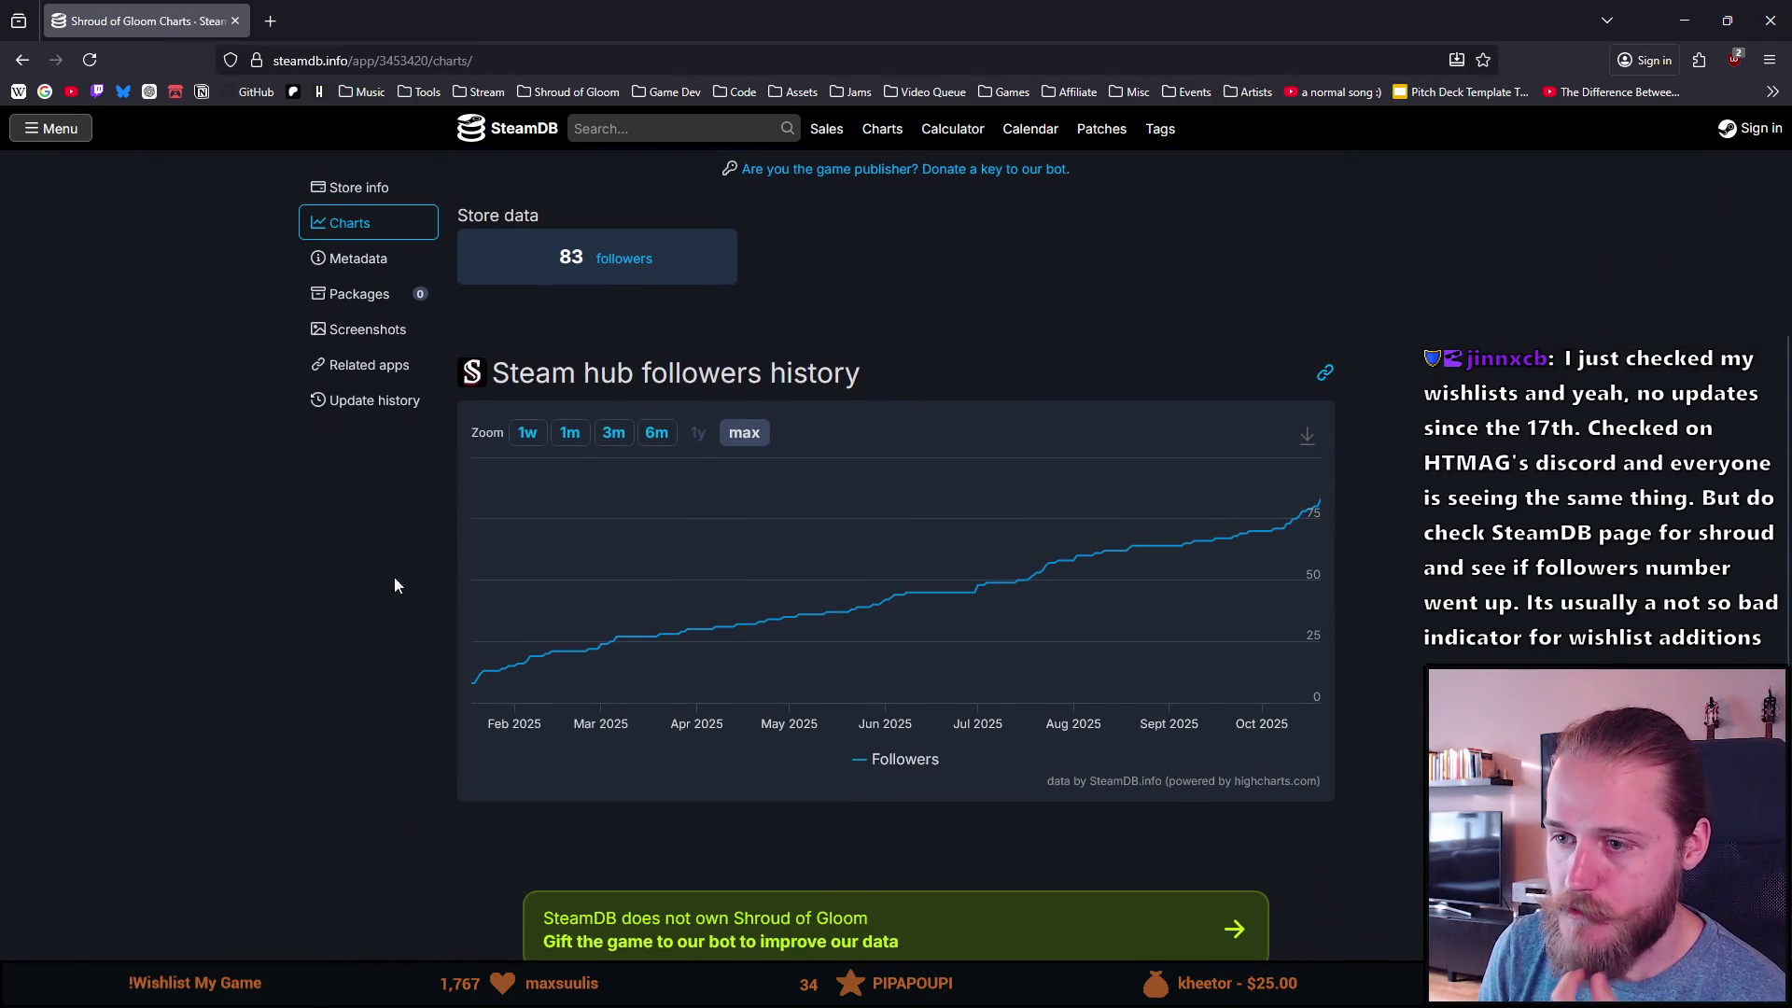
mouse_move(1320, 517)
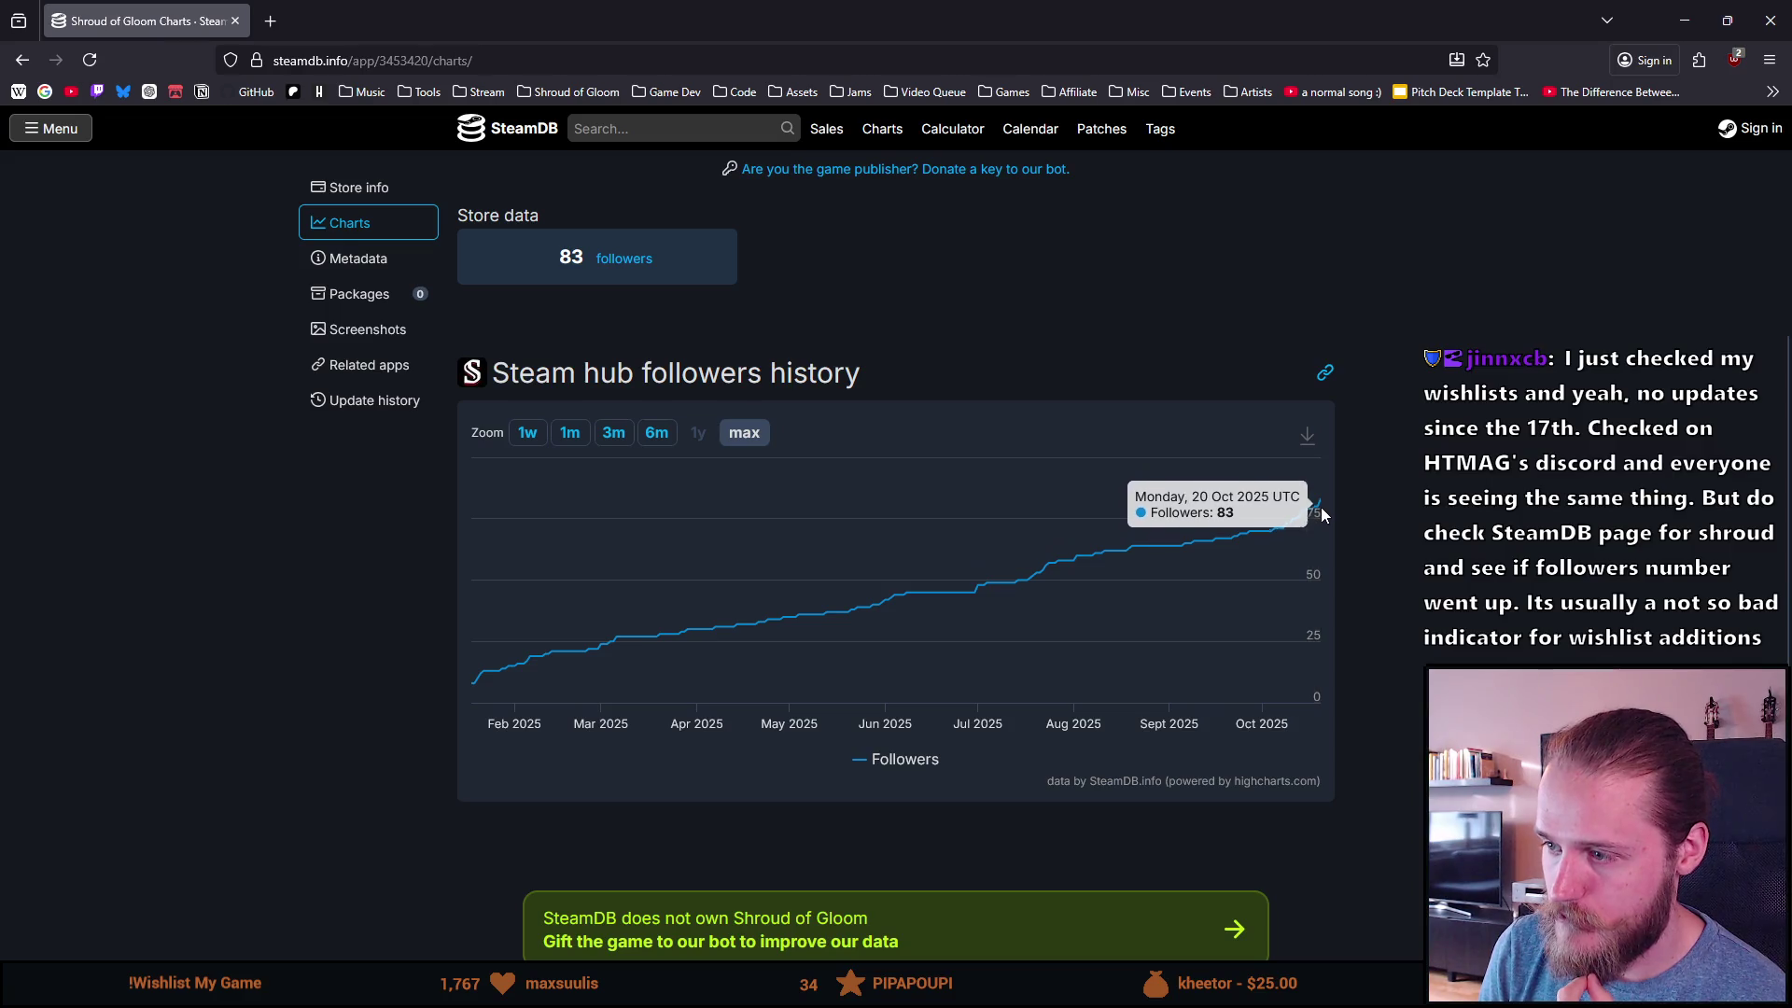
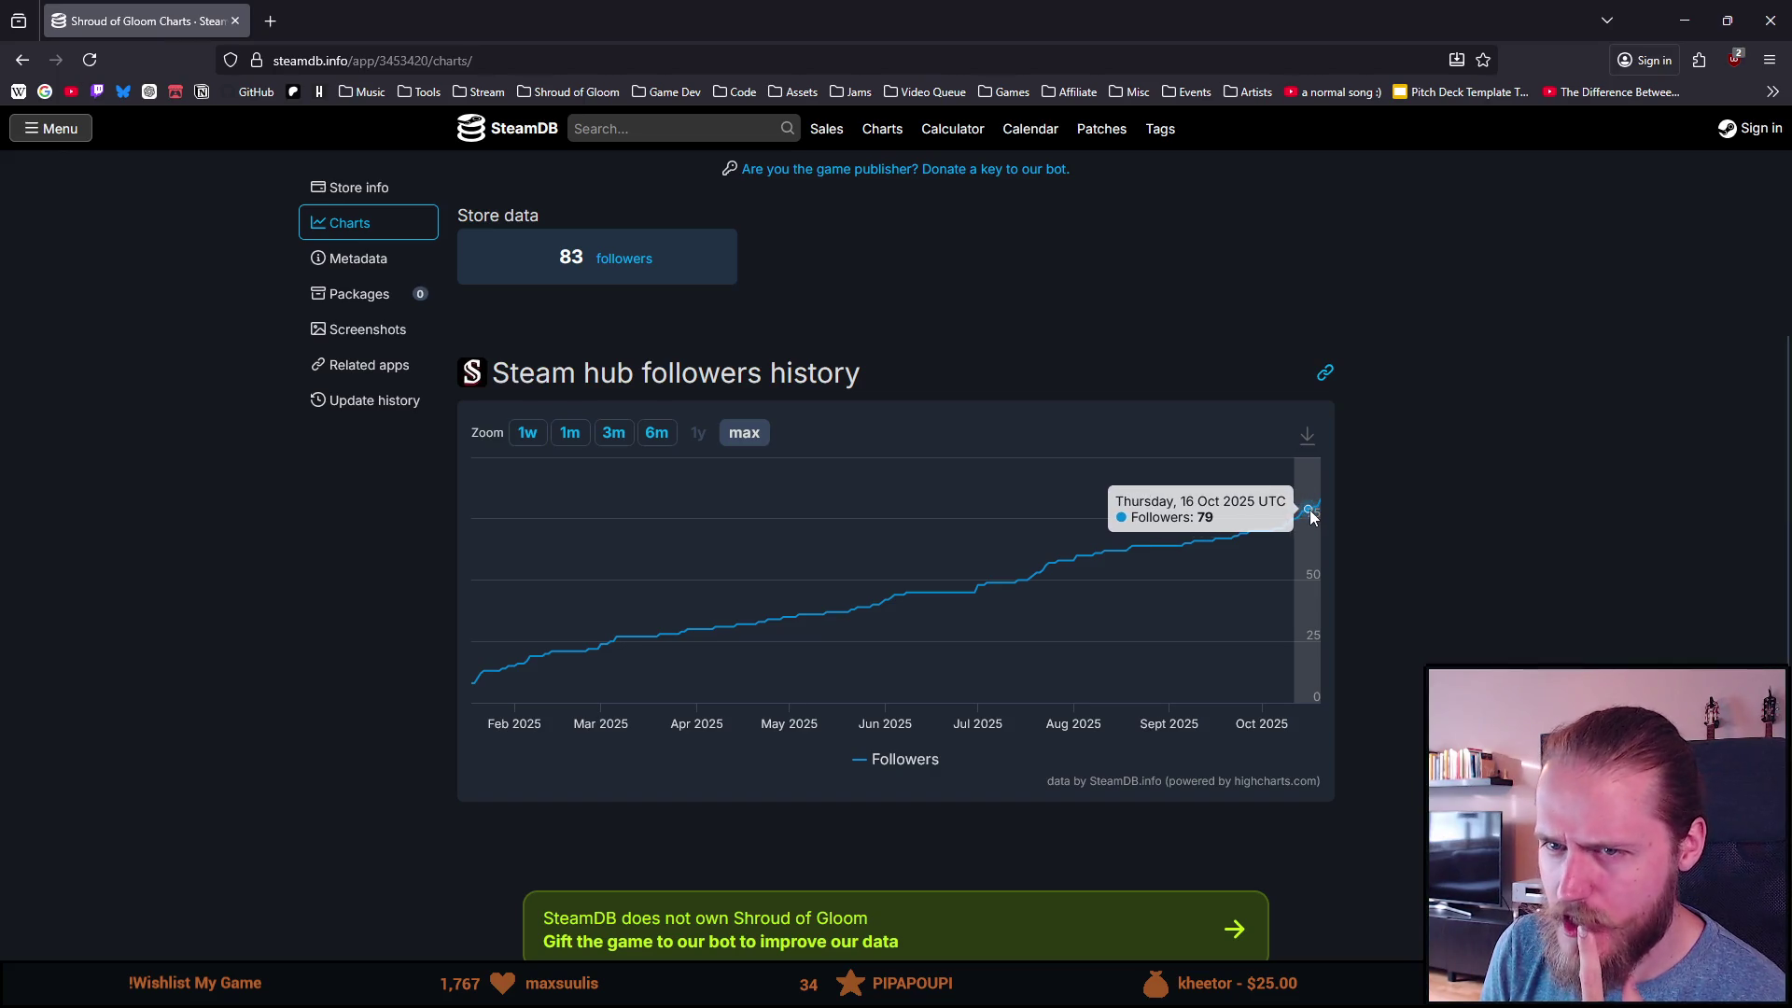
Step: Open the Shroud of Gloom Steam store page from bookmarks and scroll to its follower count
left_click(565, 93)
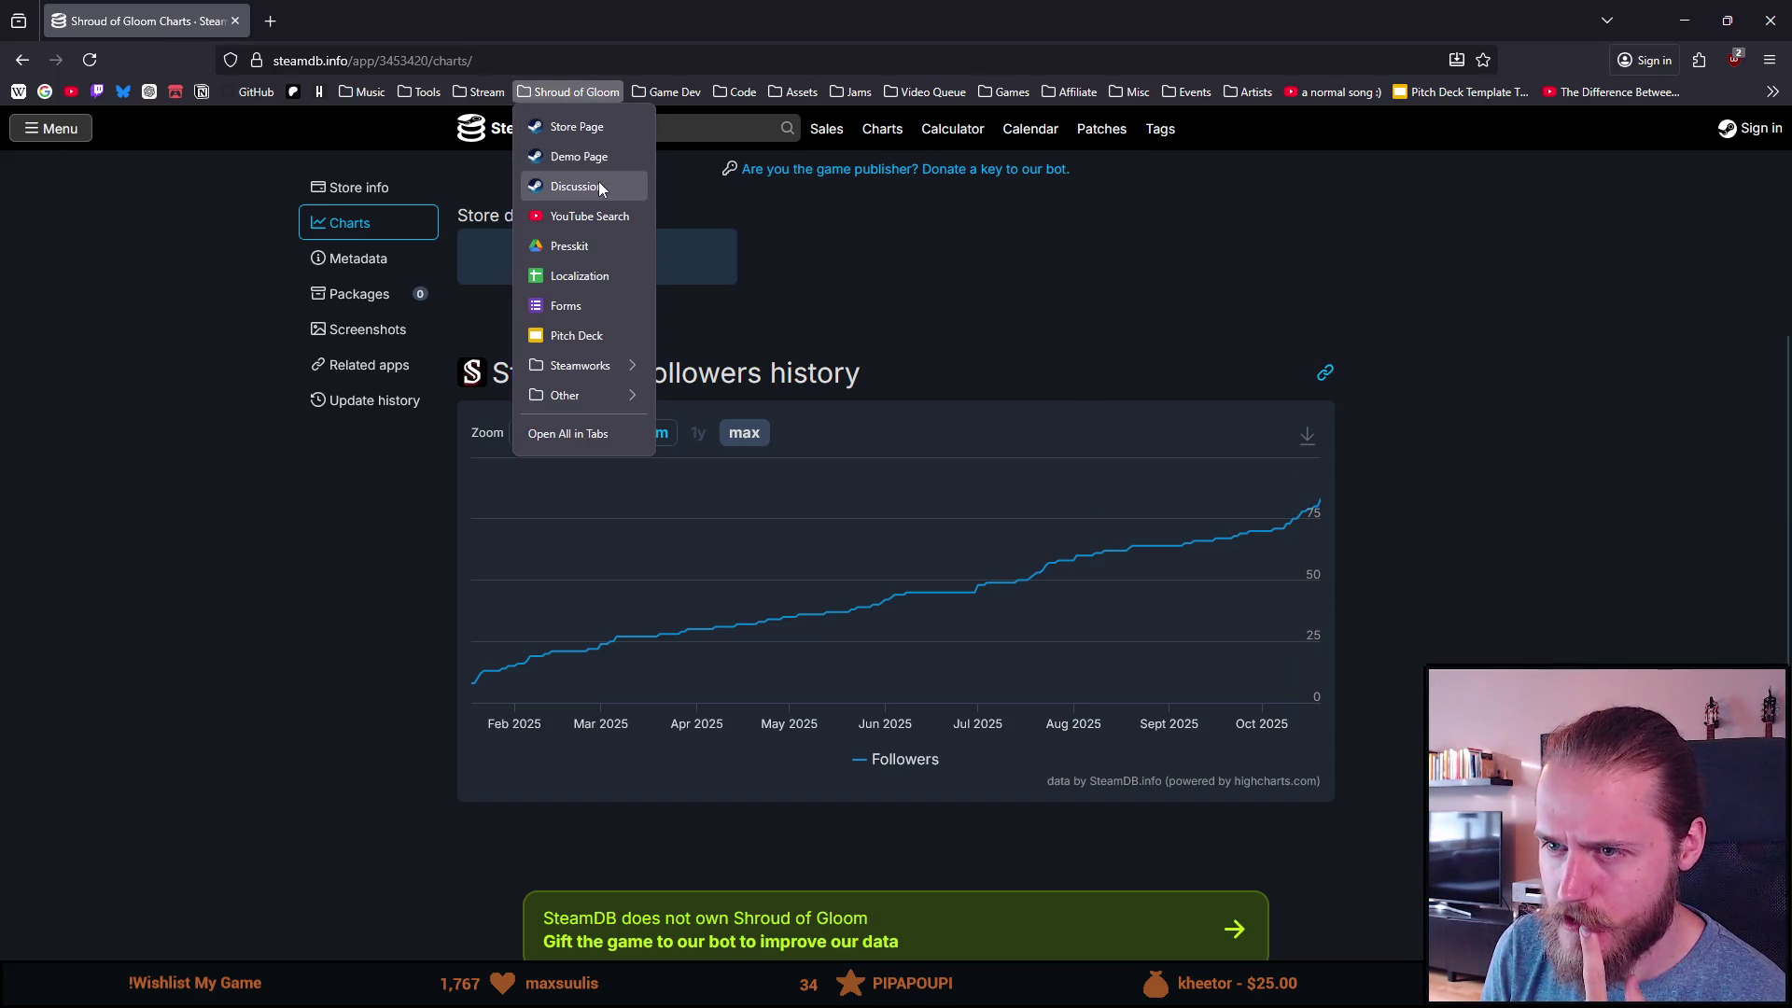
left_click(590, 130)
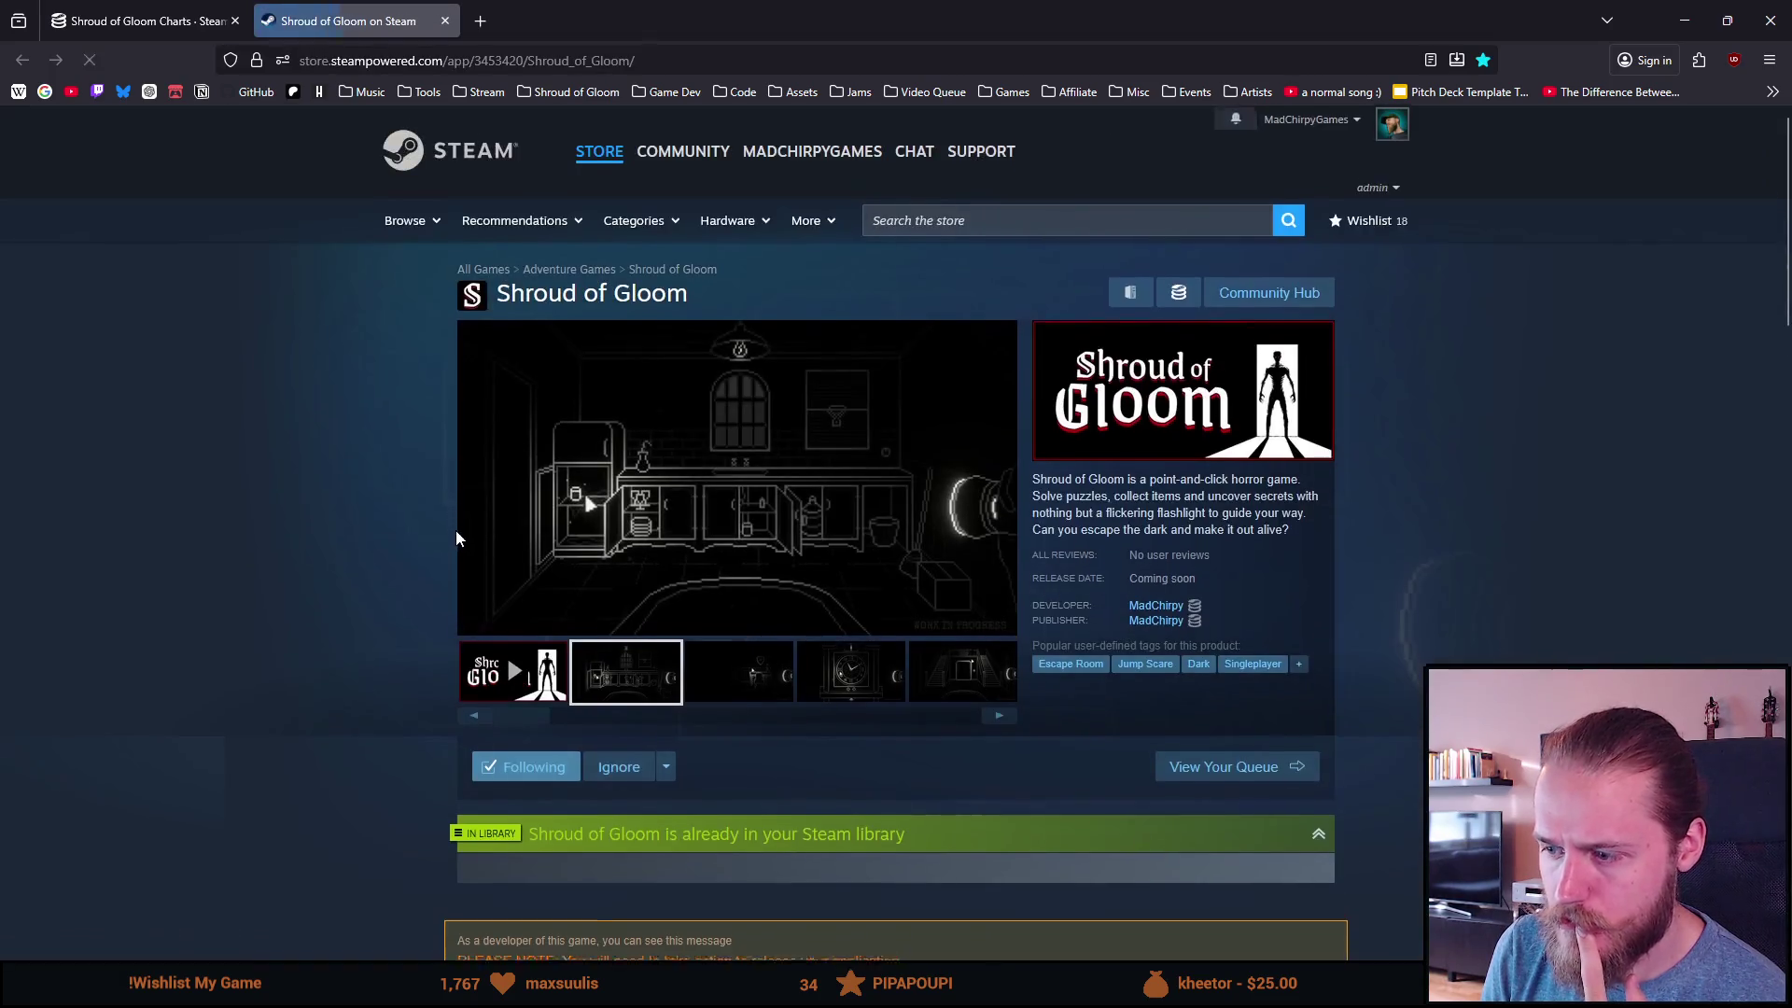
scroll(455, 532, "down", 3)
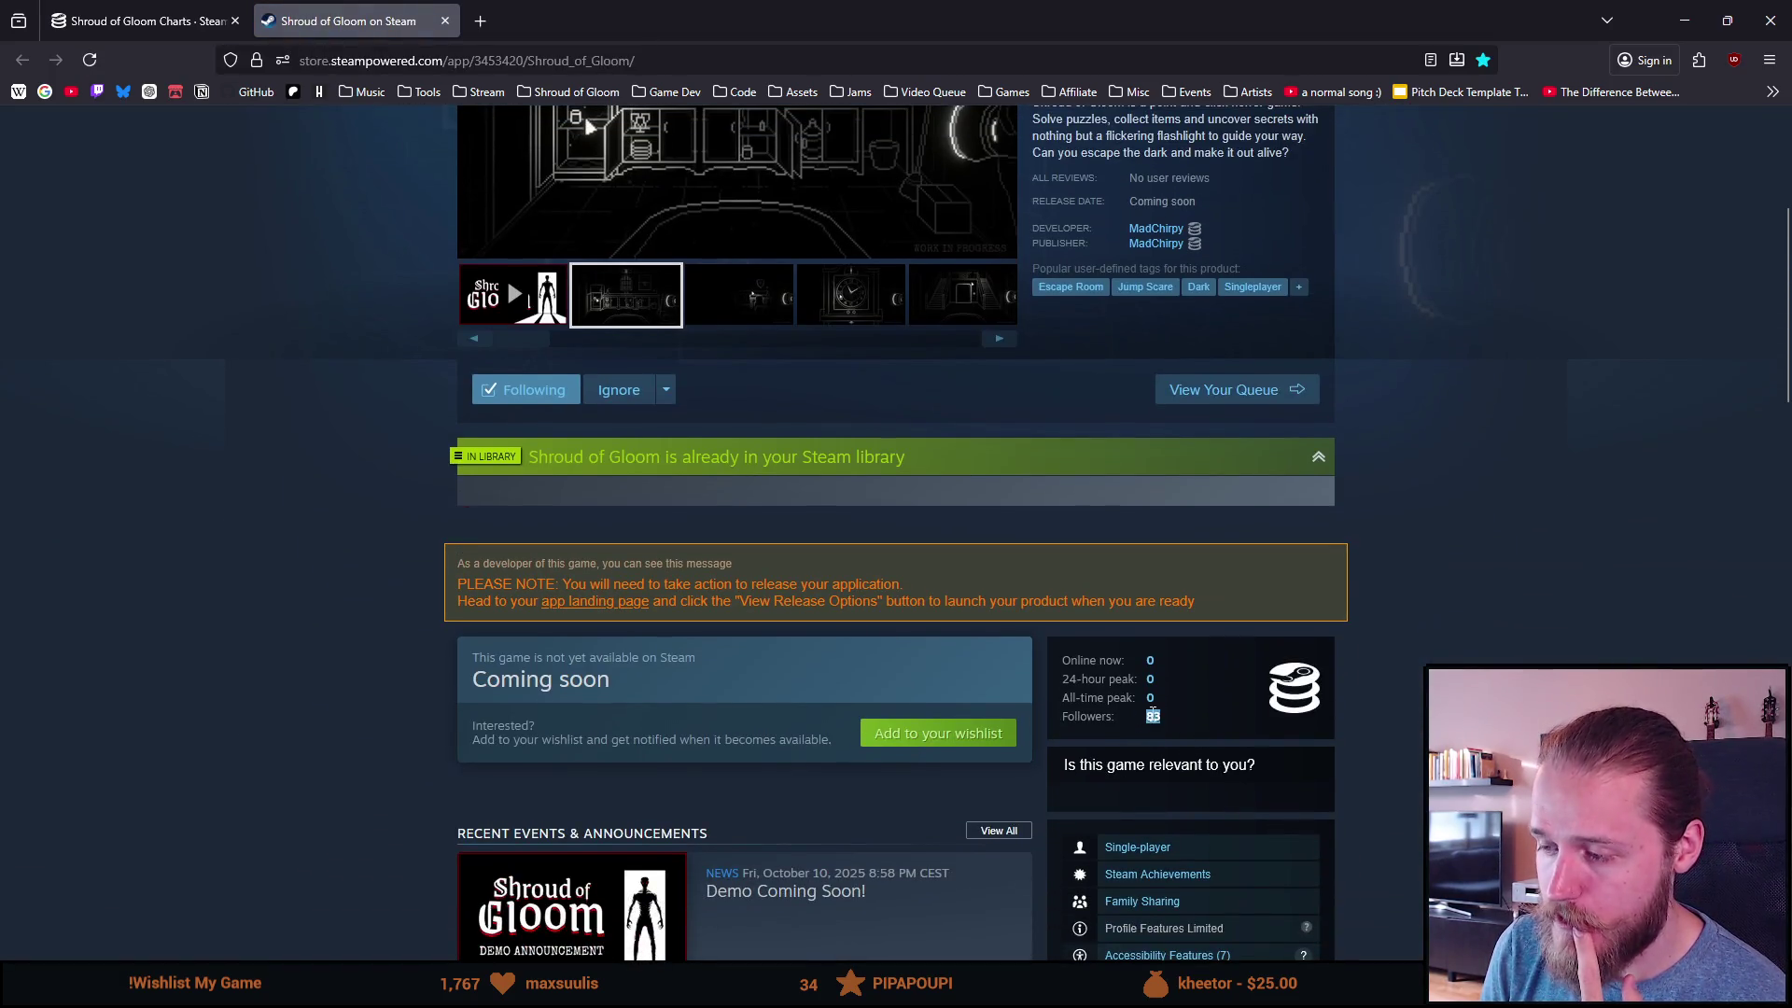
Step: Compare it against the SteamDB followers chart, then switch back to the other windows
key("ctrl+Tab")
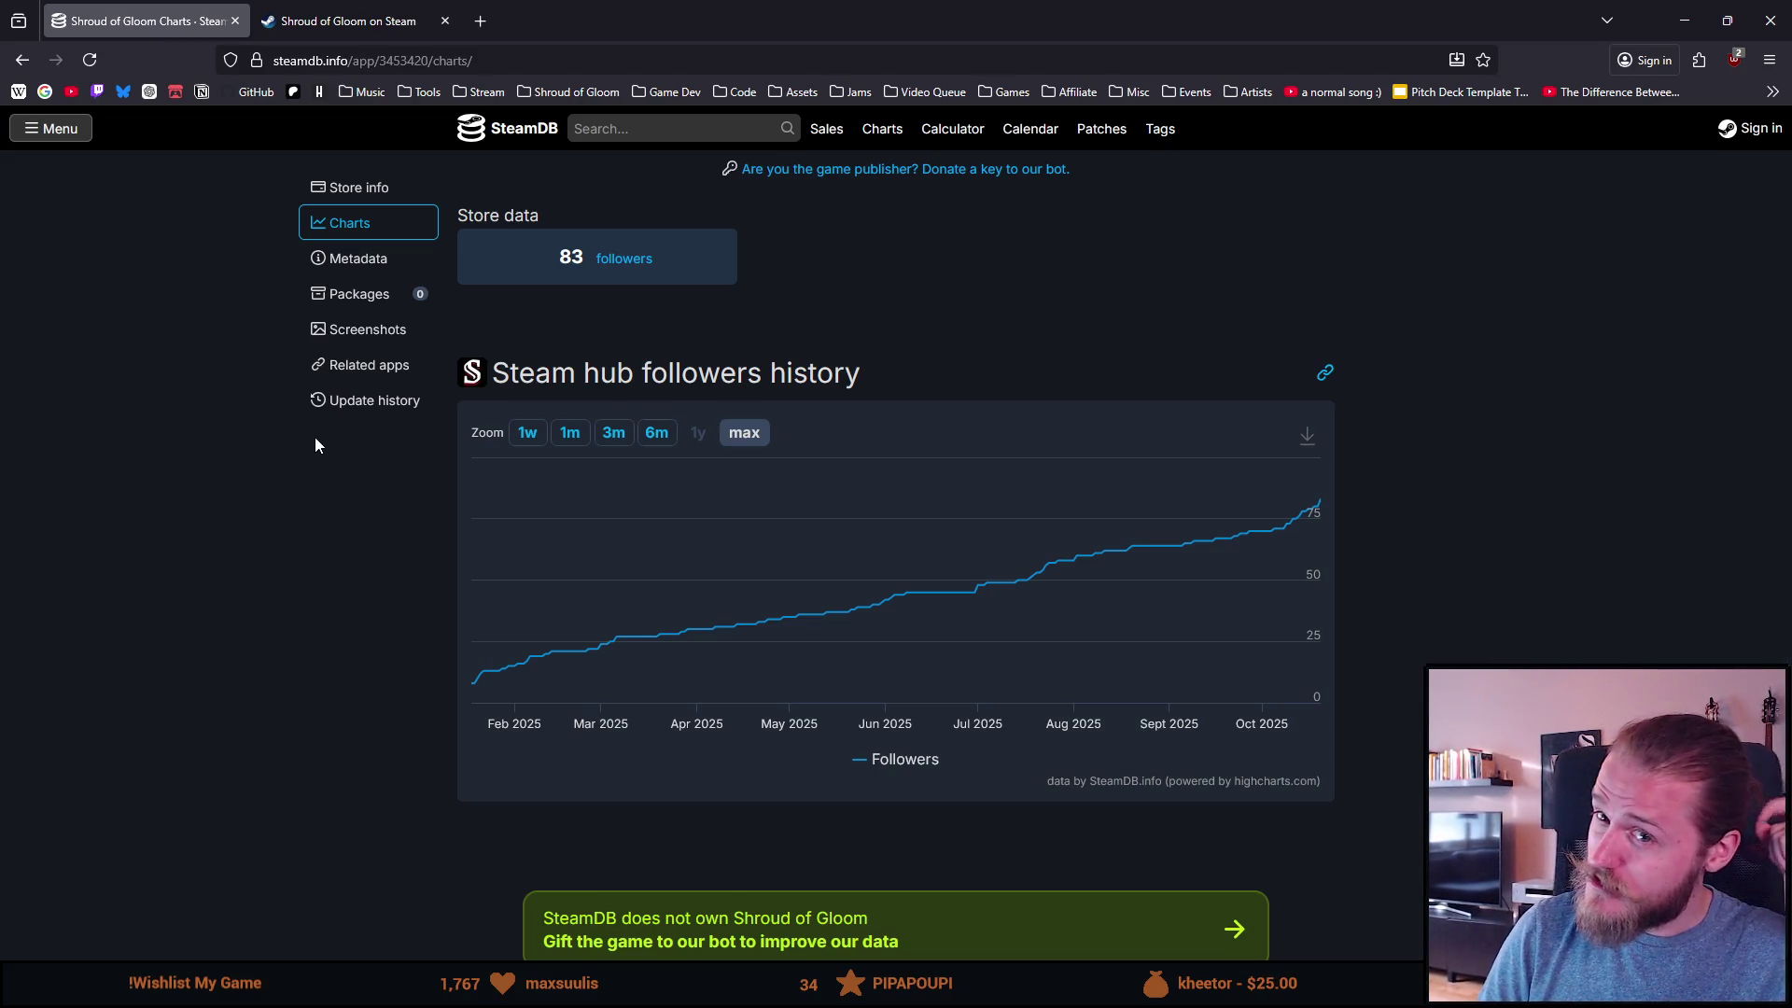
key("alt+Tab")
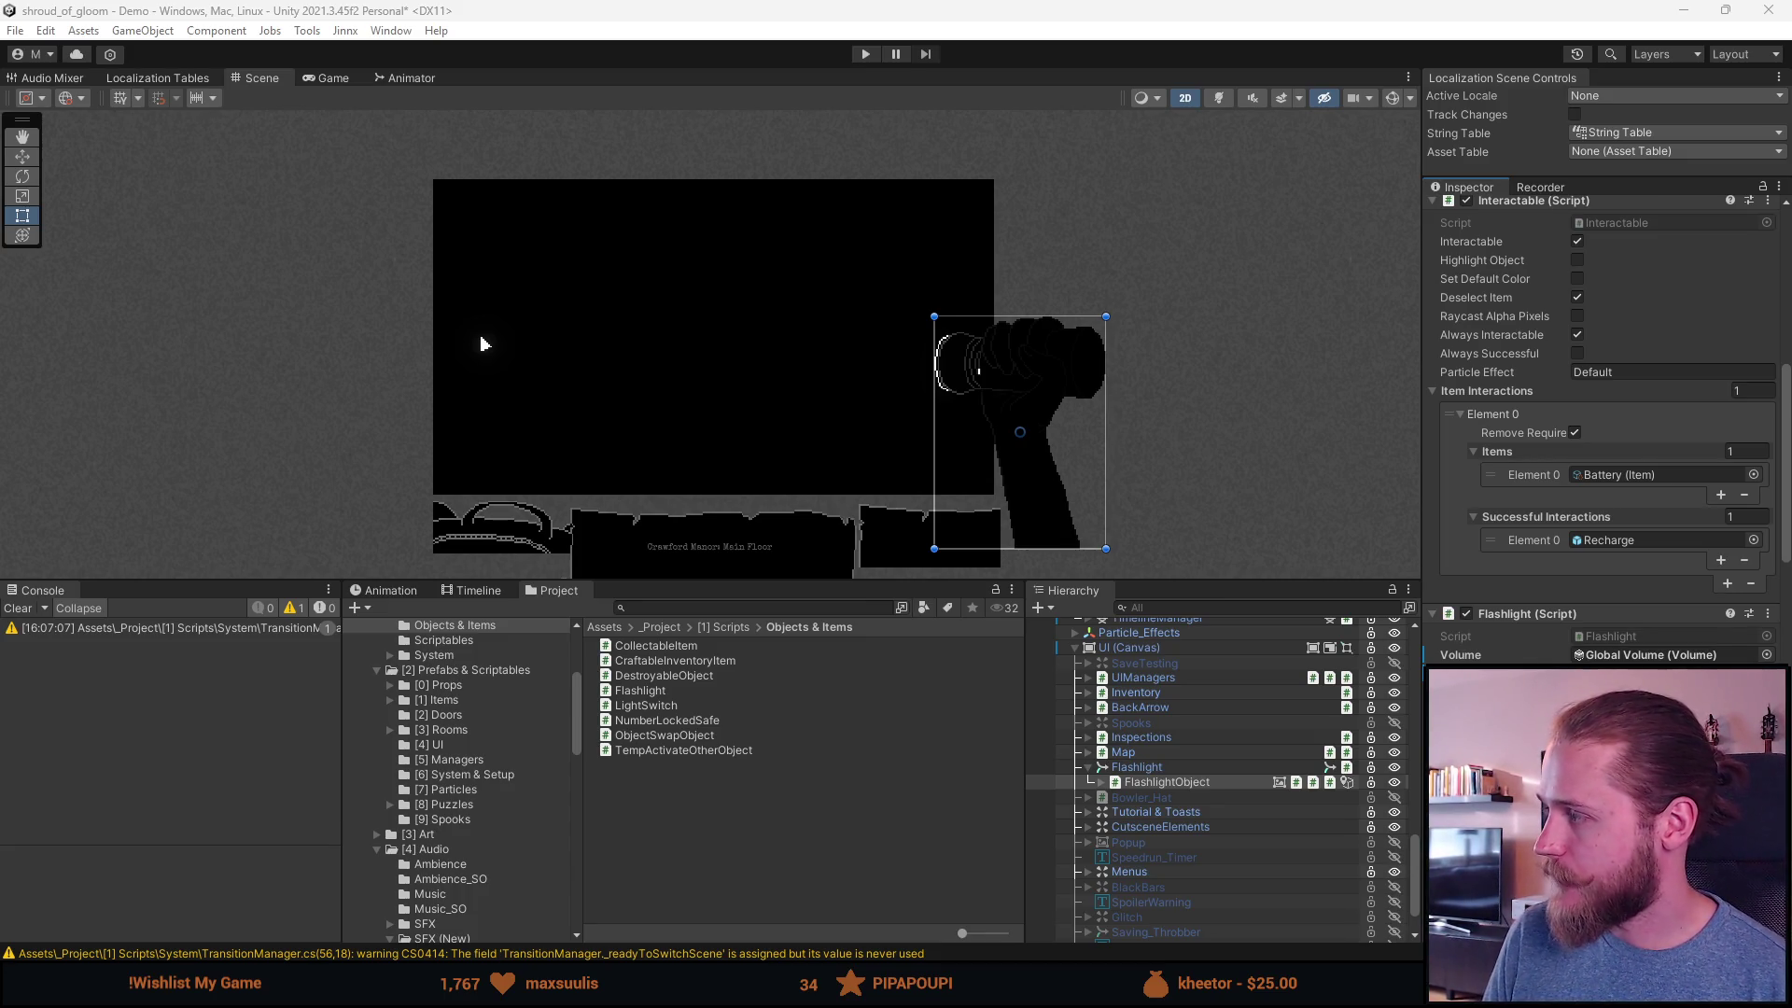
key("alt+Tab")
Step: Open the 'I think I'm gonna keep it' video from the profile's video grid
scroll(1069, 467, "down", 3)
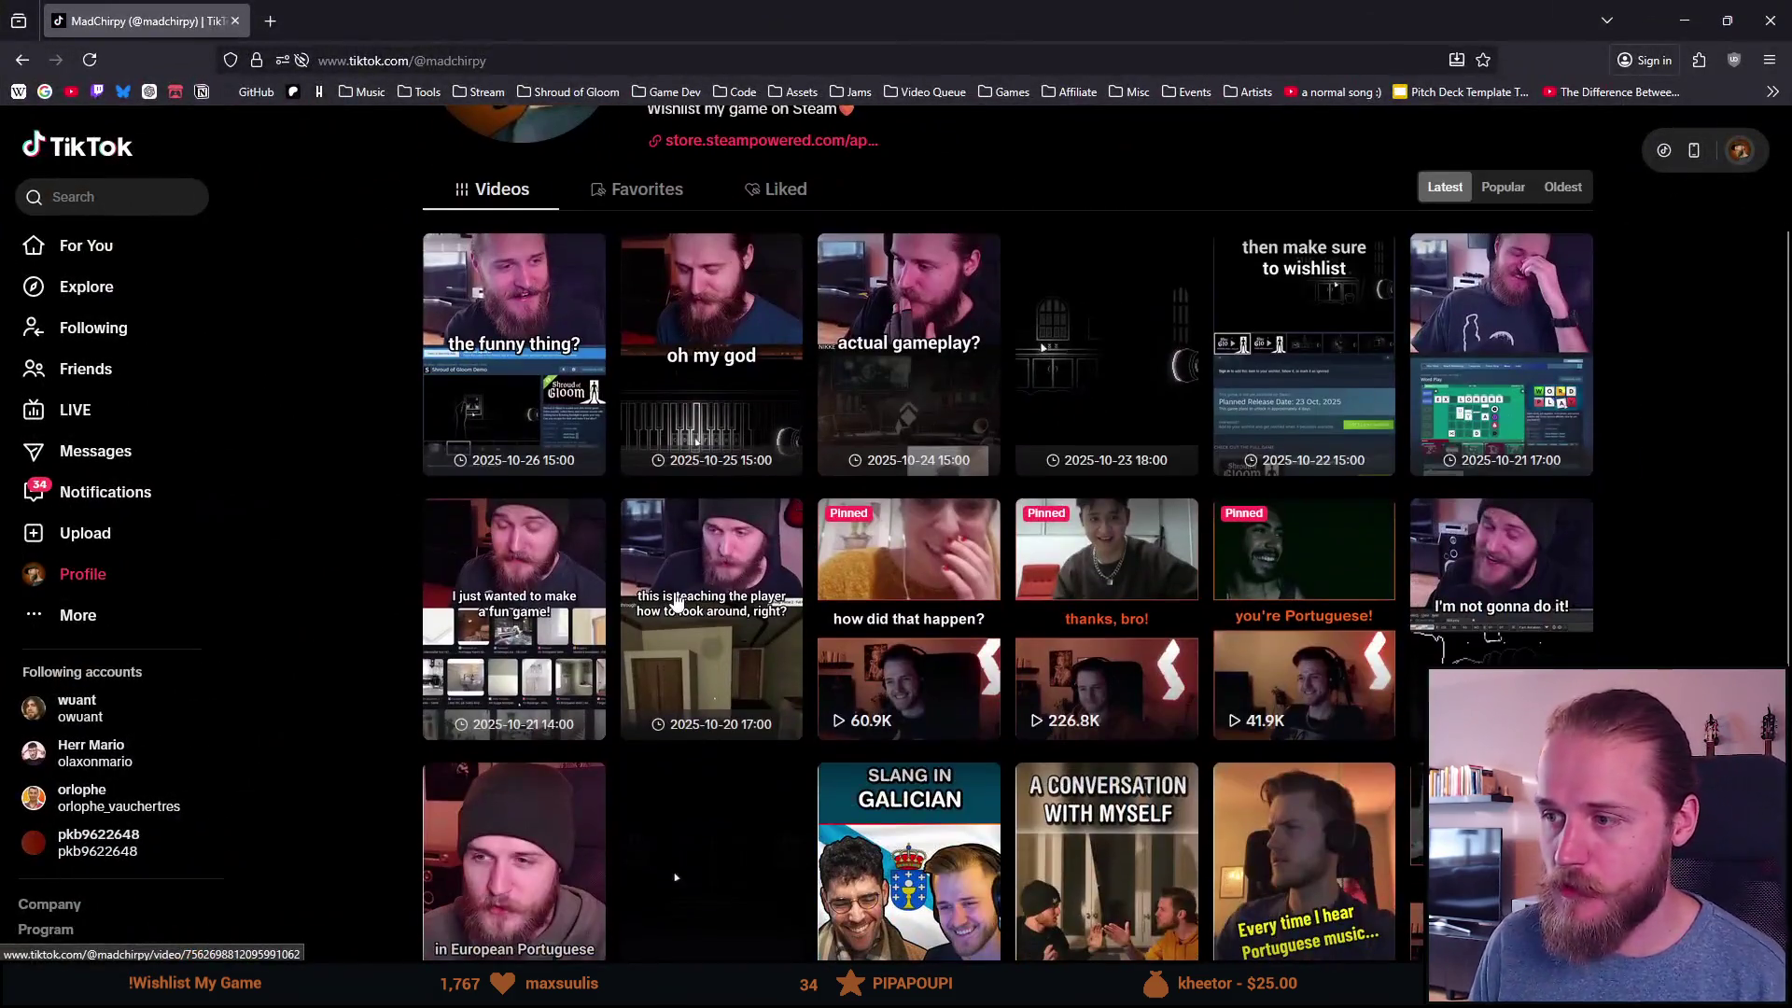
scroll(1069, 466, "down", 8)
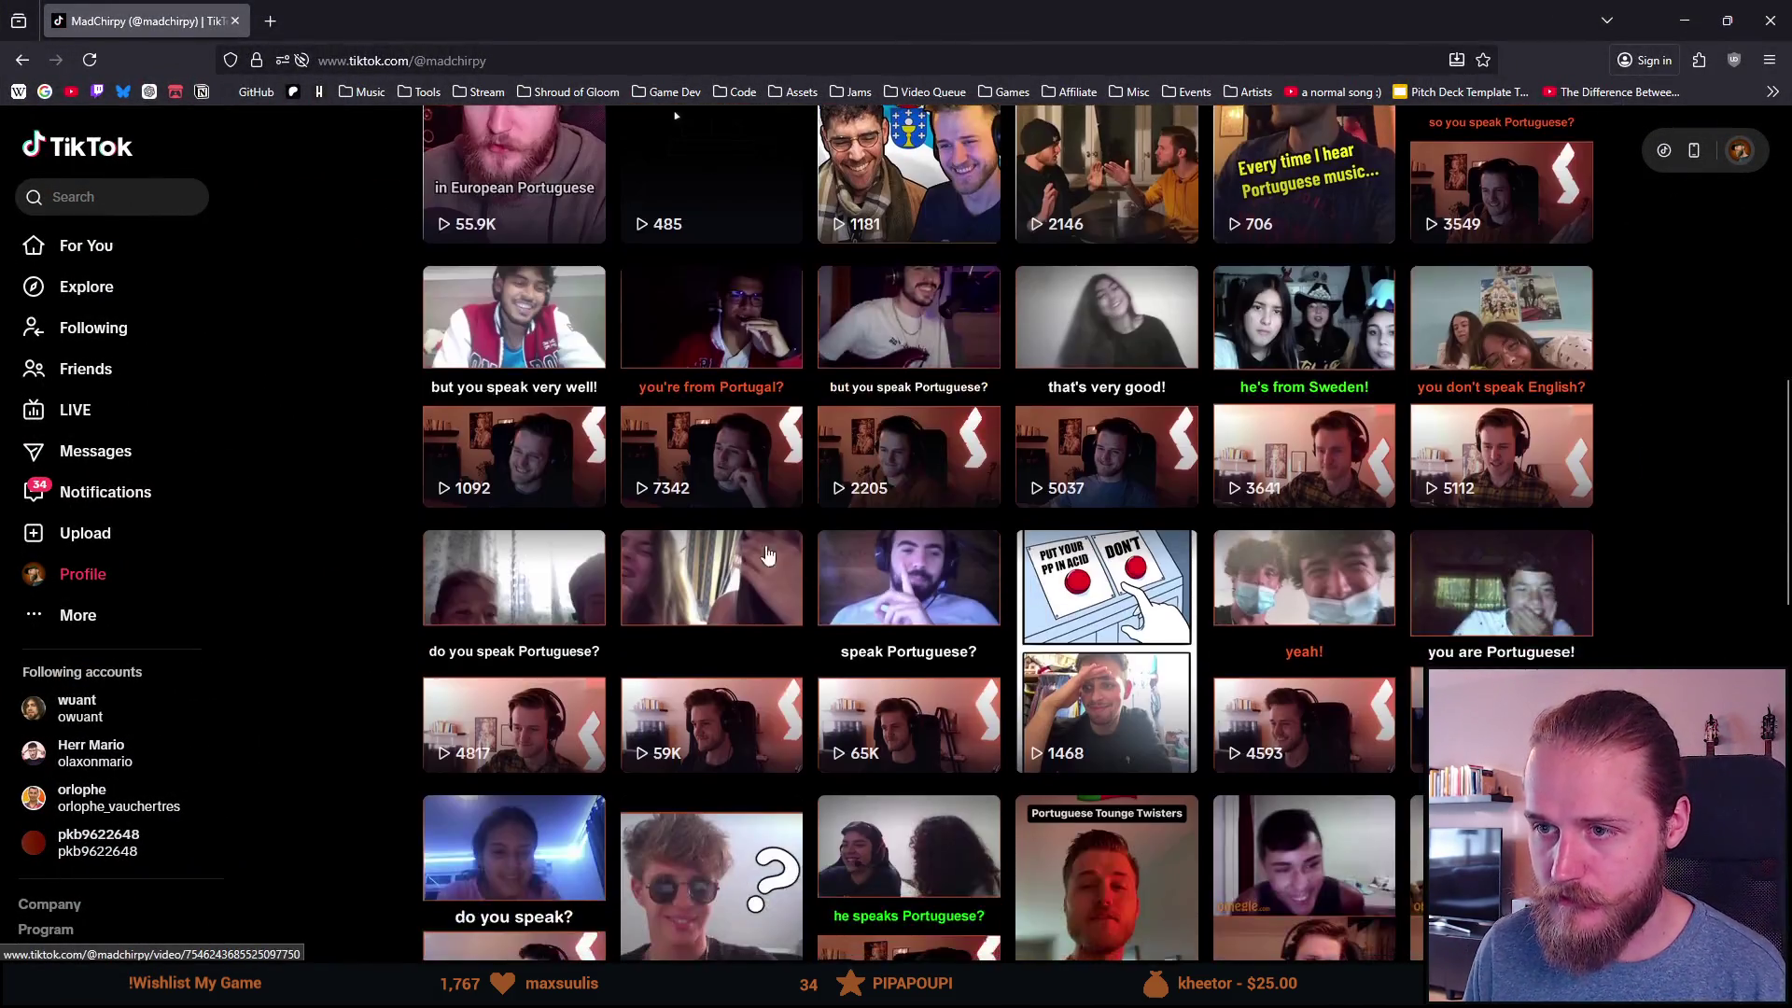
scroll(766, 555, "up", 3)
left_click(494, 523)
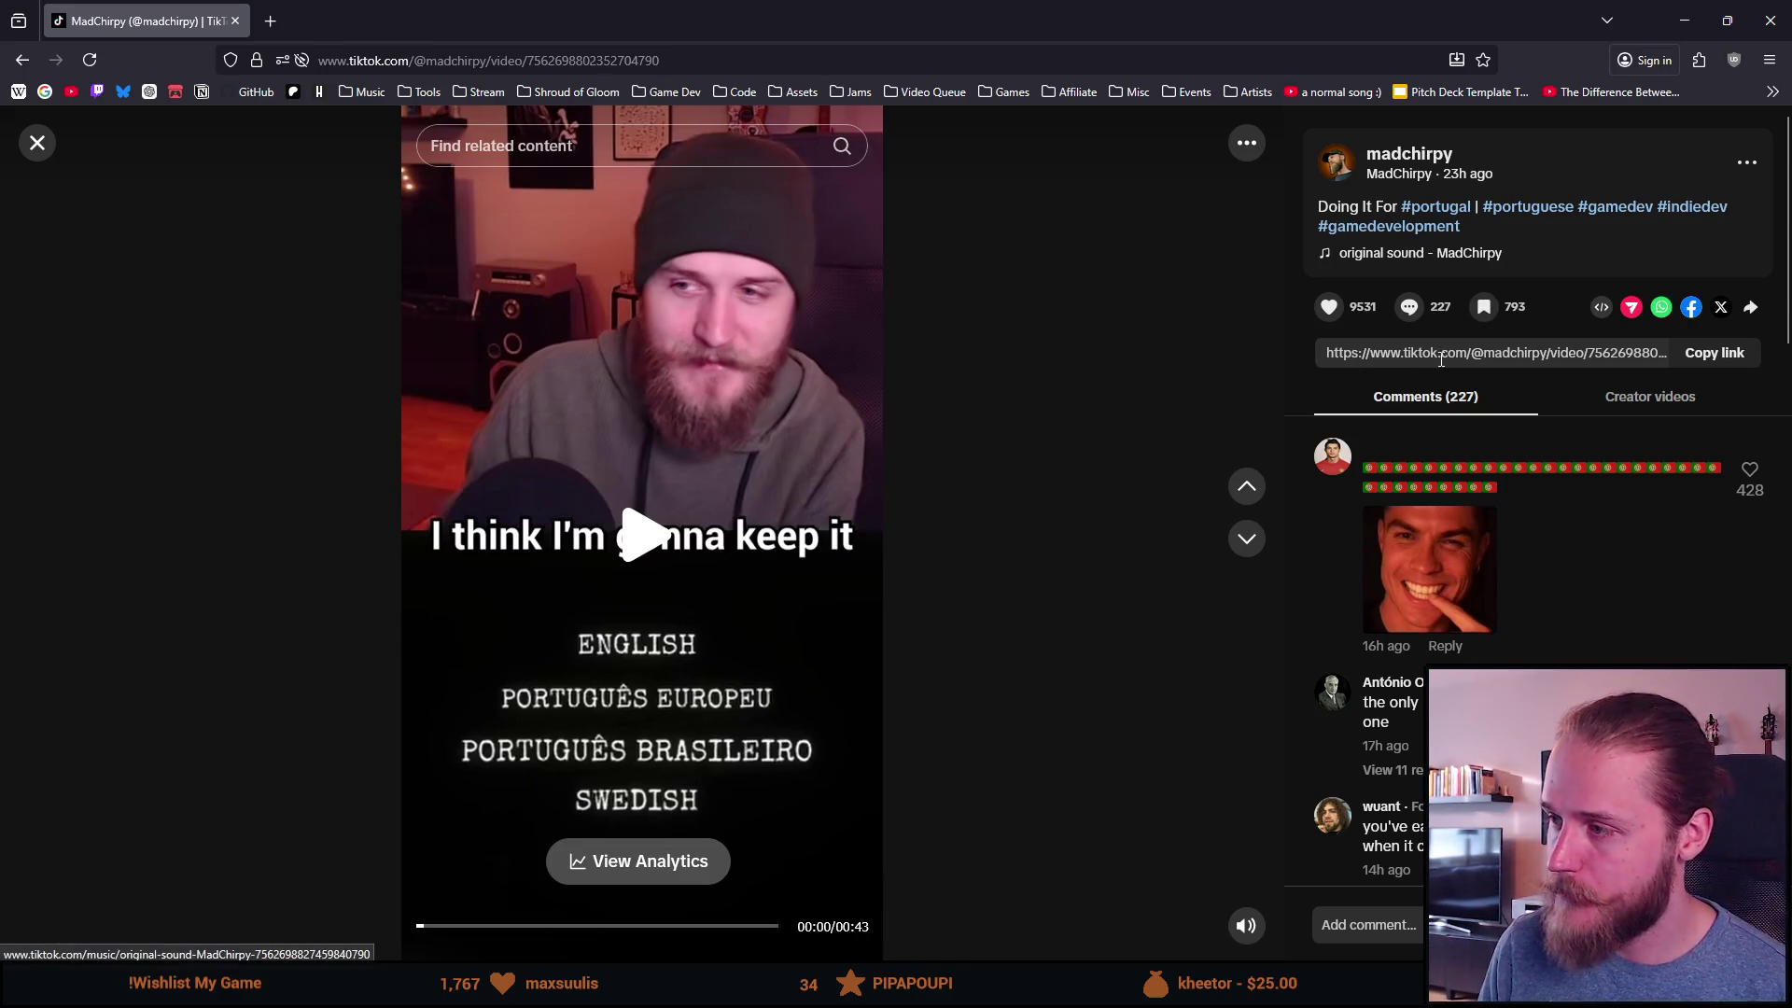
Step: Skip to the video's Shroud of Gloom wishlist end card and browse the comments
mouse_move(1752, 308)
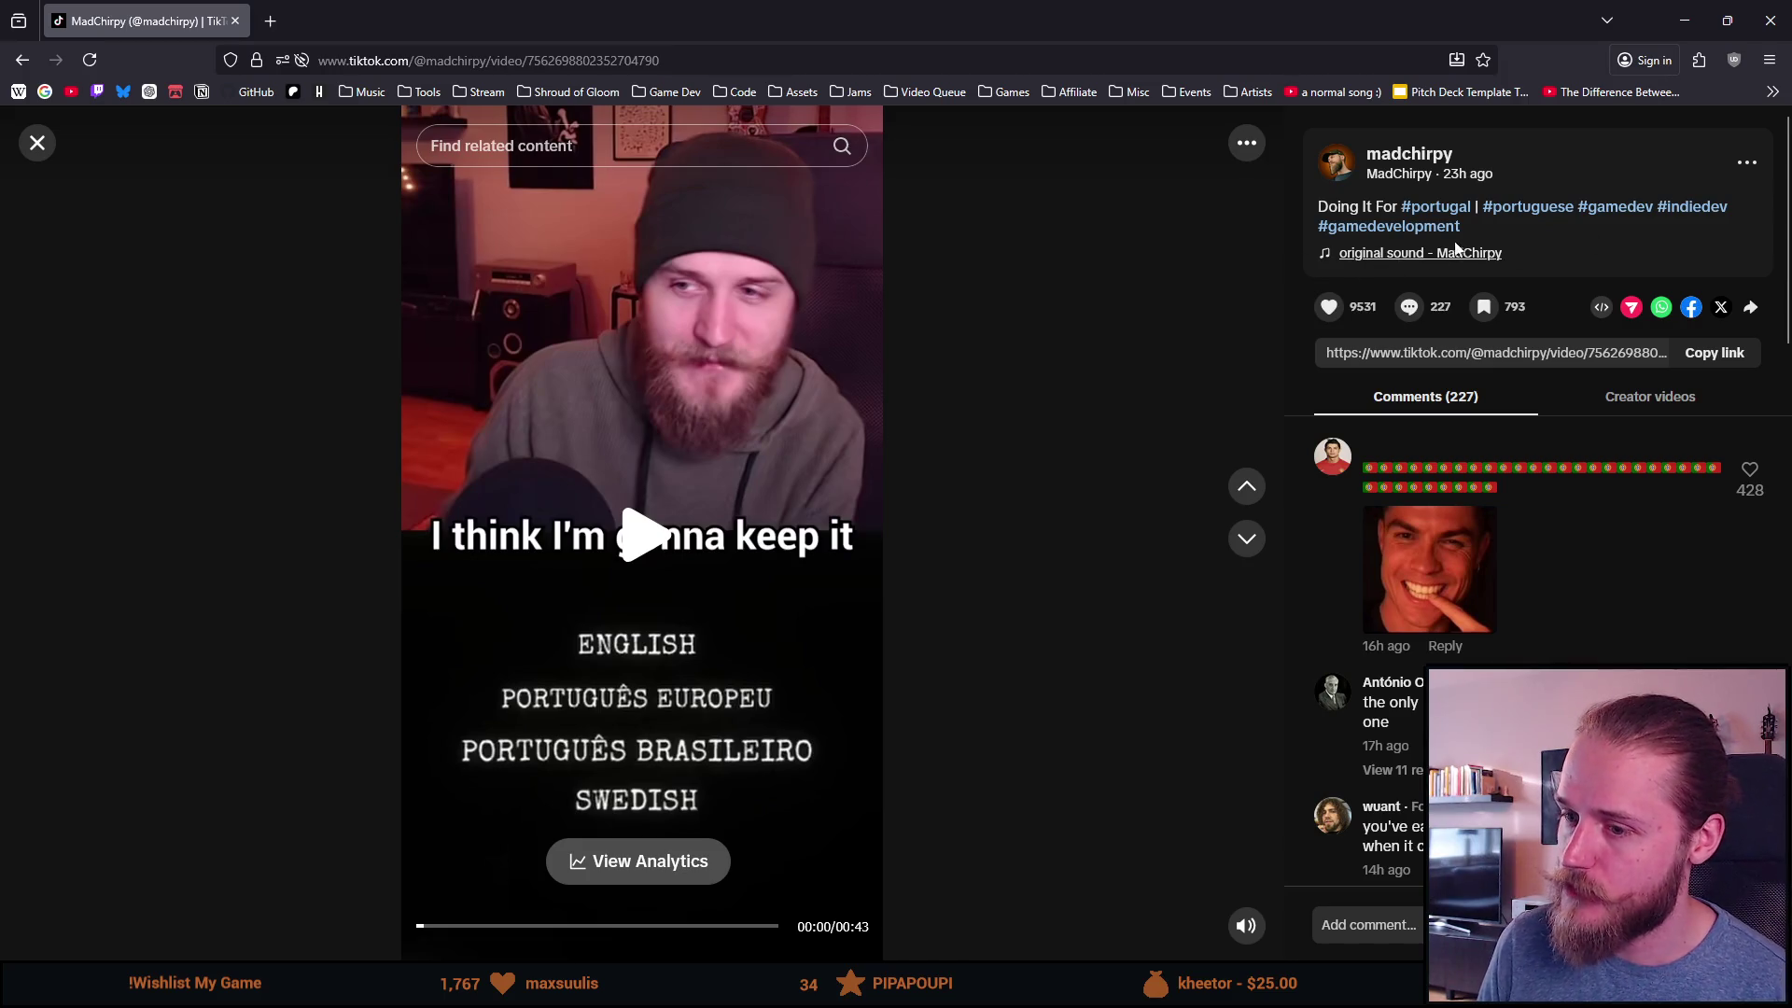
left_click(761, 928)
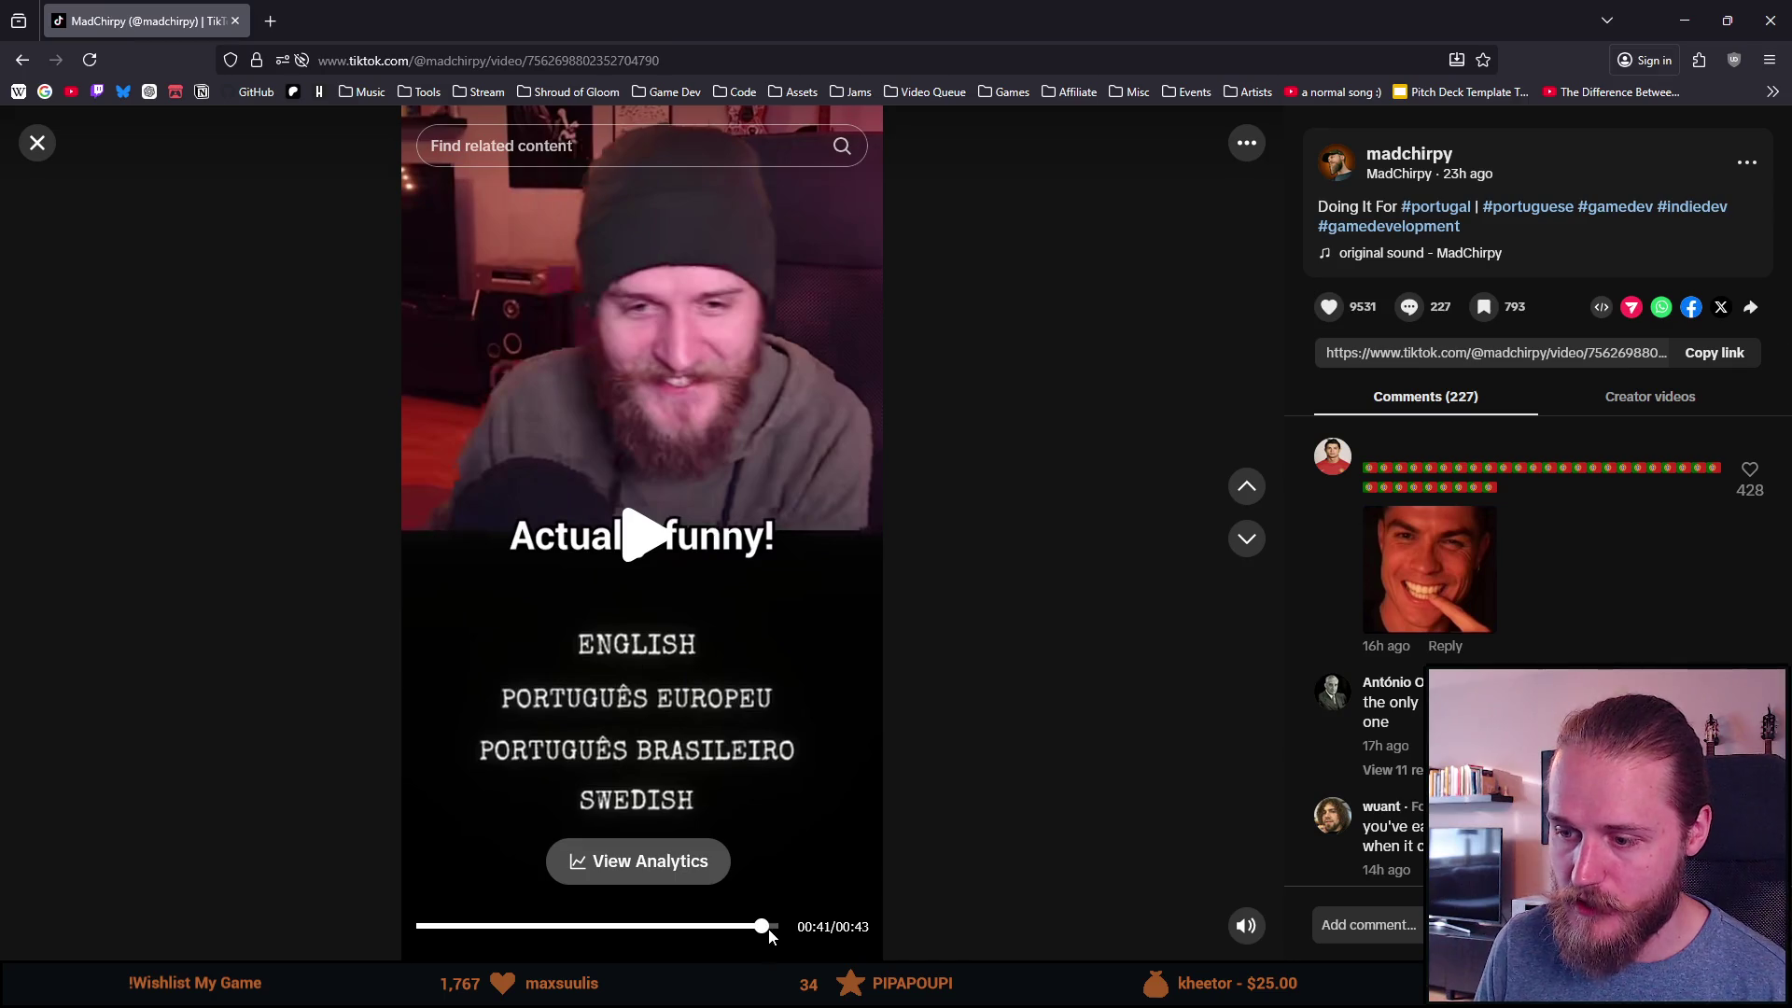
left_click(772, 934)
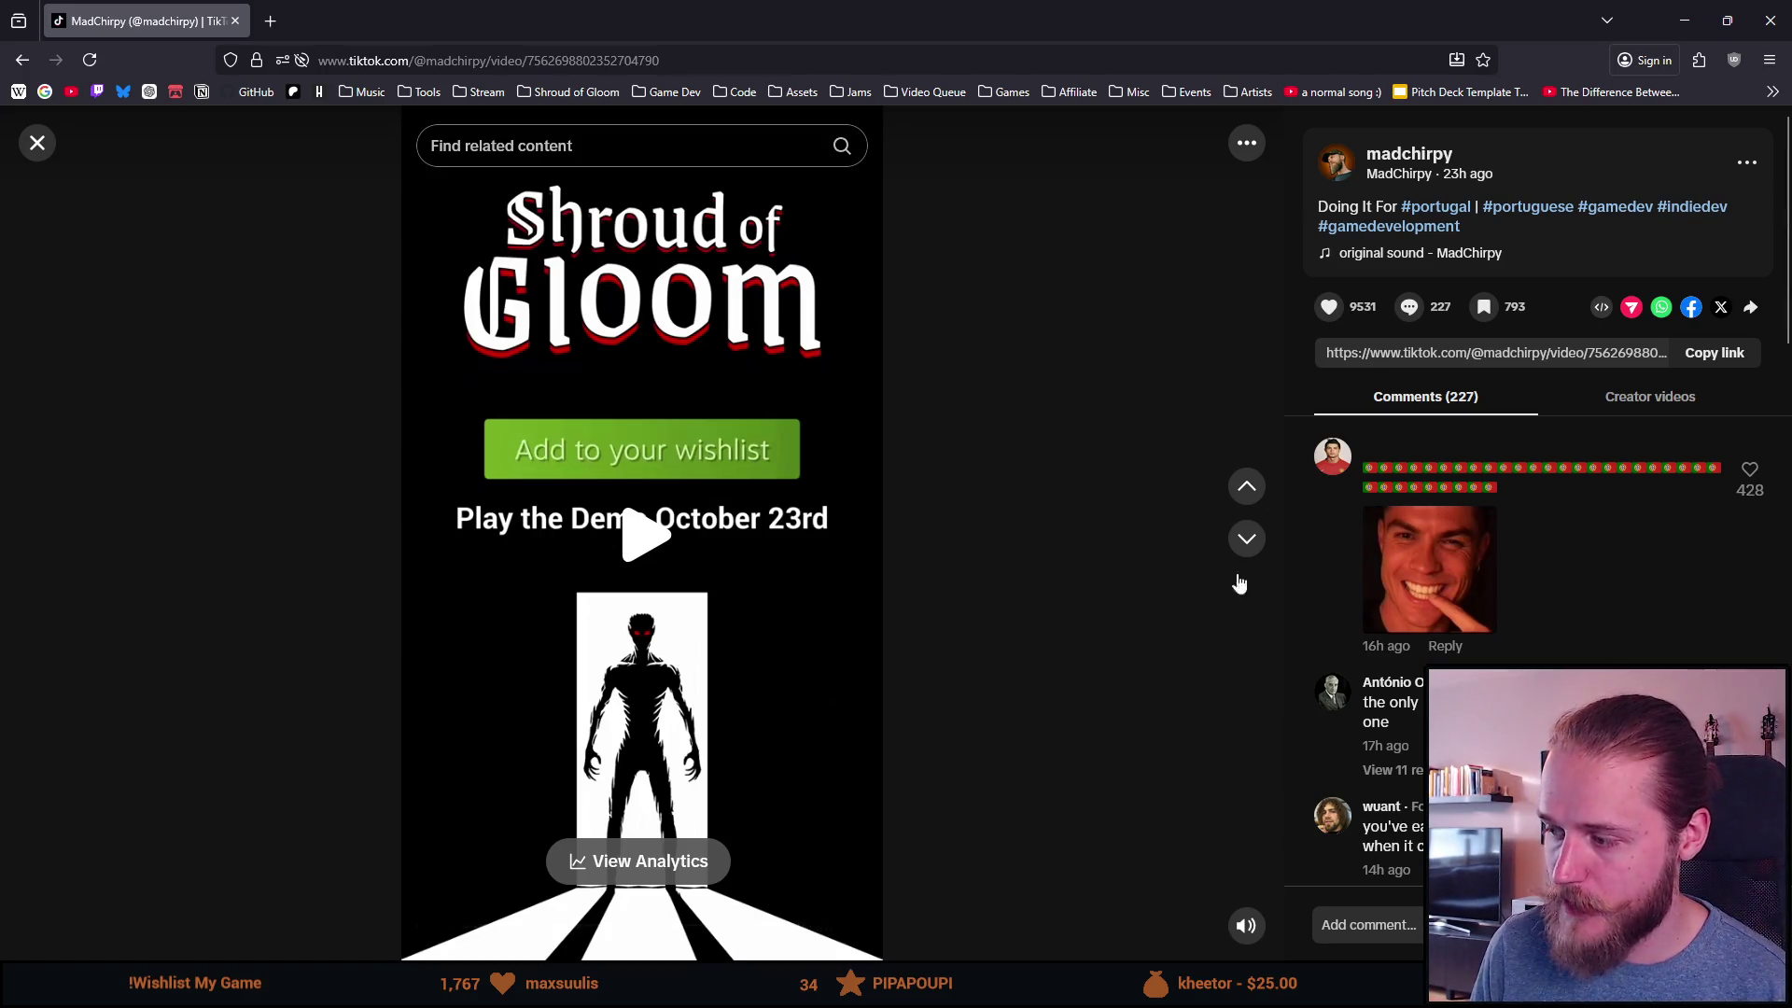
scroll(1360, 723, "down", 2)
scroll(1360, 724, "down", 3)
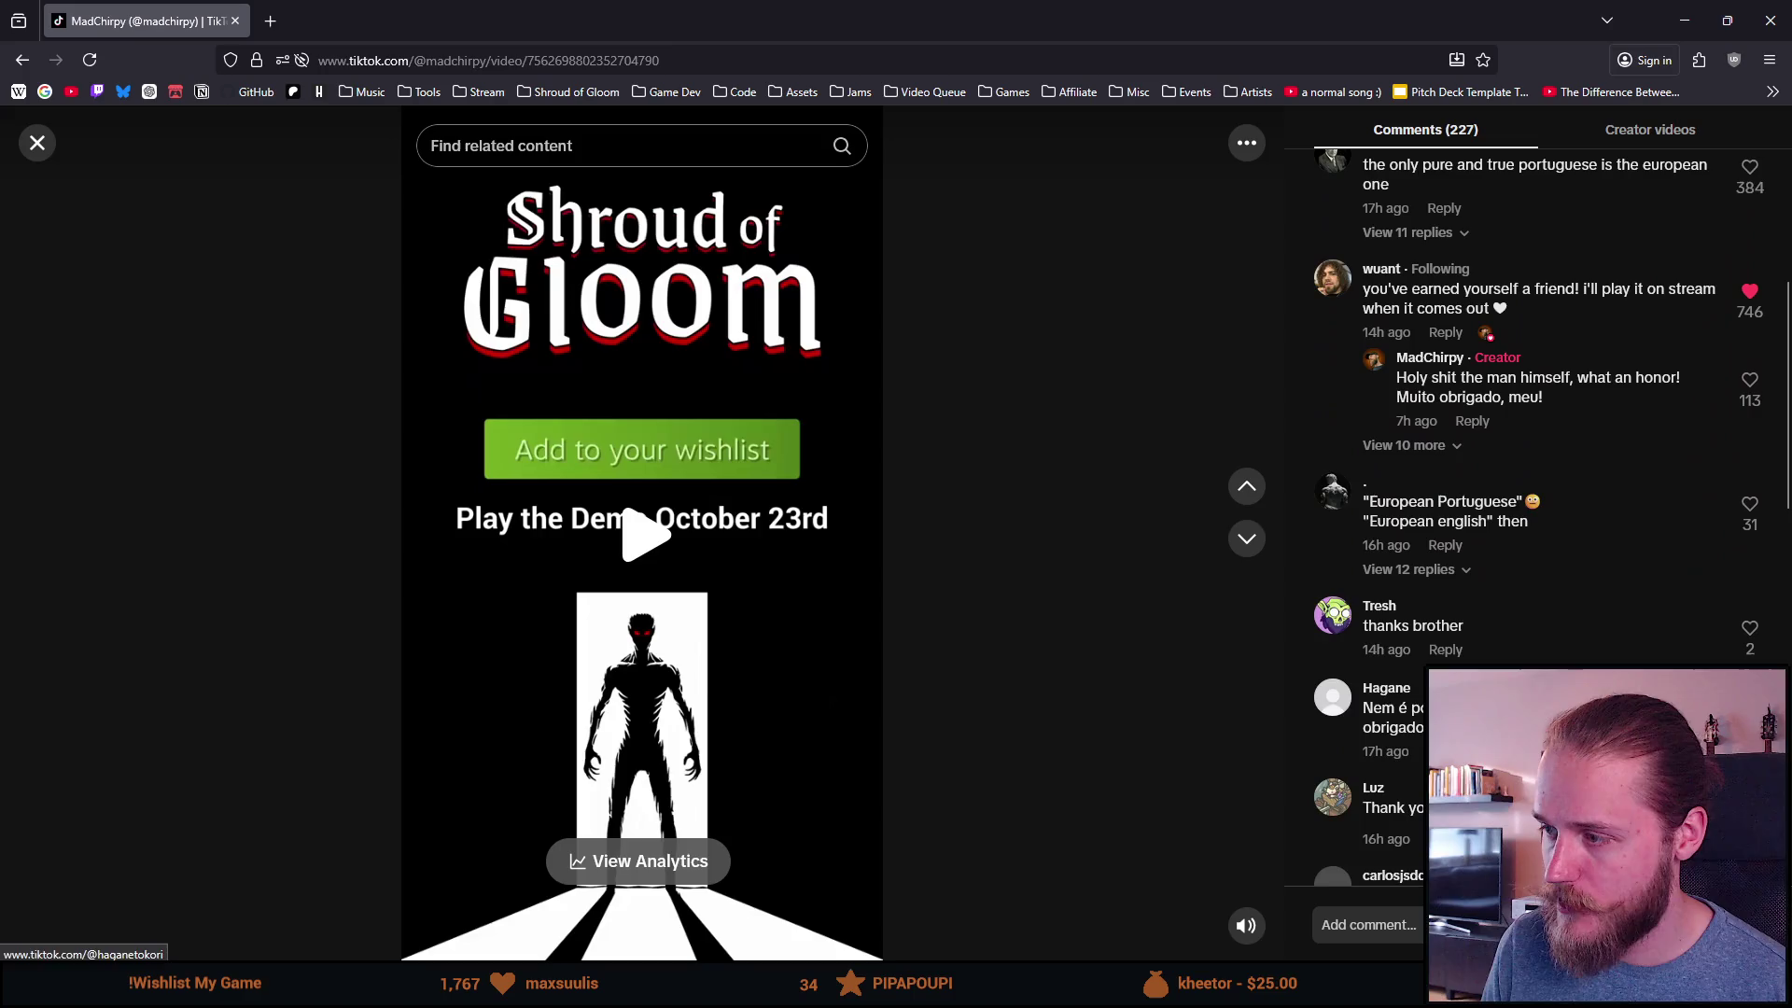
scroll(1698, 374, "up", 5)
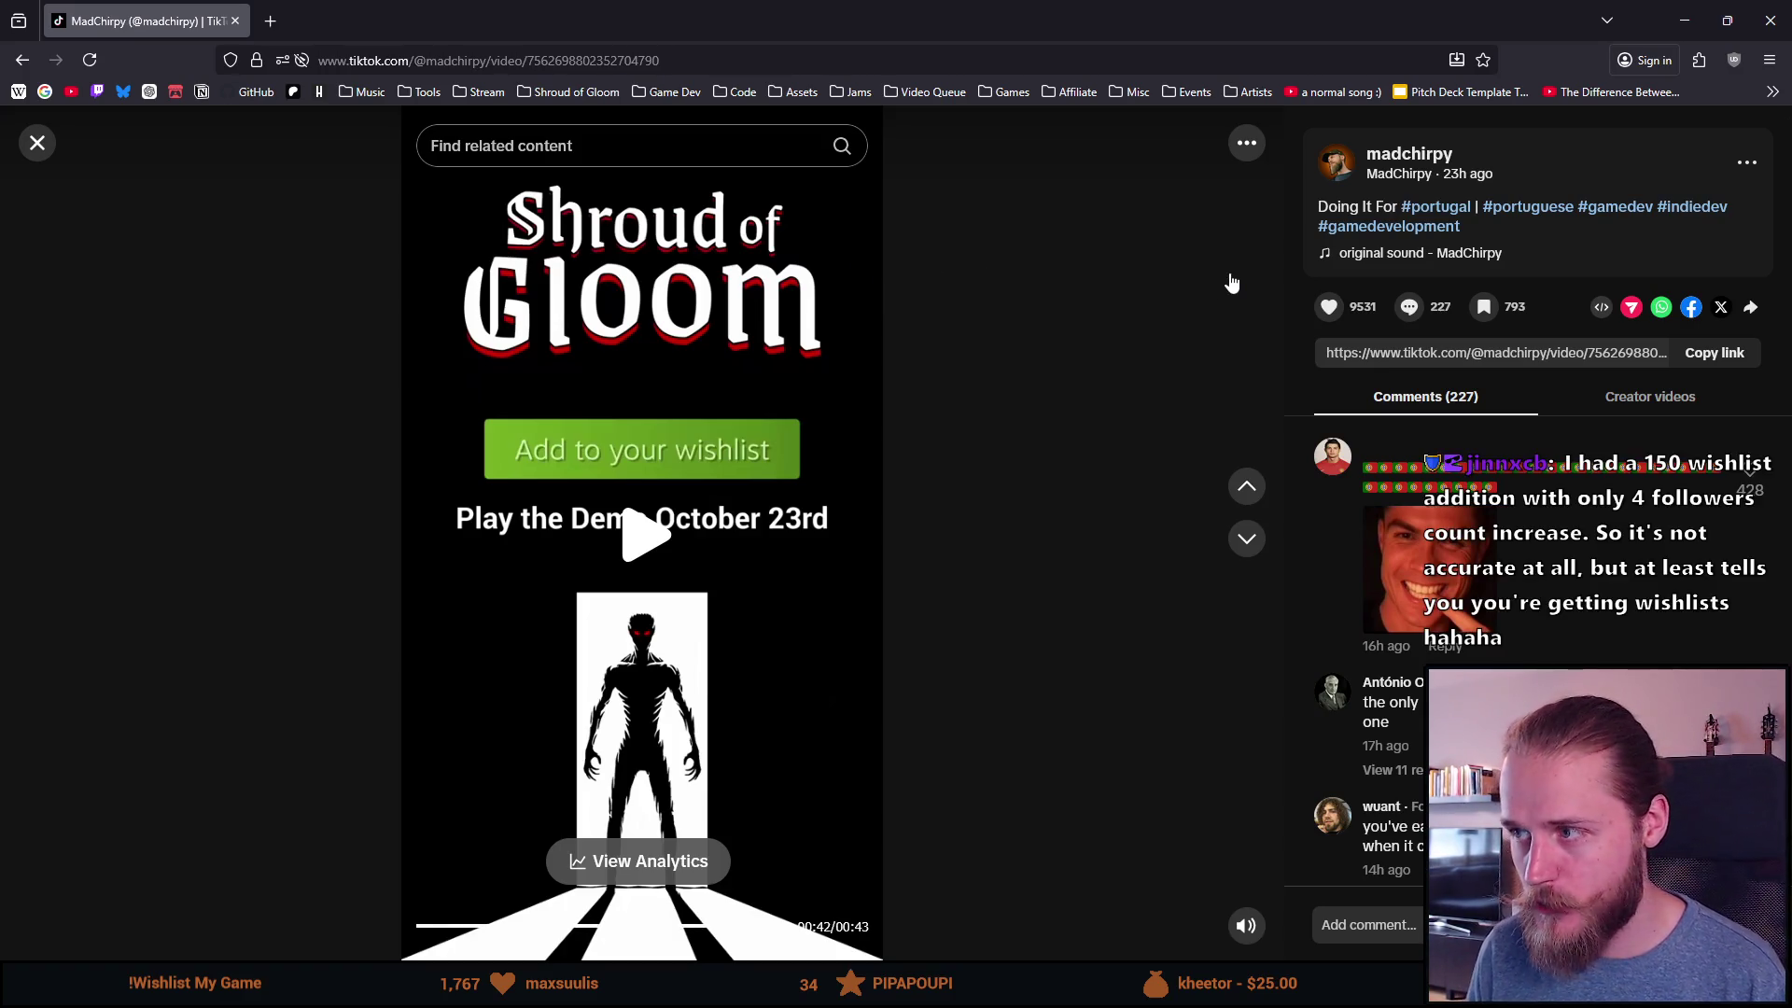
Step: Close the TikTok video, browse the profile's video grid, and switch back to Unity
left_click(1409, 155)
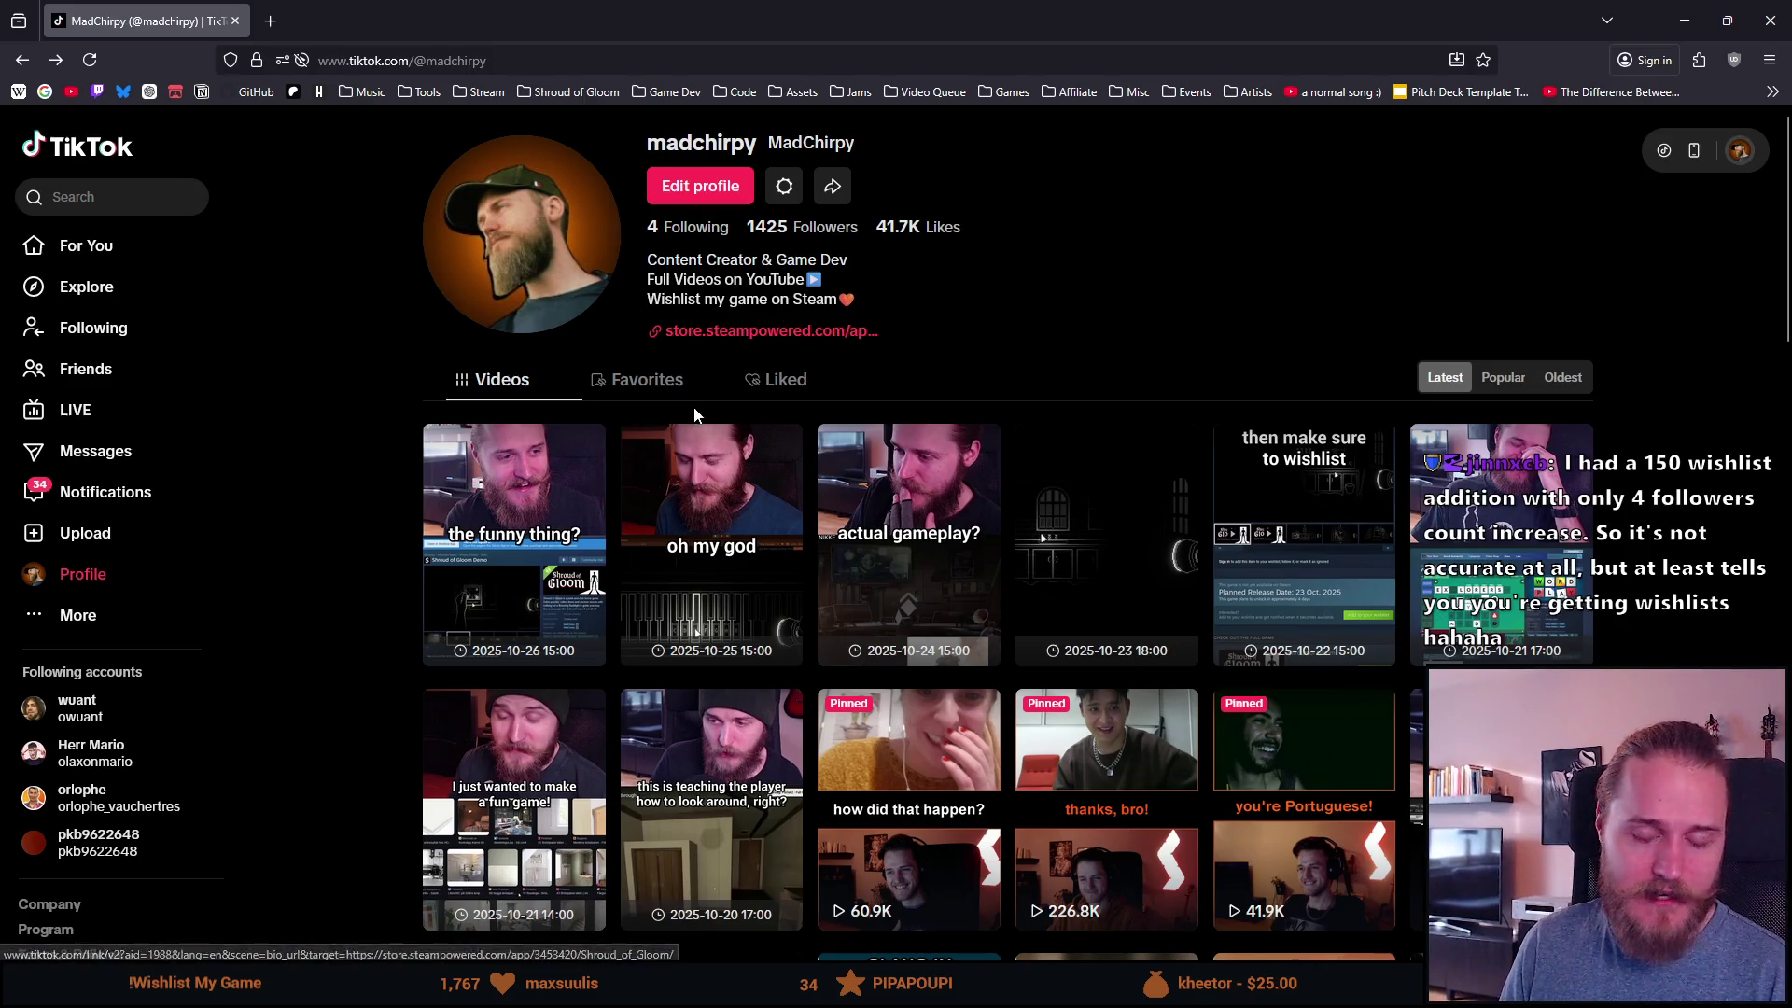
scroll(420, 374, "down", 5)
scroll(456, 434, "down", 2)
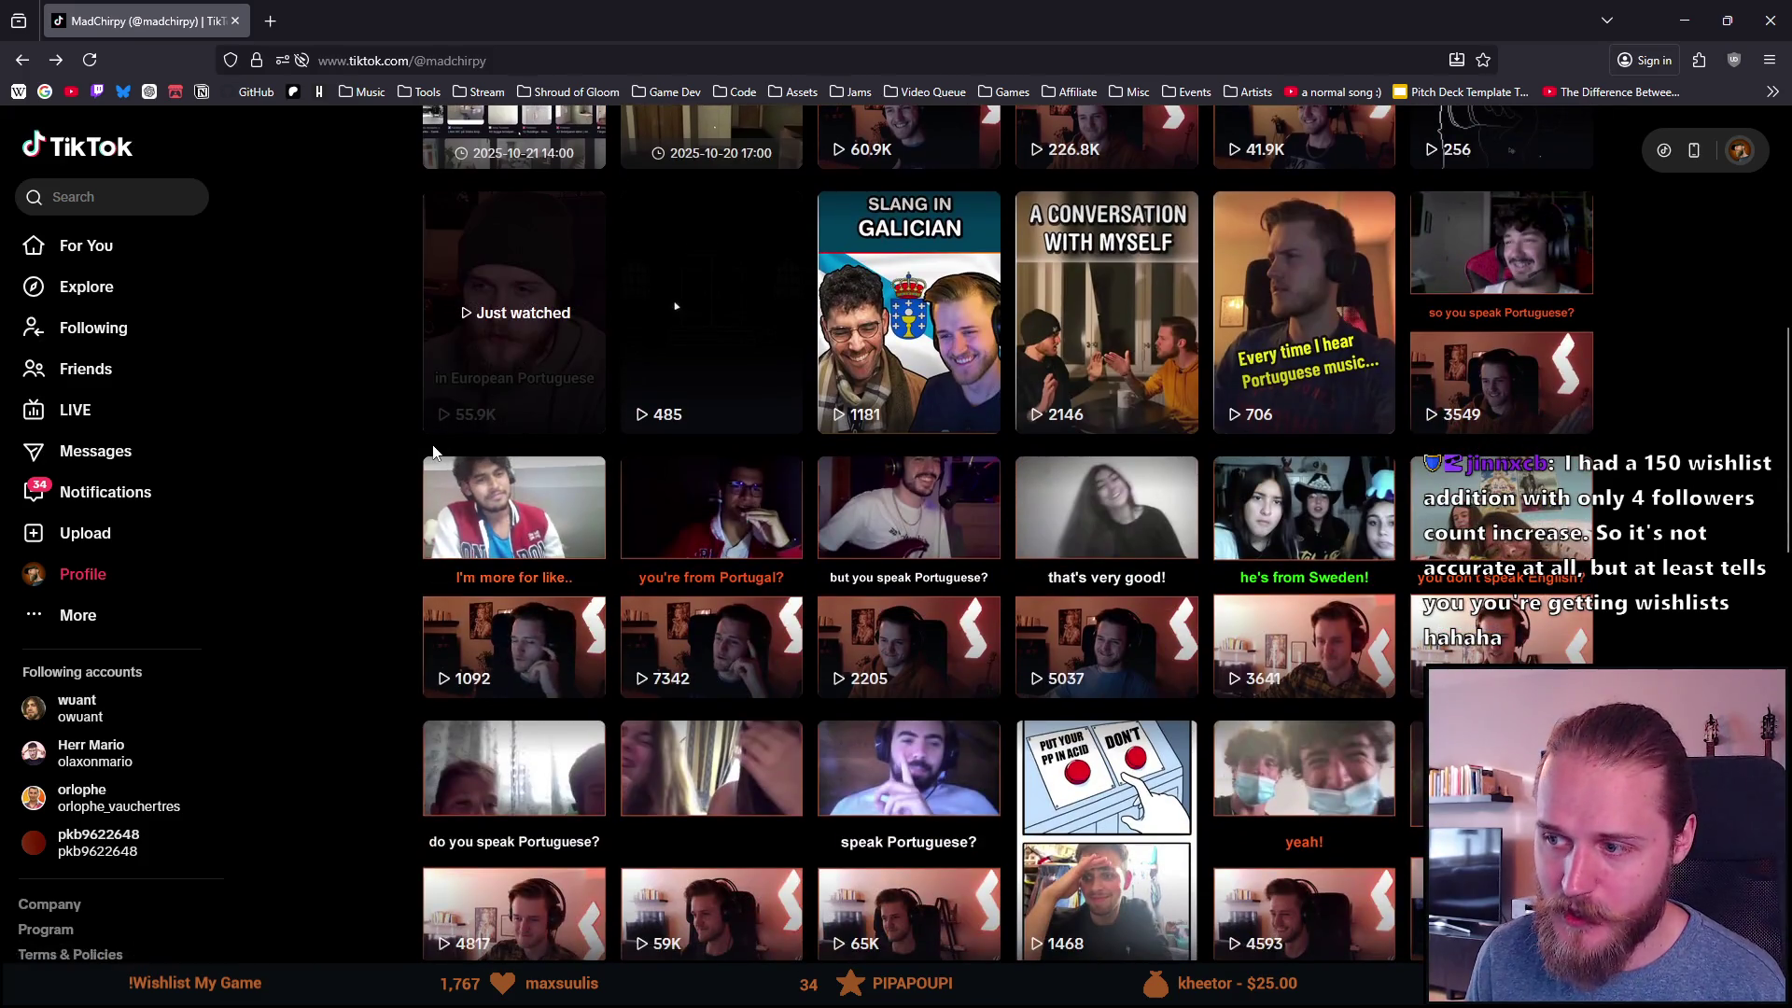
scroll(424, 413, "up", 3)
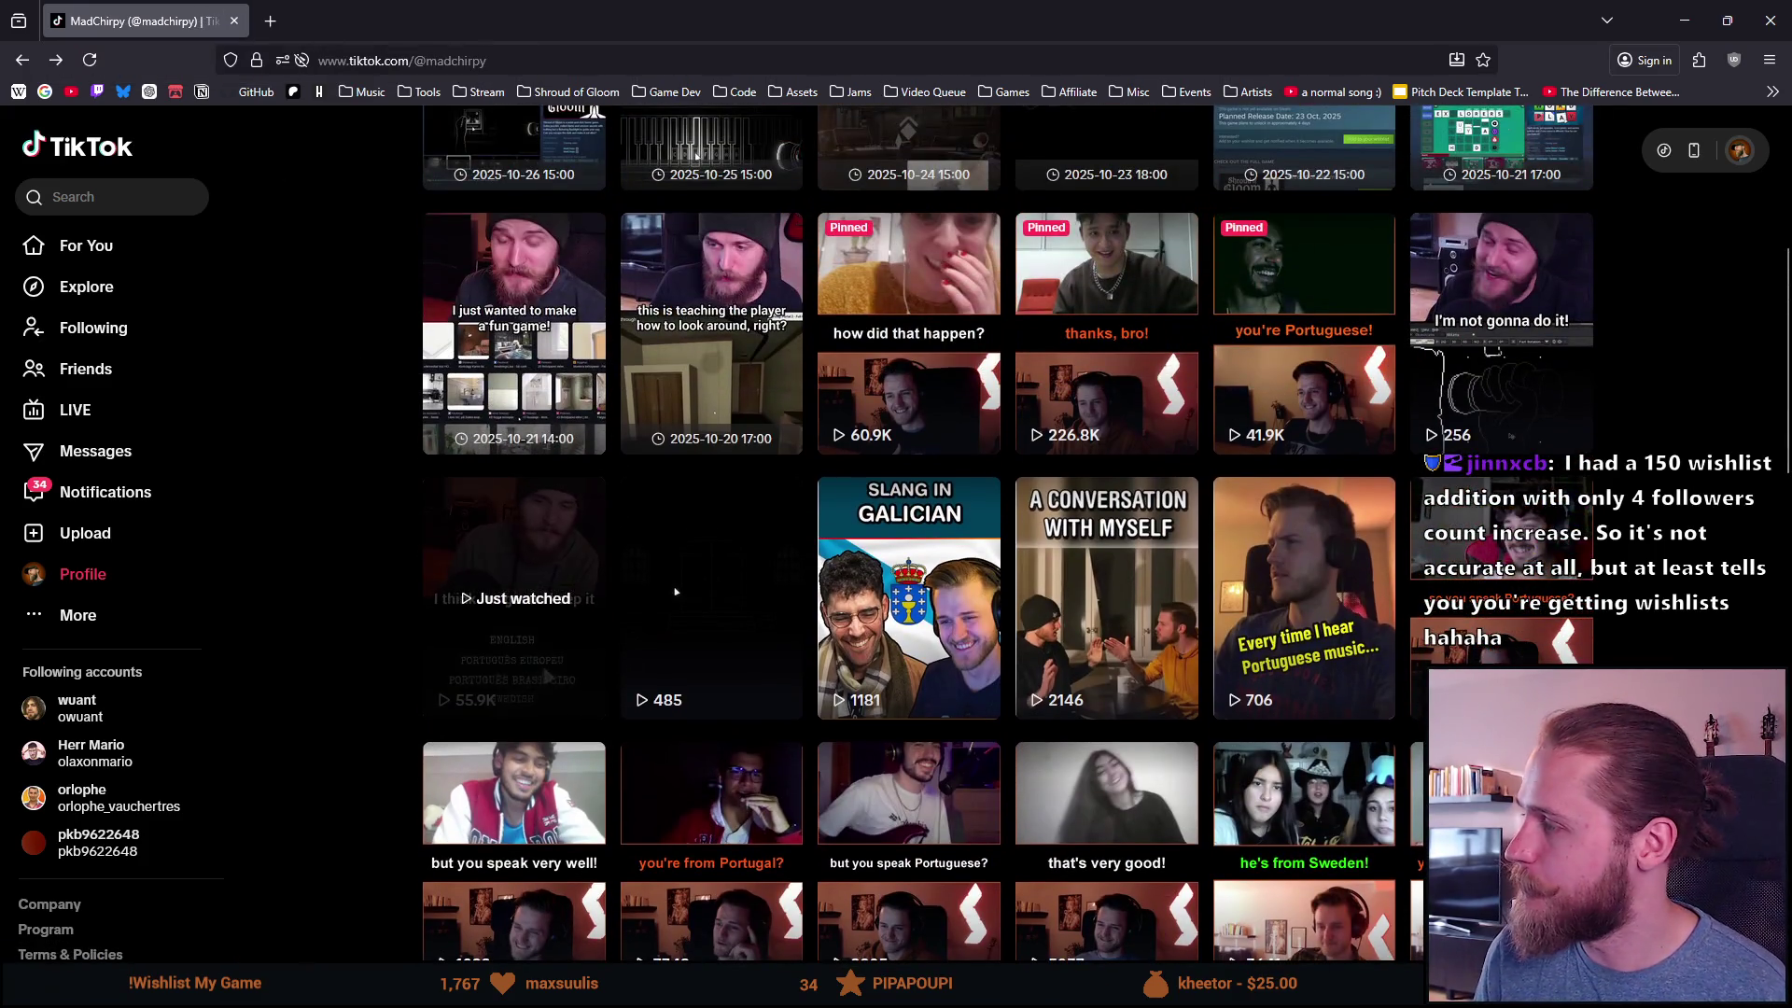
key("alt+Tab")
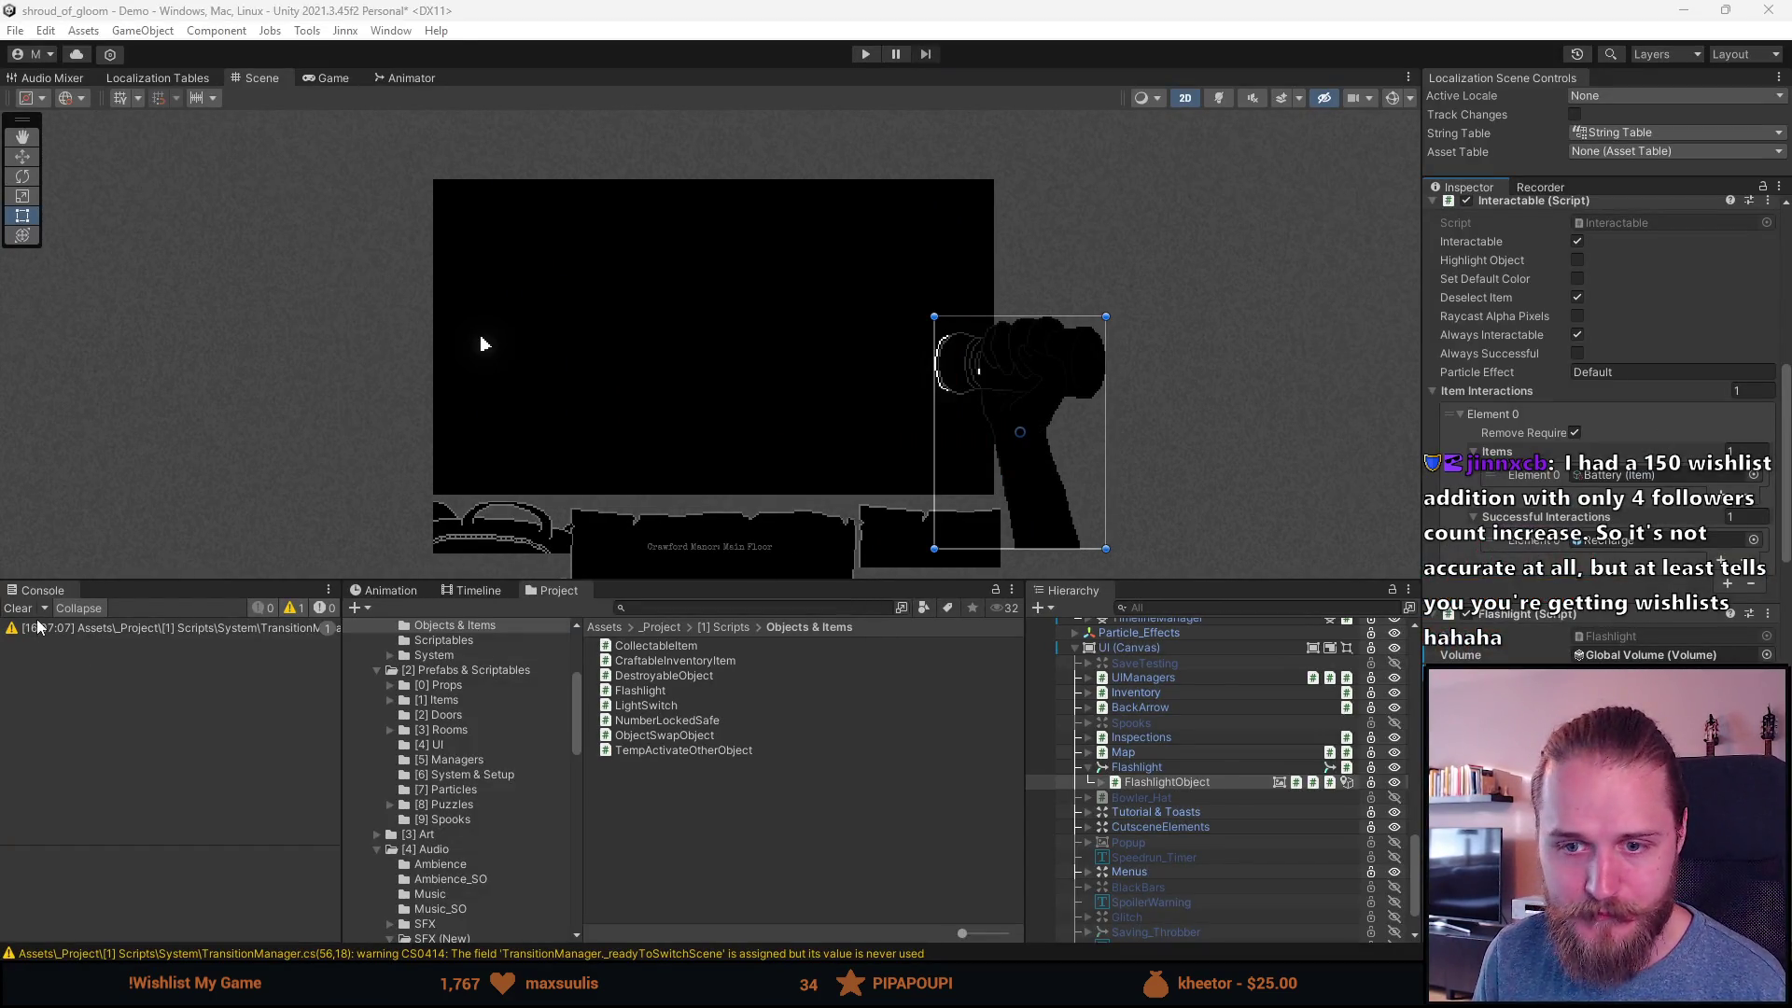
Step: Adjust the Game and Scene panel sizes, save the scene, and enter Play mode
left_click(322, 80)
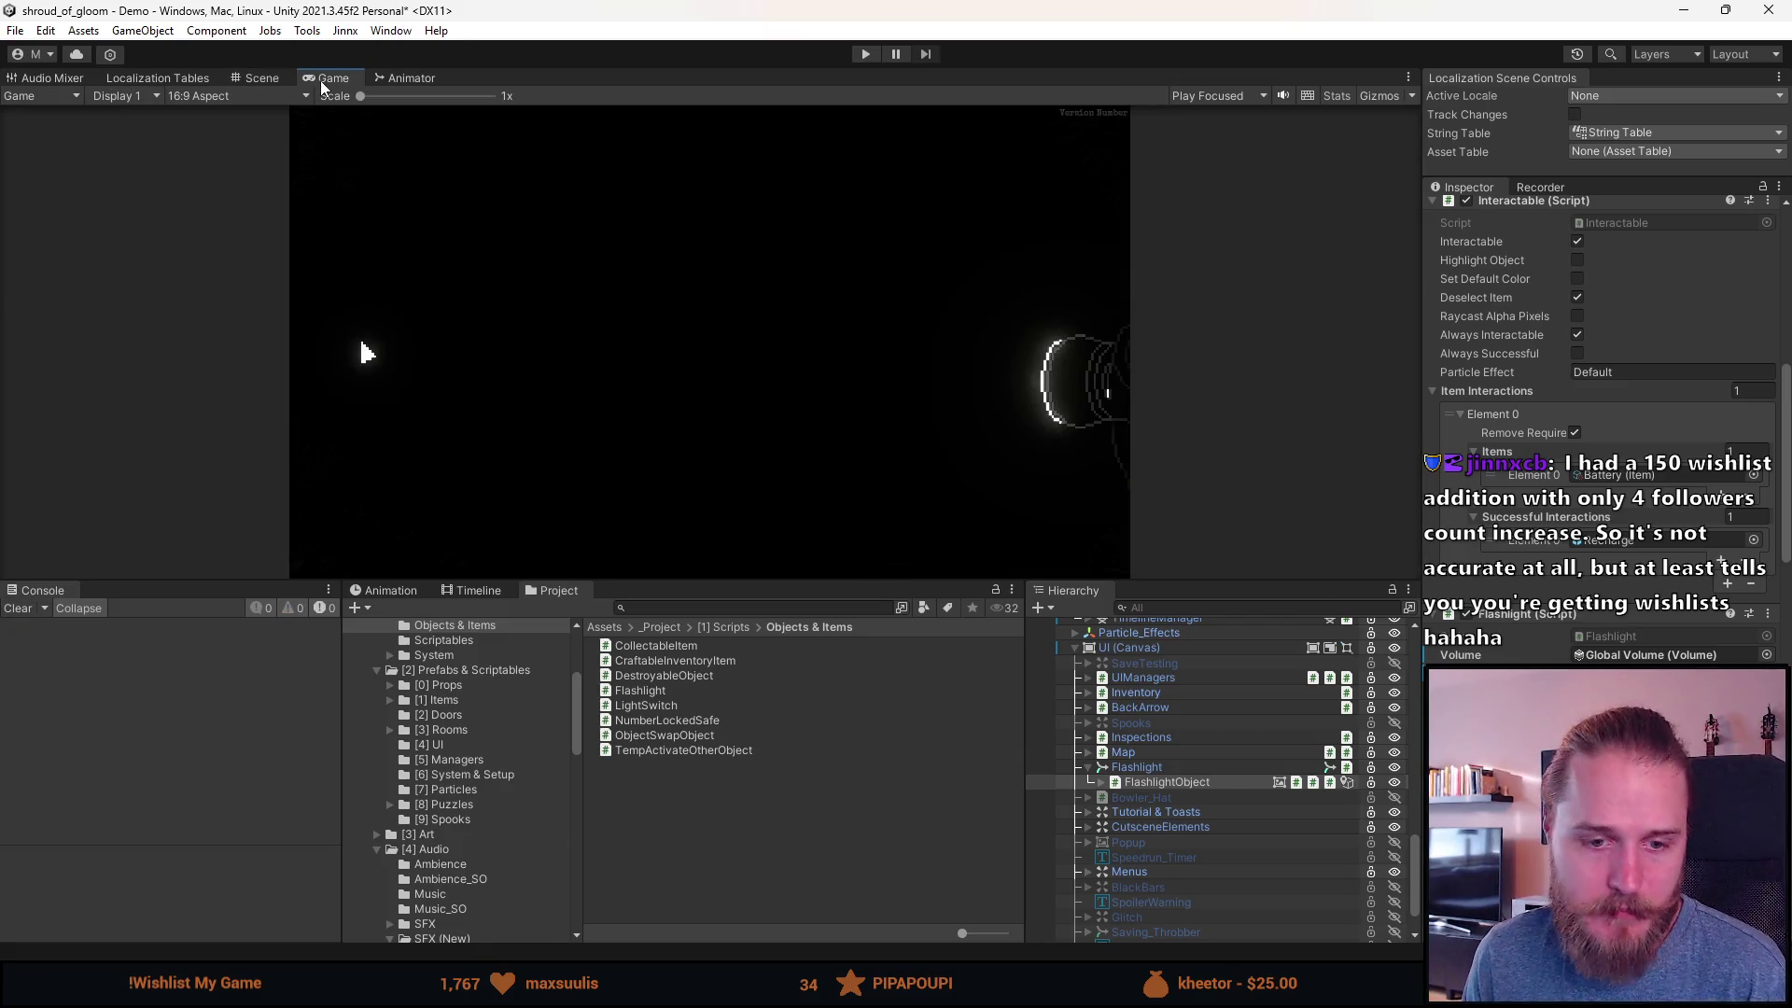
mouse_move(780, 576)
left_mouse_down()
mouse_move(800, 681)
mouse_move(852, 620)
mouse_move(864, 723)
left_mouse_up()
left_click(257, 78)
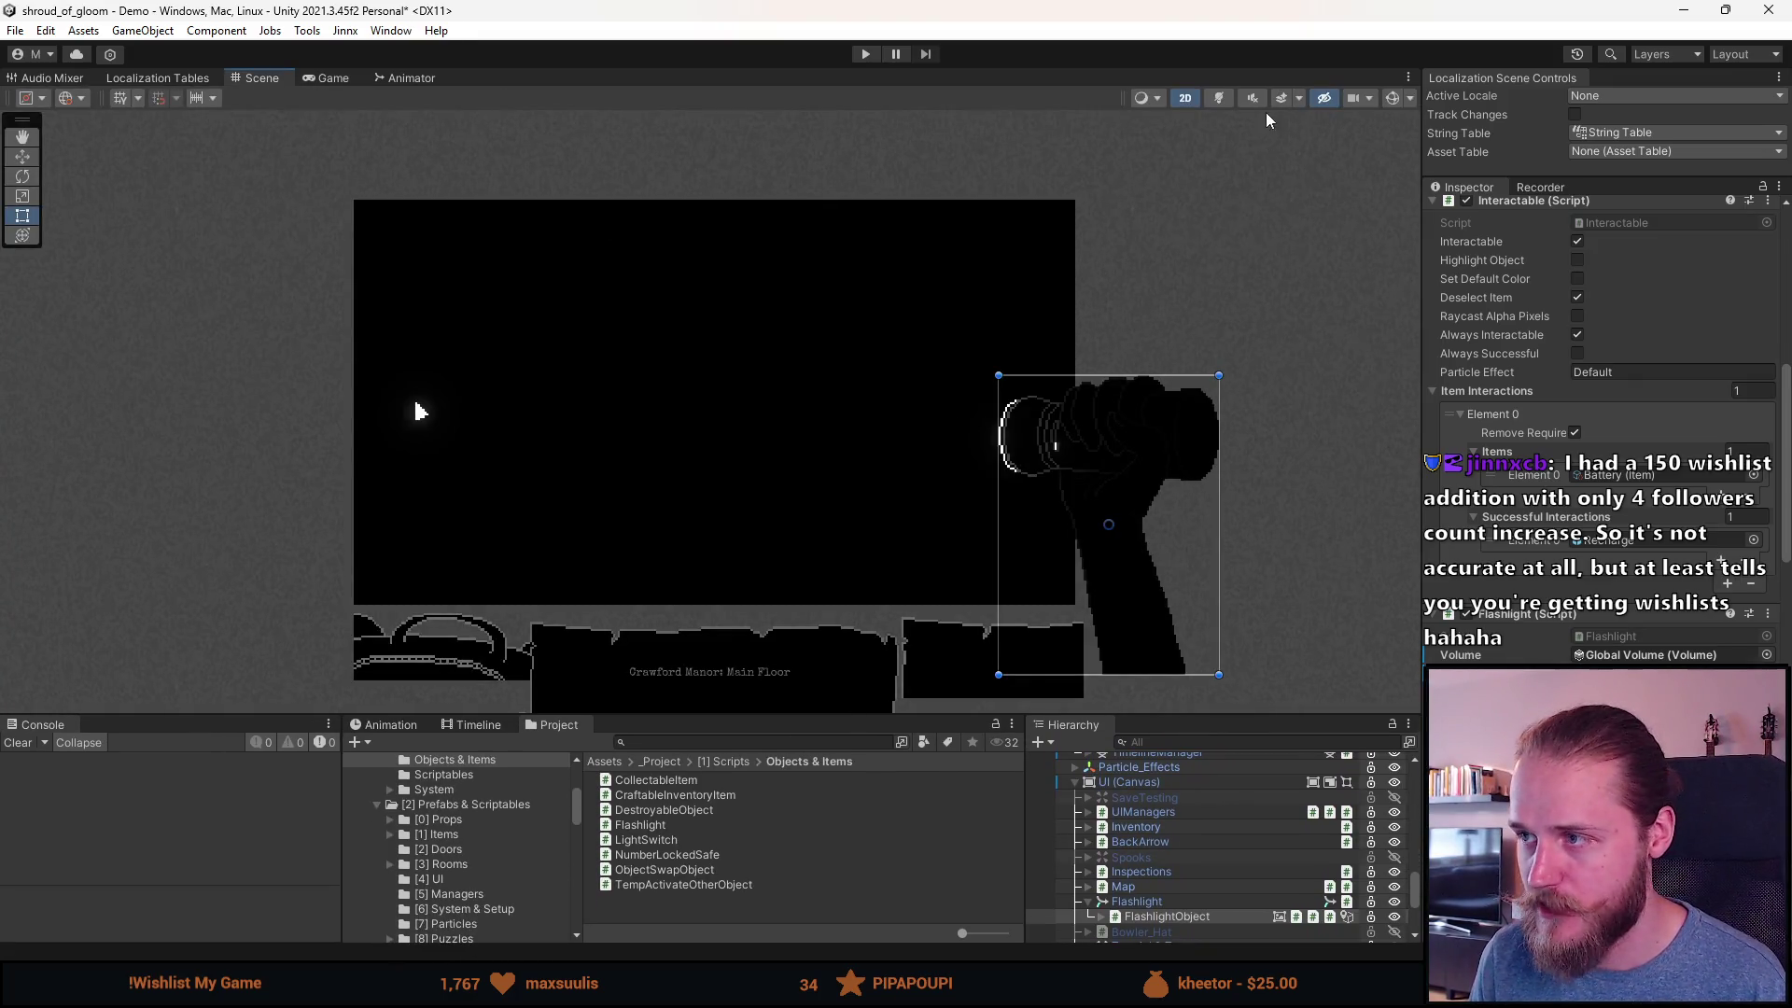
left_click_drag(956, 712, 961, 590)
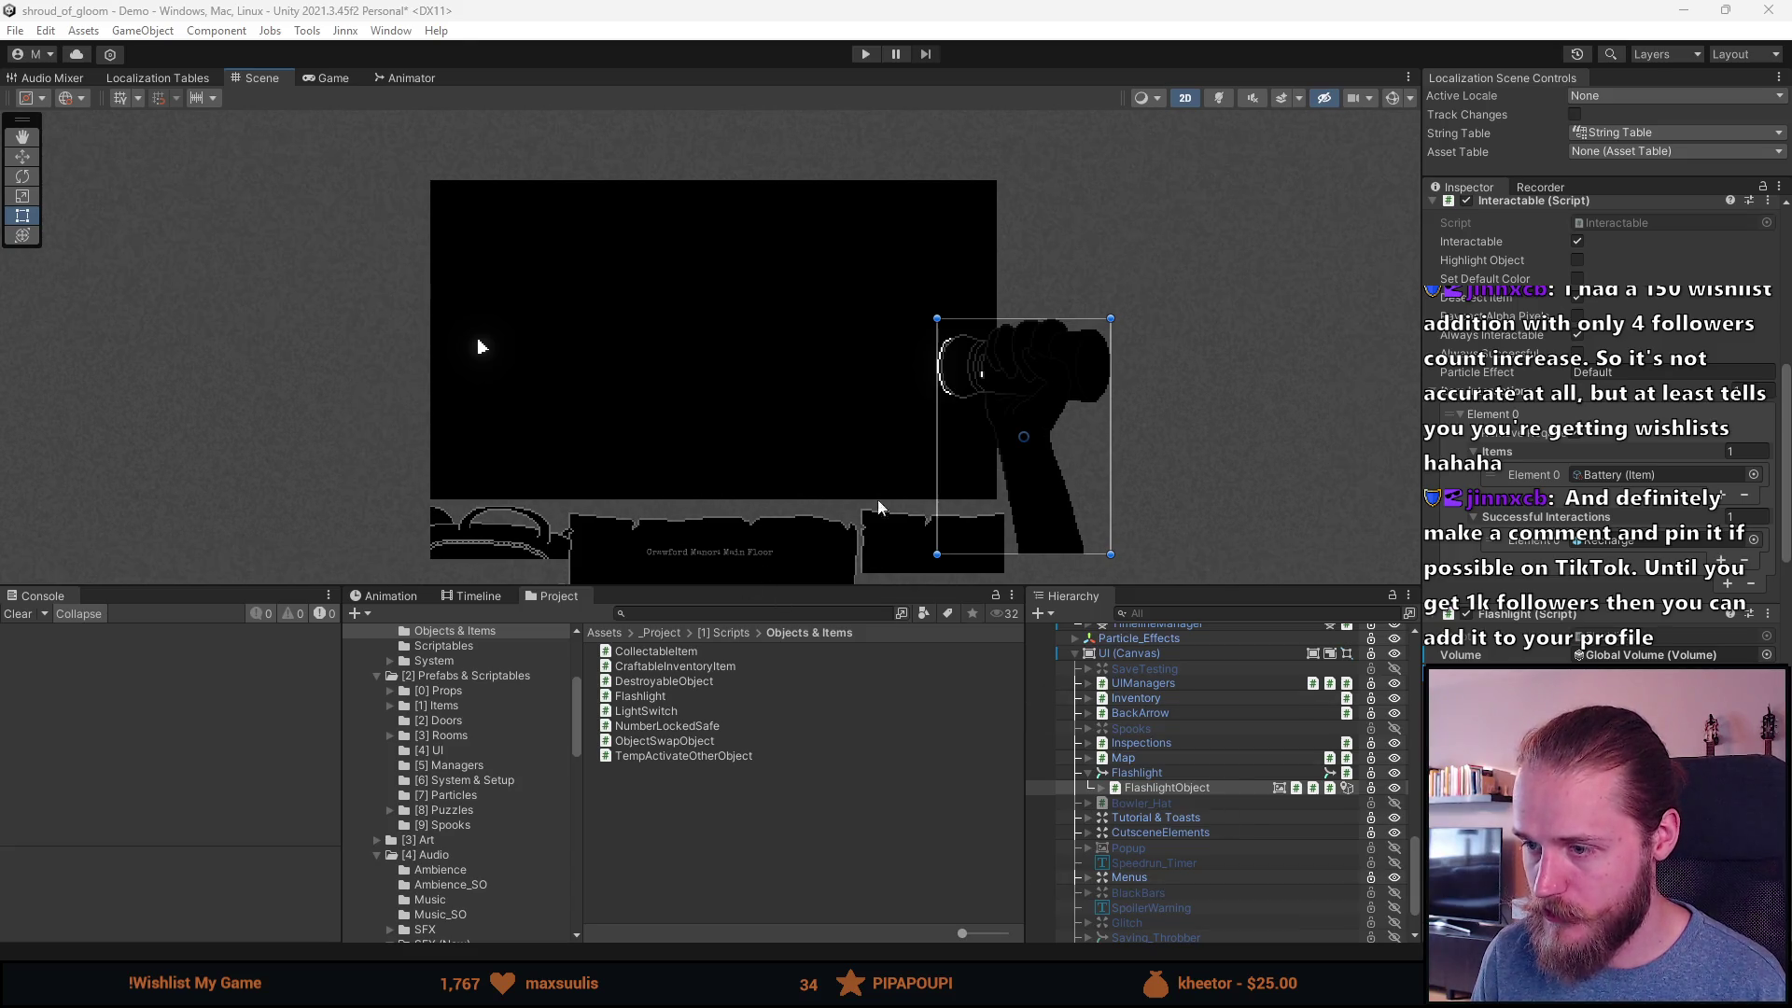
key("ctrl+s")
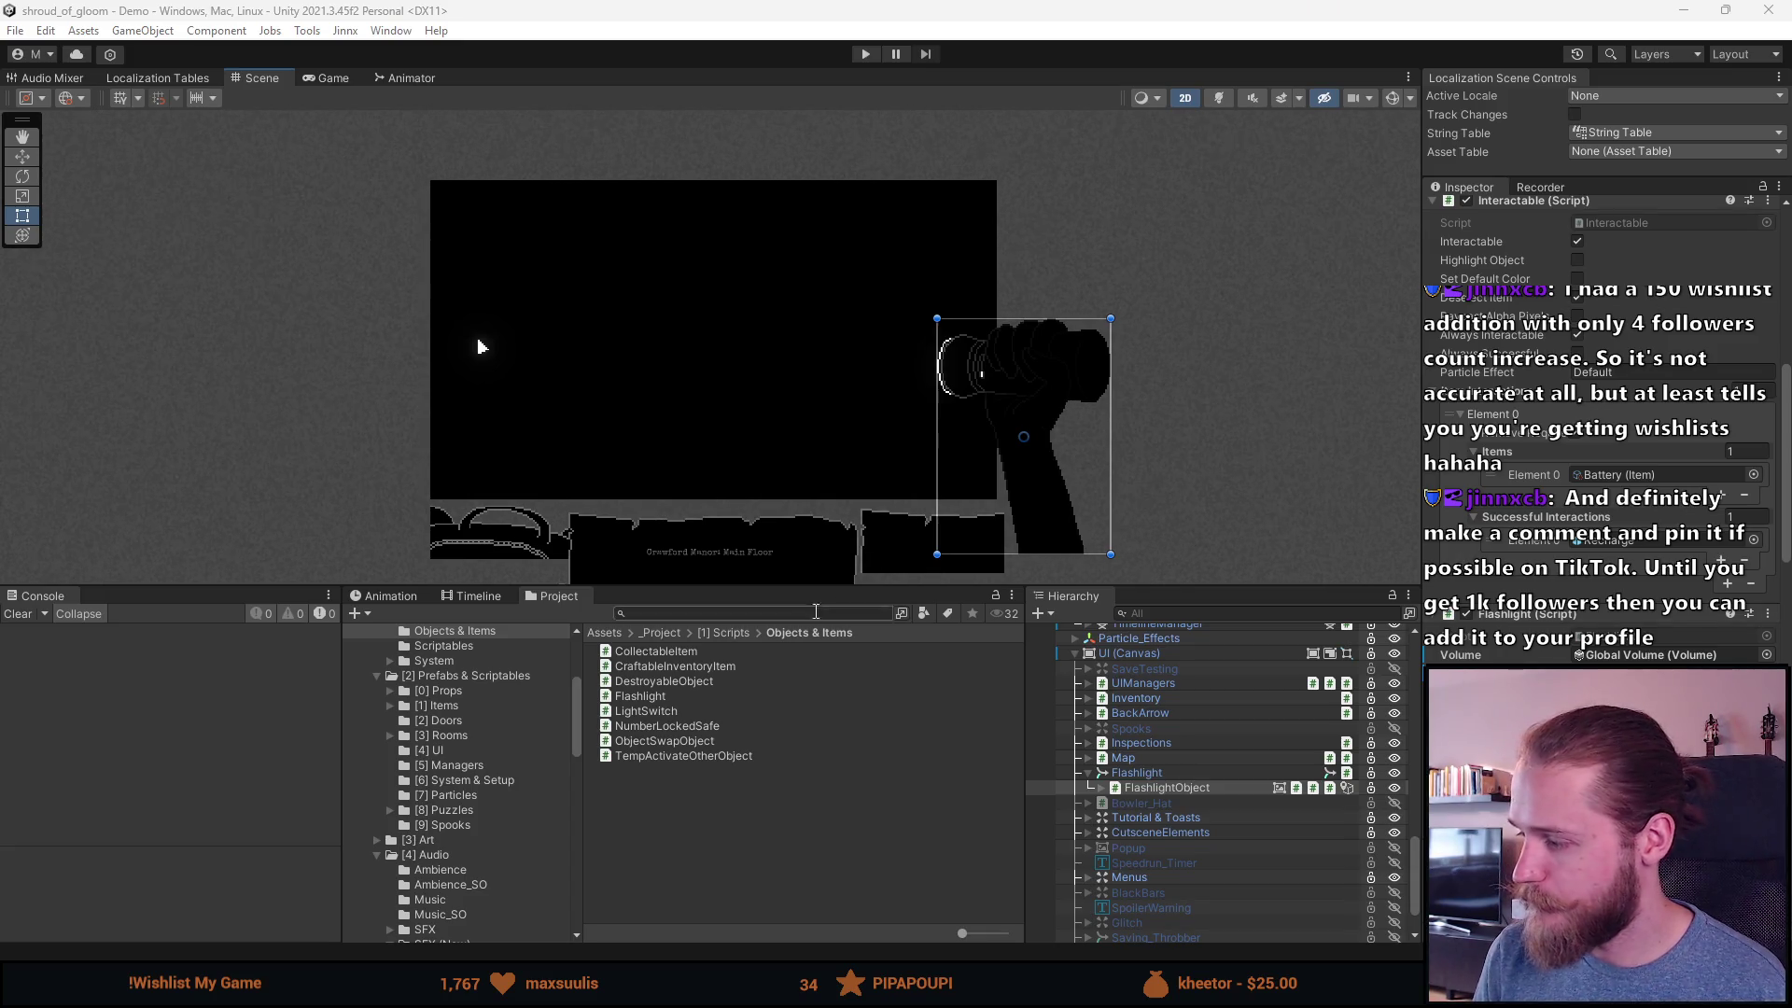
left_click(857, 54)
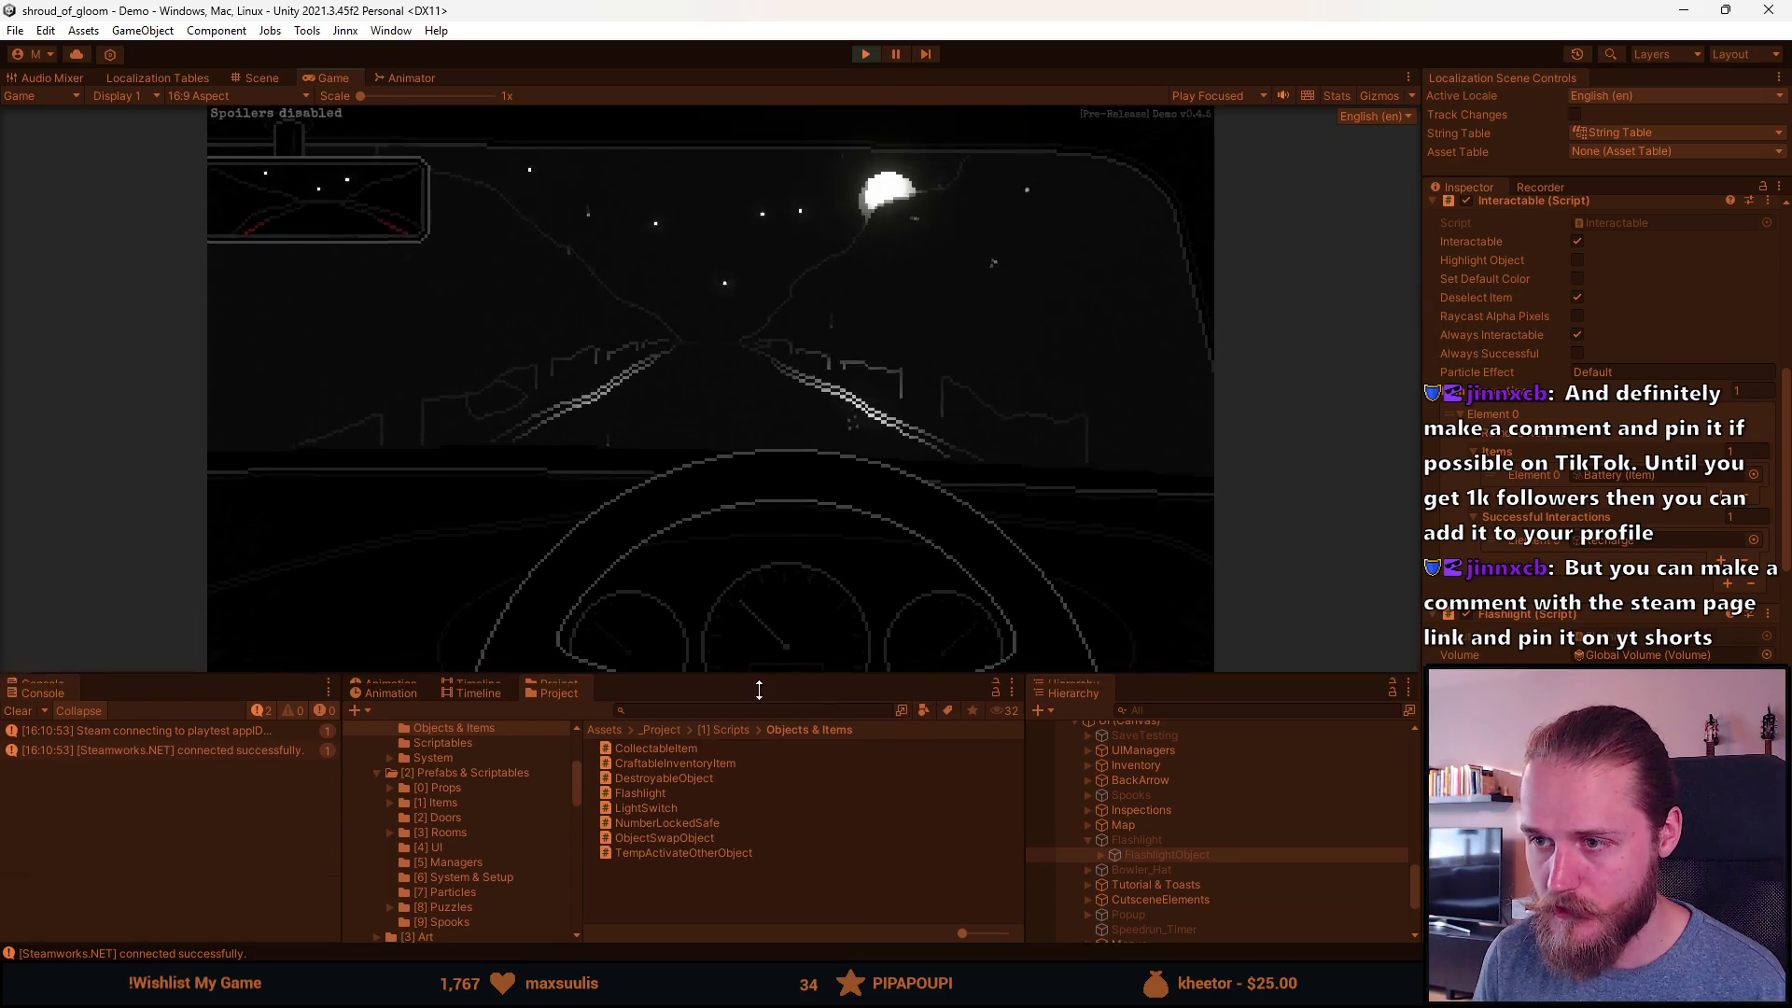
Step: Skip the title prompt, trigger the door's dialogue, and pause the game
key("space")
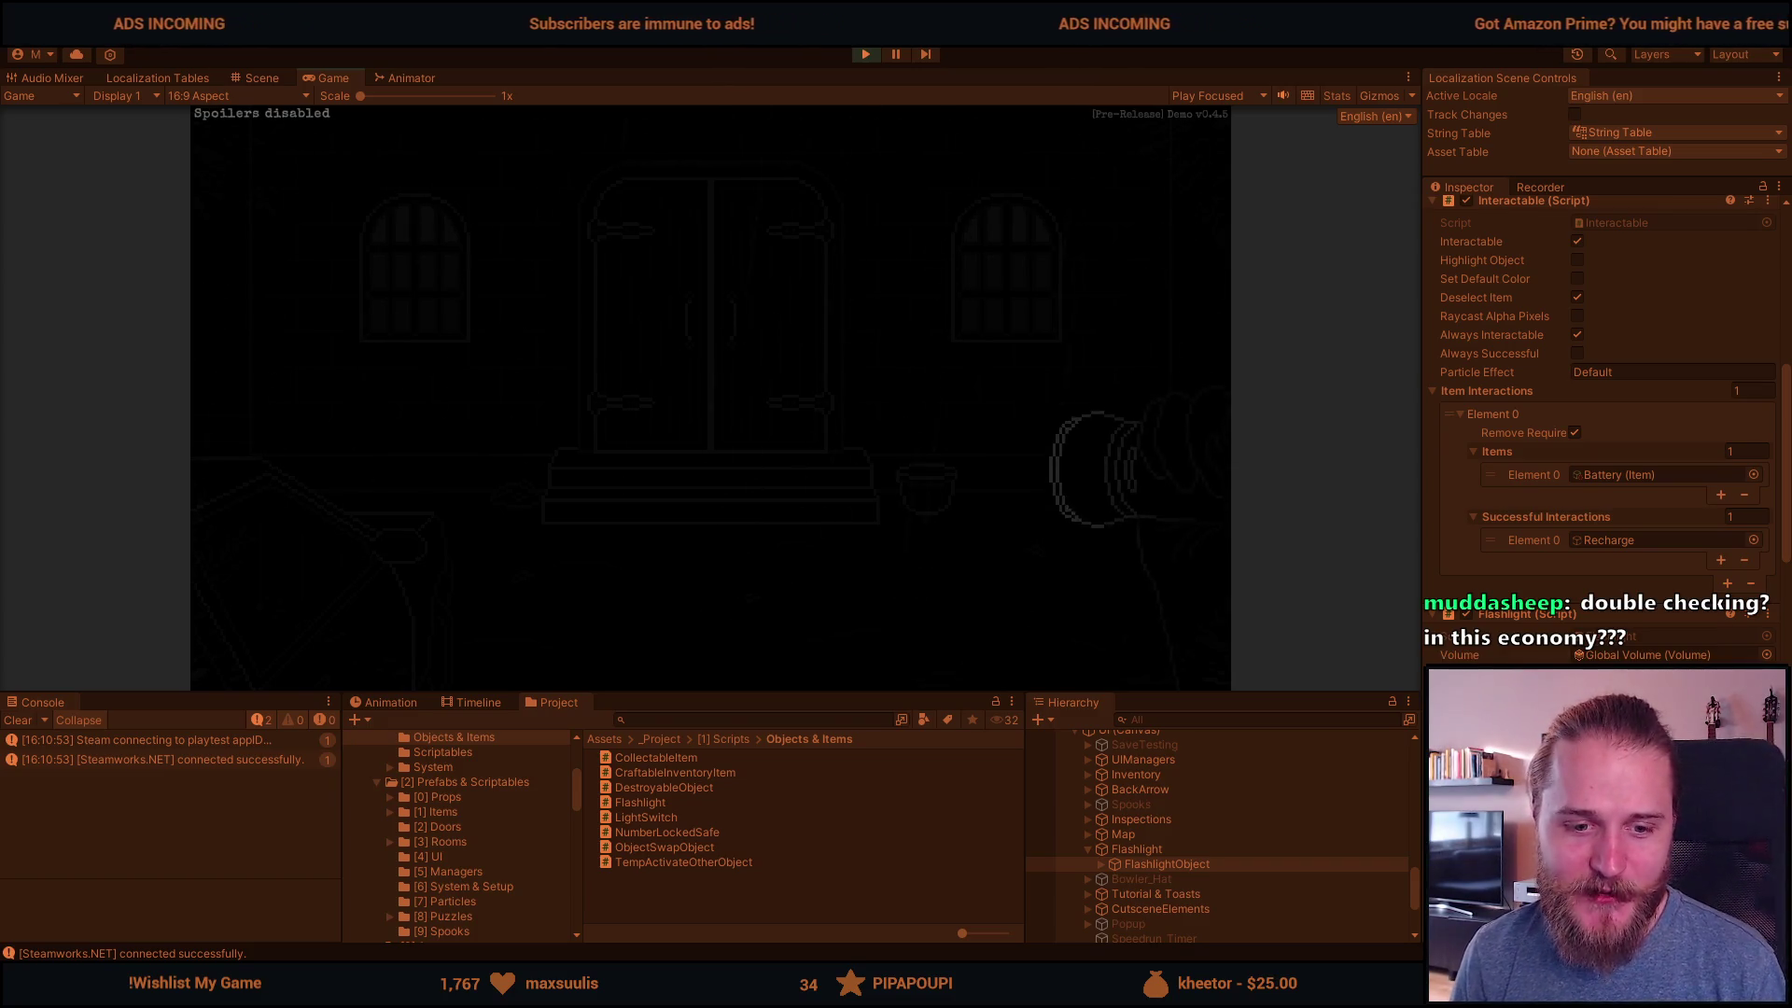
left_click(651, 448)
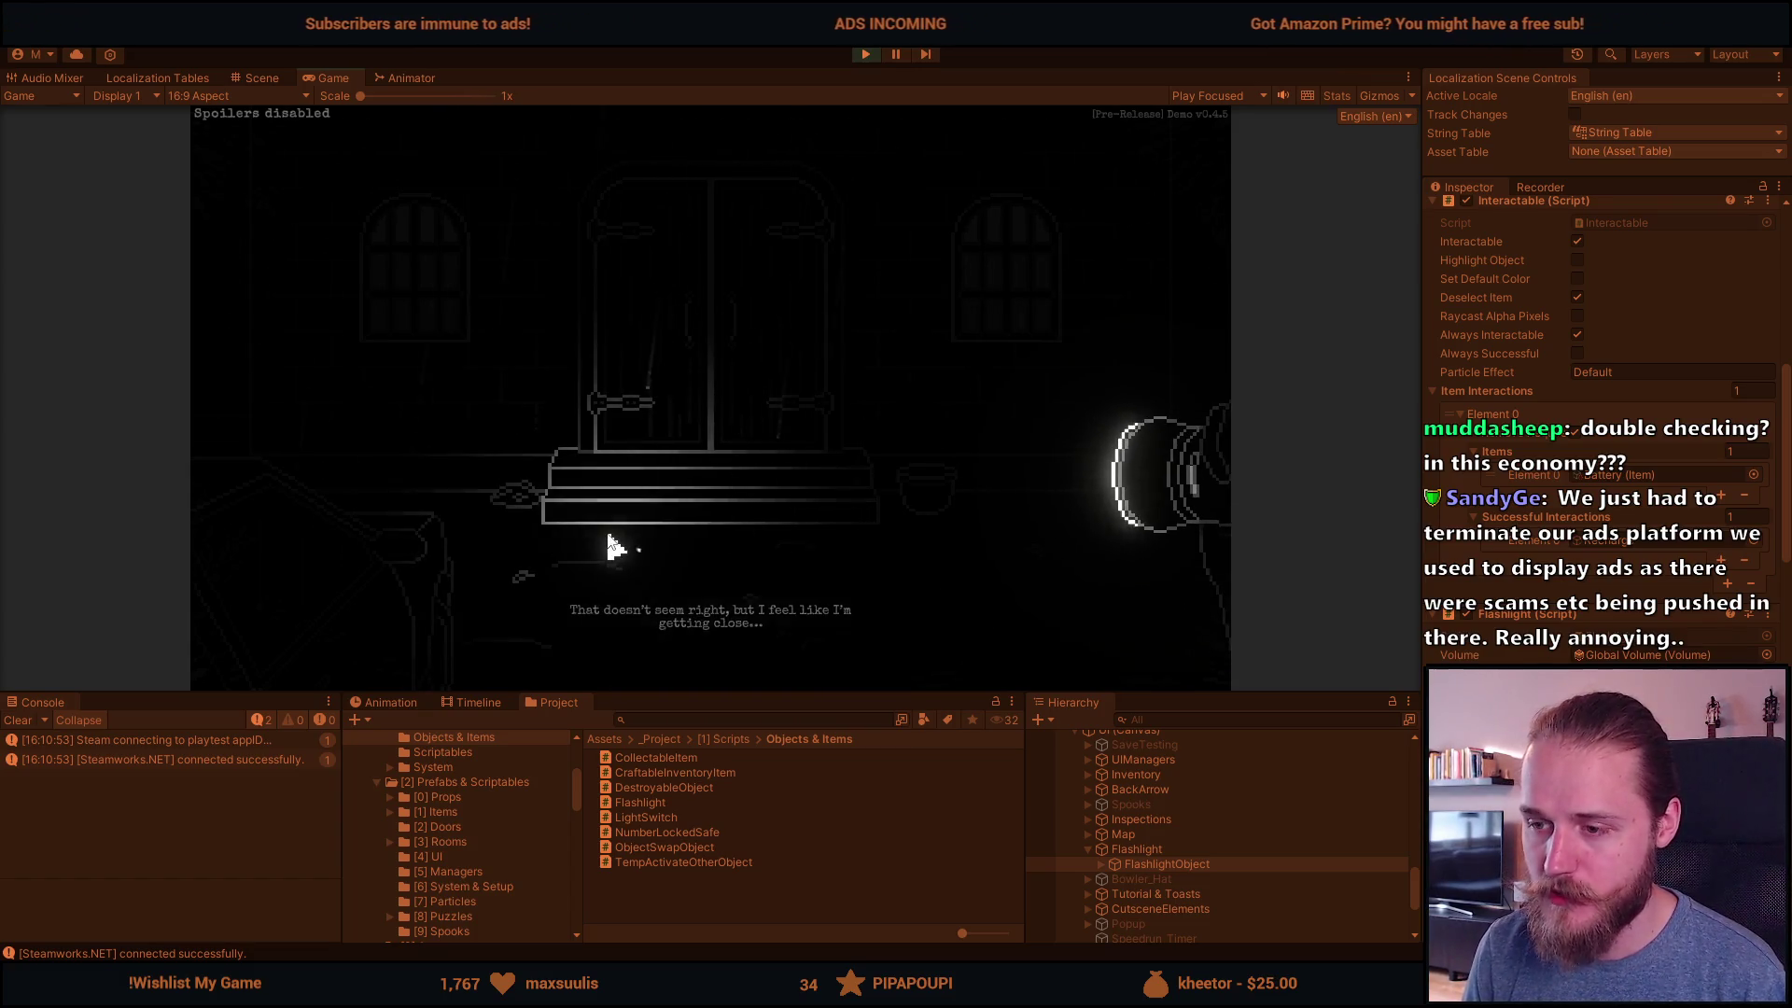
key("Escape")
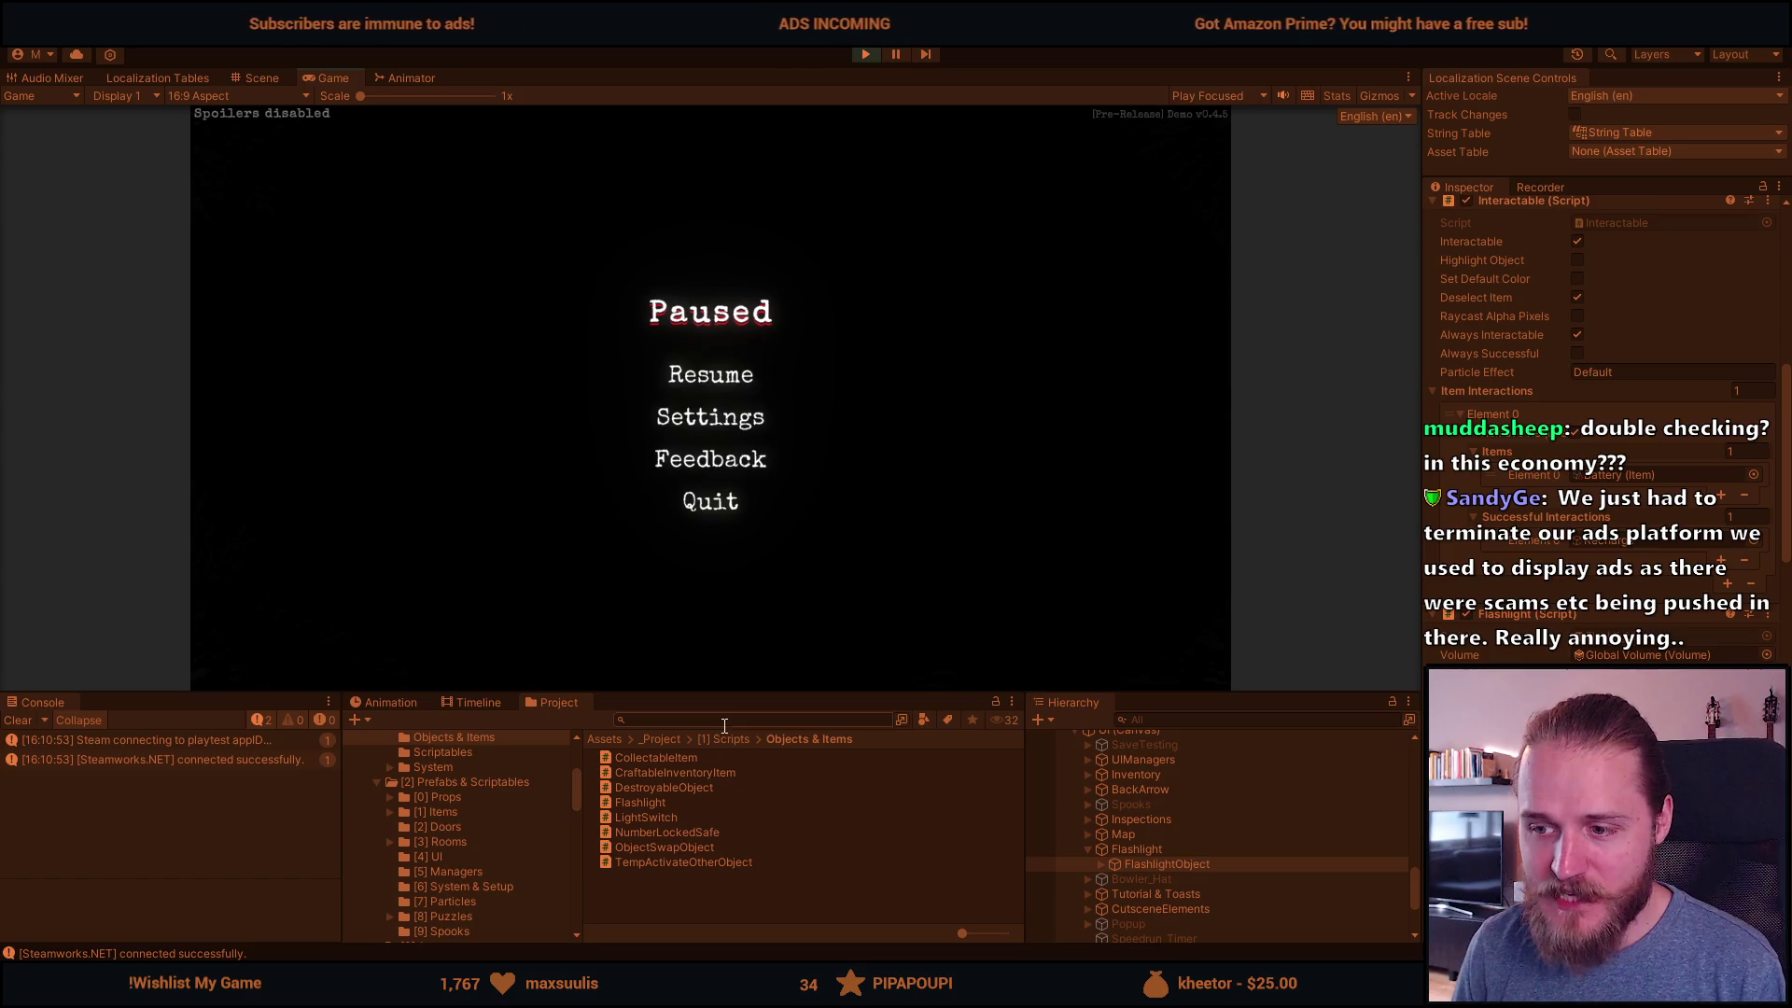
Step: Enlarge the game view, resume, and replay the door's dialogue
left_click_drag(740, 693, 747, 915)
left_click(698, 451)
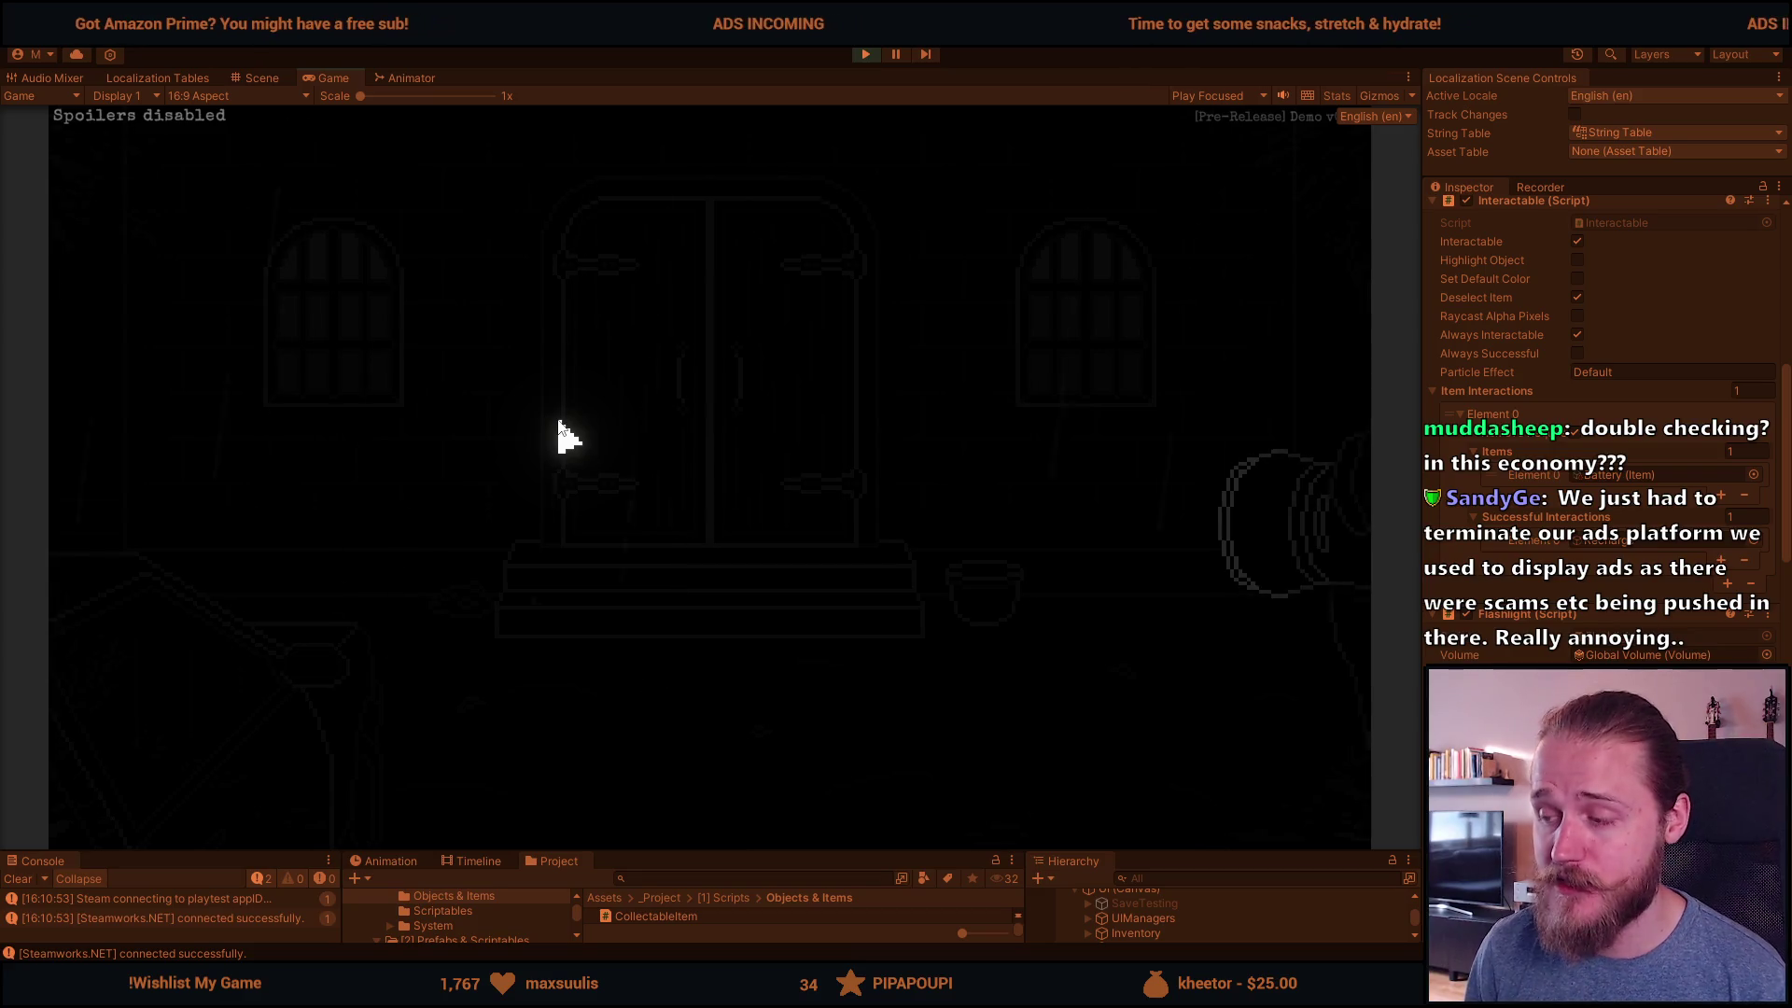
left_click(579, 662)
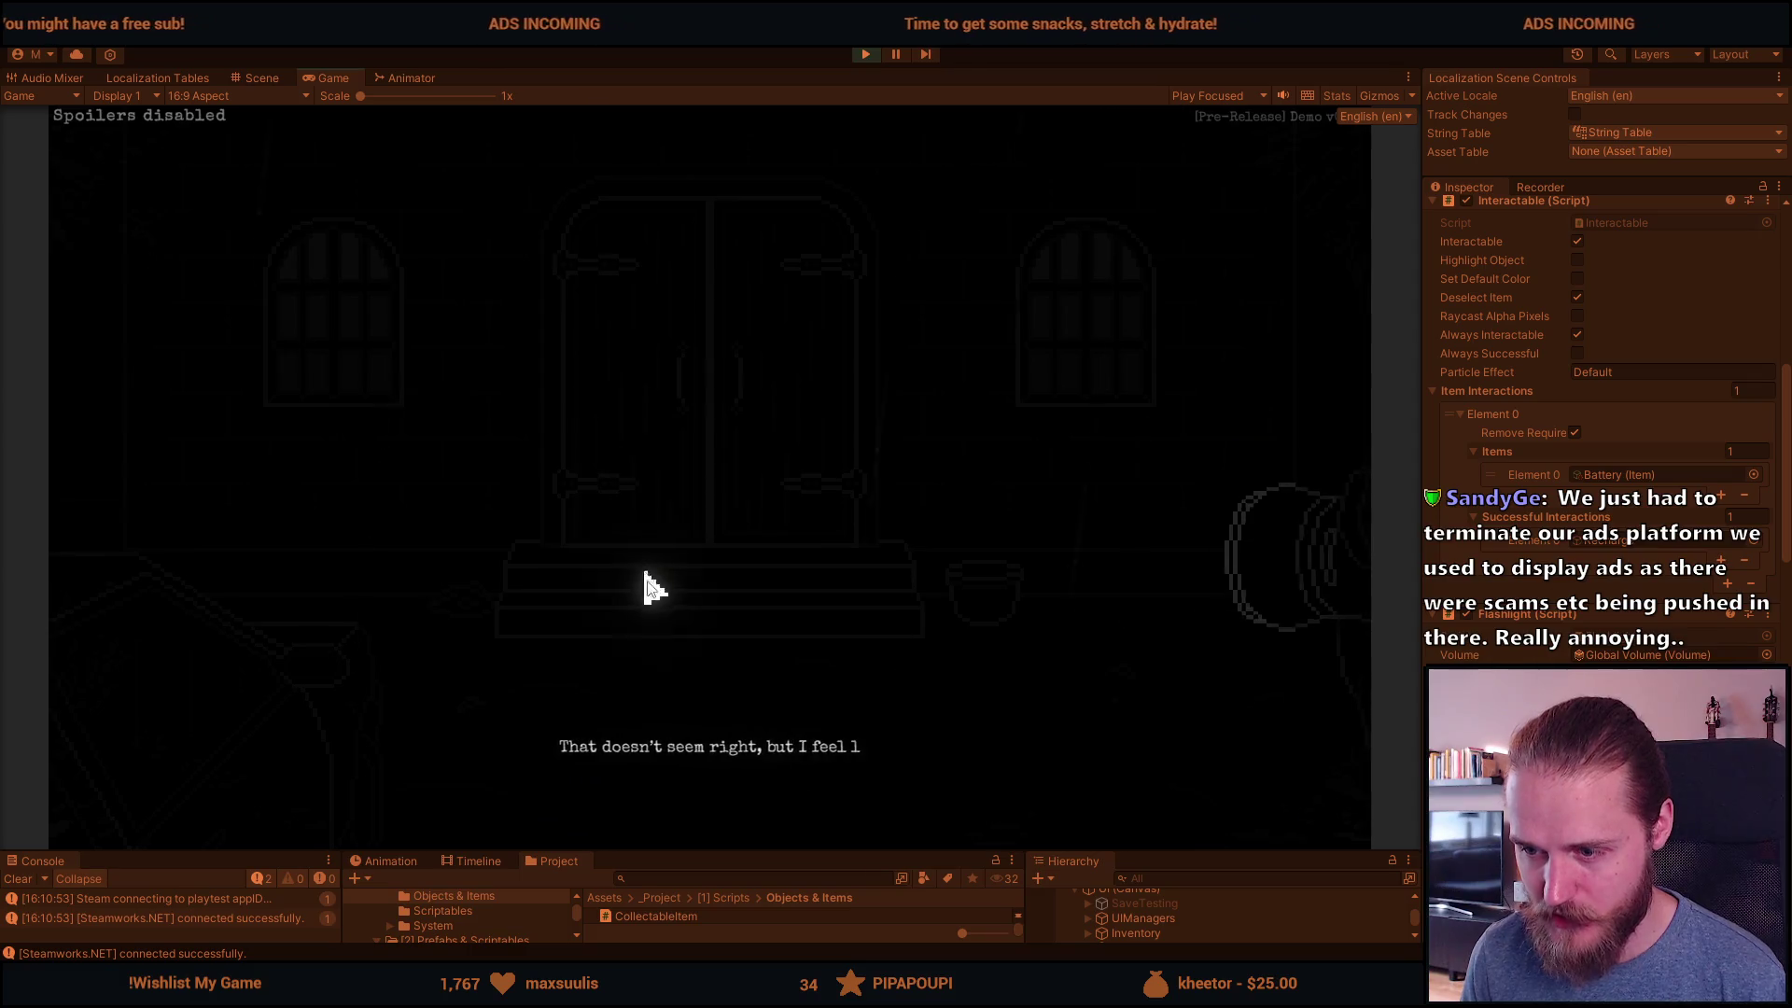
left_click(674, 635)
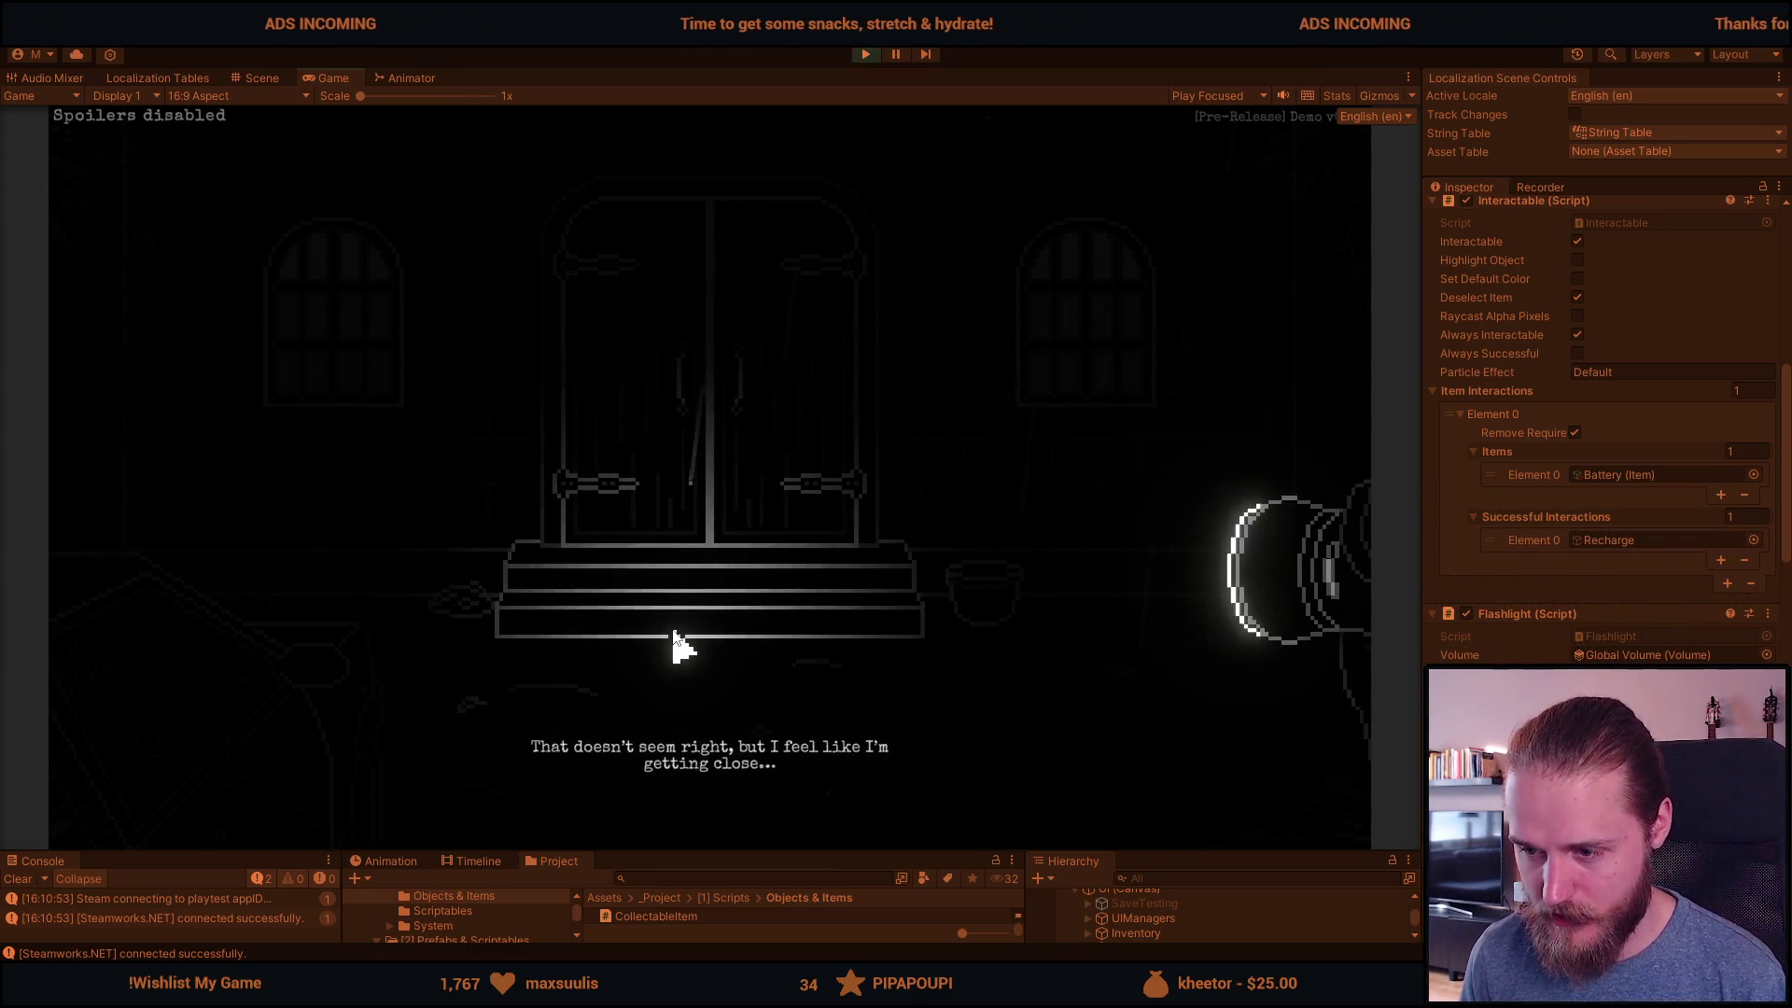
Step: Switch the game language to Svenska in the pause menu settings and resume
key("Escape")
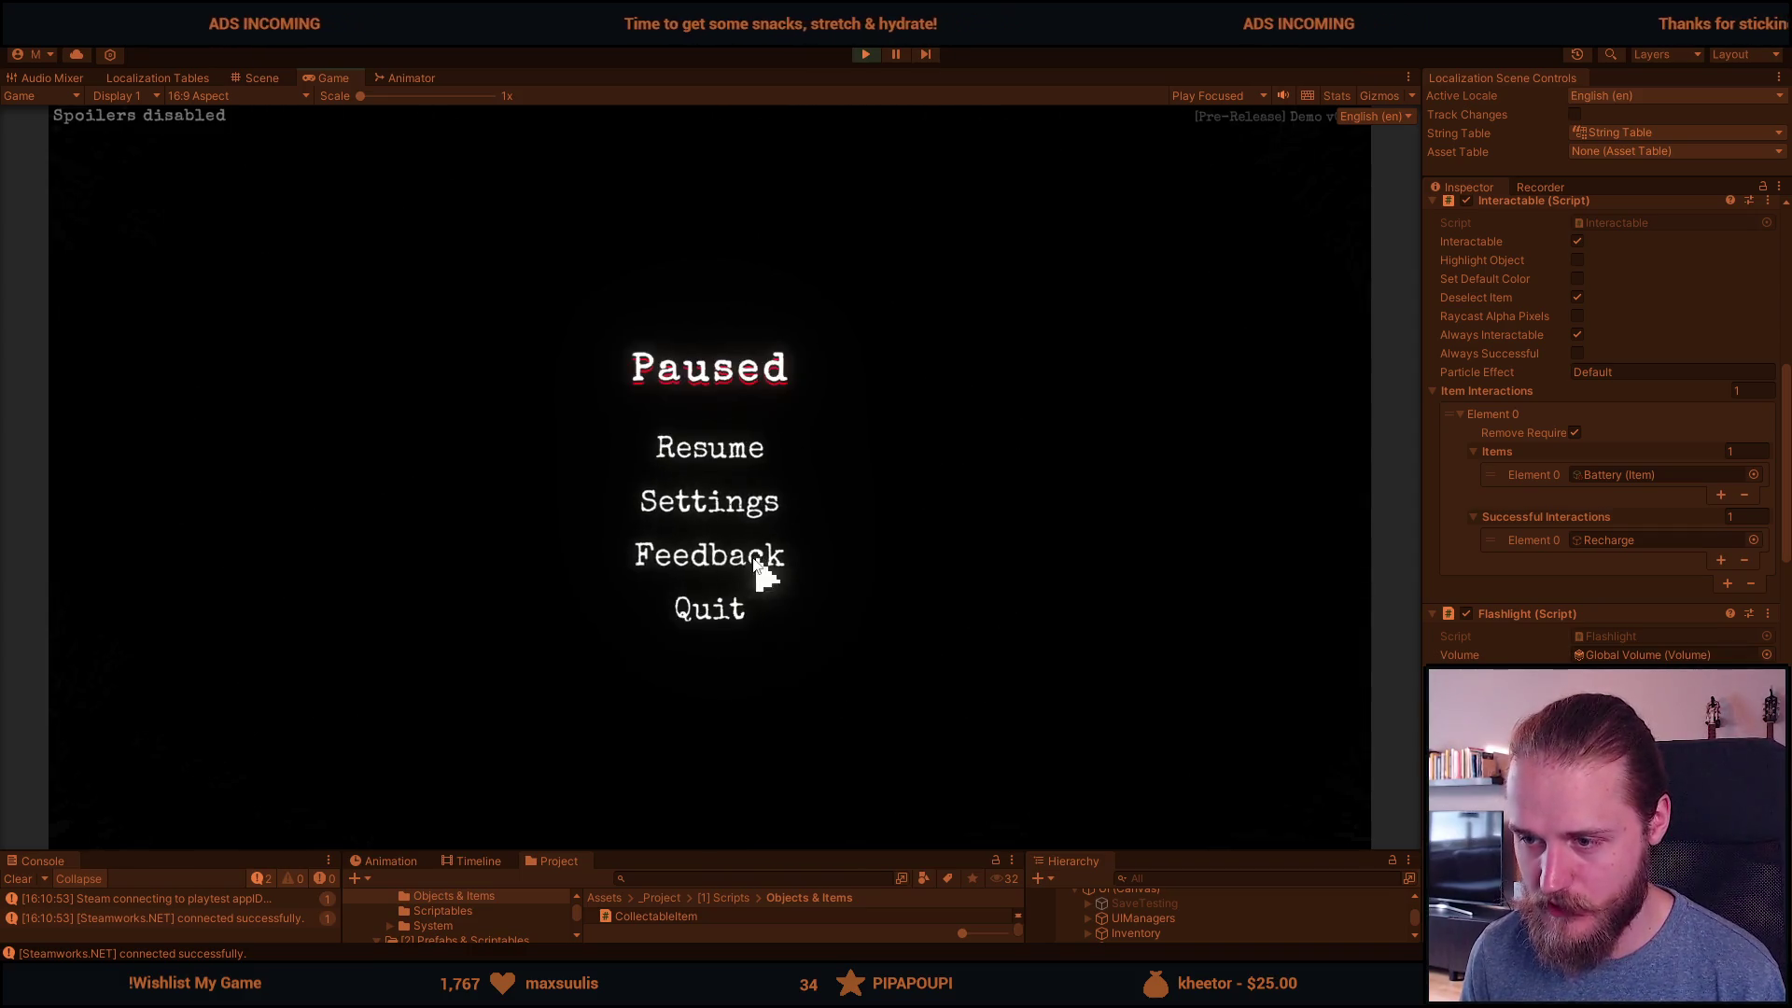
left_click(719, 511)
left_click(742, 621)
left_click(830, 371)
left_click(712, 752)
left_click(718, 668)
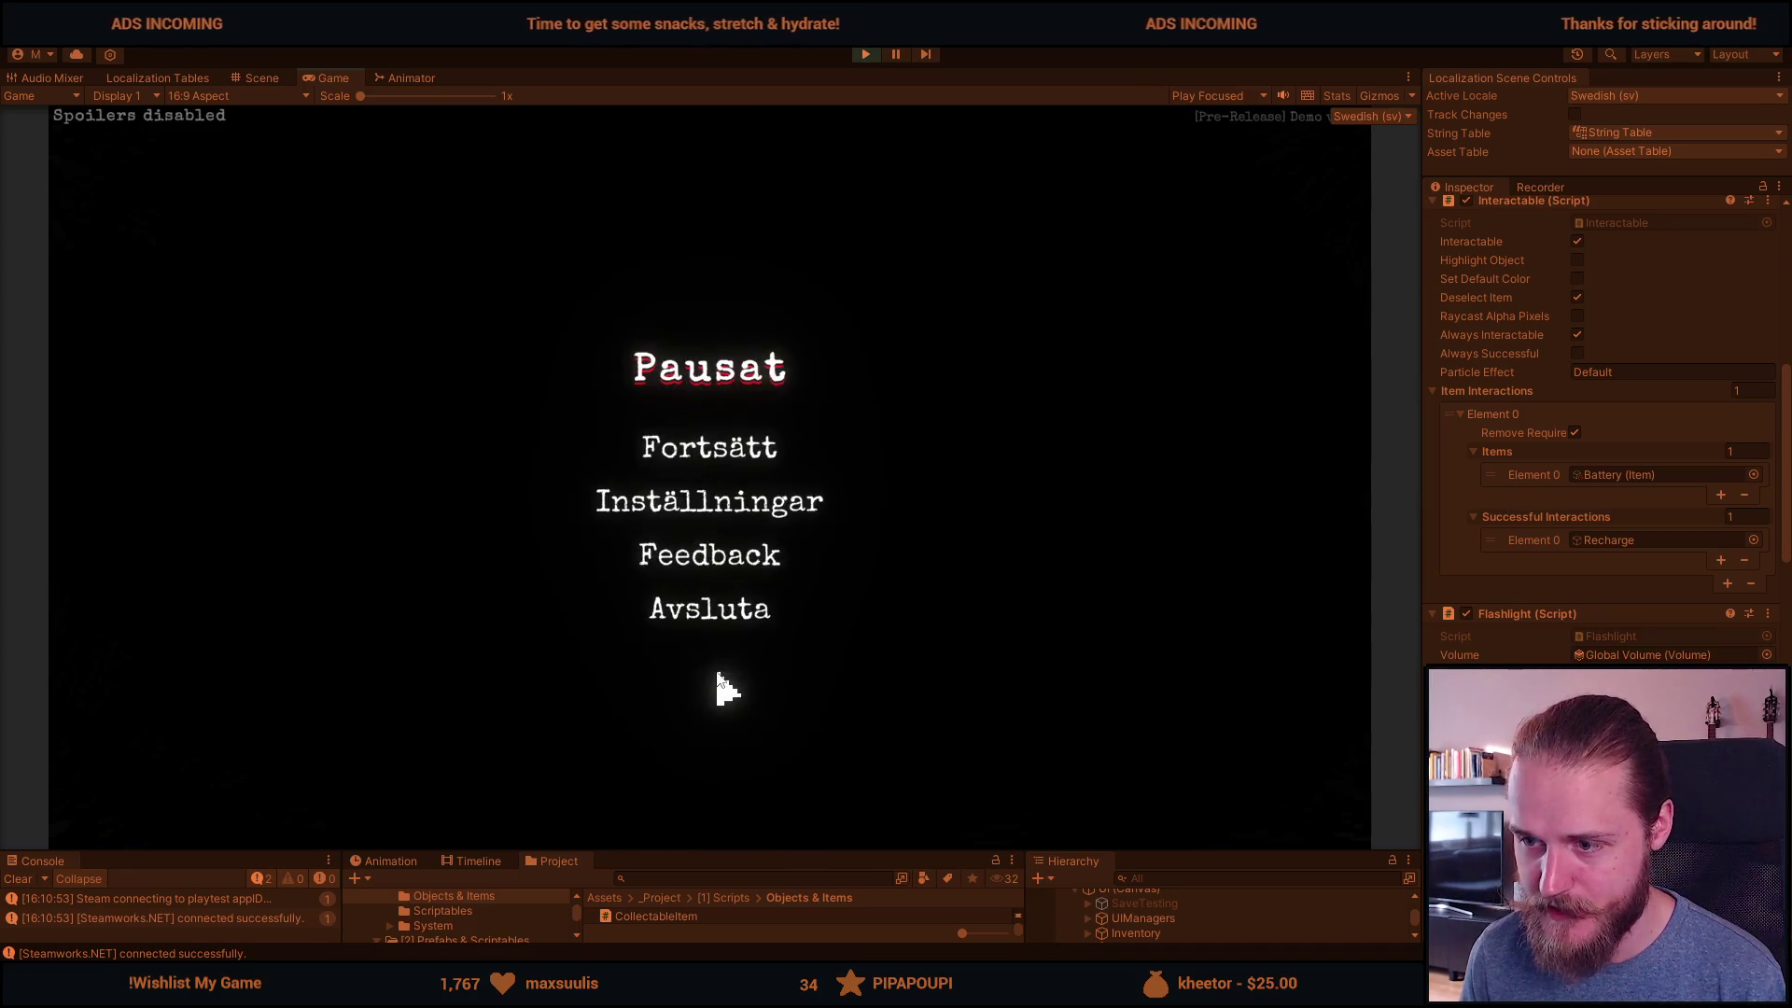
left_click(724, 455)
Step: Check the door dialogue in Swedish, then stop Play mode
left_click(723, 453)
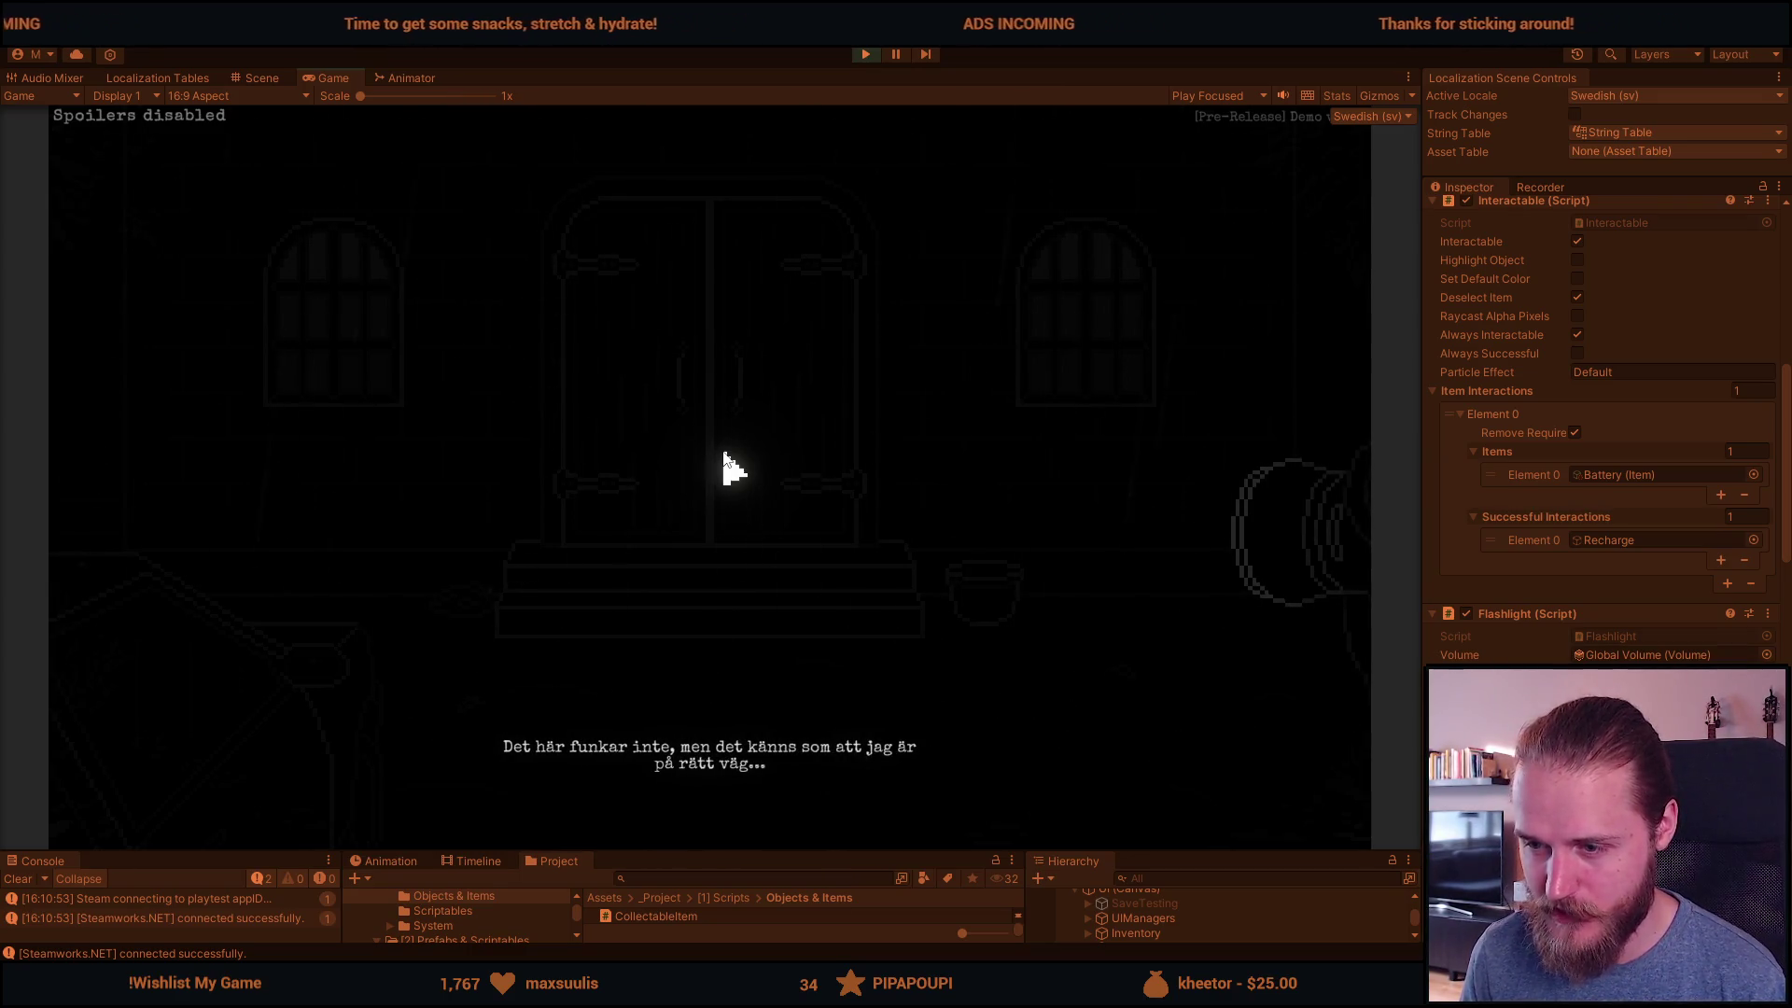
left_click(722, 457)
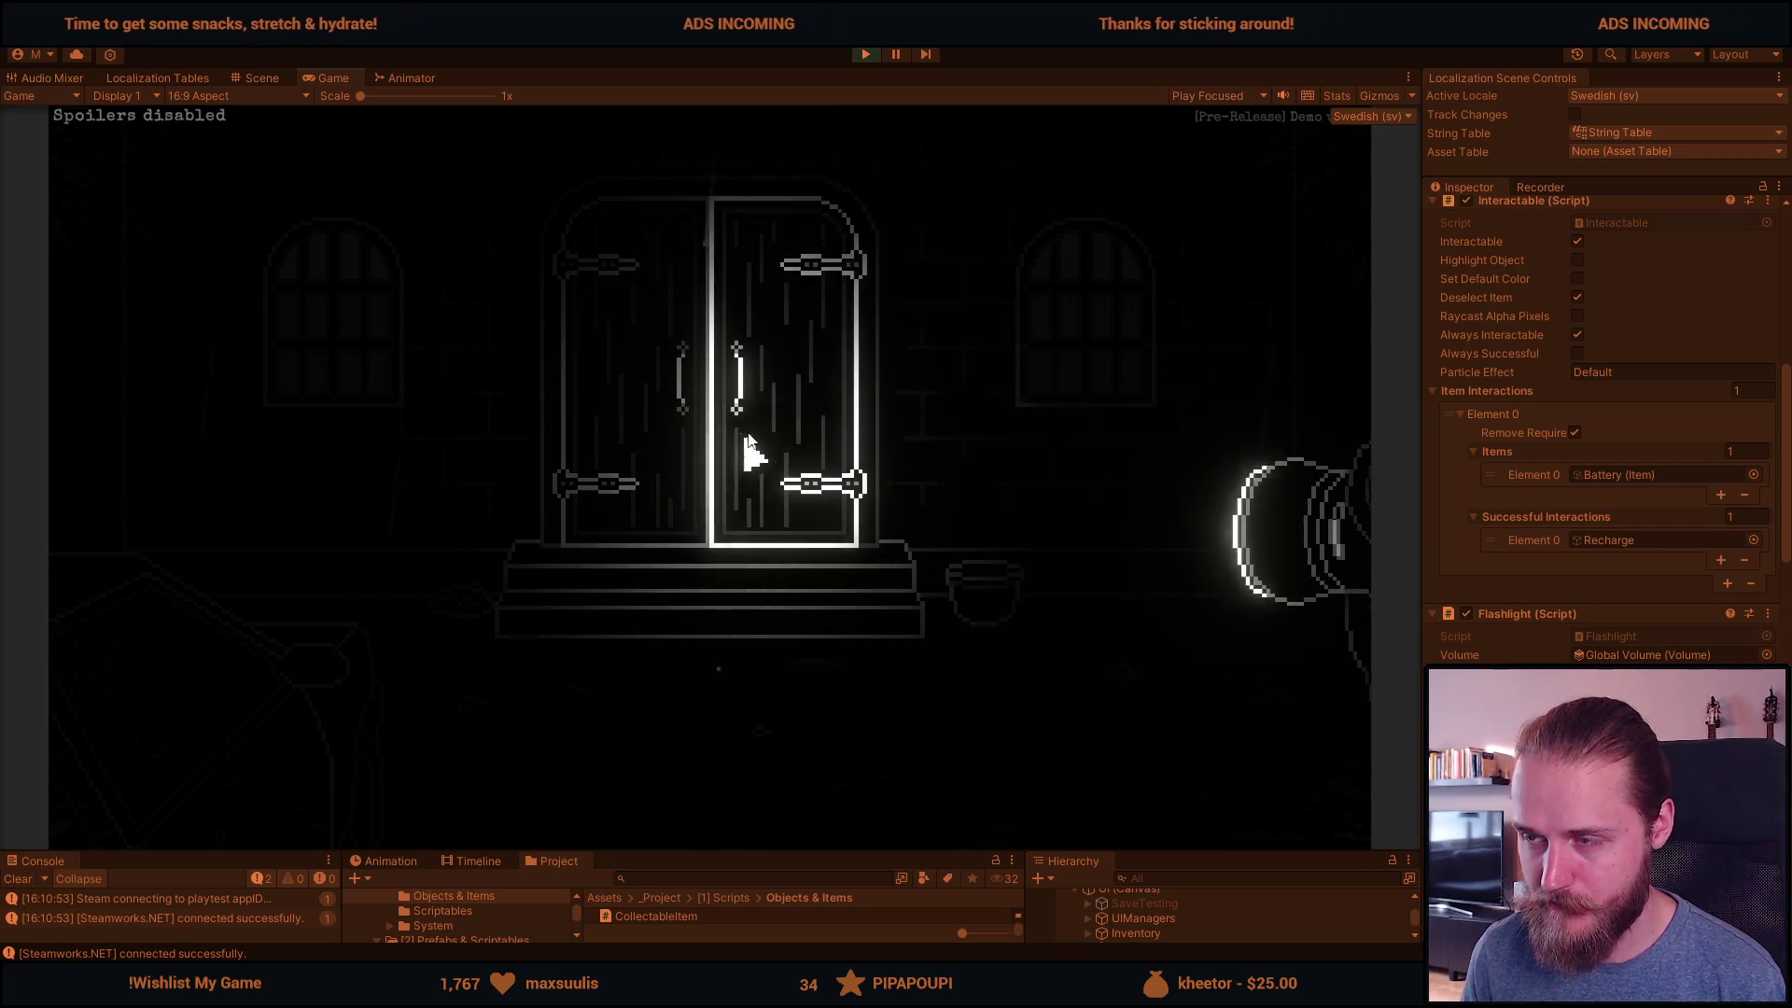
key("Escape")
key("ctrl+p")
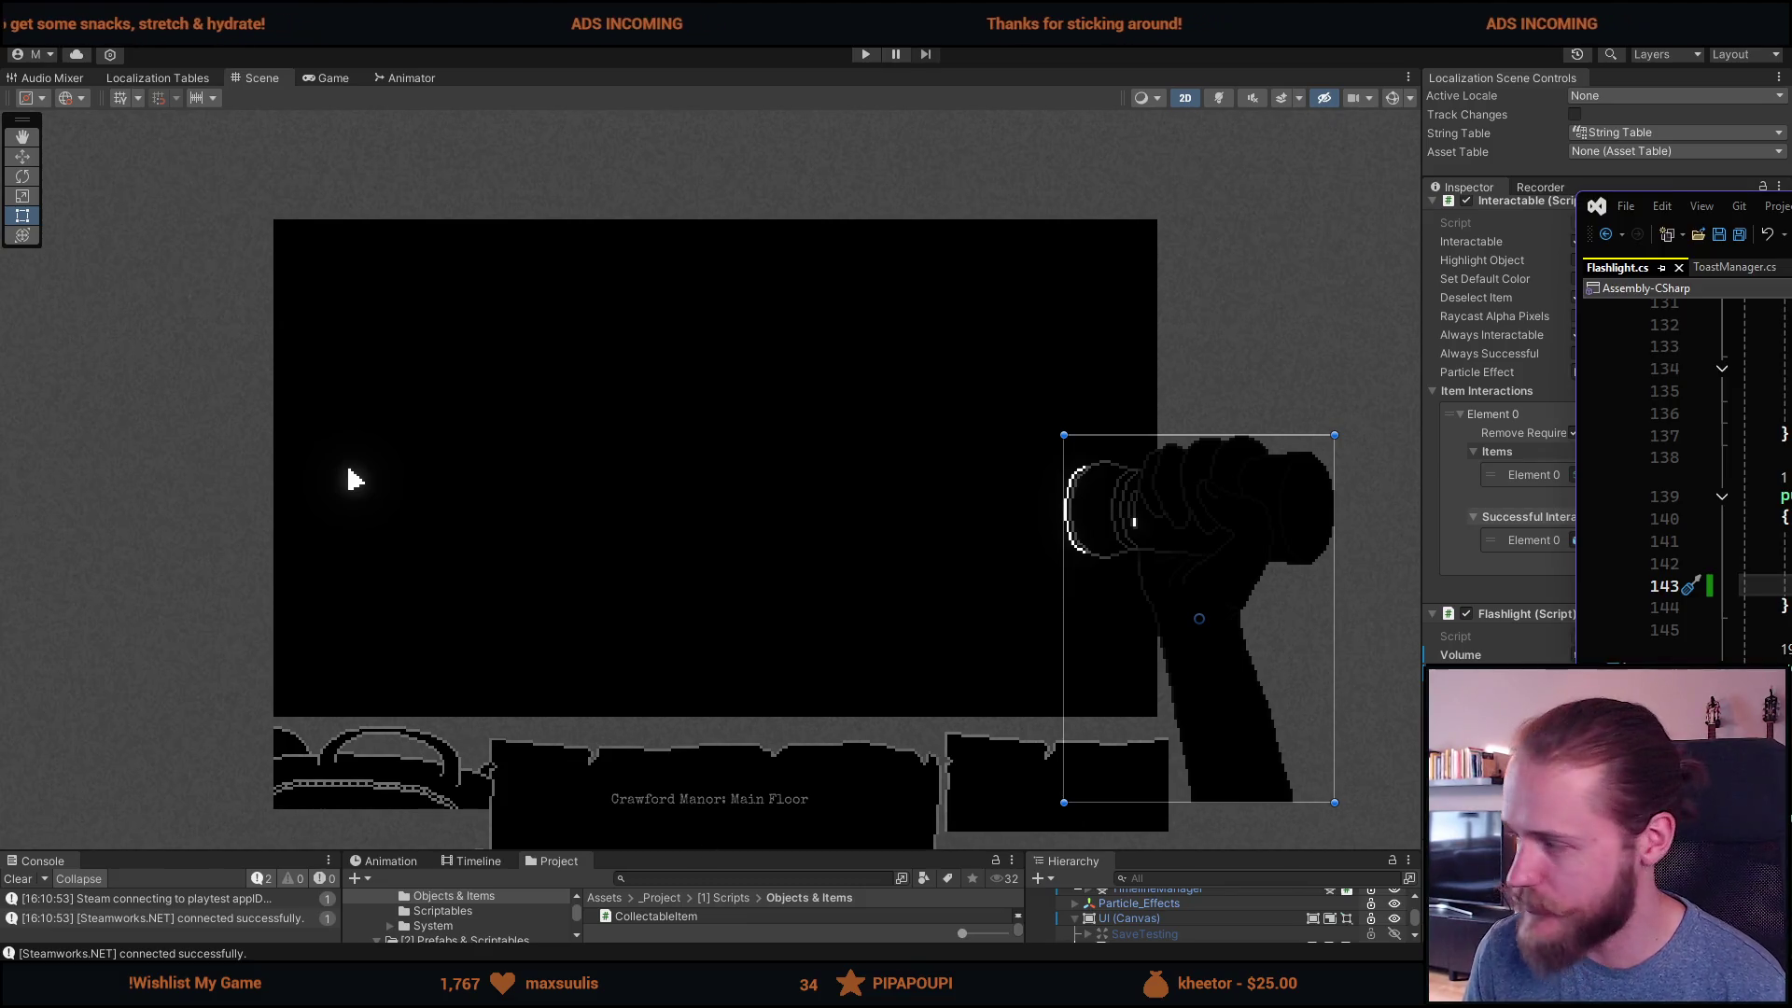
Step: Delete the EventBus.Publish(new PuzzleAlmostSolvedEvent()) line from Flashlight.cs and return to Unity
key("alt+Tab")
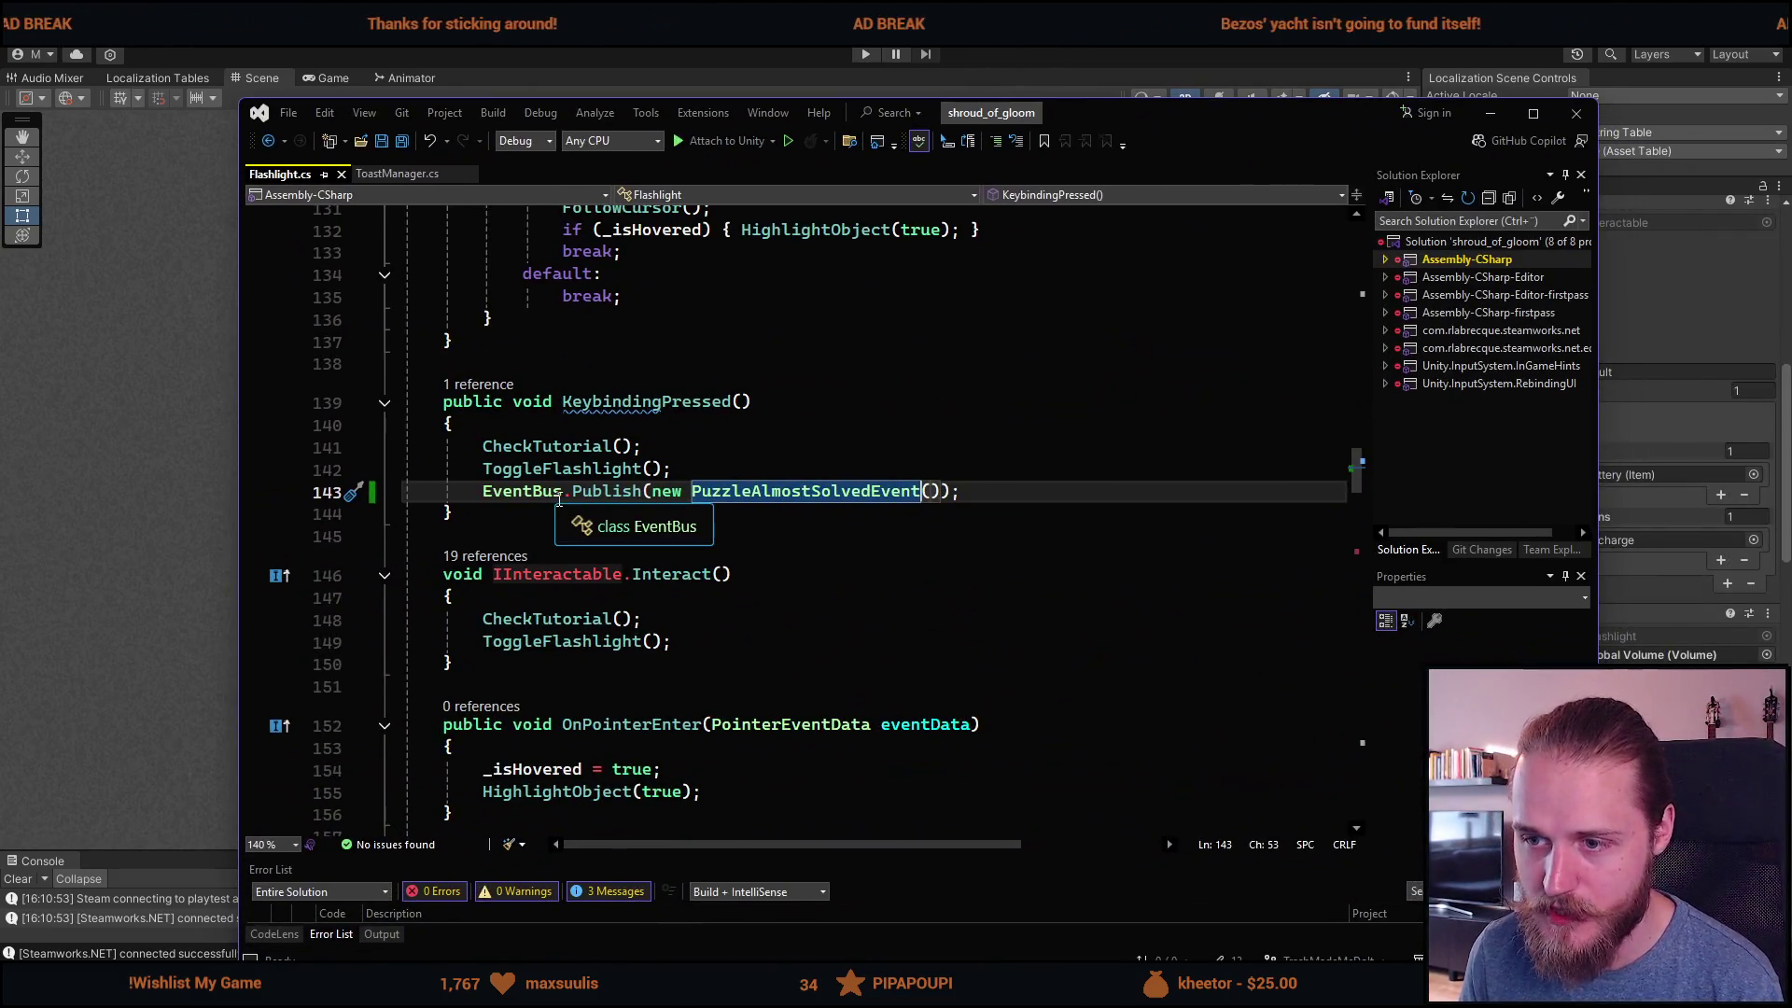
key("ctrl+x")
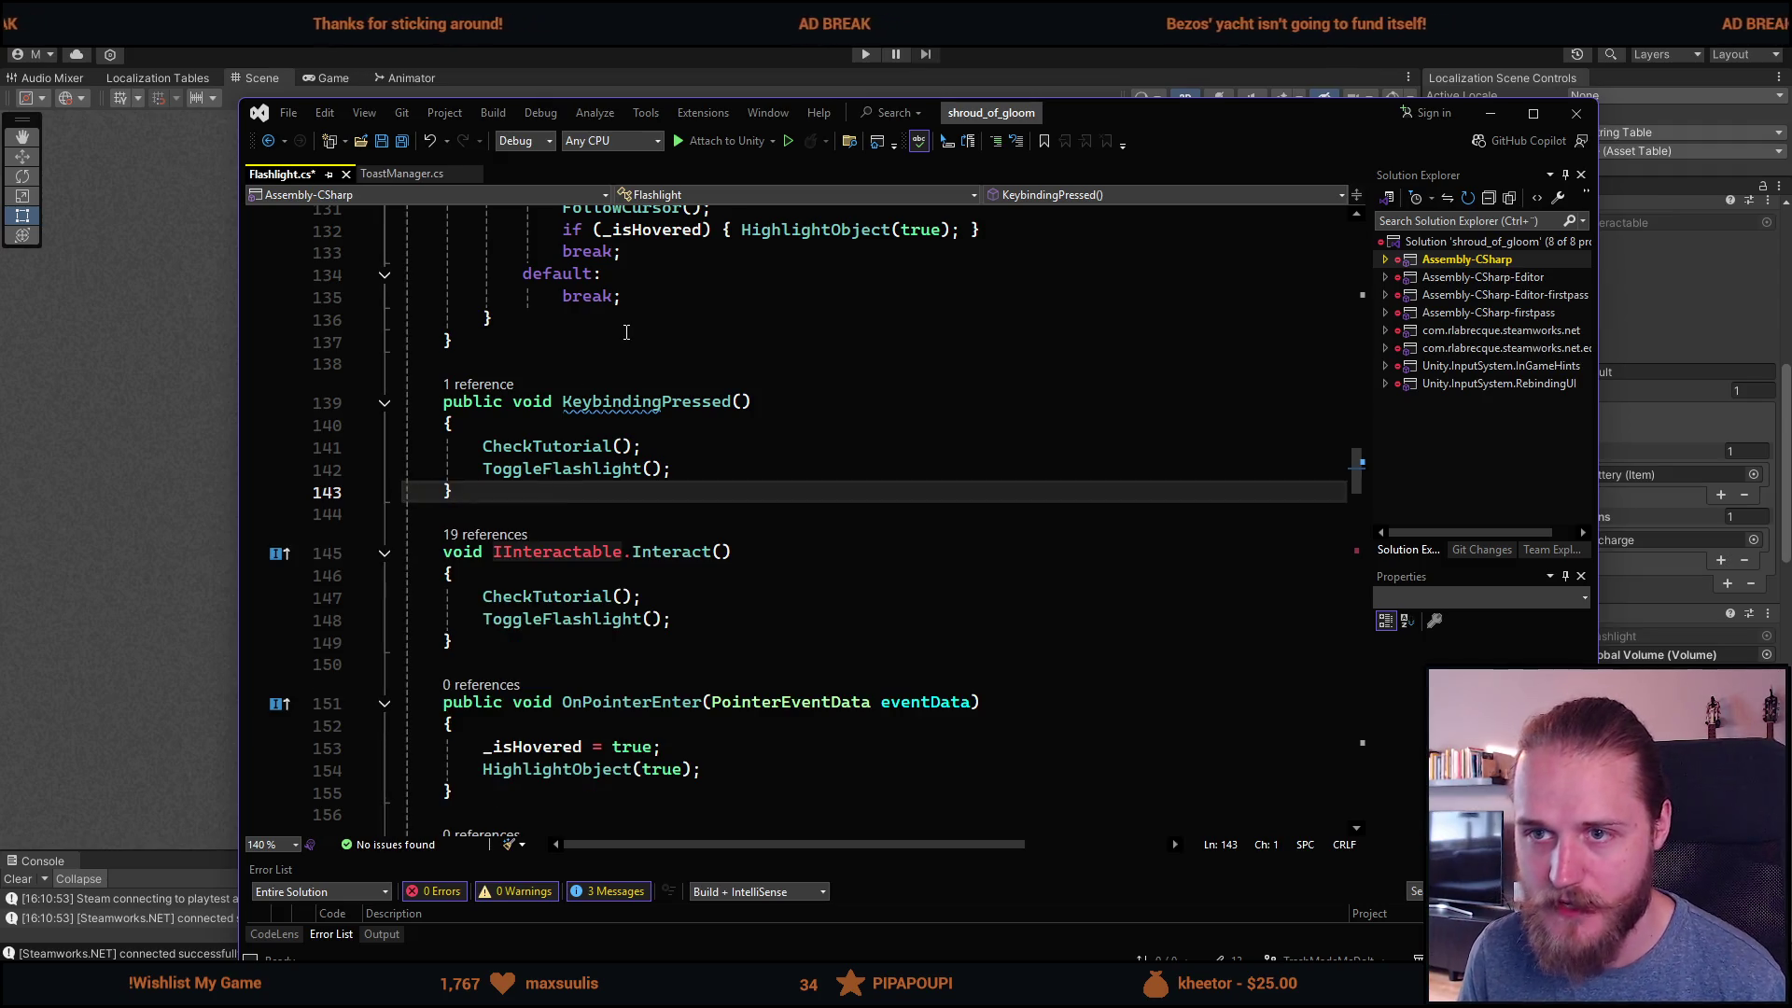
key("alt+Tab")
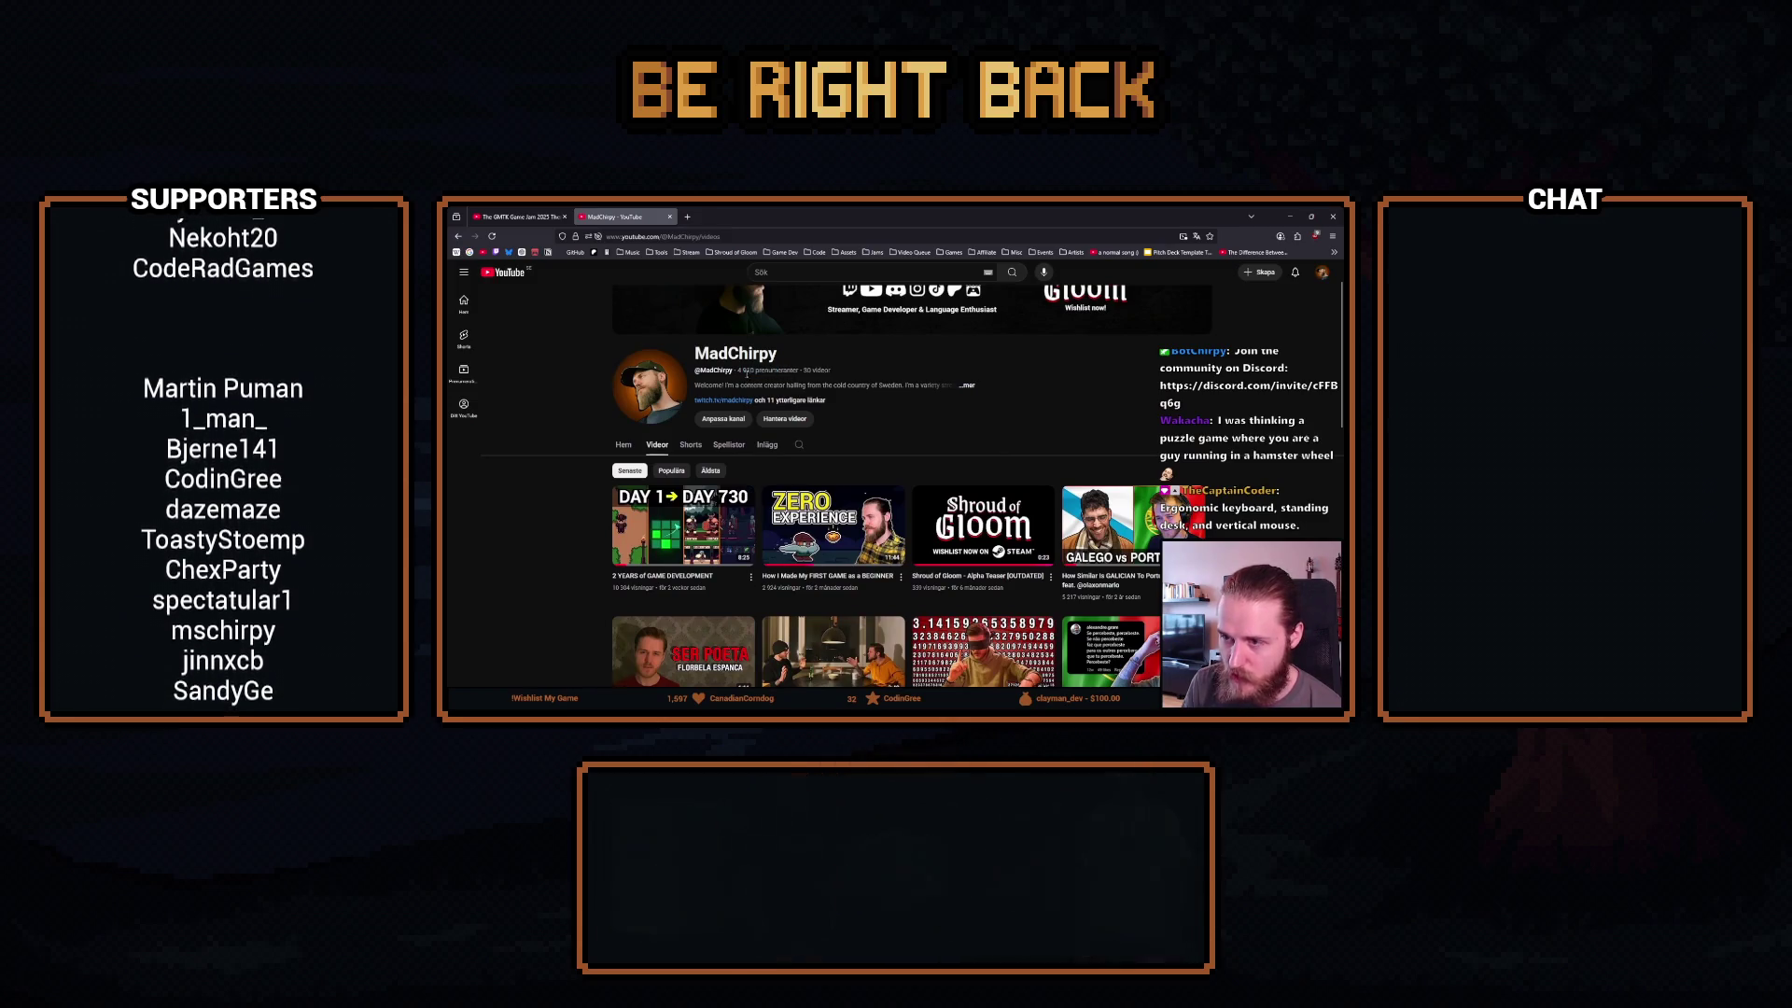
Step: Change the YouTube page's display language from Swedish to English (UK) through the account menu
left_click_drag(746, 371, 739, 370)
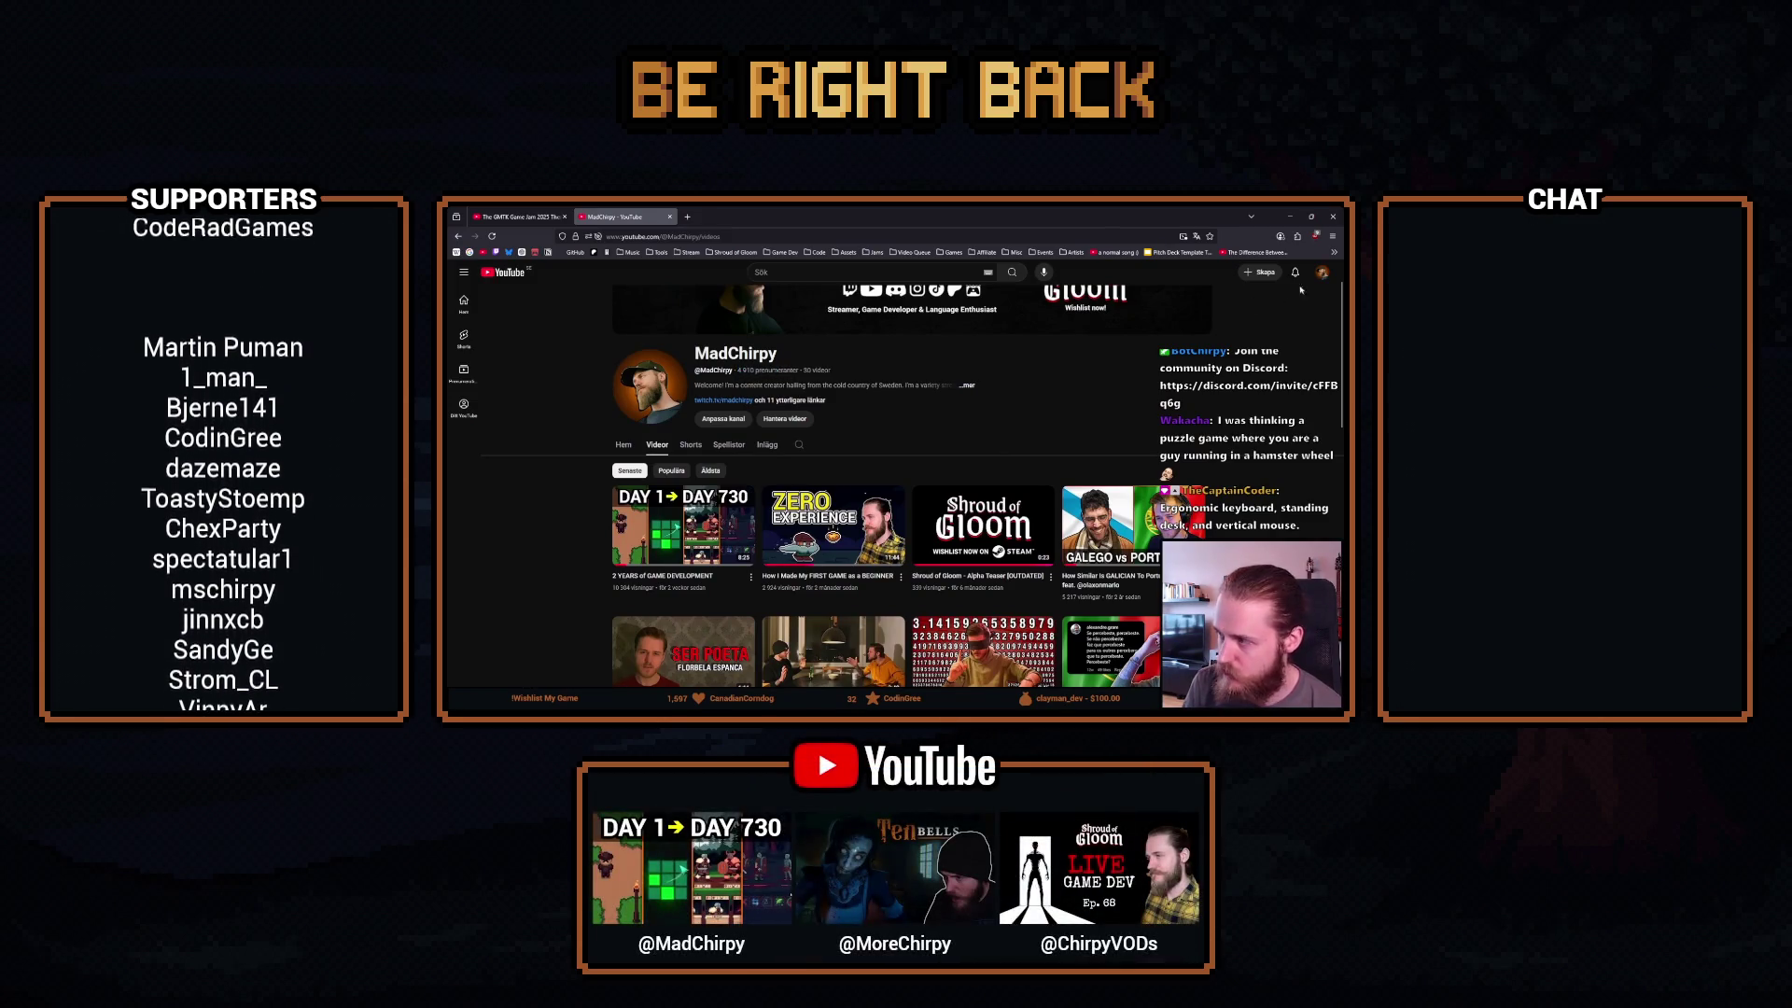
left_click(1323, 271)
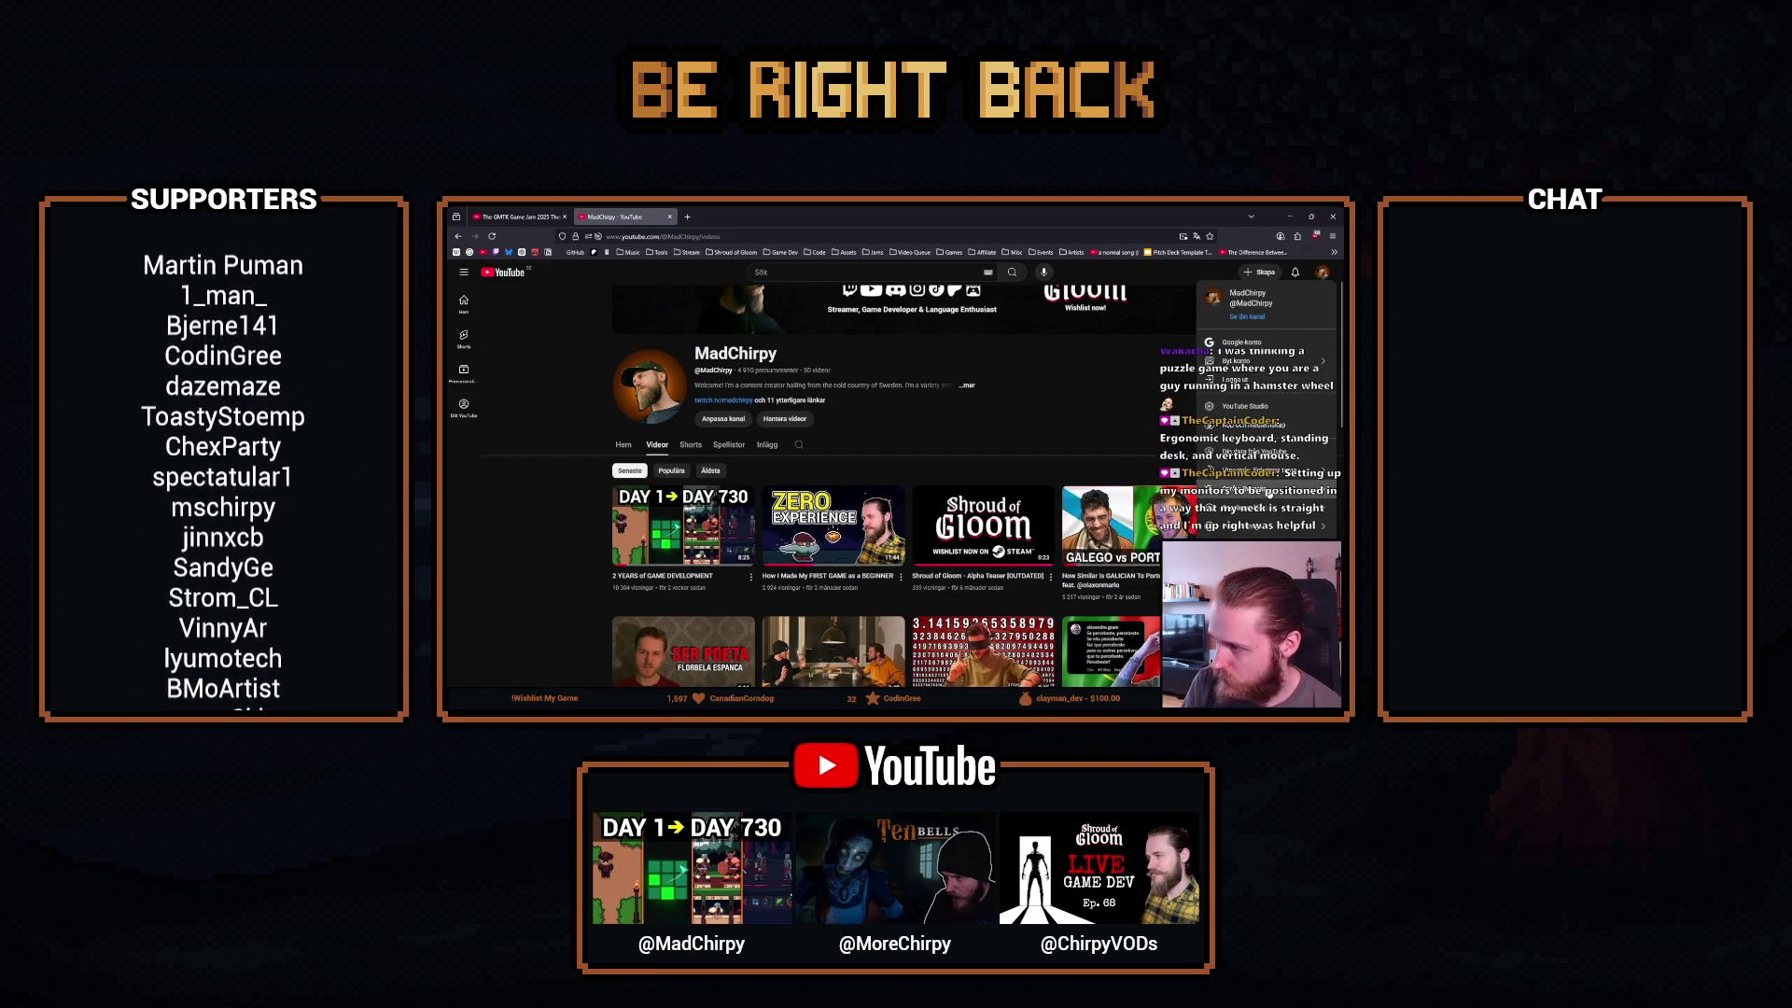
left_click(1251, 488)
scroll(1262, 460, "down", 2)
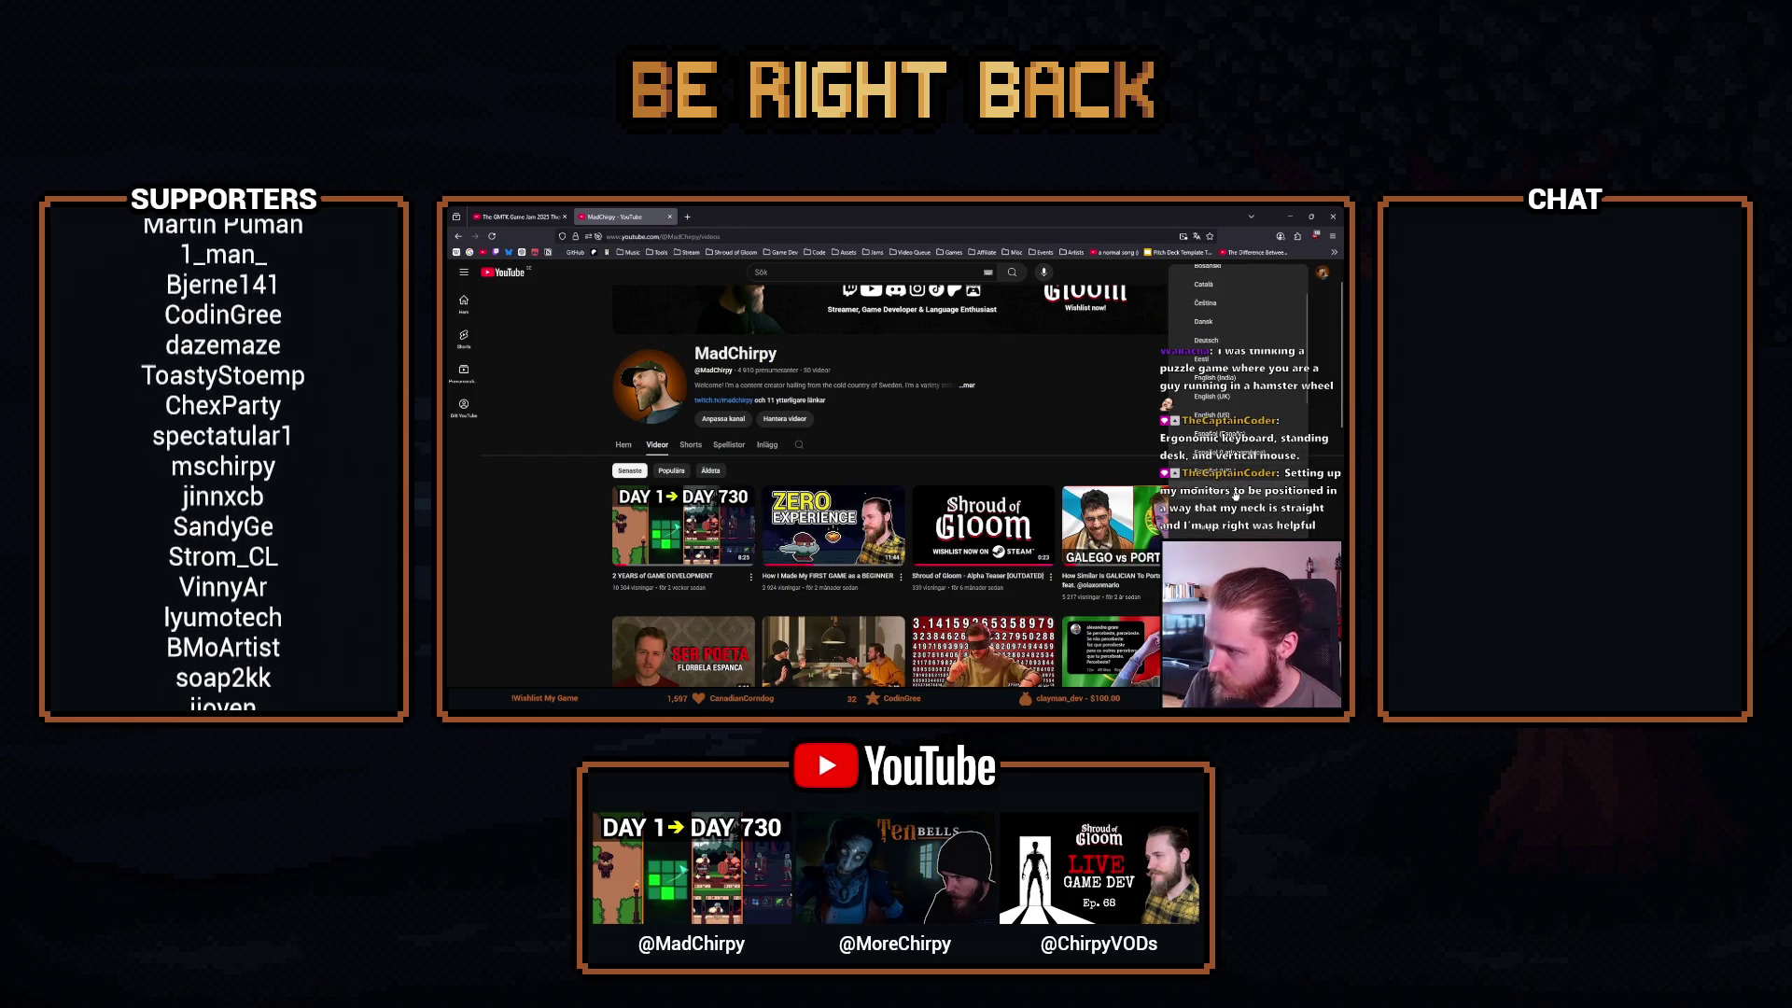
left_click(1213, 396)
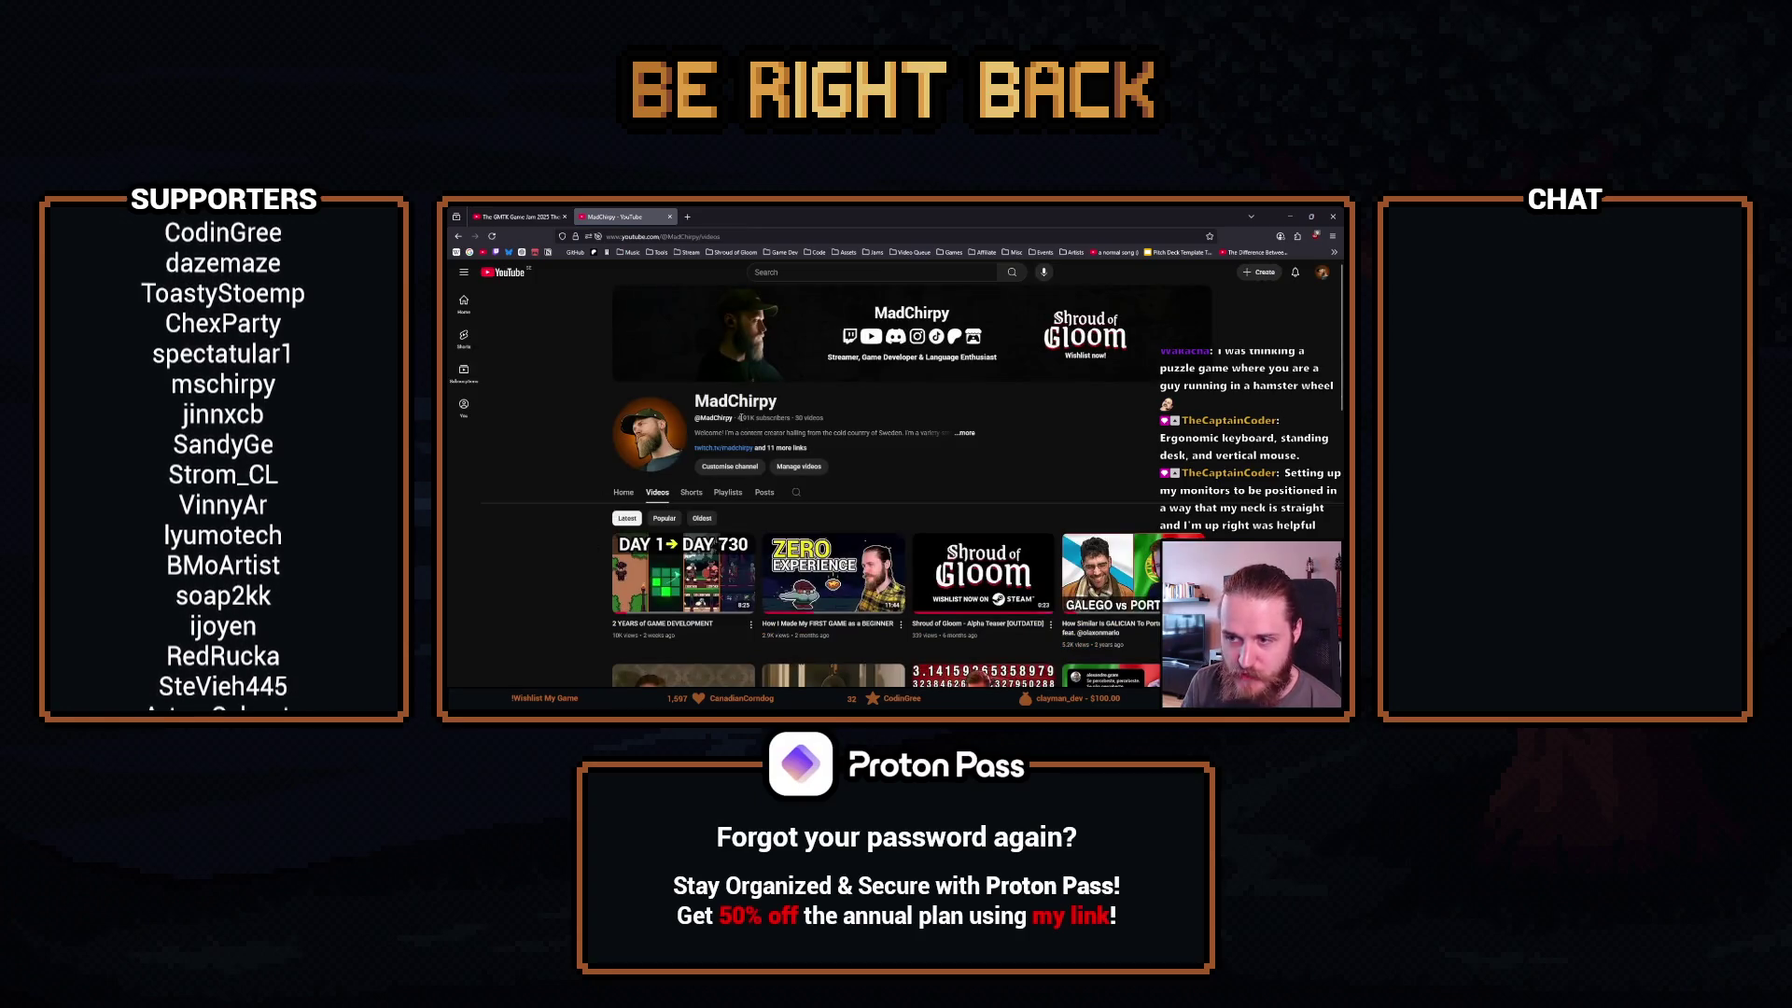
scroll(682, 525, "down", 1)
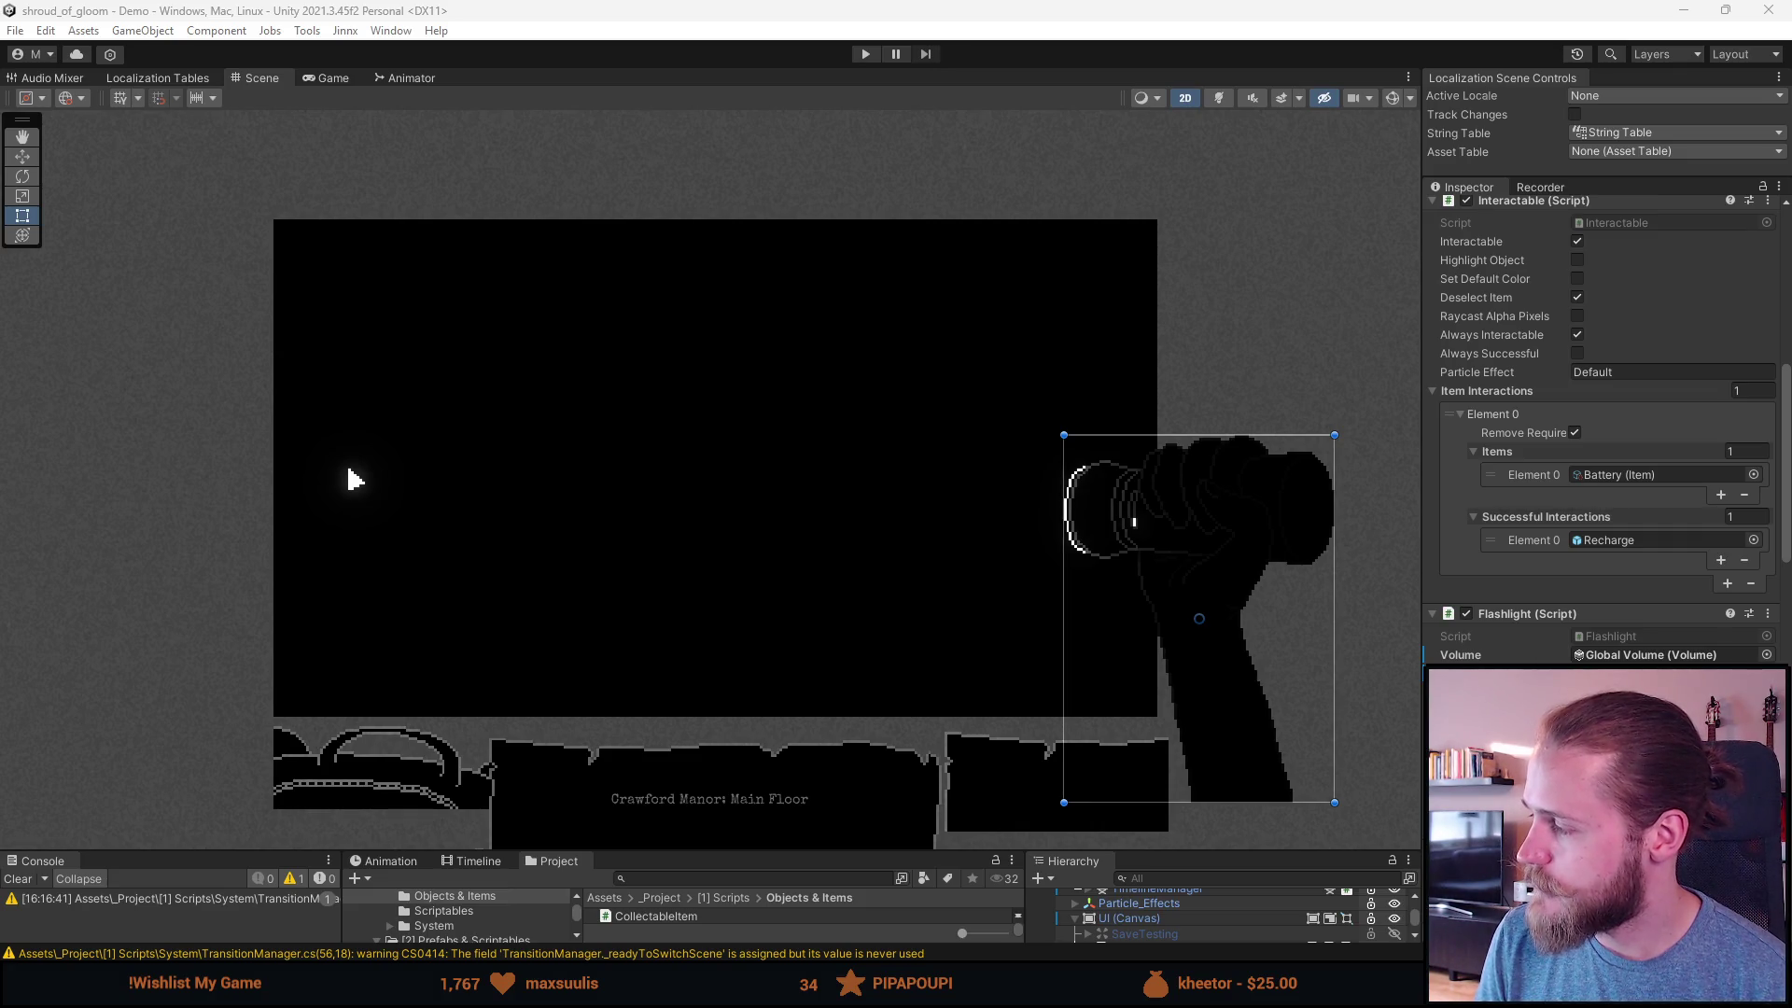
left_click(1576, 297)
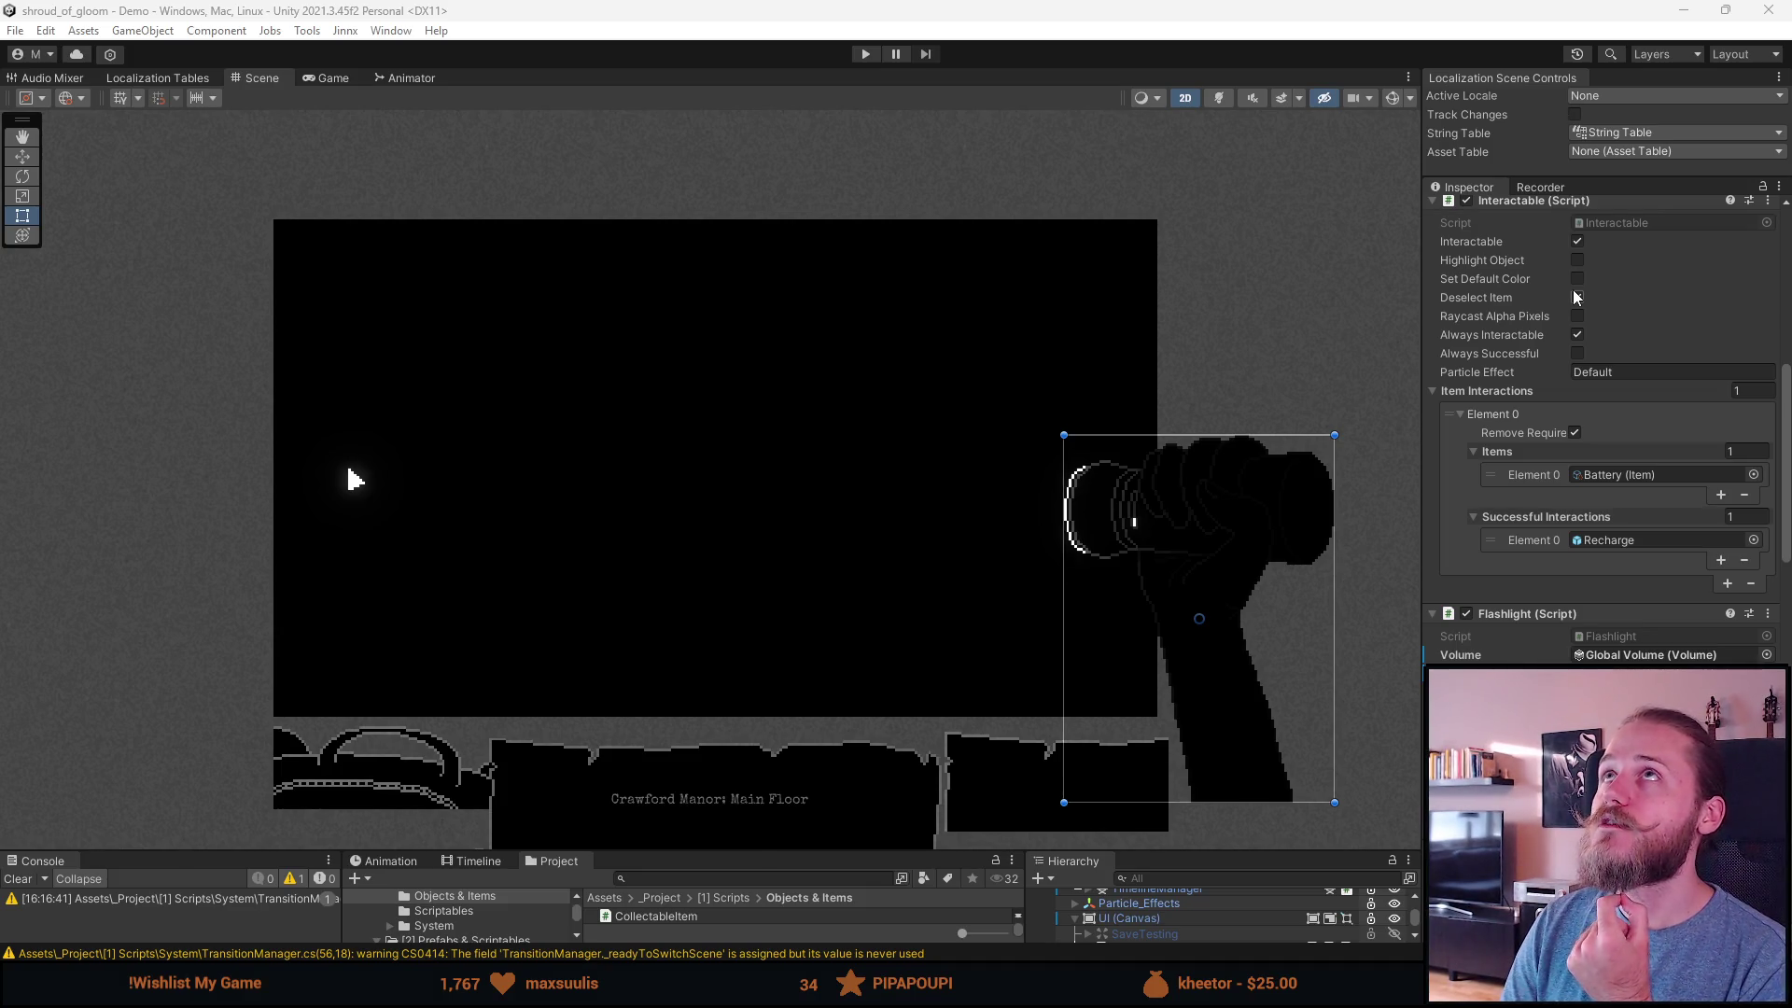
left_click(1576, 296)
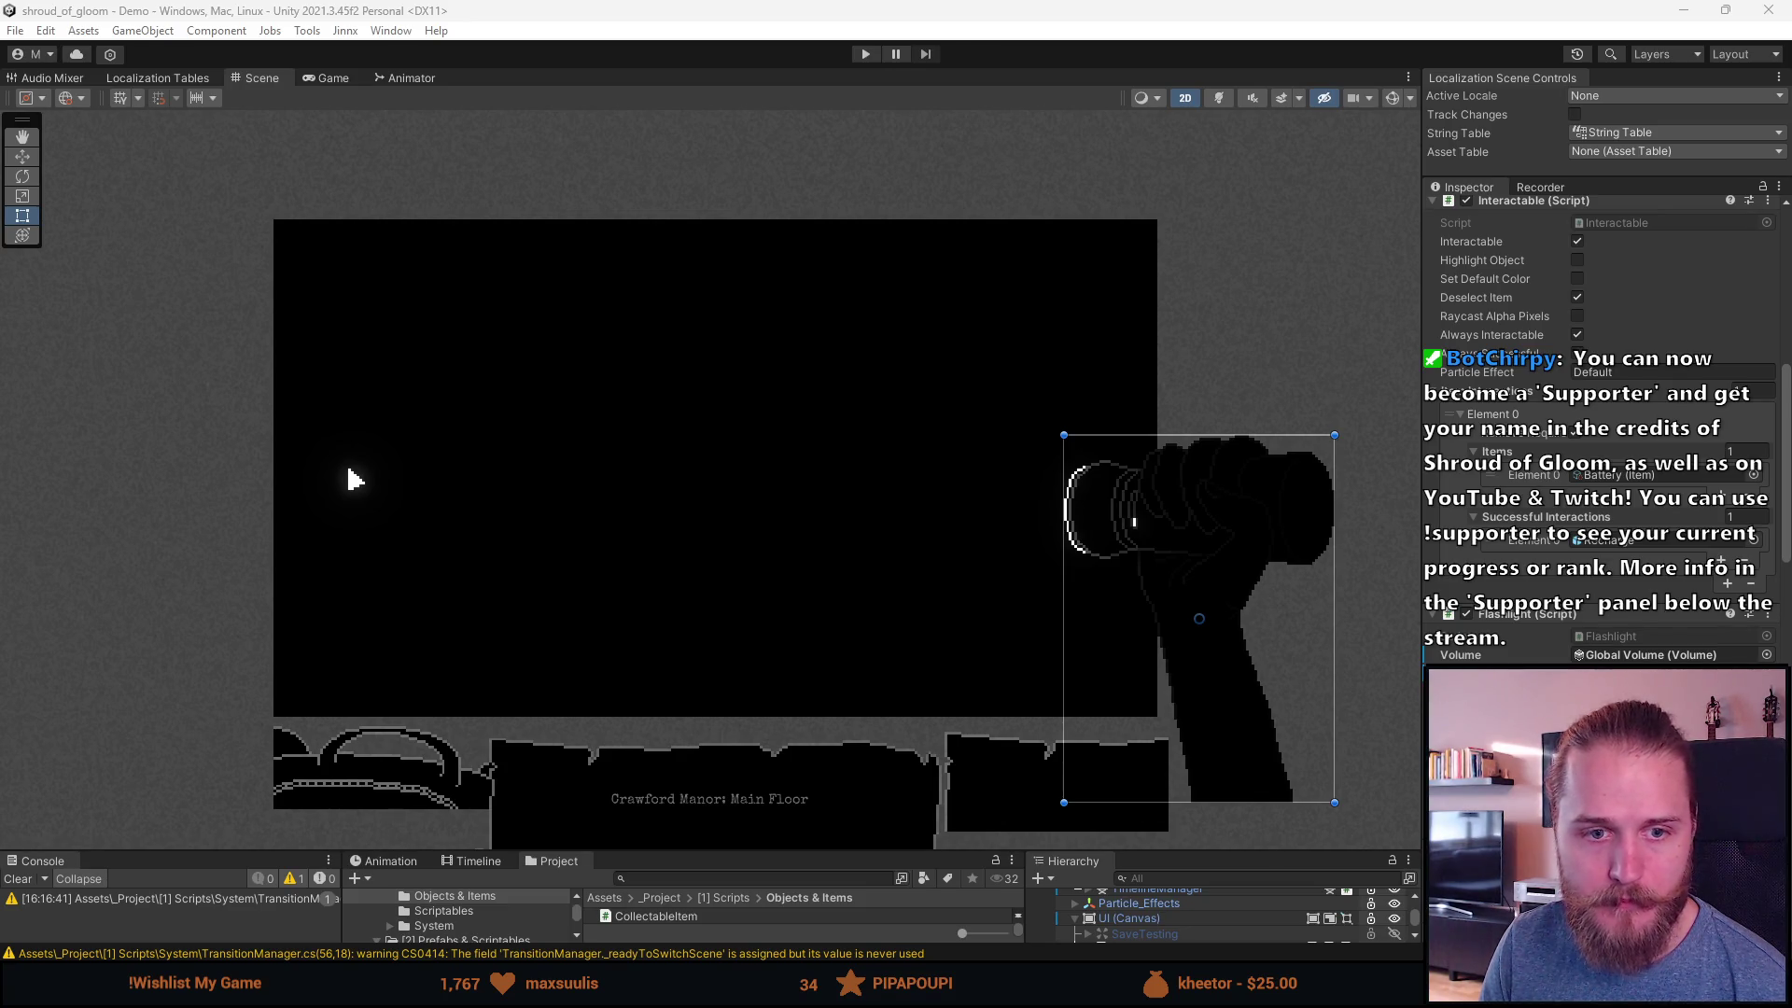
Step: Bring up Notion's October To-Do List and zoom the page out slightly
key("alt+Tab")
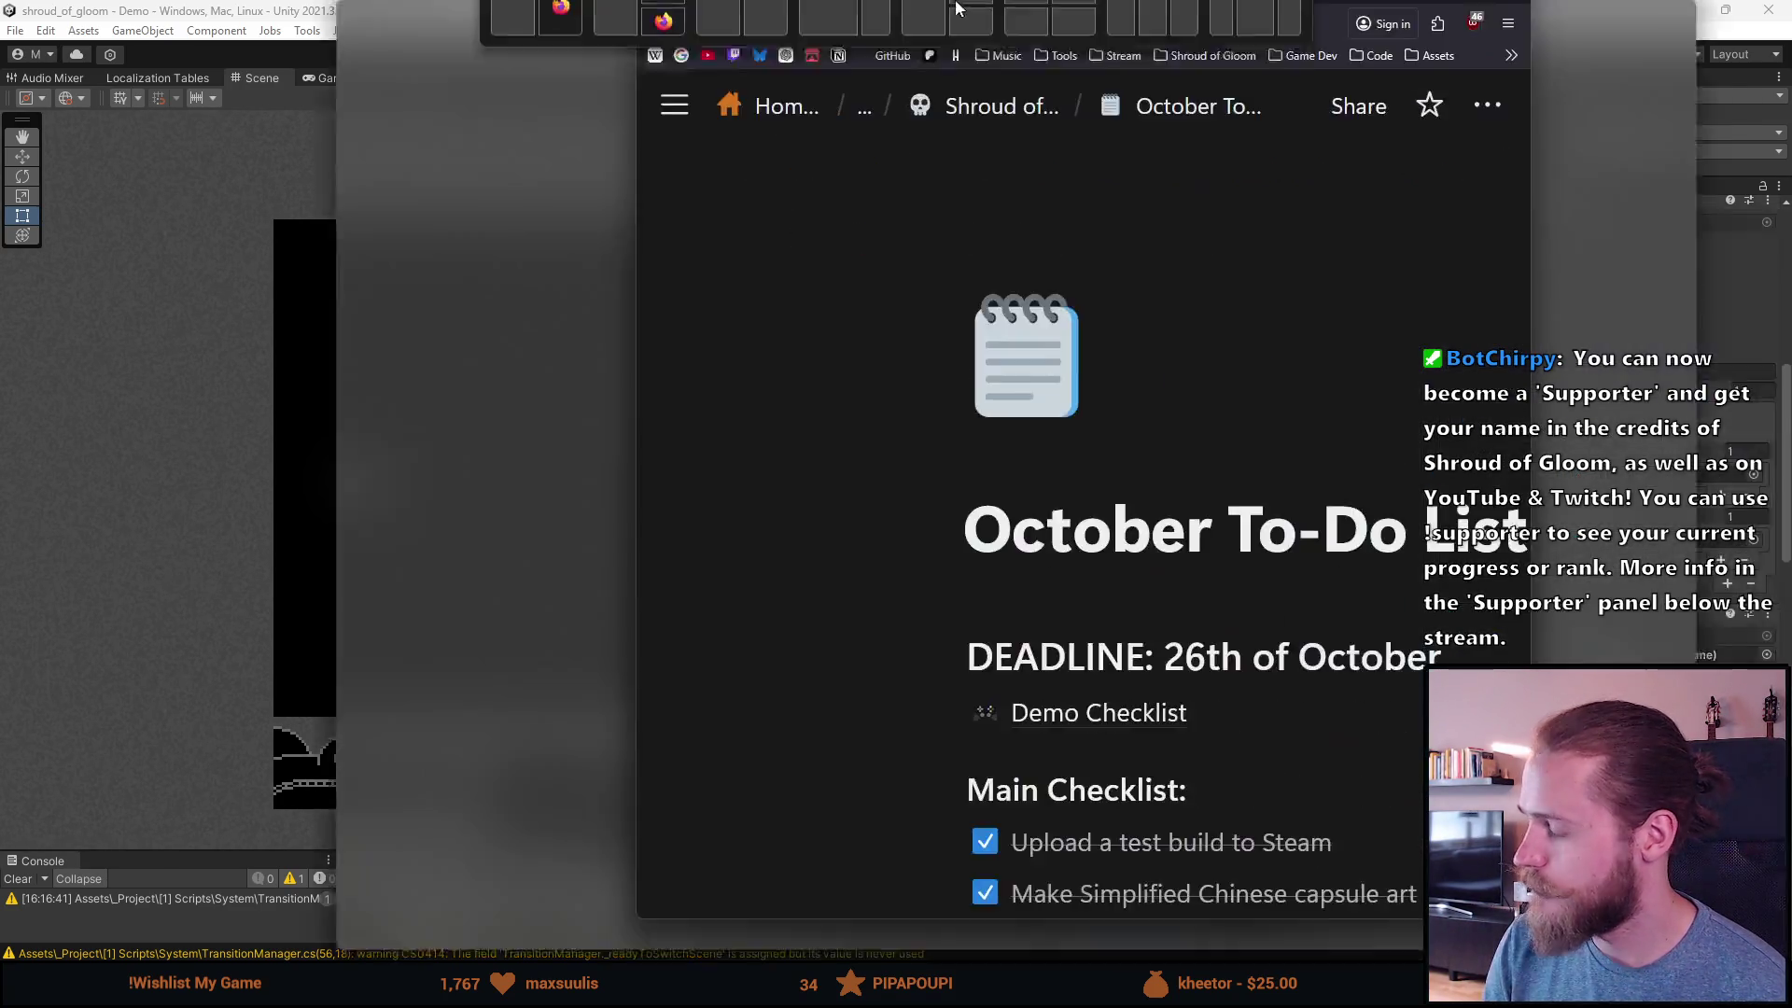
scroll(937, 595, "down", 15)
scroll(938, 595, "down", 15)
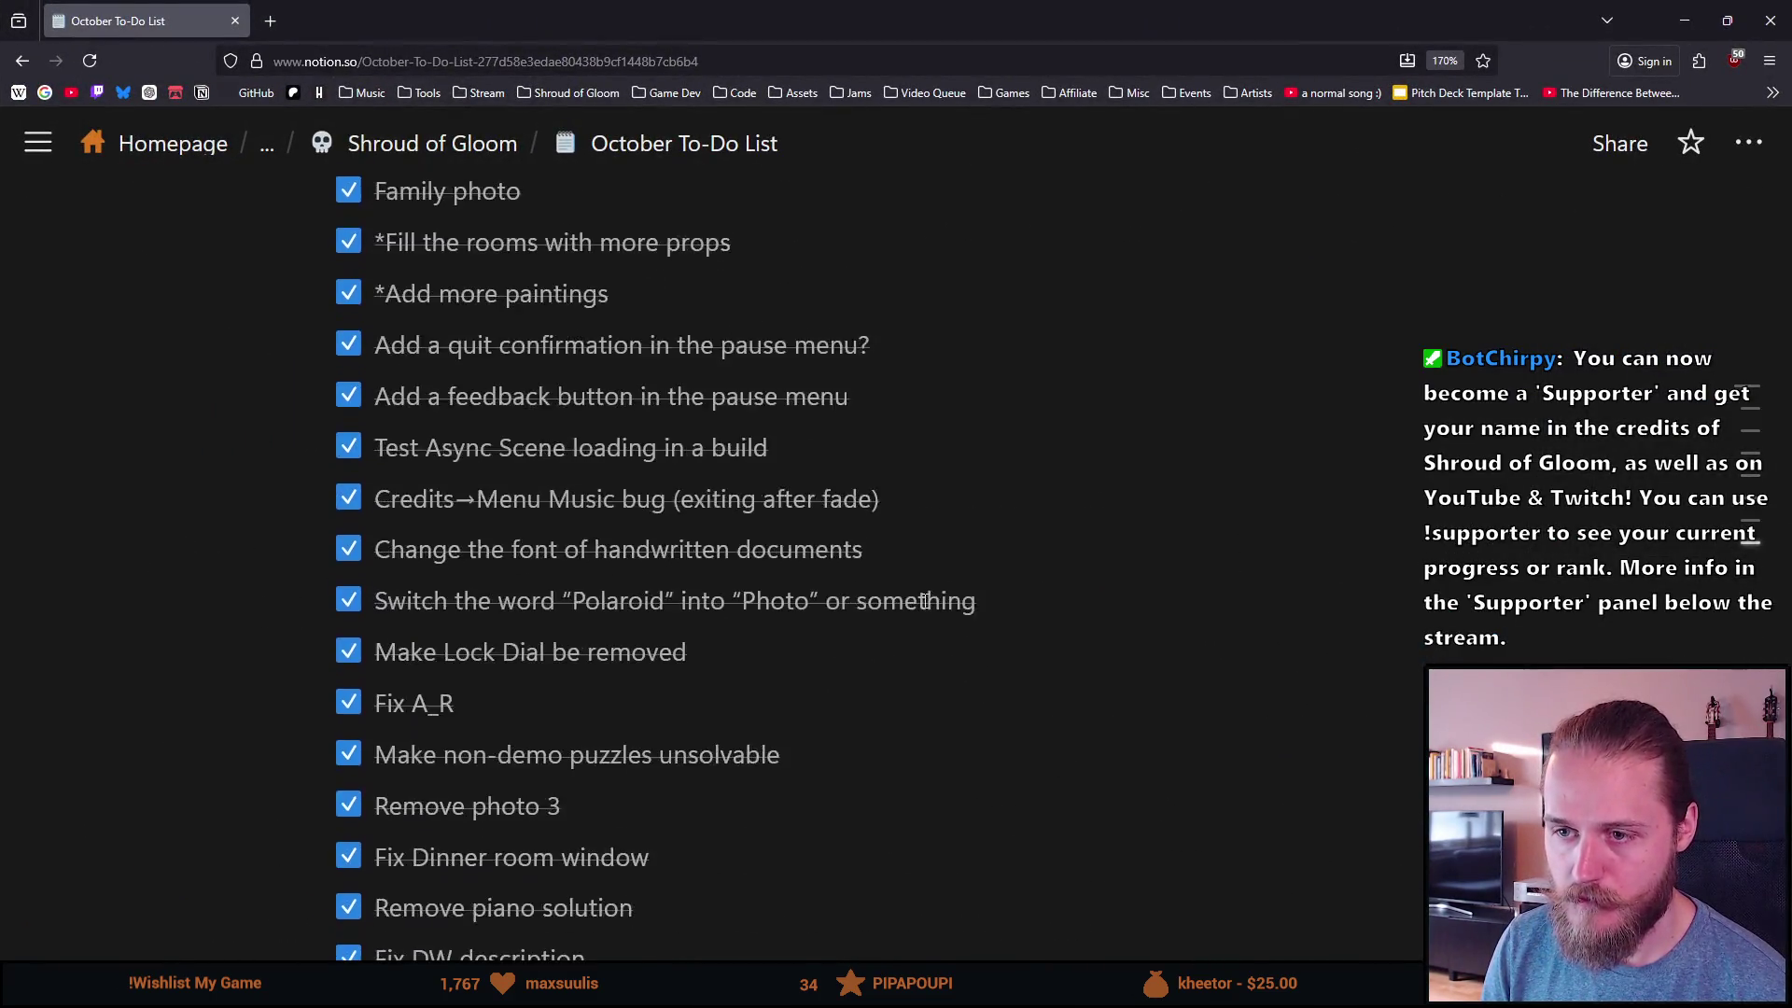
scroll(910, 616, "up", 6)
key("ctrl+minus")
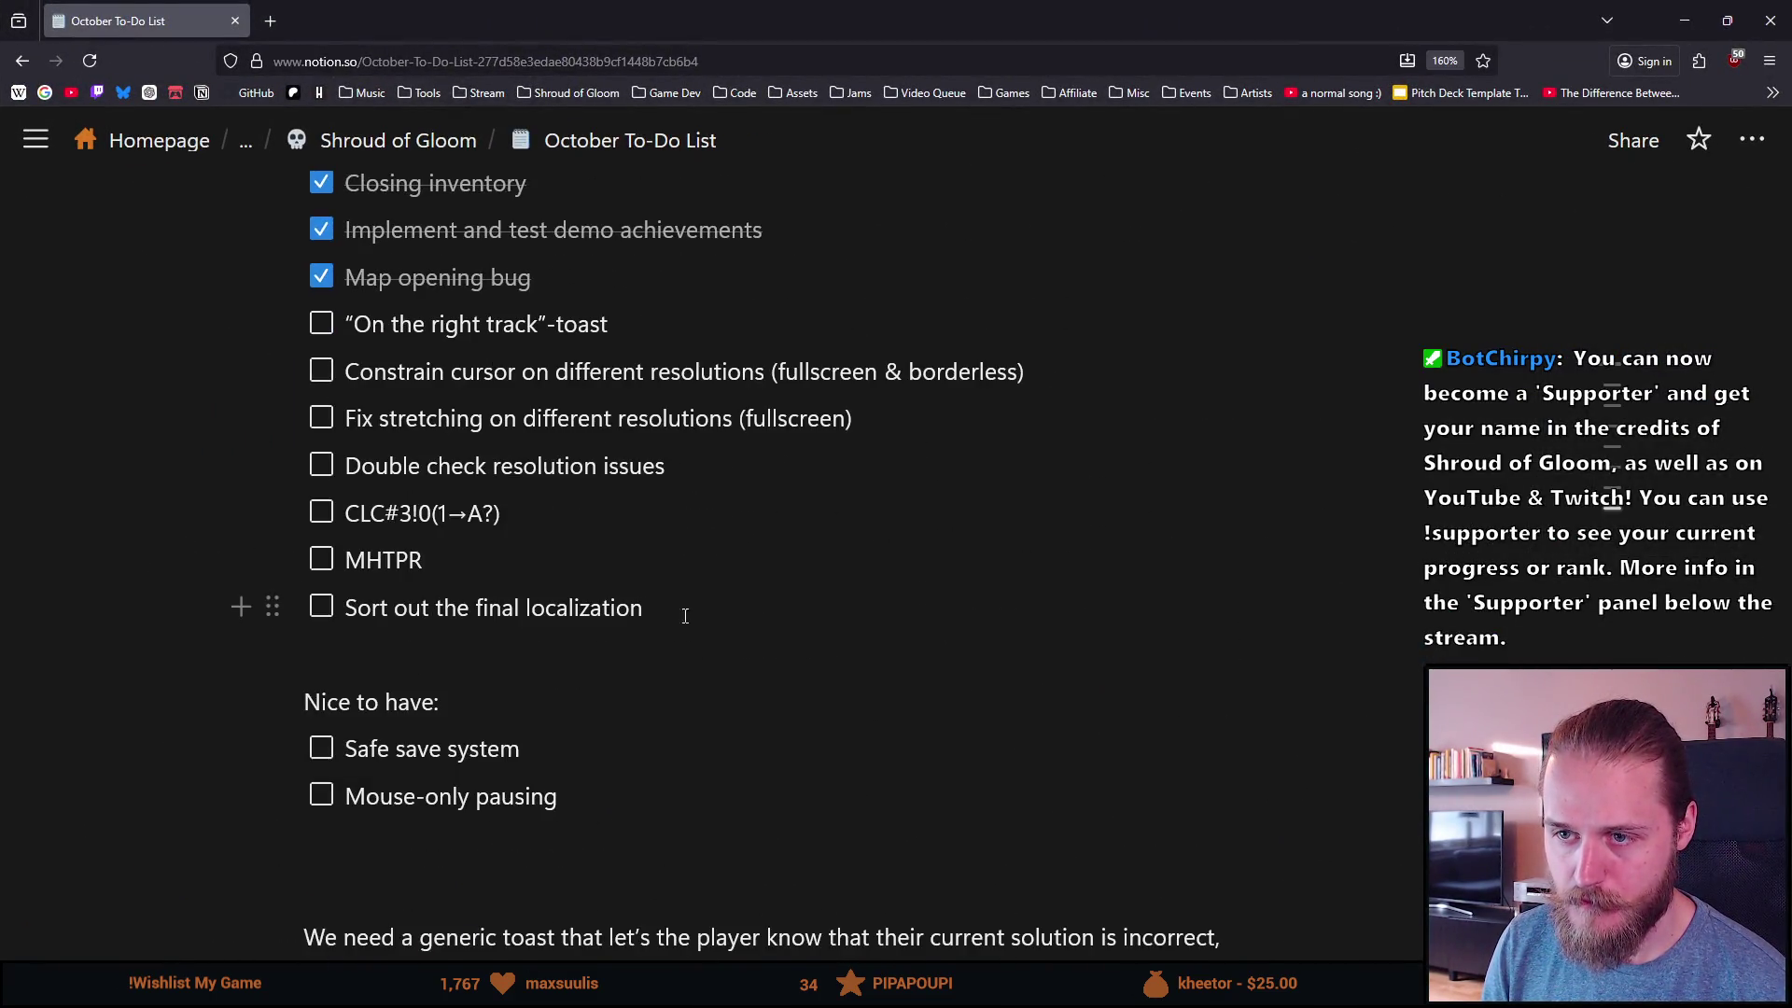
scroll(728, 625, "up", 3)
Step: Add a to-do 'Implement the “On the right track”-toast' below the toast item
left_click(870, 503)
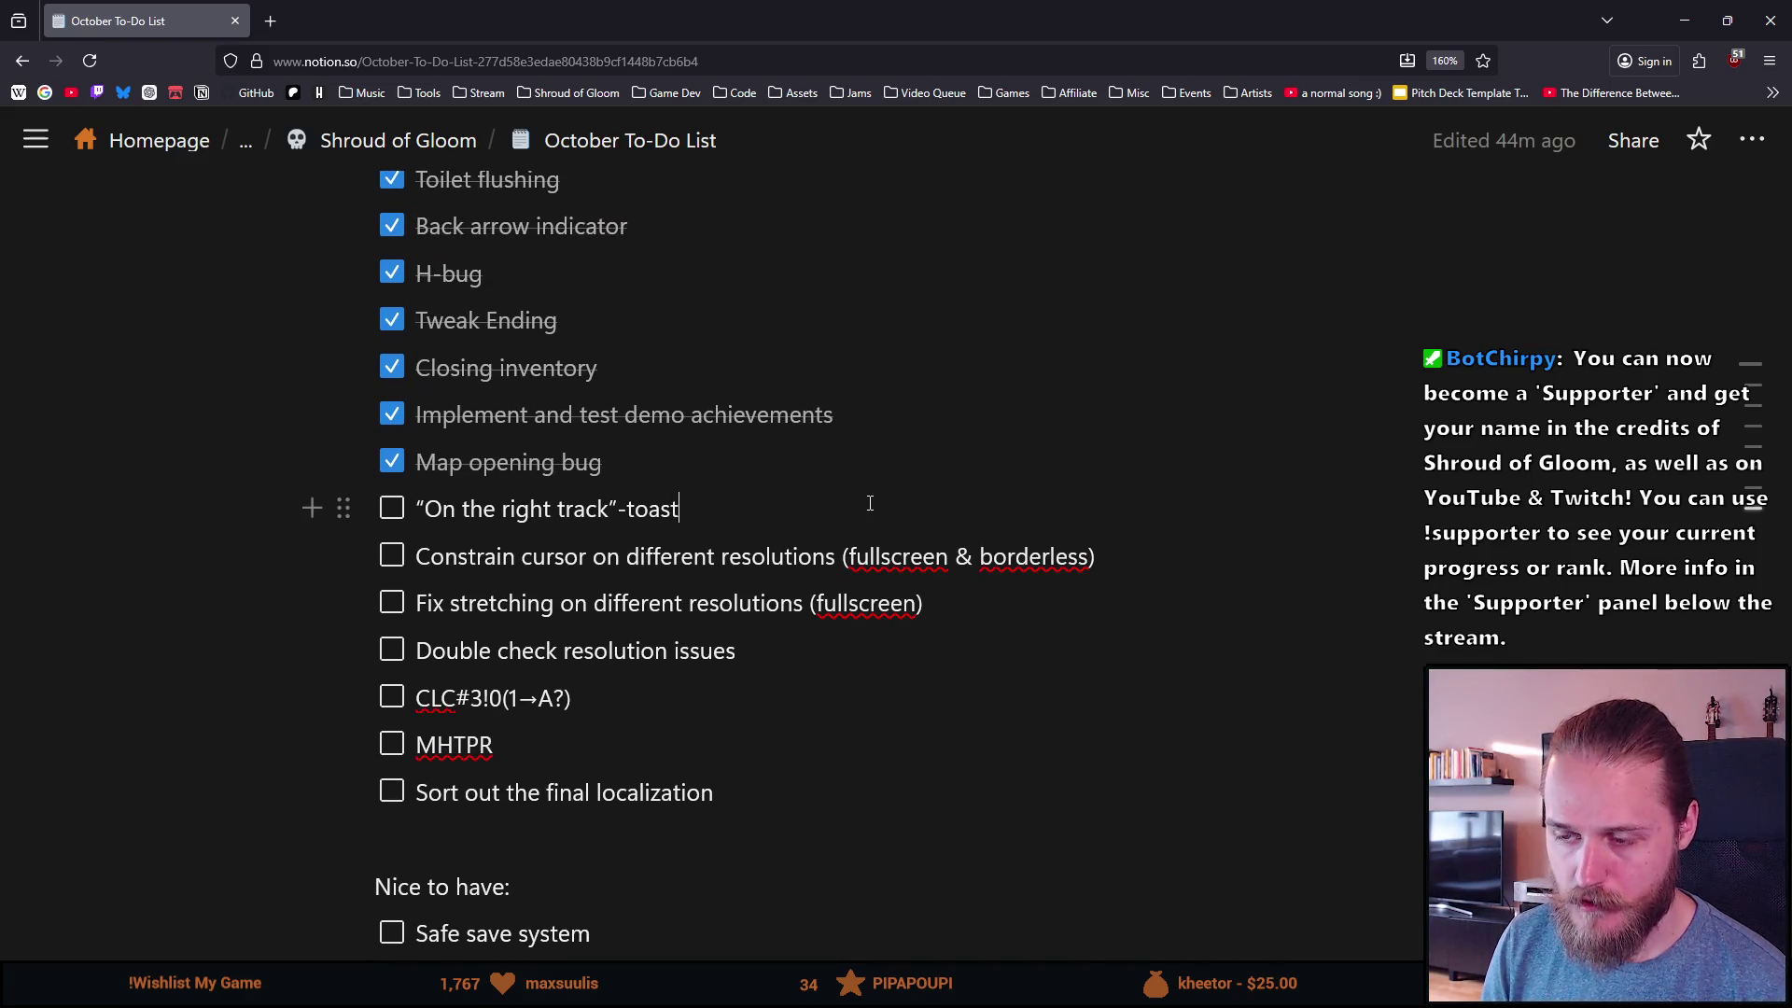
key("Return")
type("Impleme")
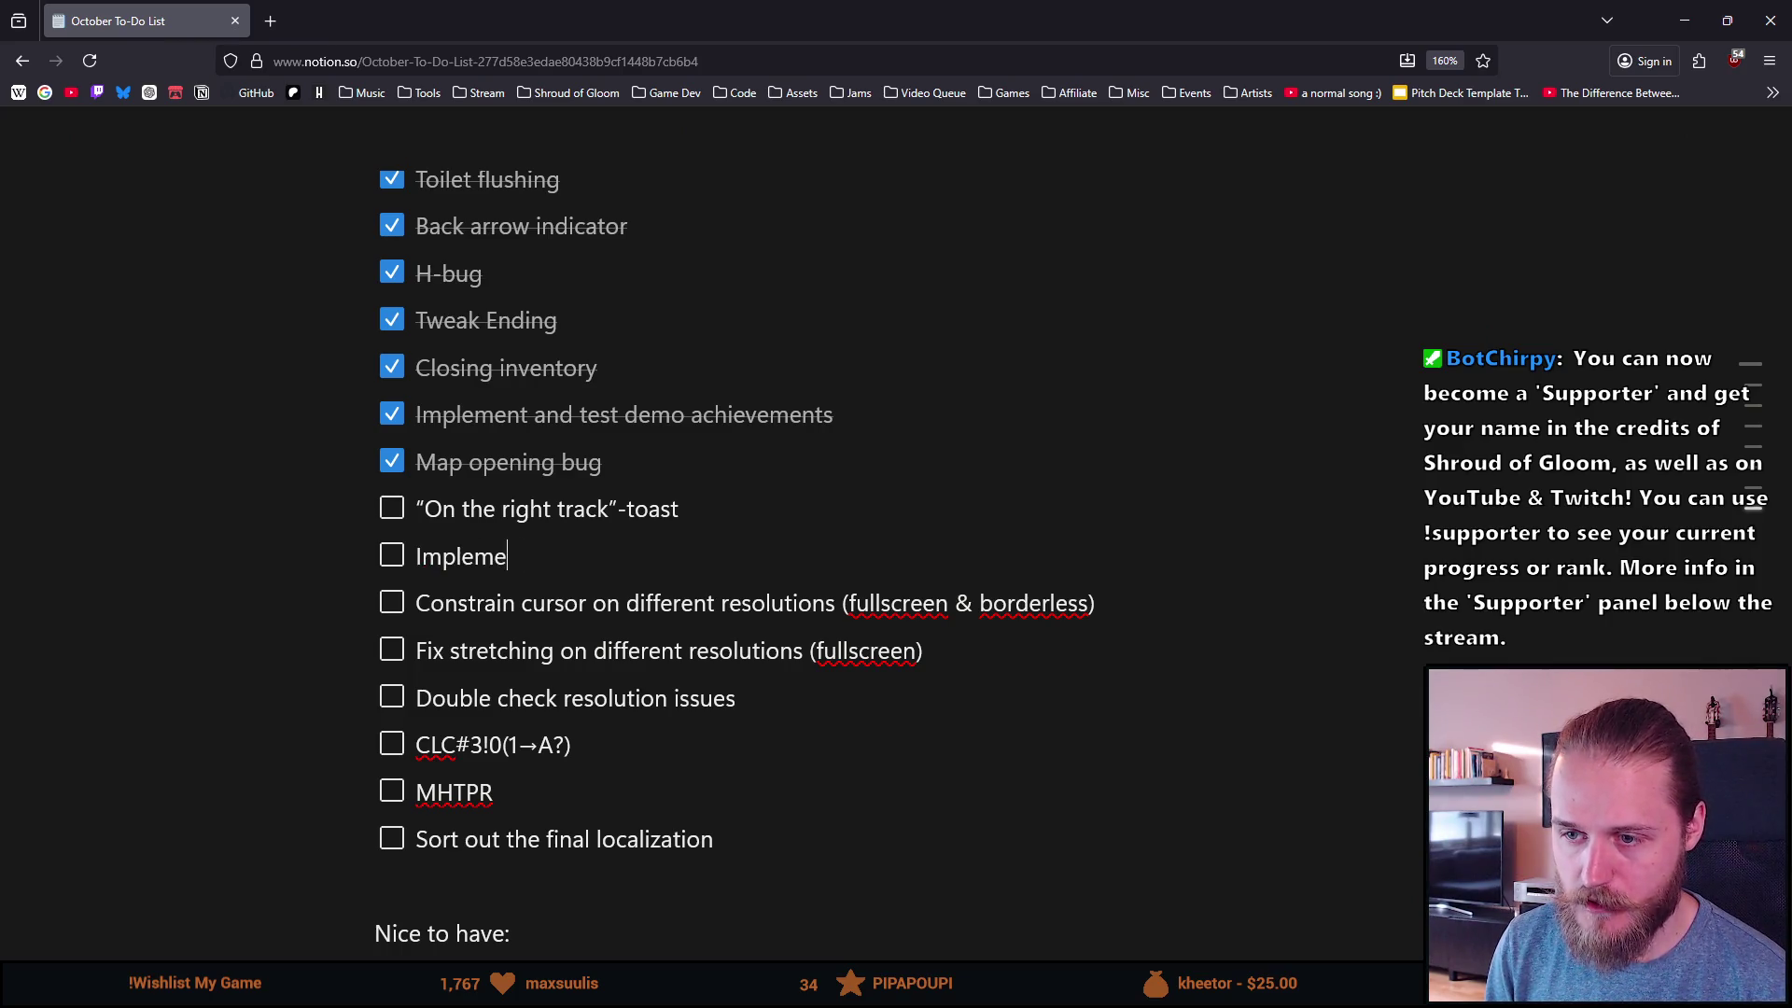
type("nt the “On")
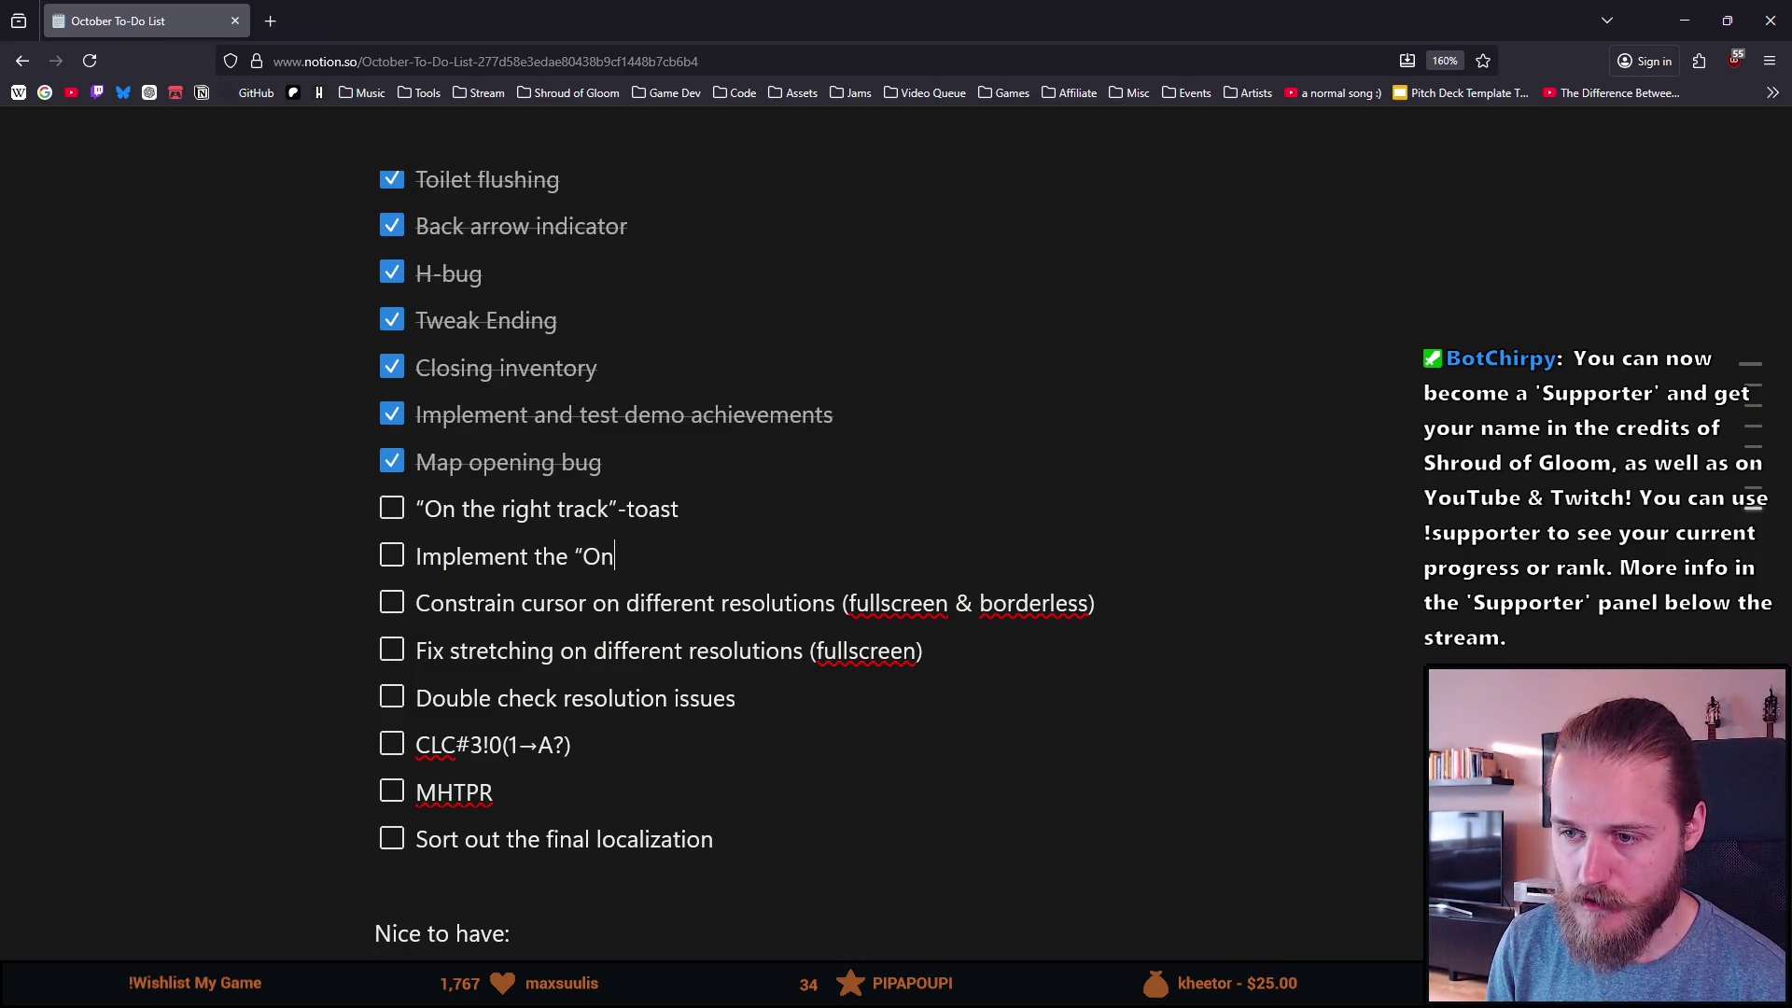
type(" the right t")
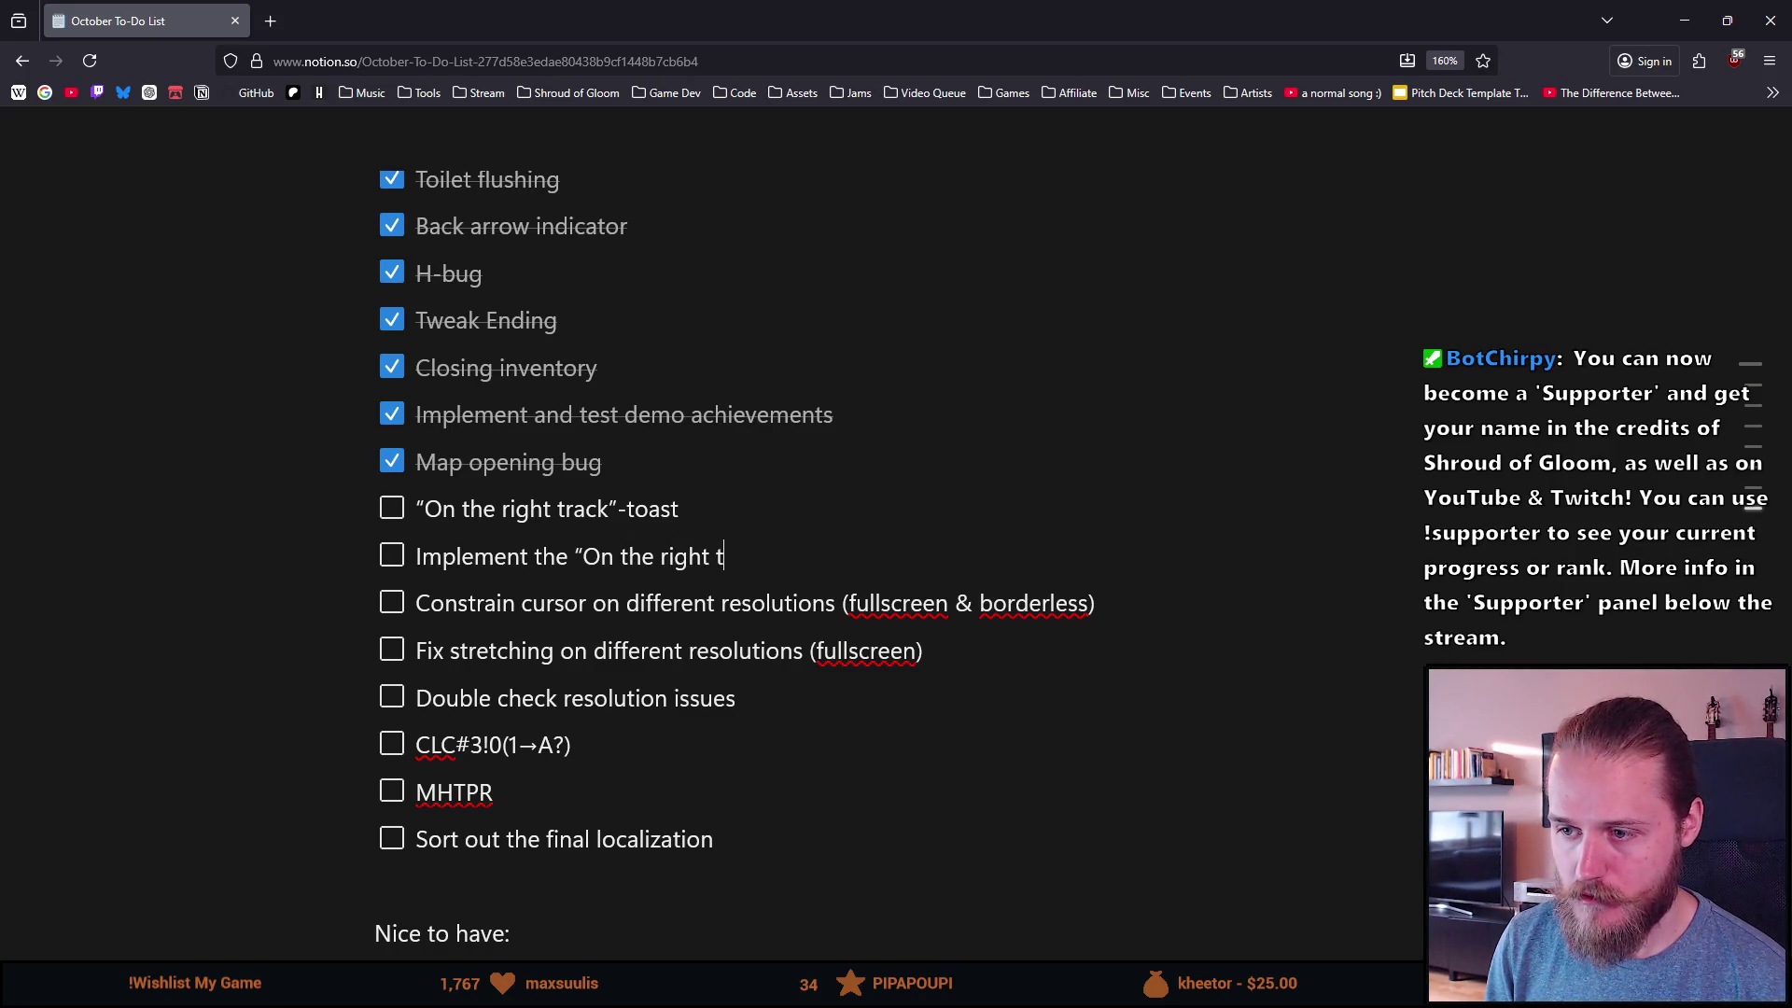
type("rack”-toast")
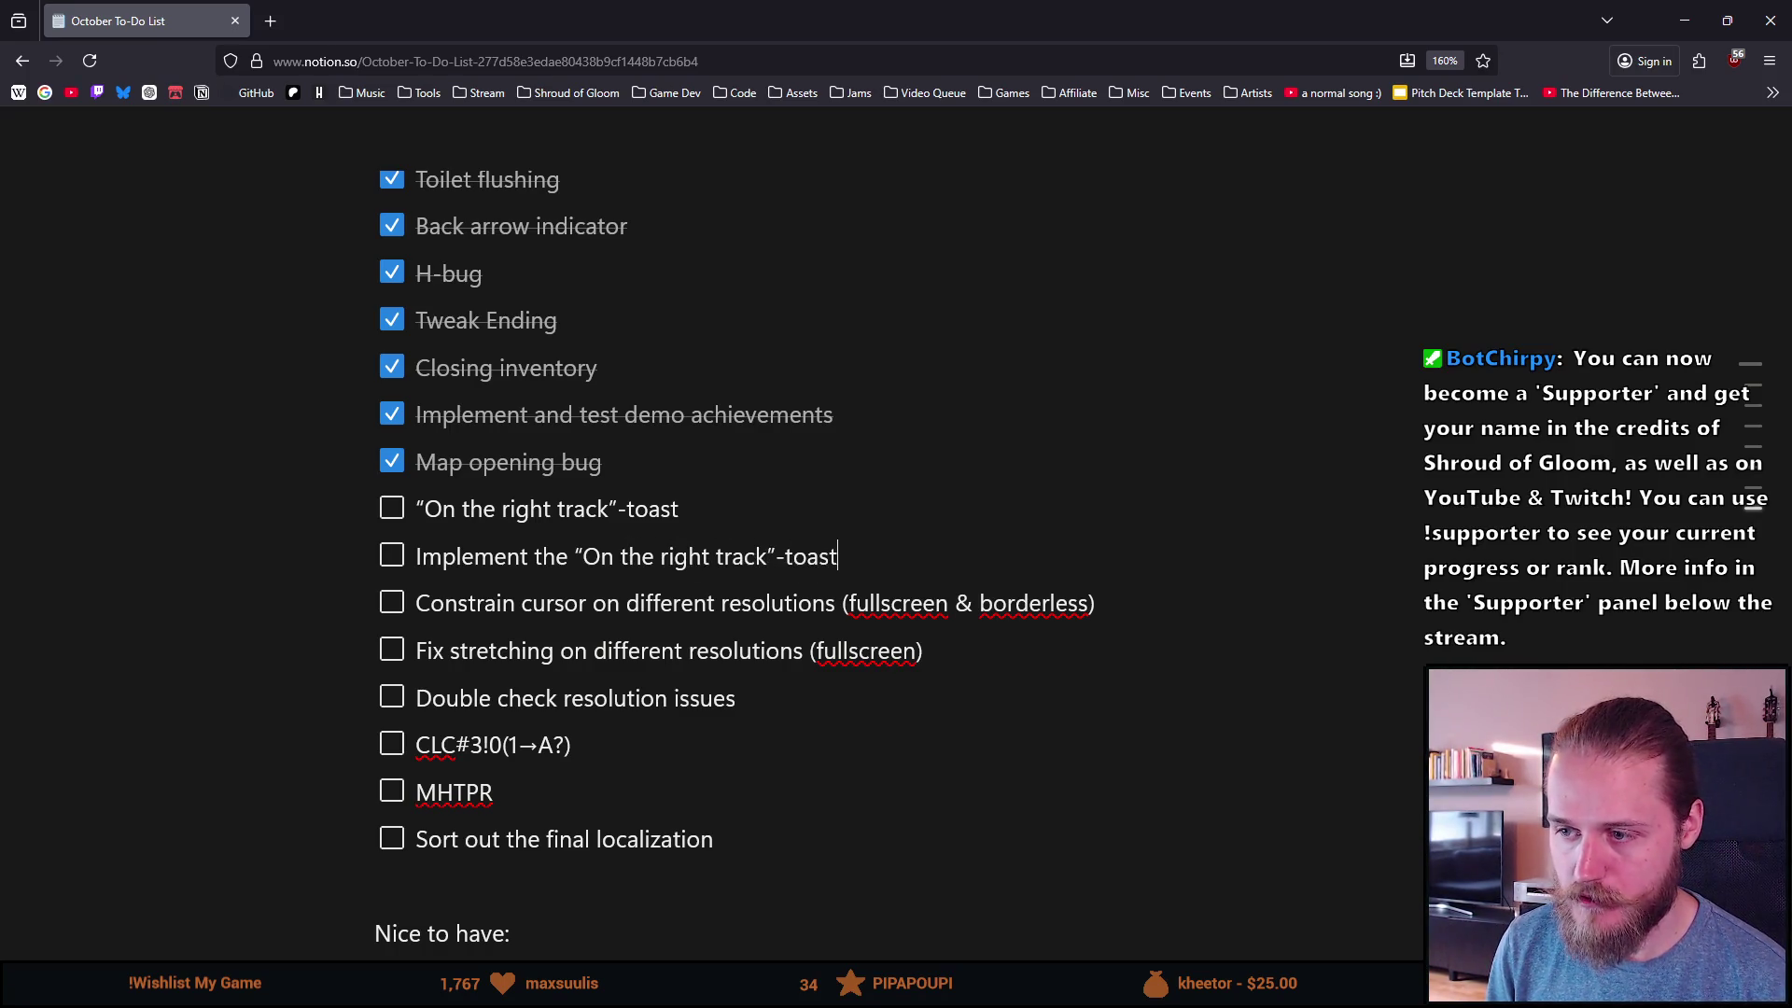
Step: Tick off the original “On the right track”-toast to-do
left_click(393, 512)
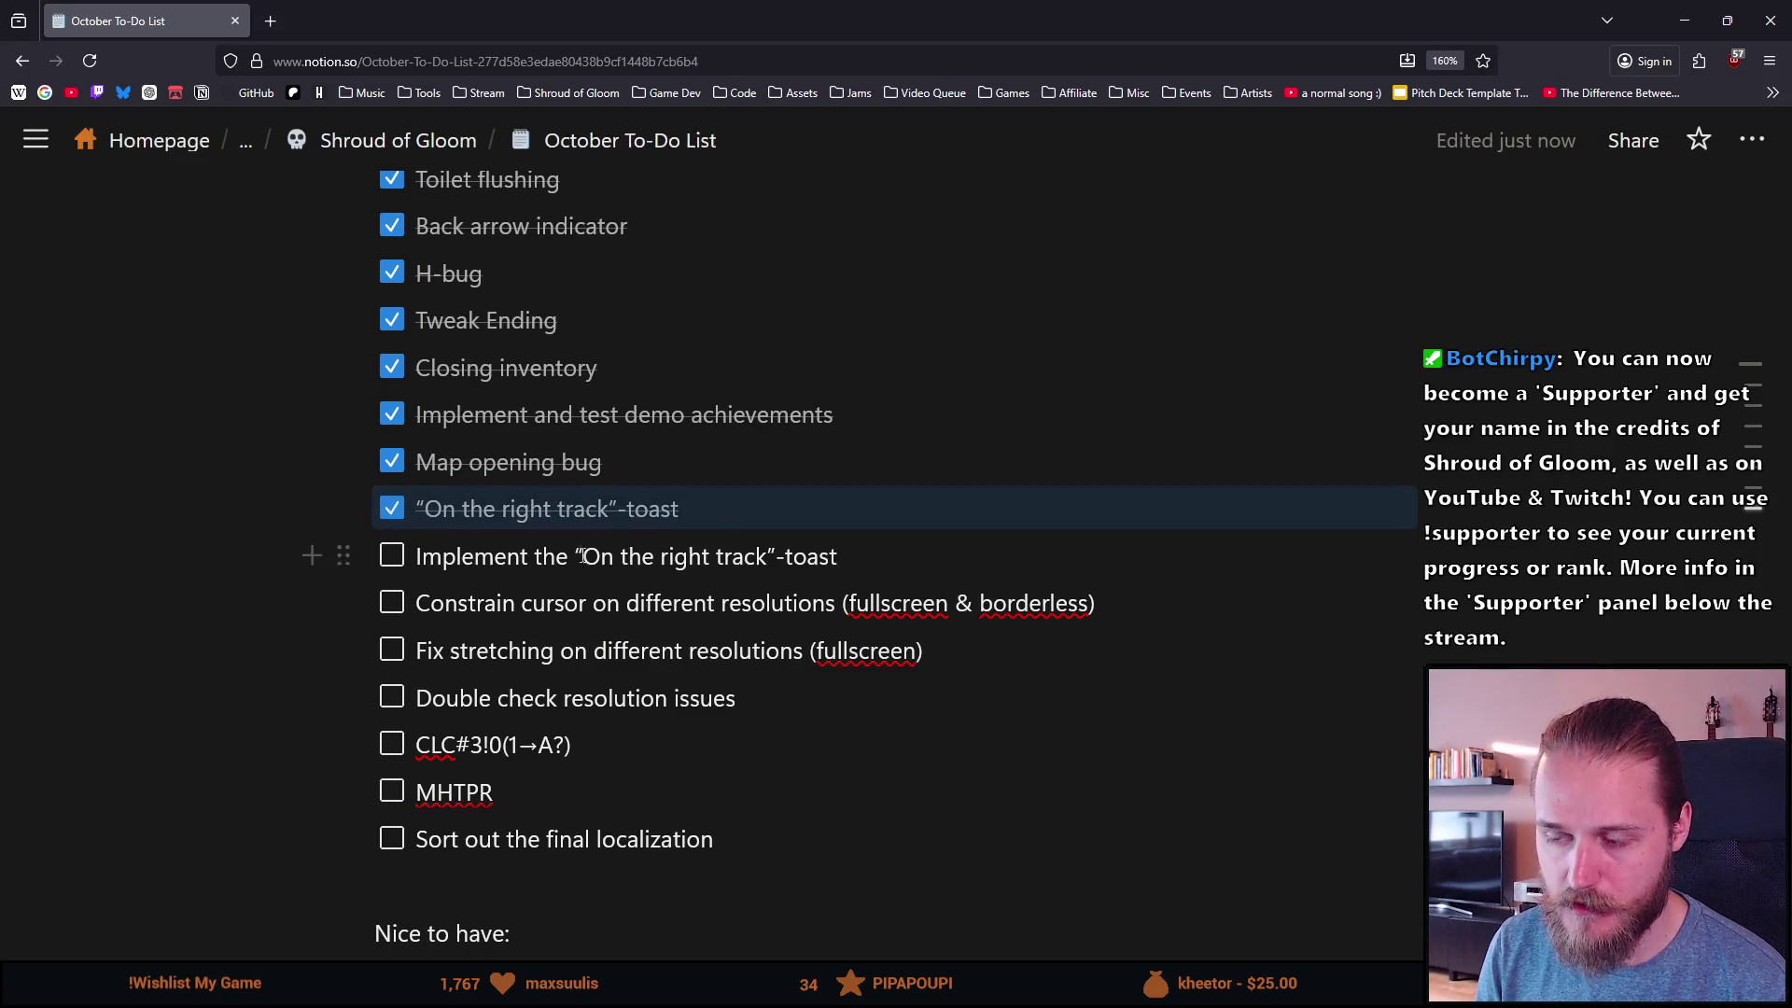
scroll(717, 639, "down", 2)
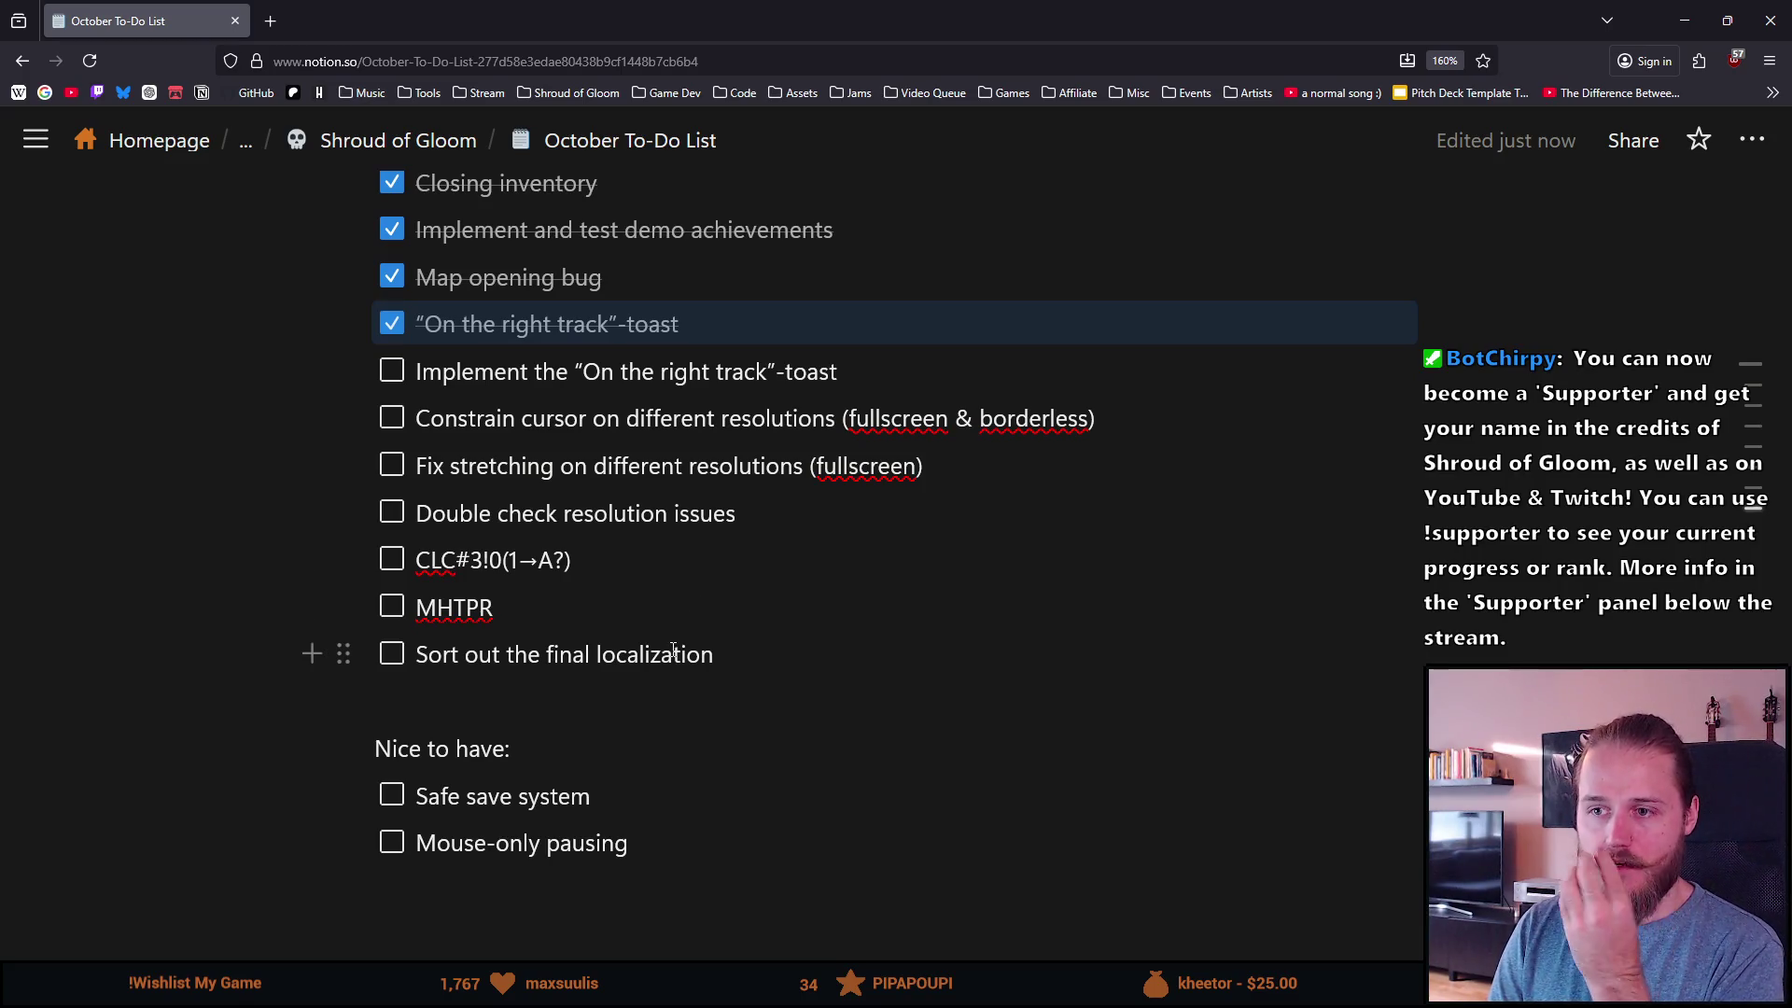
scroll(653, 607, "up", 2)
scroll(522, 392, "down", 2)
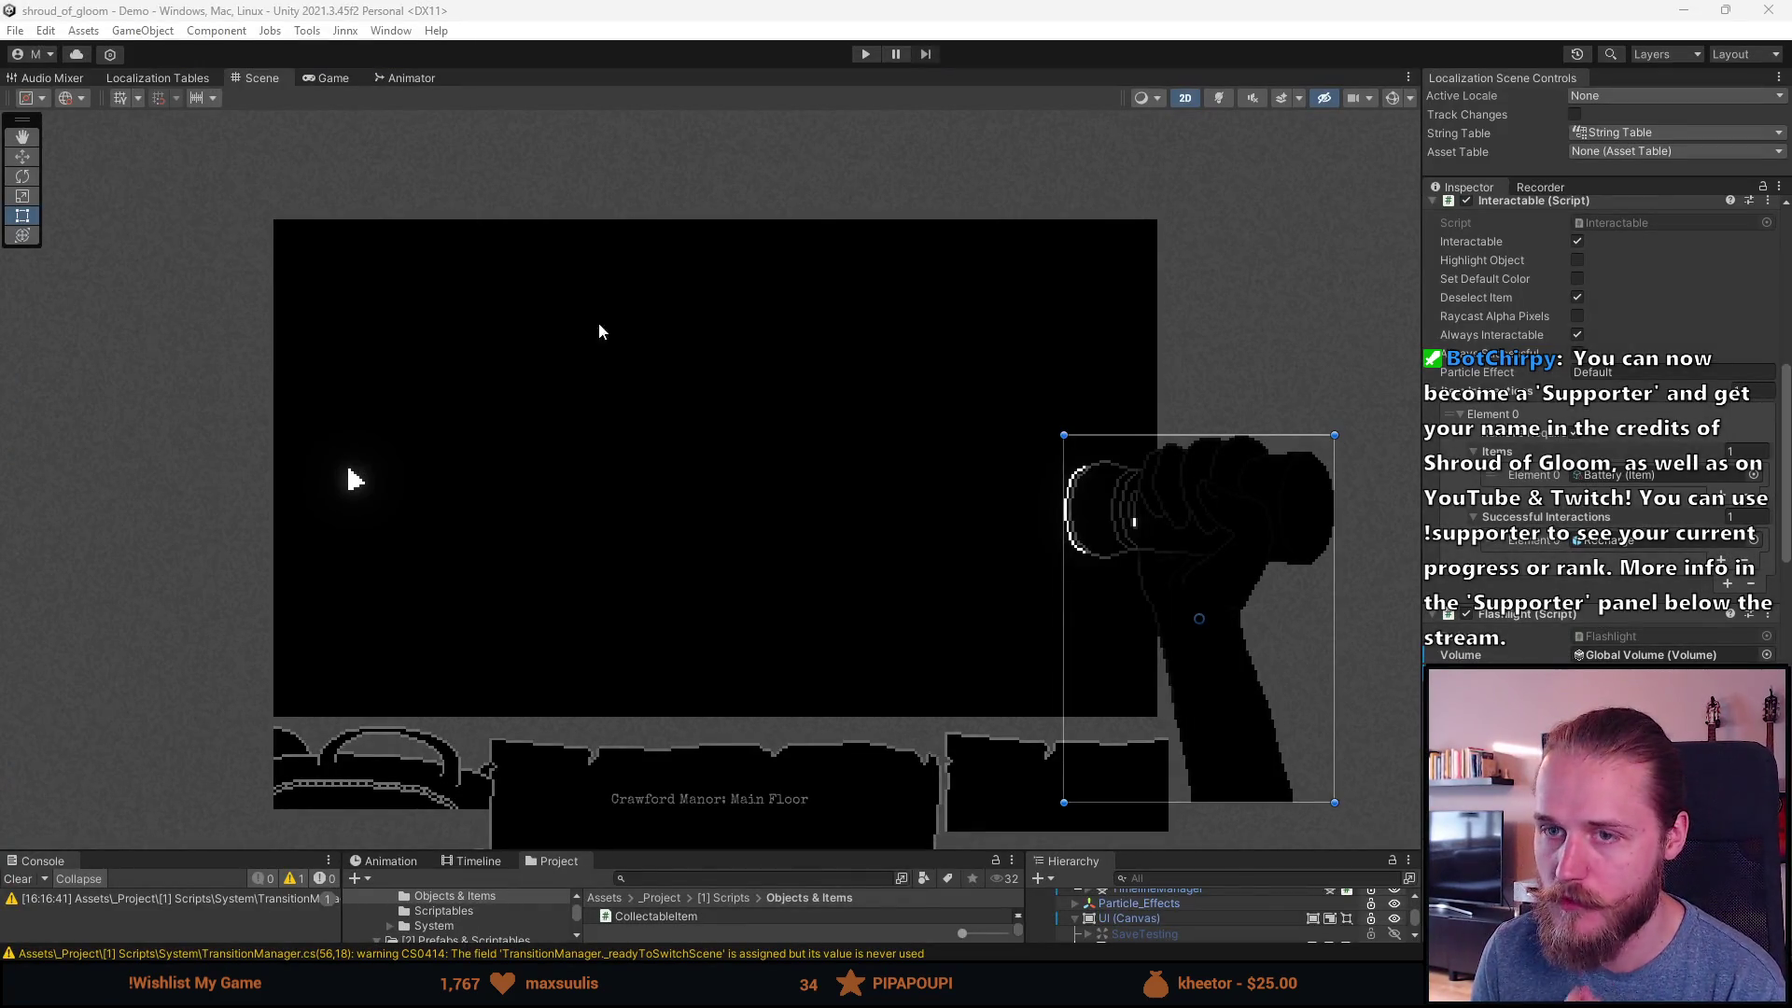
Step: Clear the Unity console warnings and make the bottom panels taller
left_click(429, 8)
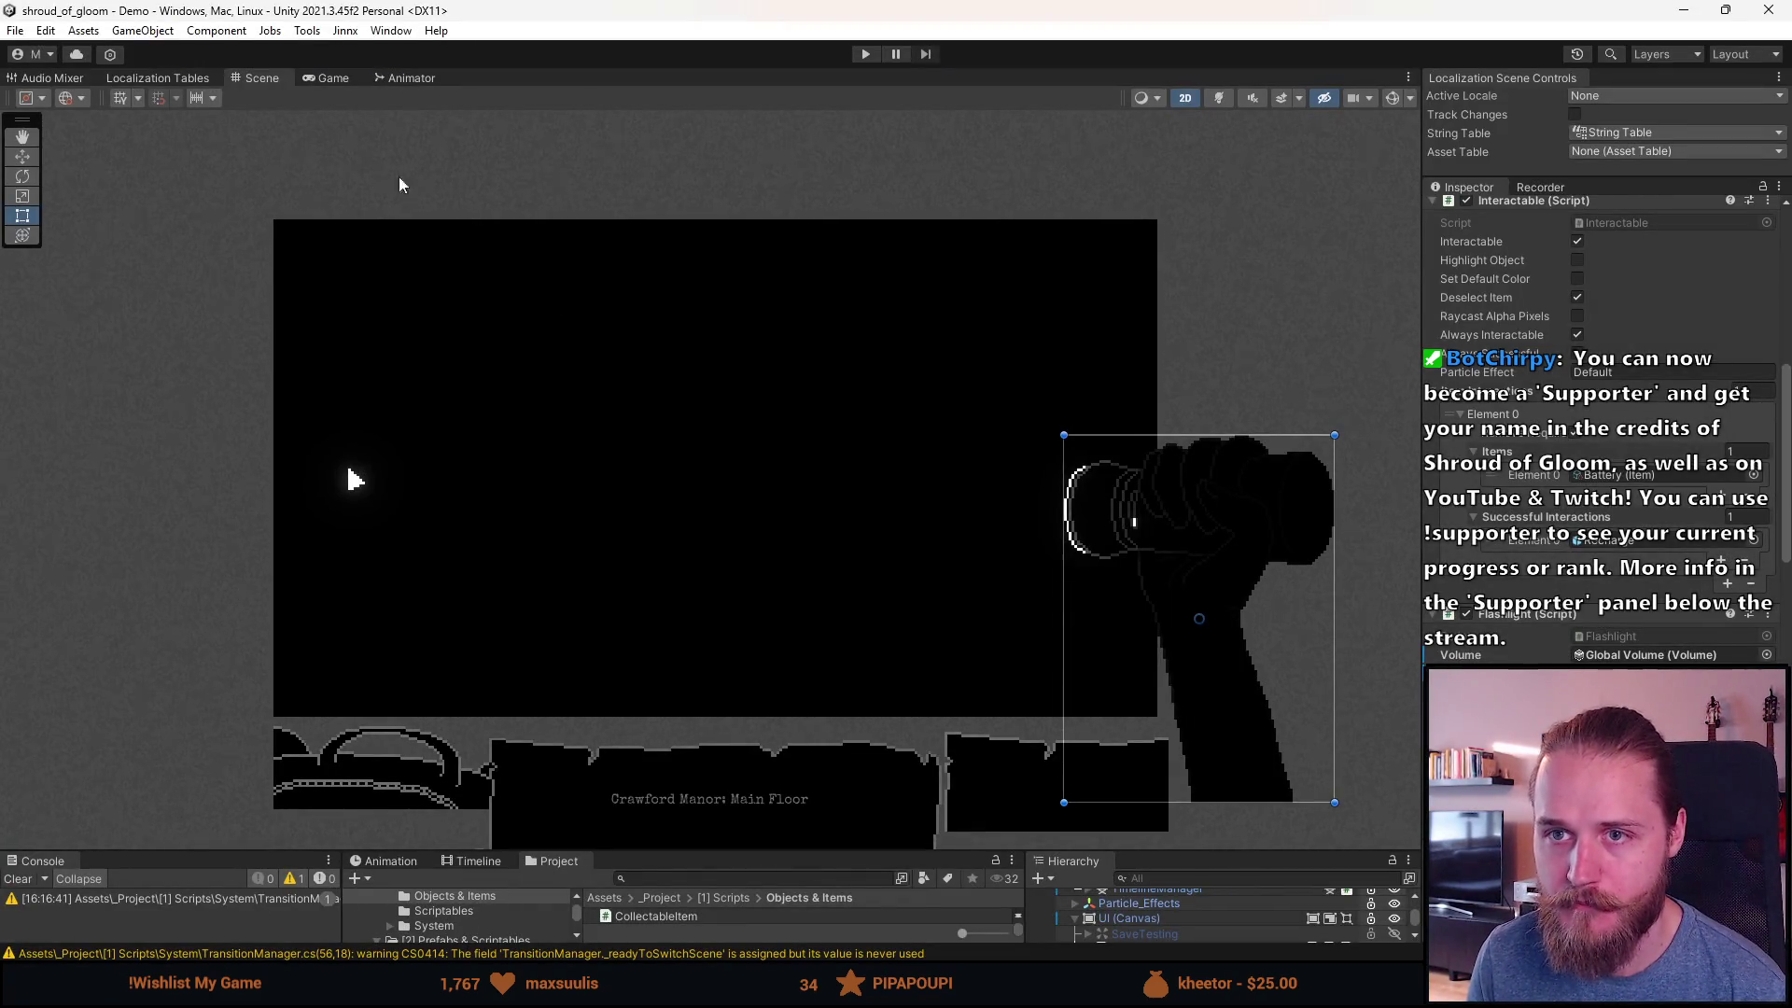
left_click(25, 881)
mouse_move(666, 855)
left_mouse_down()
mouse_move(646, 633)
mouse_move(642, 654)
left_mouse_up()
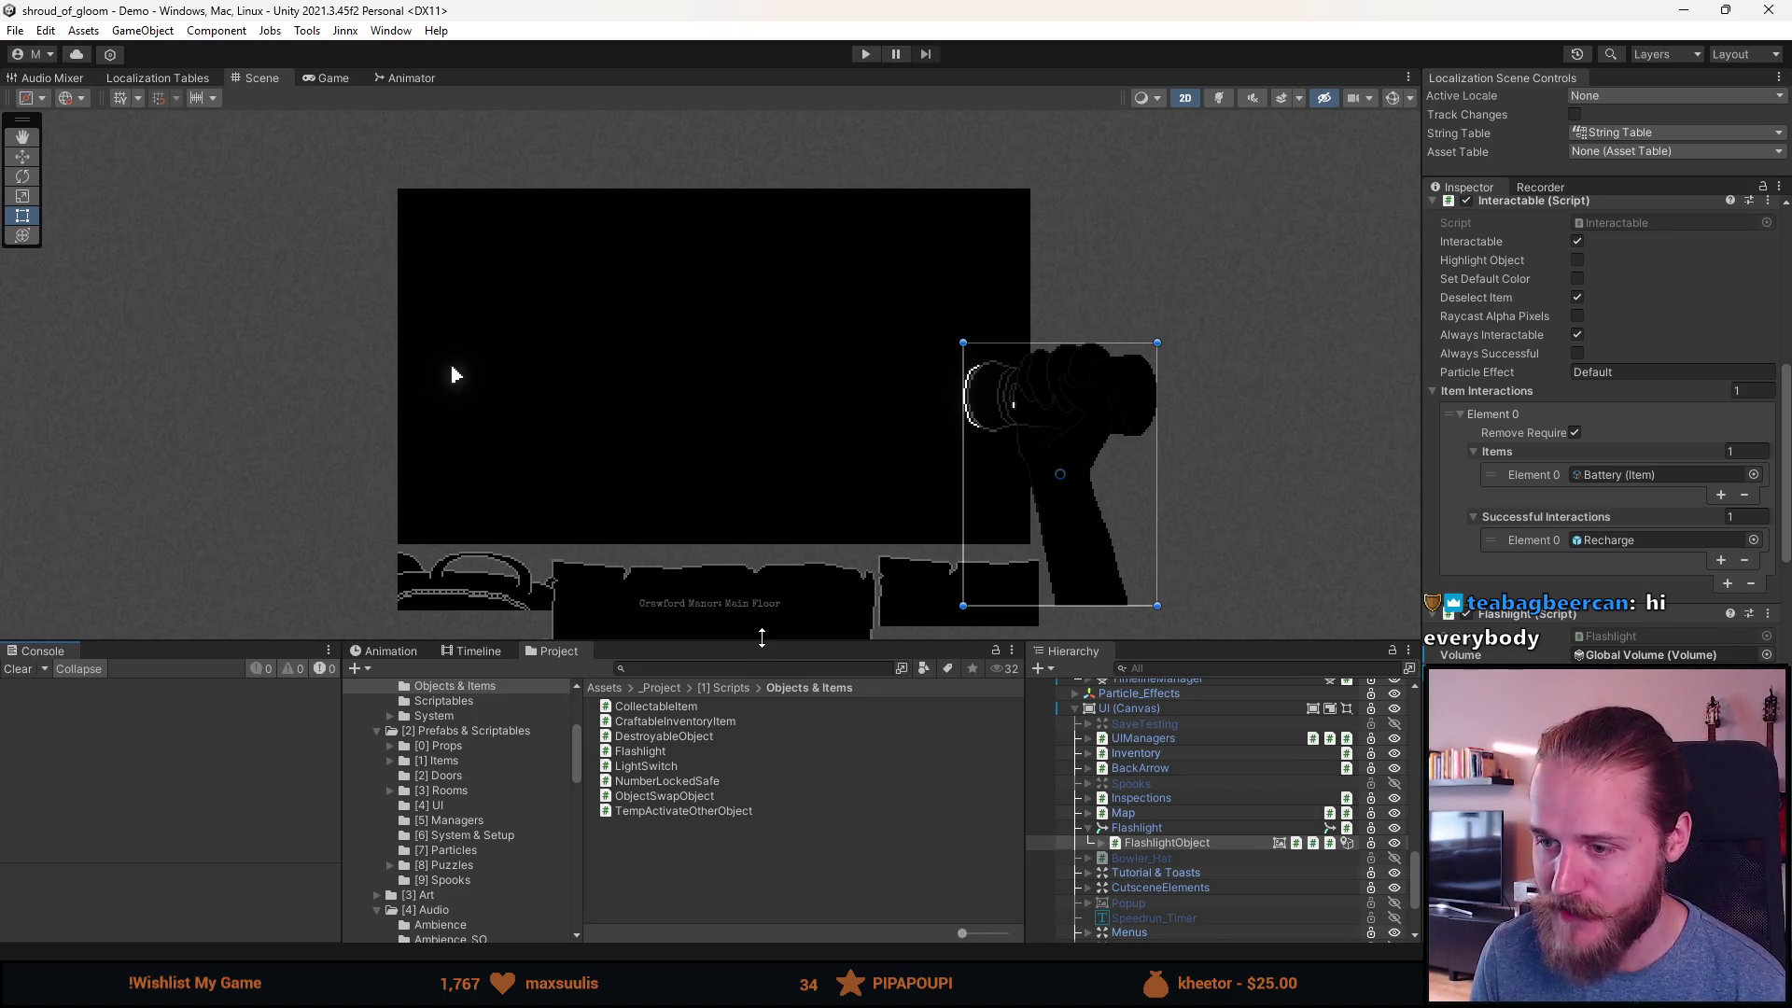
left_click_drag(762, 638, 761, 677)
Step: Scroll up the Hierarchy and enable the Outside_Entrance room
scroll(738, 471, "up", 3)
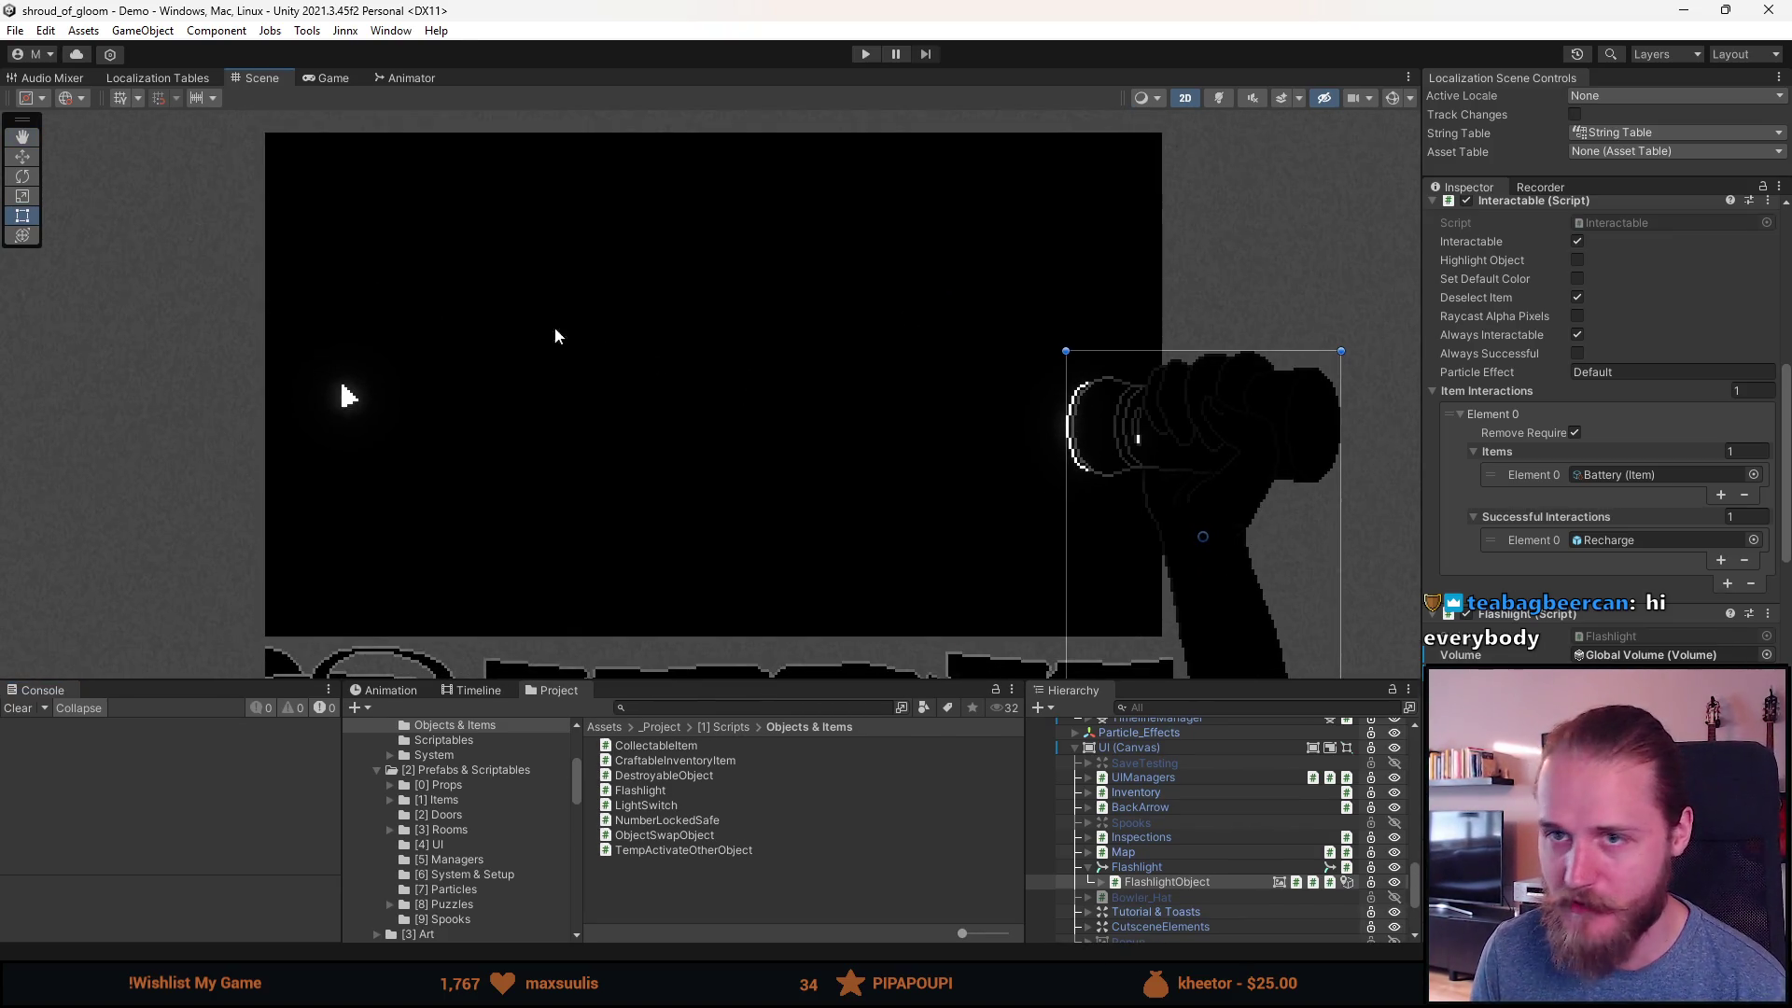
scroll(1074, 844, "up", 3)
scroll(1073, 845, "up", 10)
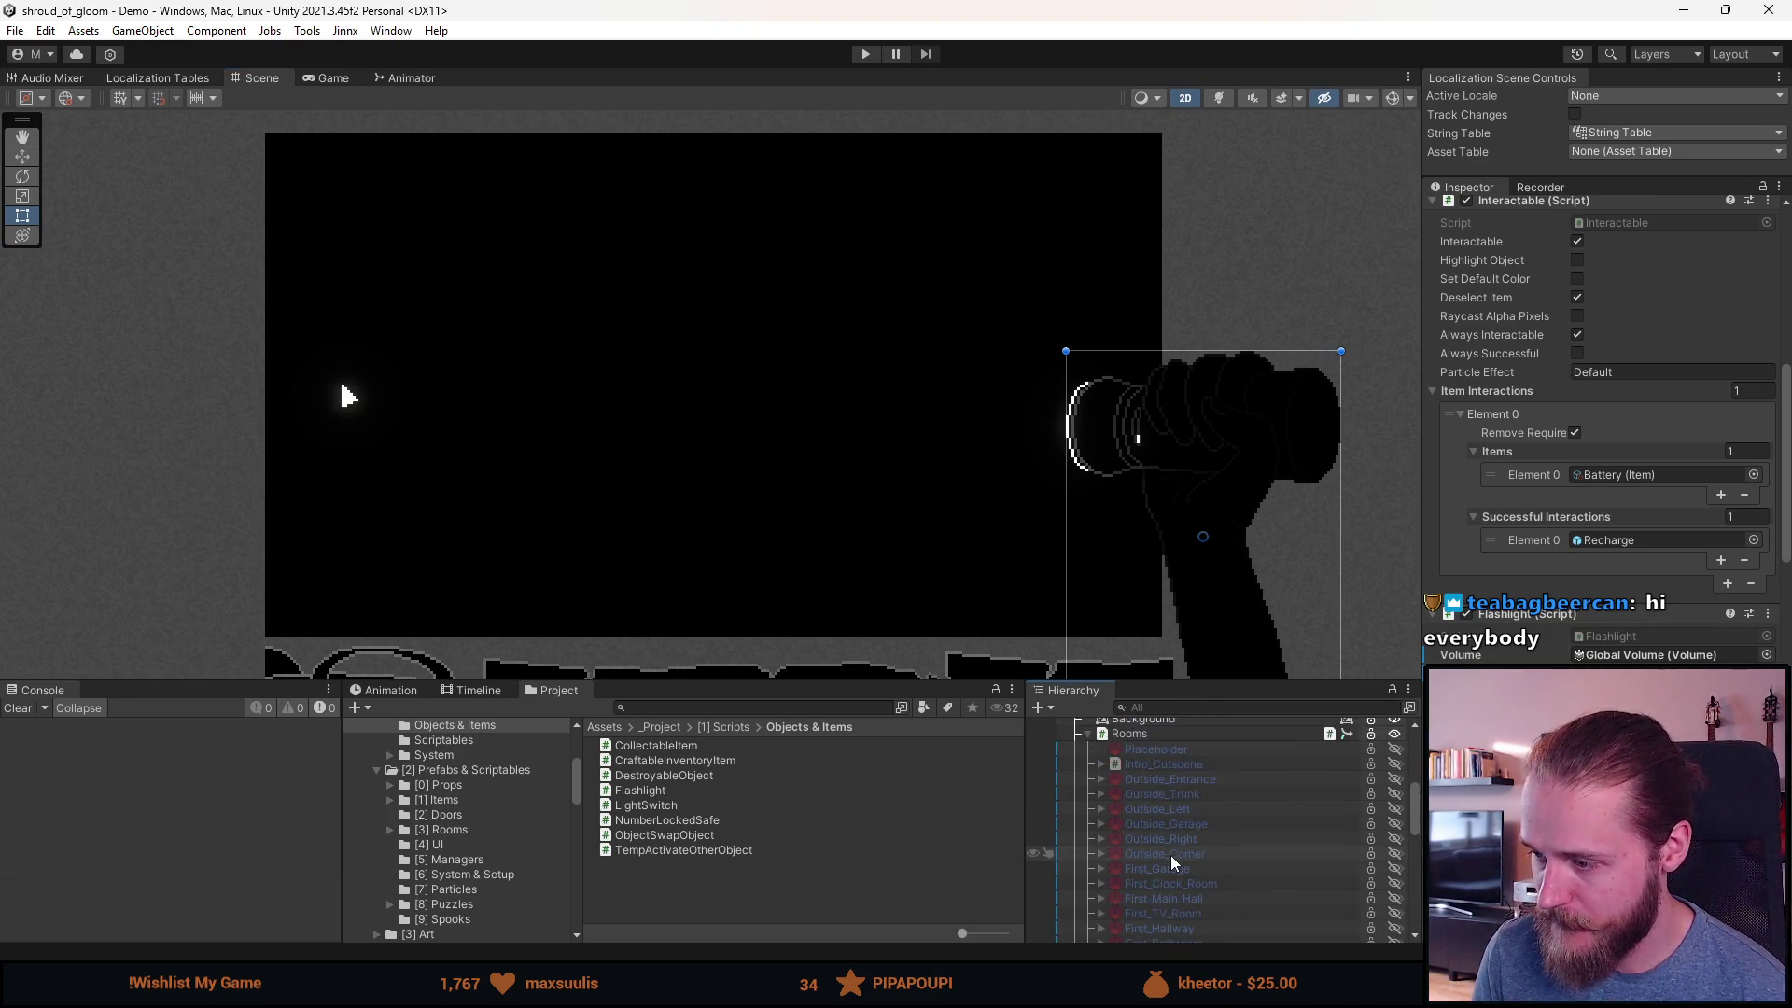
scroll(1174, 861, "up", 3)
left_click(1115, 834)
Step: Save the scene with Outside_Entrance enabled, then enlarge the Scene view area
key("ctrl+s")
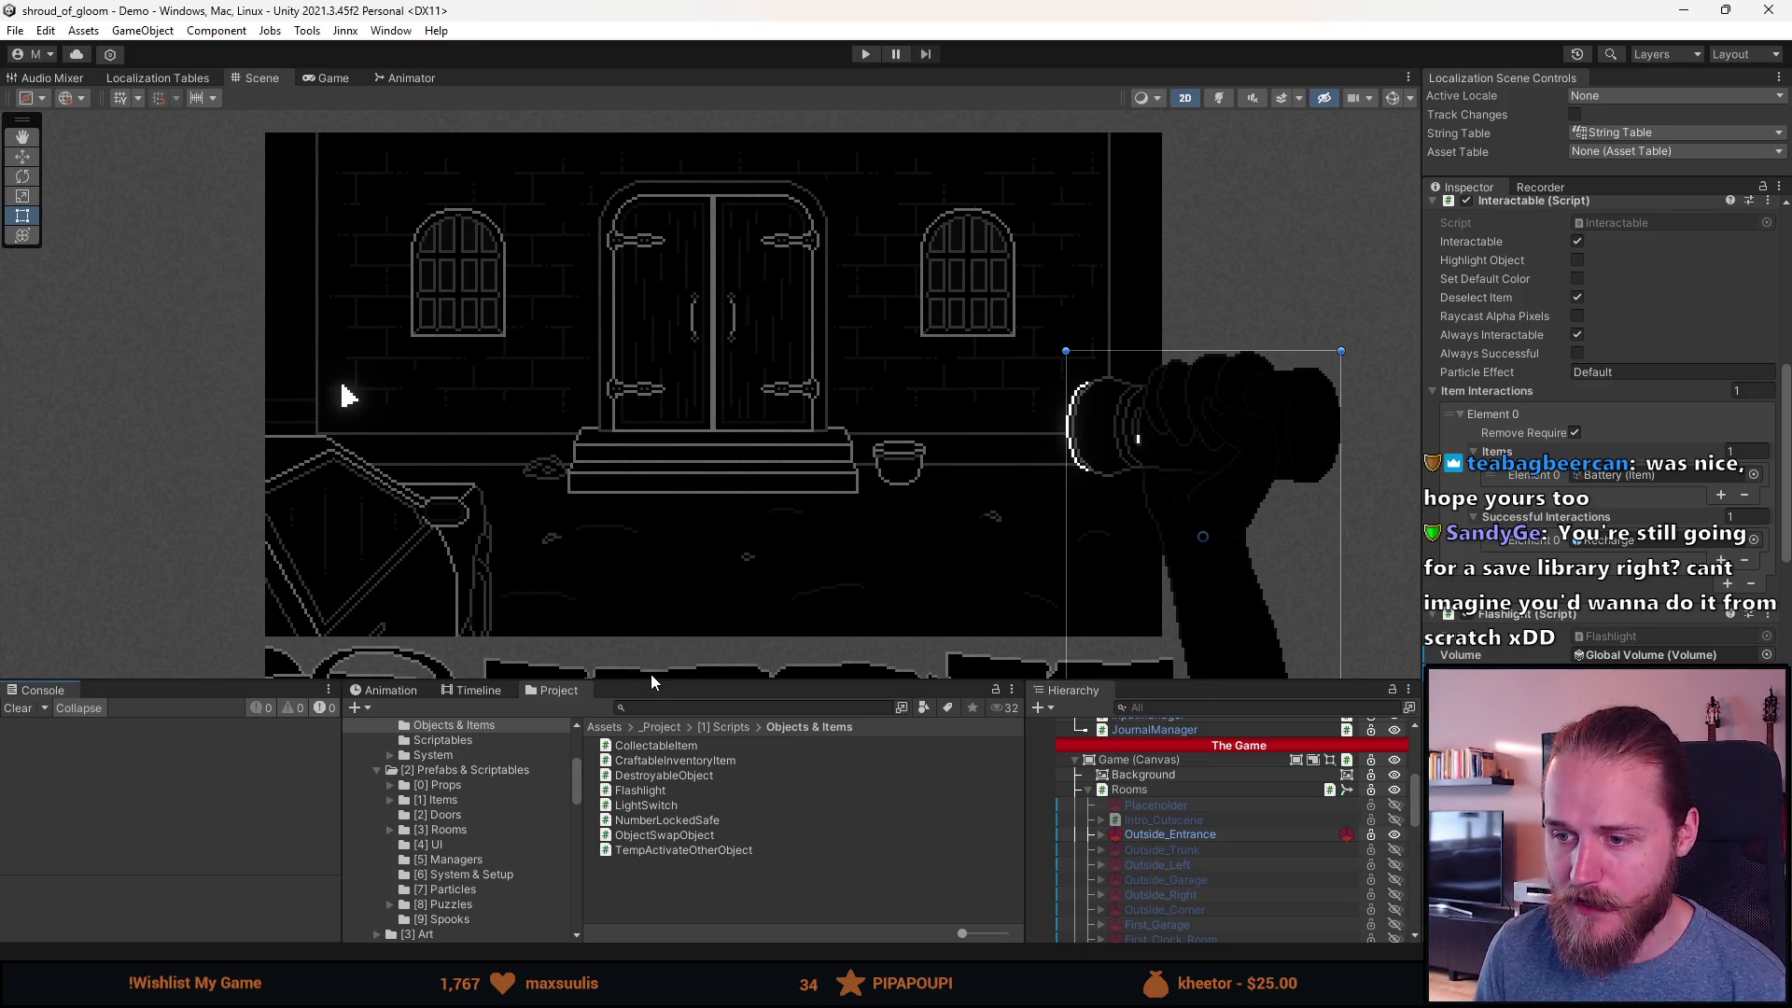
left_click_drag(652, 682, 657, 727)
scroll(656, 652, "up", 1)
mouse_move(669, 593)
left_mouse_down()
mouse_move(718, 597)
mouse_move(720, 560)
left_mouse_up()
key("t")
scroll(690, 560, "up", 1)
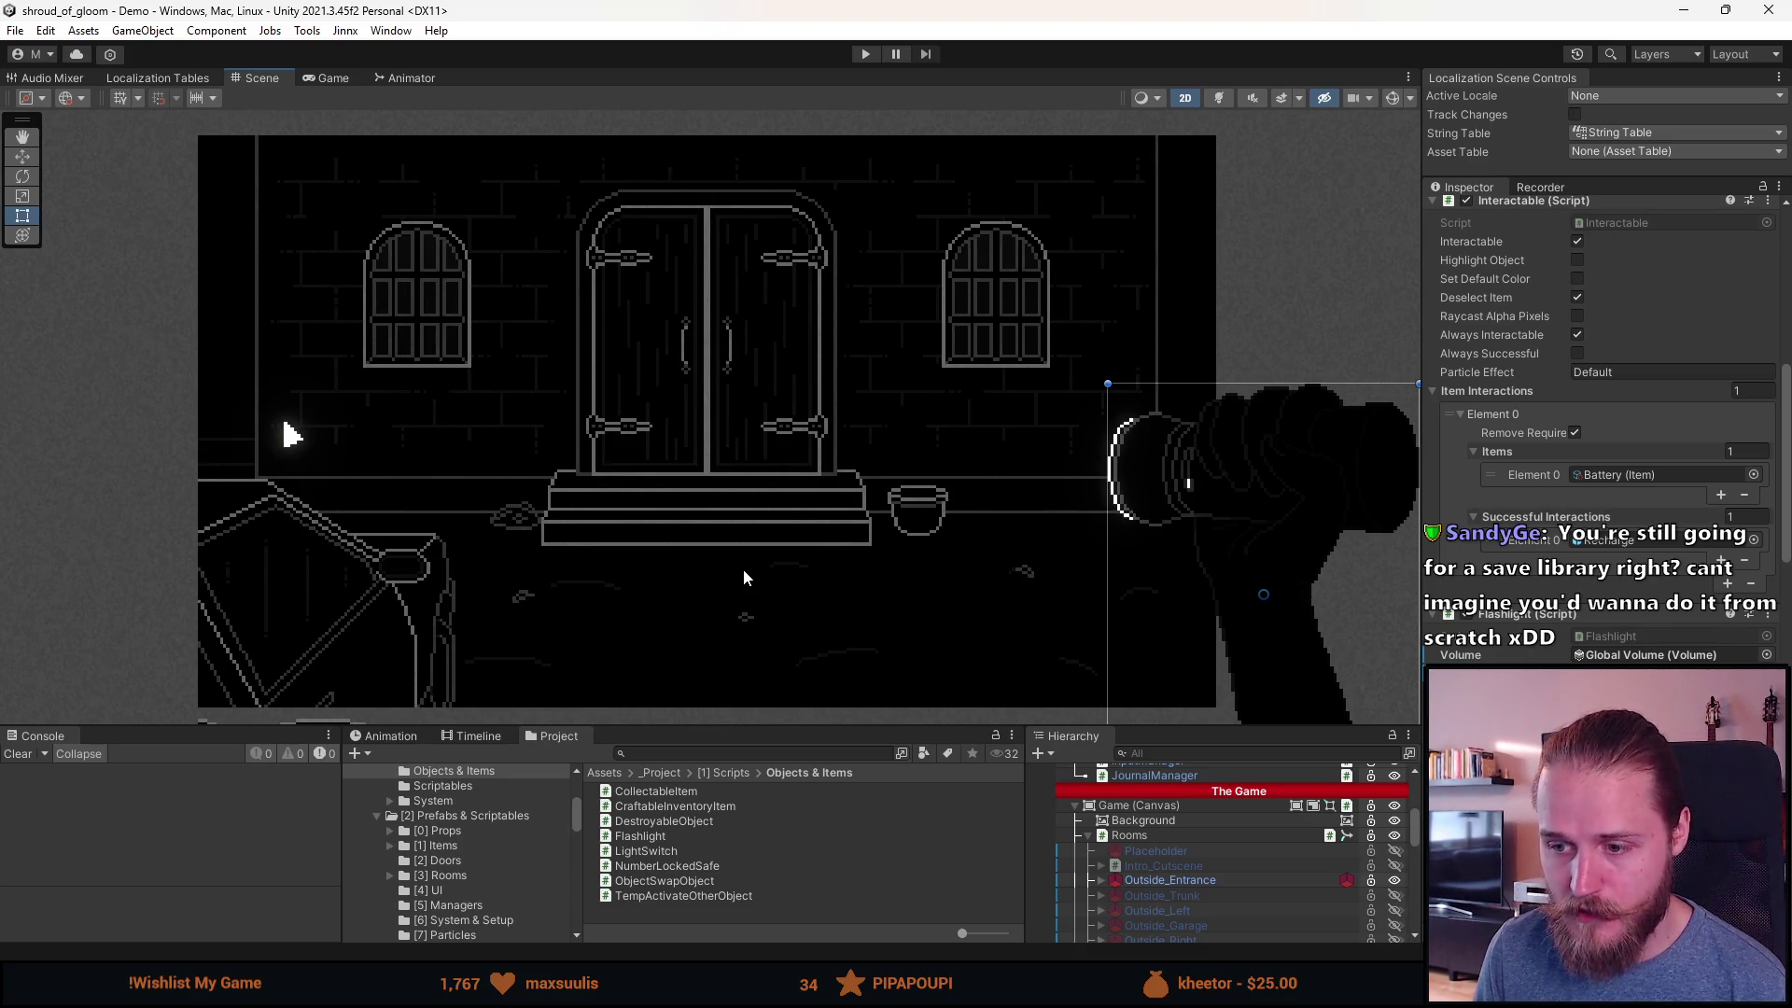
left_click_drag(797, 558, 776, 534)
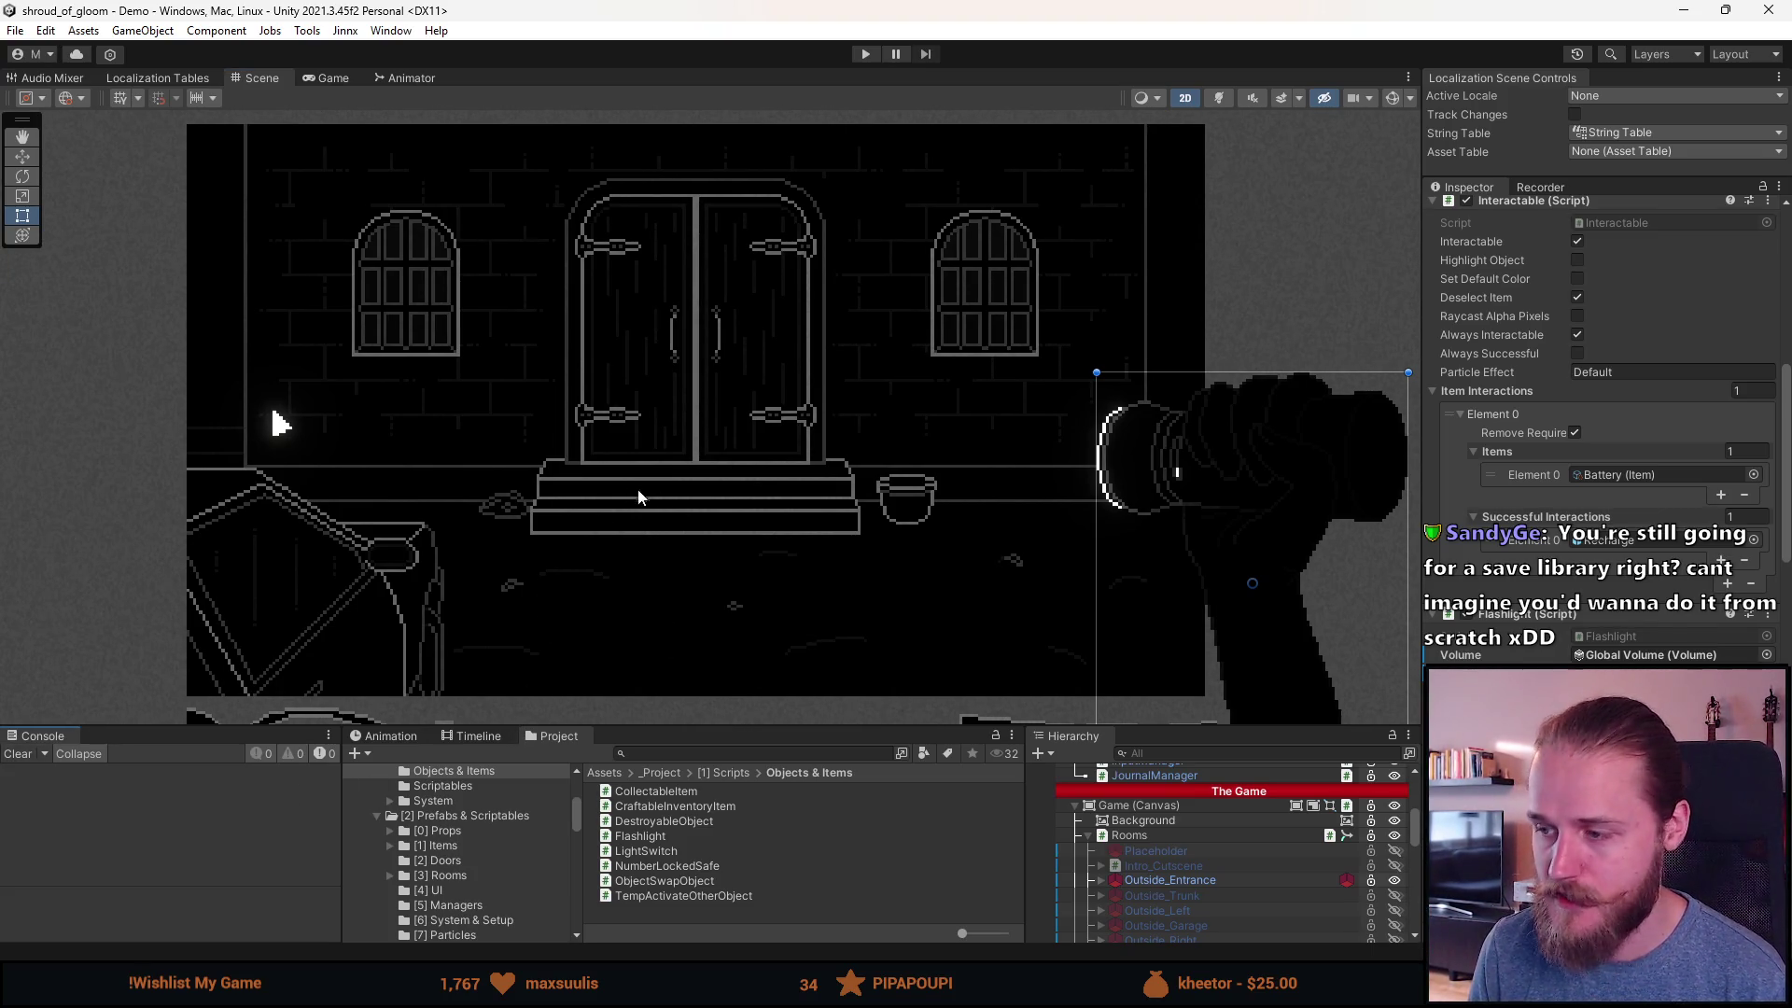
left_click_drag(732, 486, 731, 498)
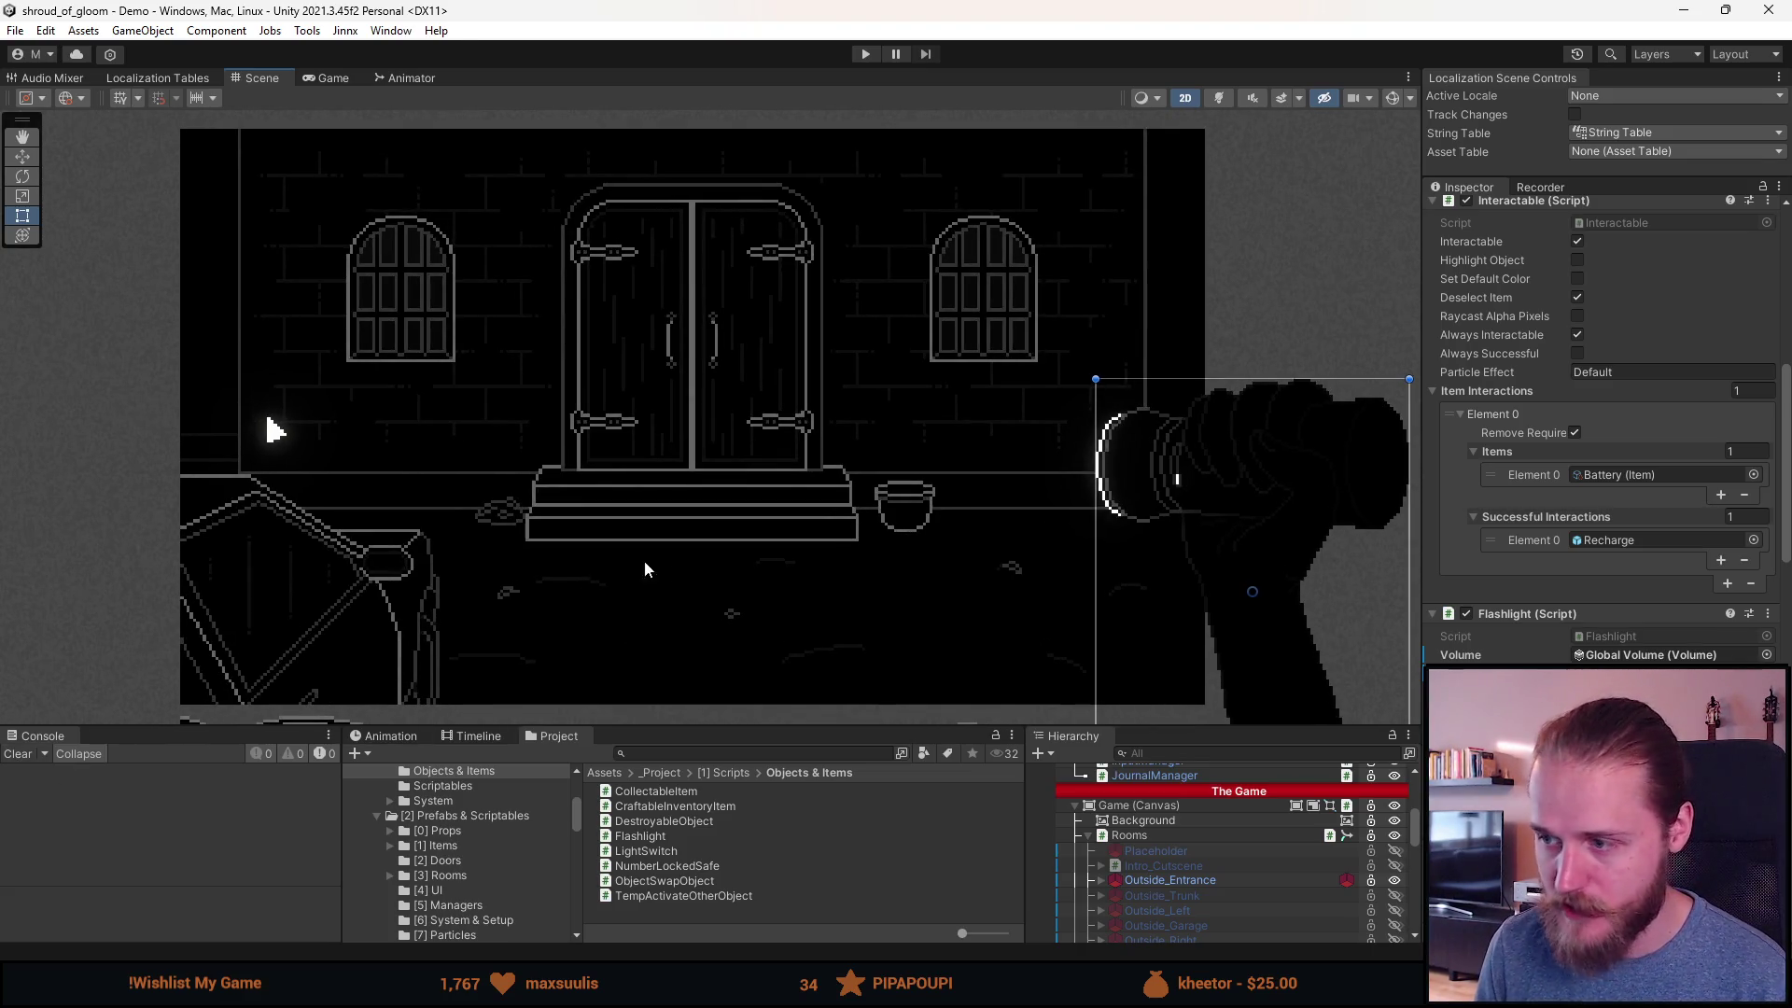
left_click_drag(685, 572, 647, 571)
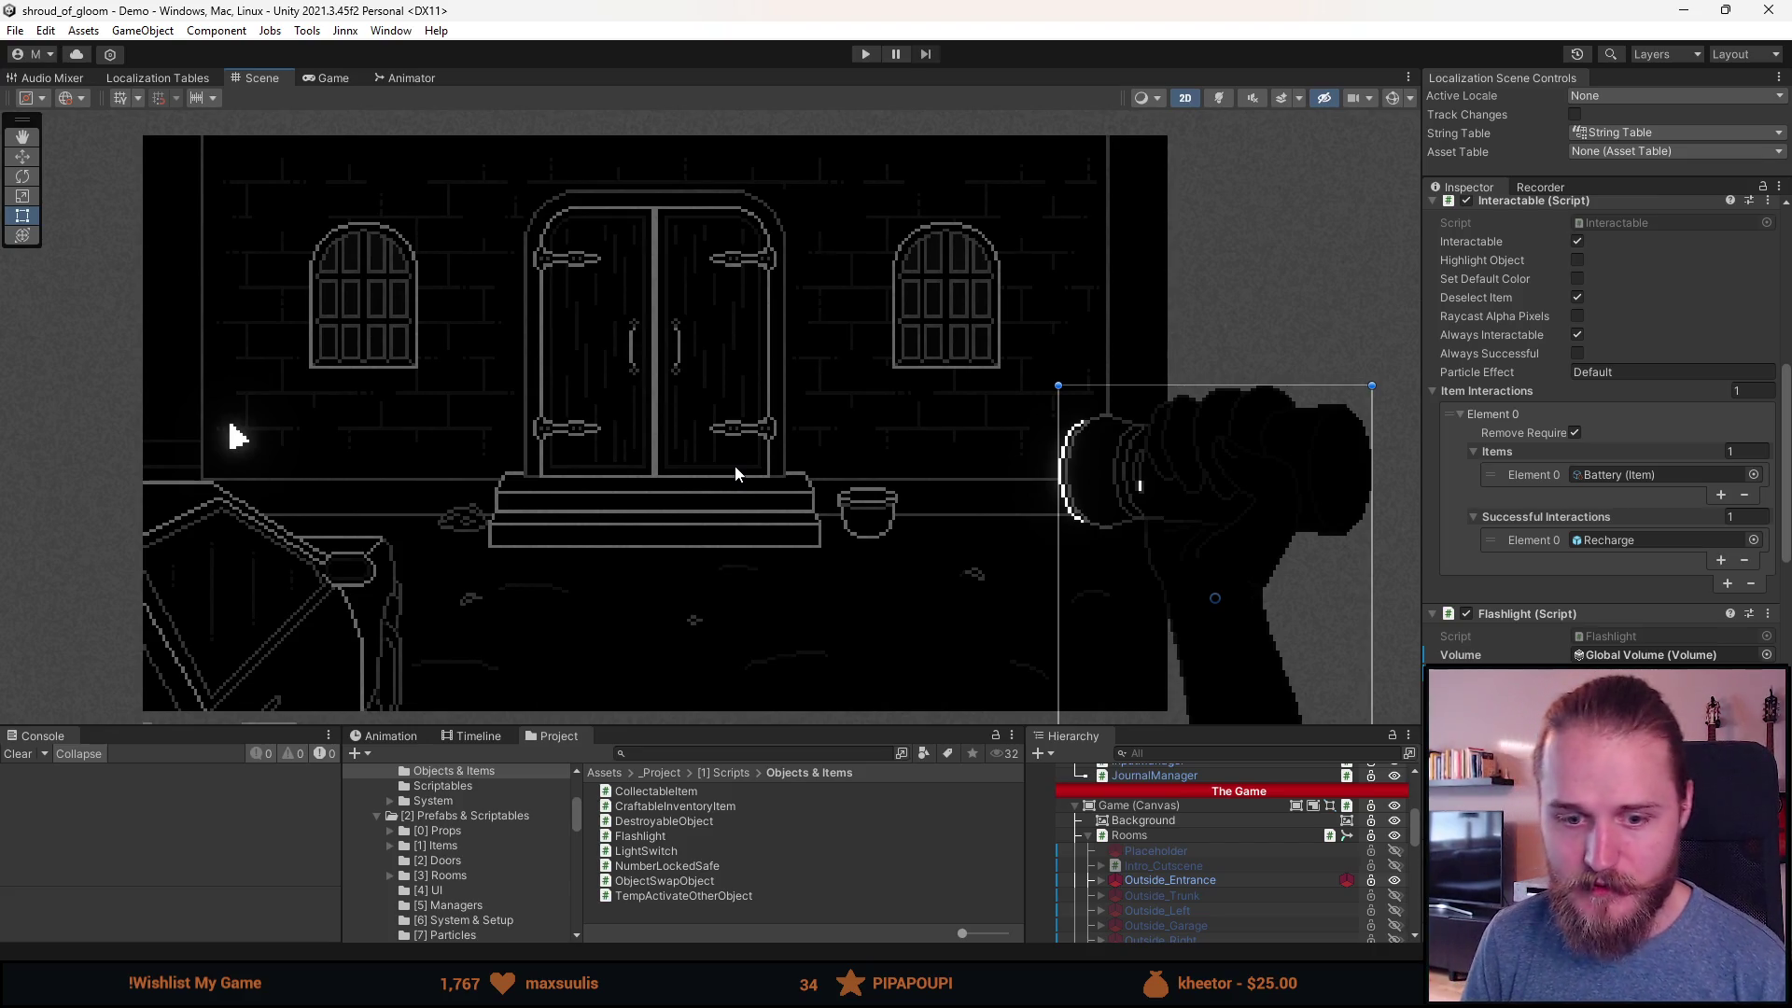
left_click_drag(672, 724, 681, 644)
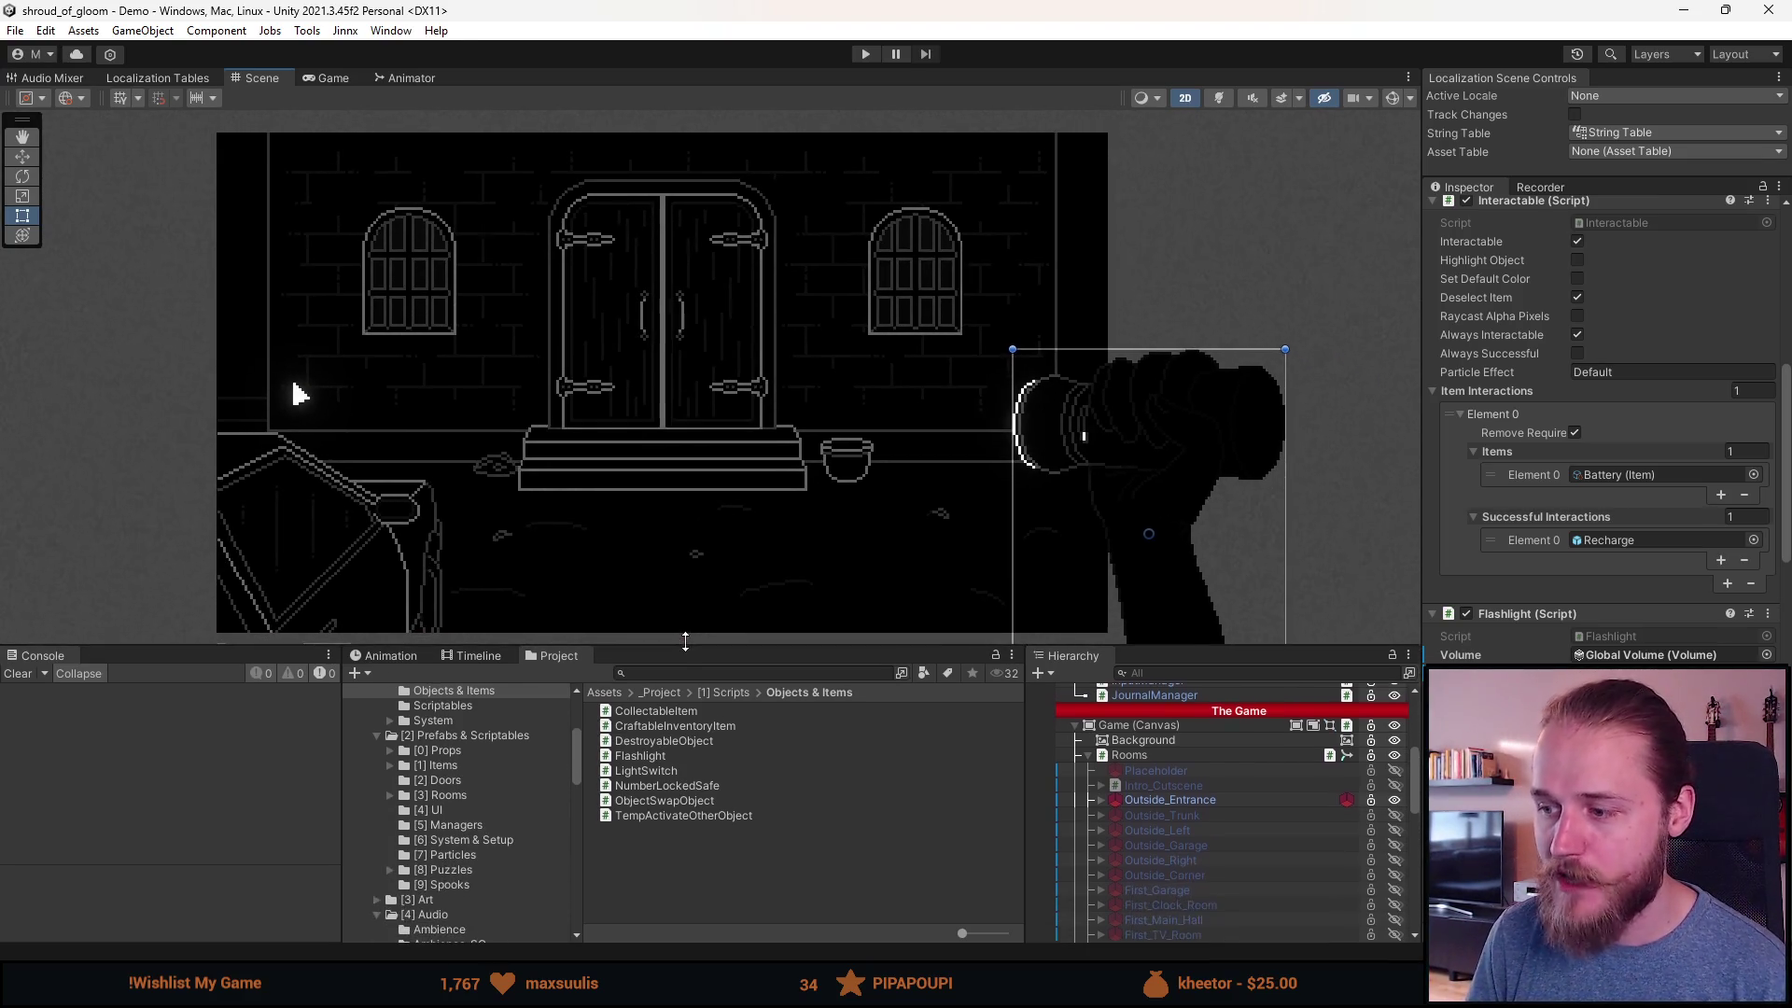
Step: Lower the Scene/bottom-panel divider and adjust zoom so the entrance room fills more space
scroll(689, 519, "up", 3)
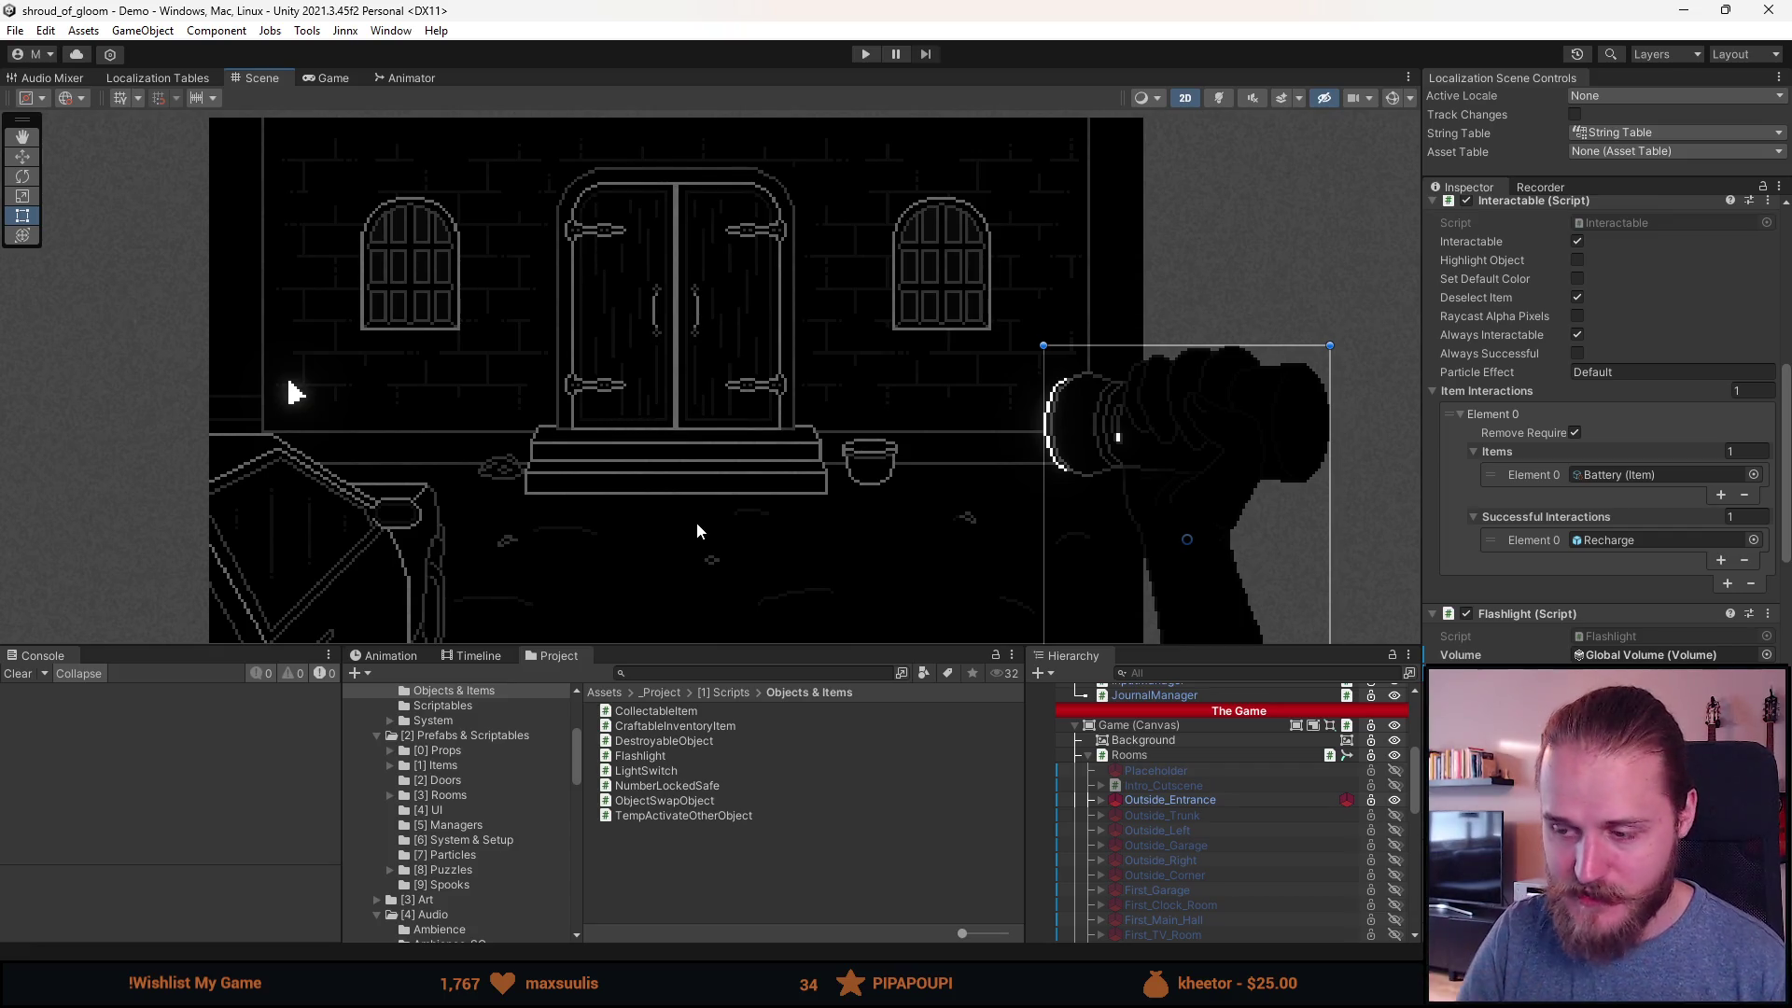
mouse_move(778, 644)
left_mouse_down()
mouse_move(779, 597)
mouse_move(760, 714)
left_mouse_up()
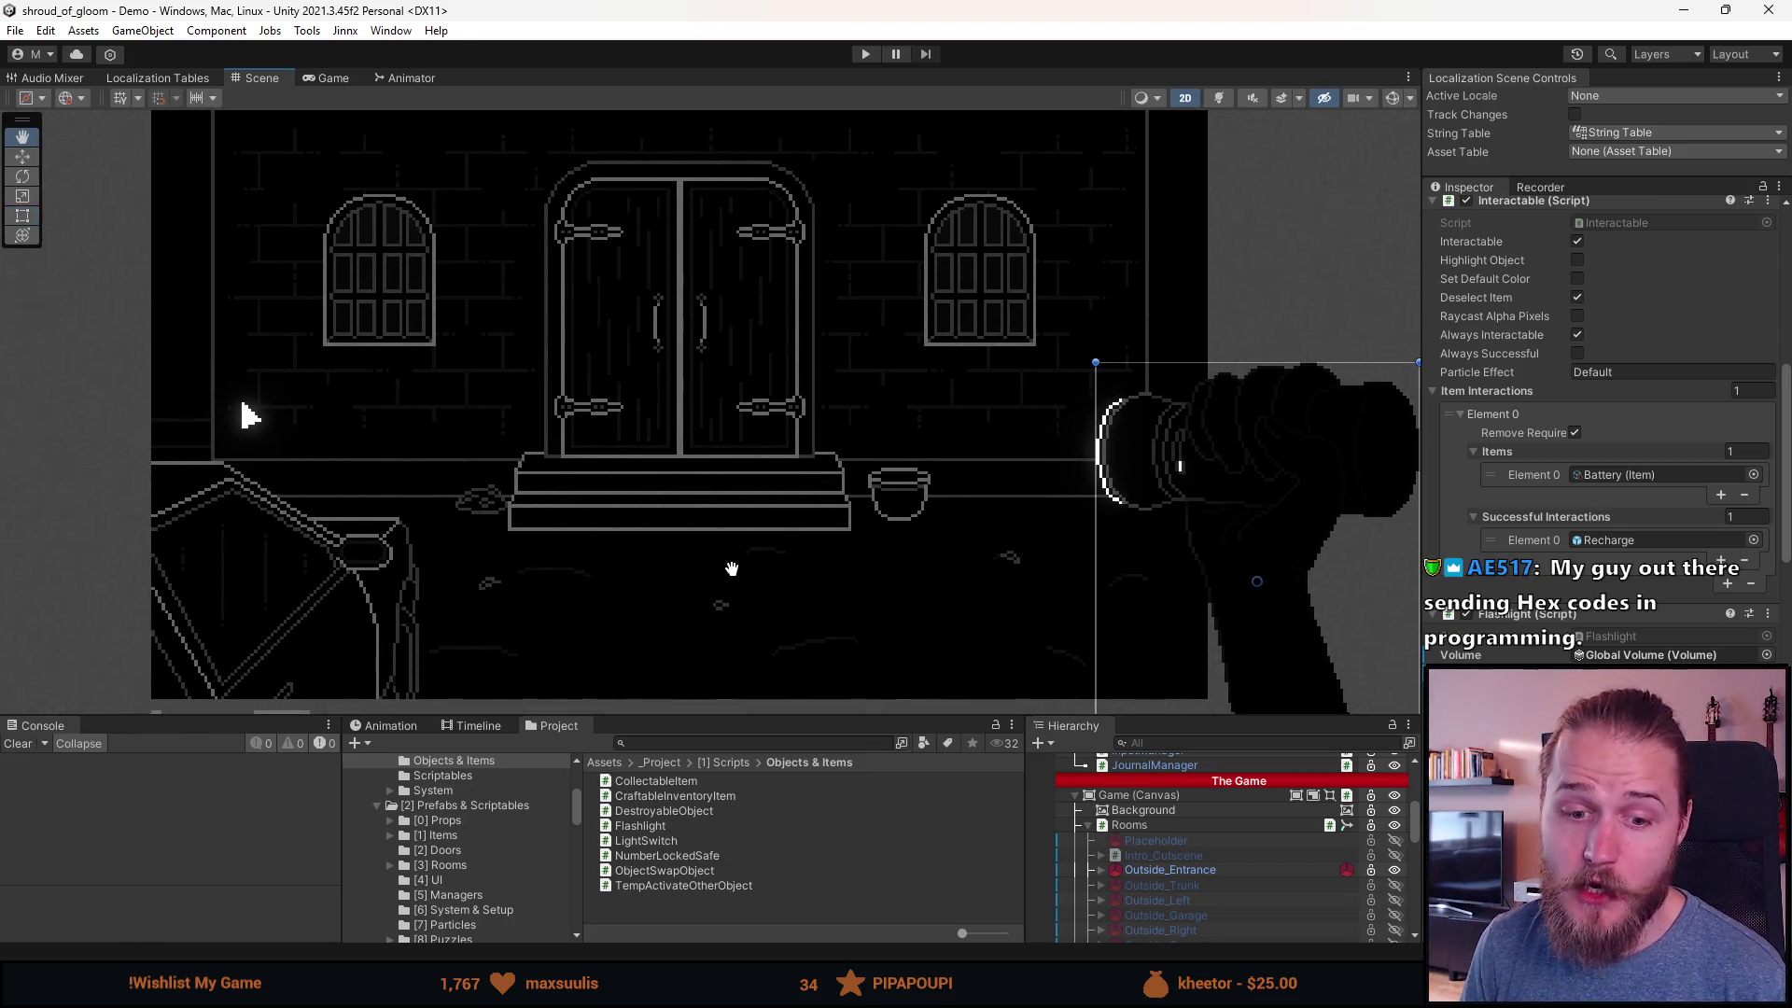
scroll(732, 568, "down", 2)
Step: Switch to the Rect tool, deselect the flashlight hand, and raise the Scene/bottom-panel divider
key("t")
left_click(533, 504)
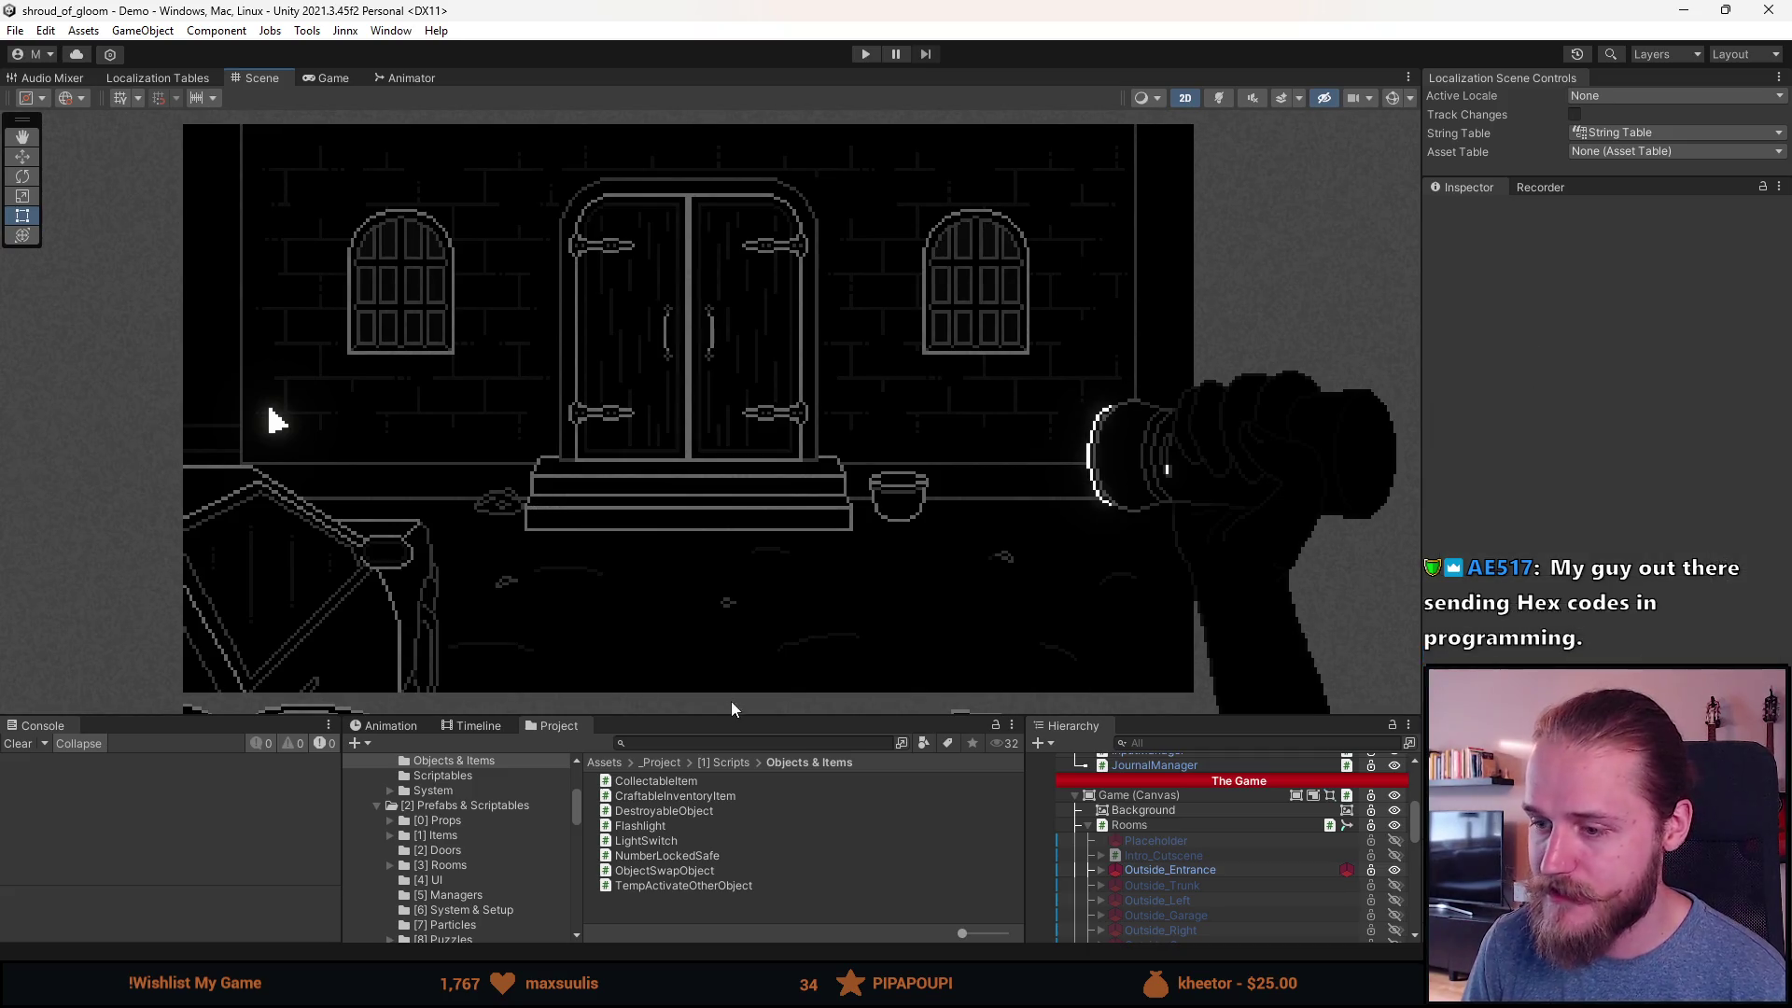
left_click_drag(720, 712, 714, 632)
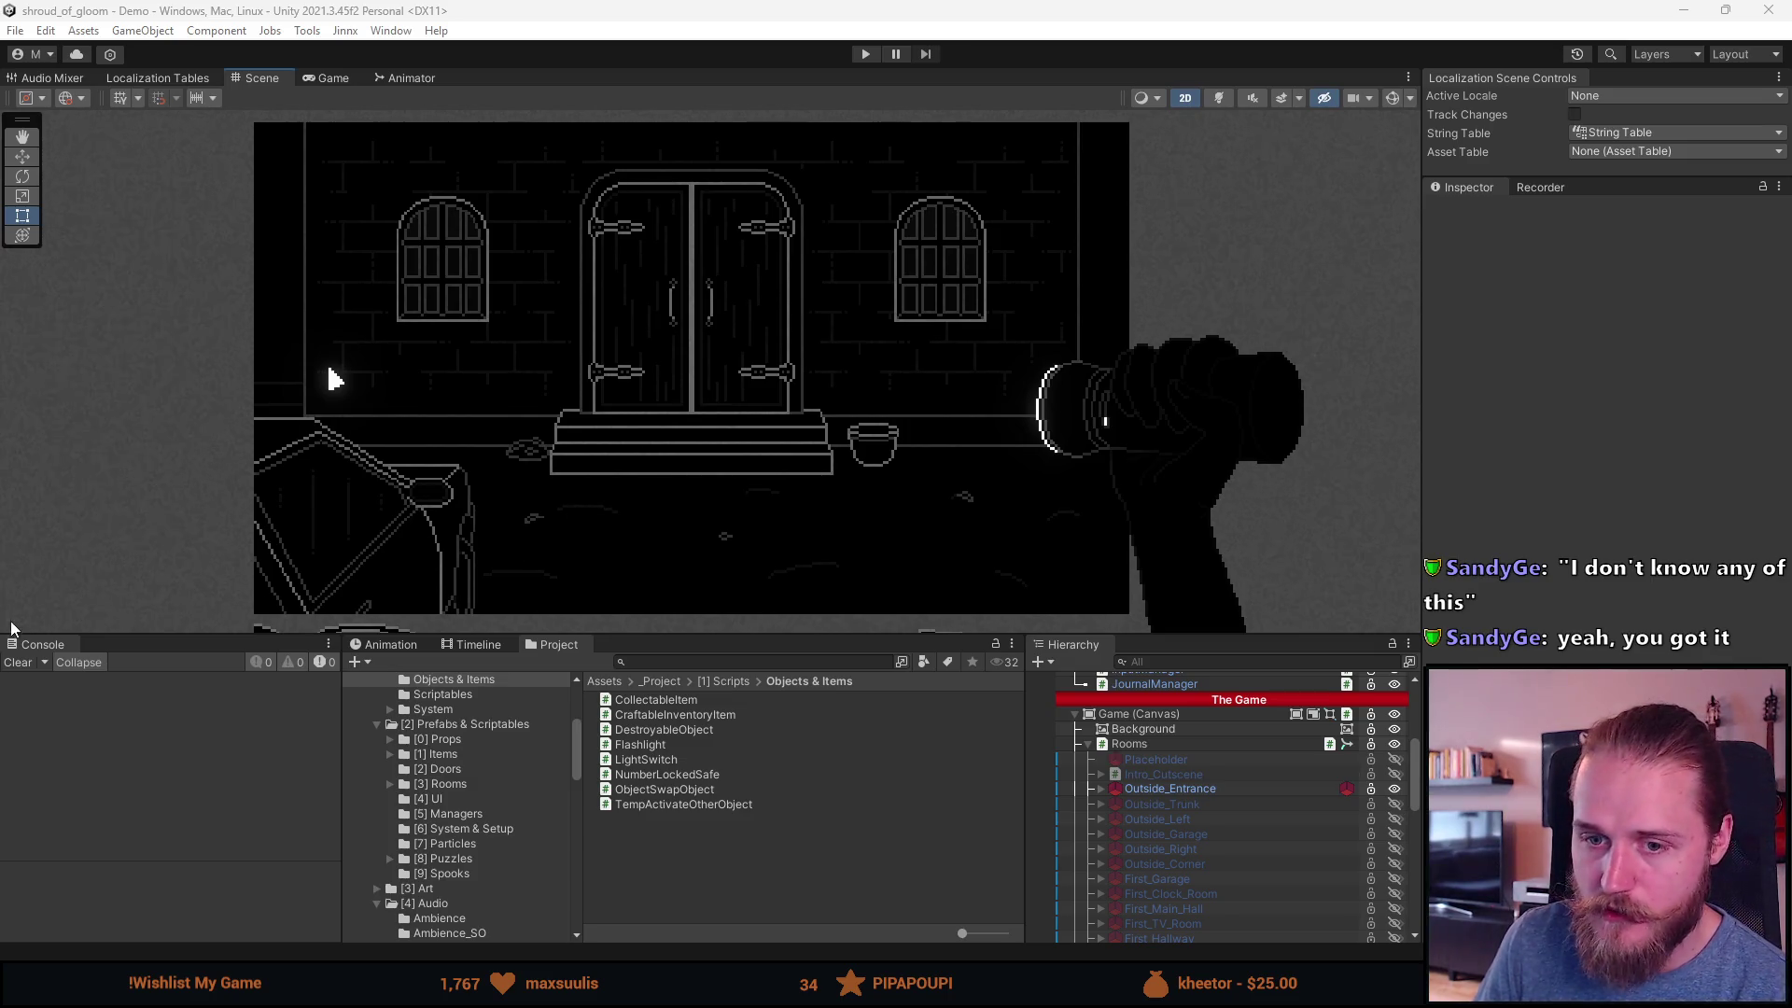
Step: Lower the Scene/bottom-panel divider, pan the entrance room slightly, then switch to the black-bar forum thread
scroll(747, 461, "down", 1)
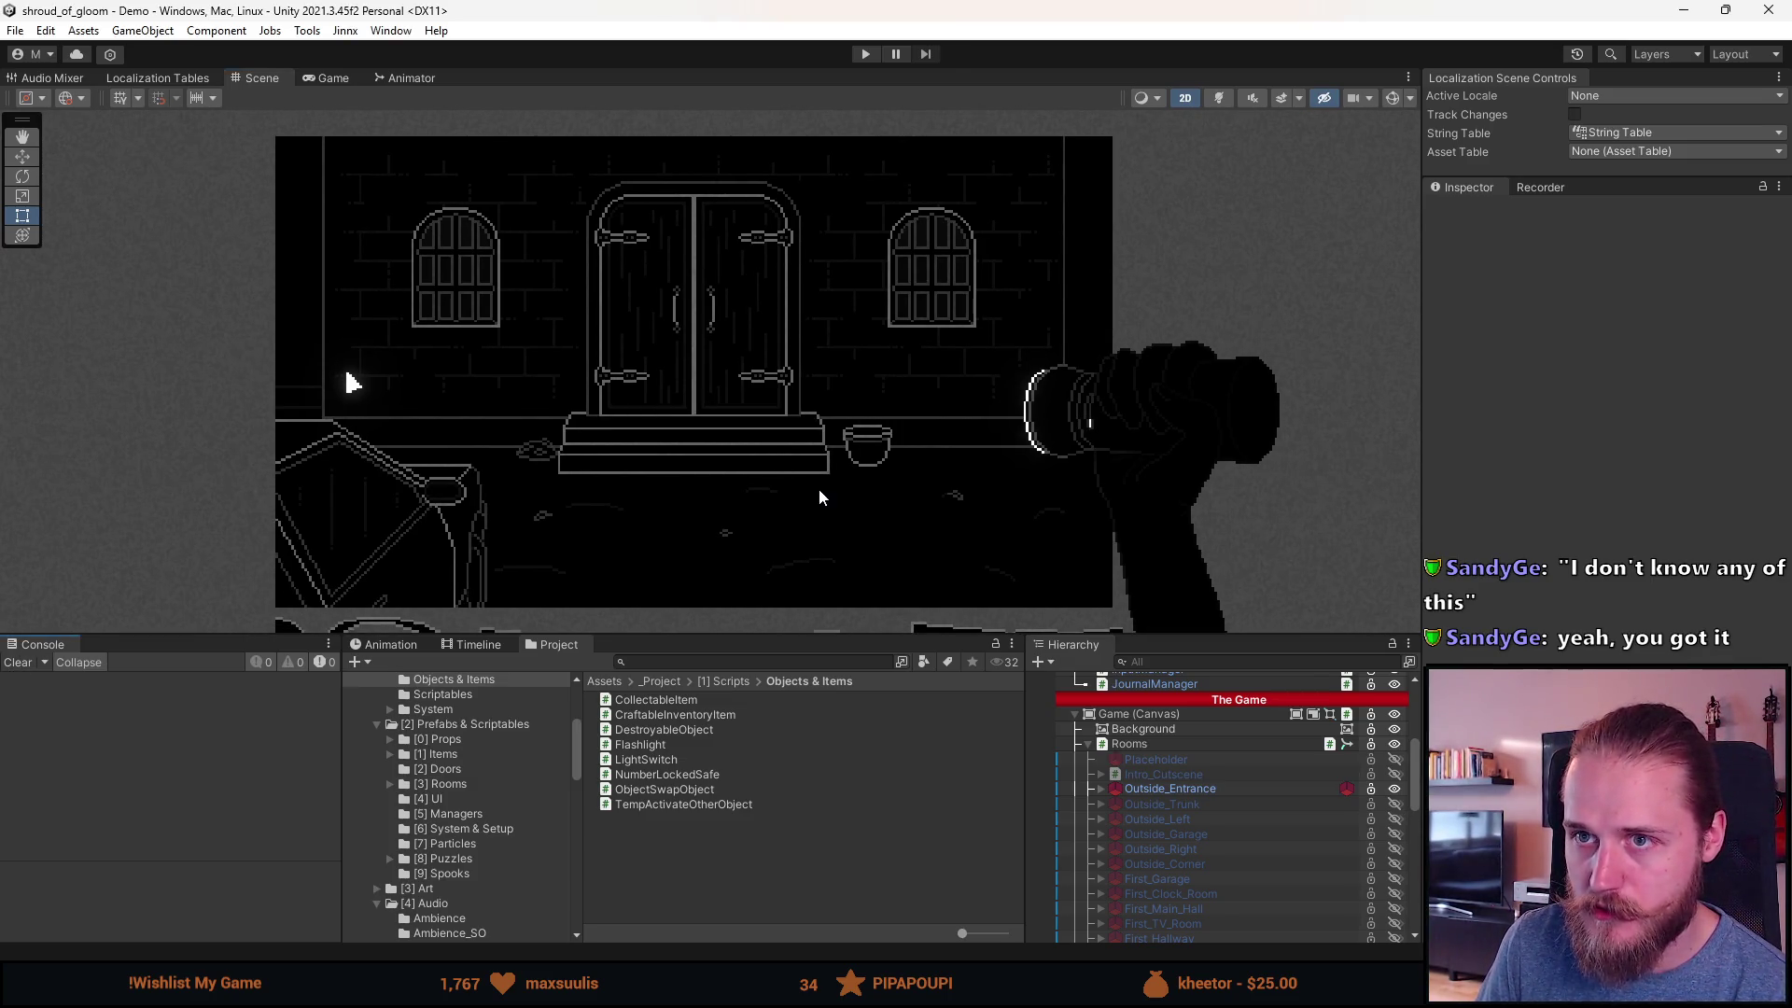
left_click_drag(774, 636, 774, 689)
scroll(755, 545, "up", 3)
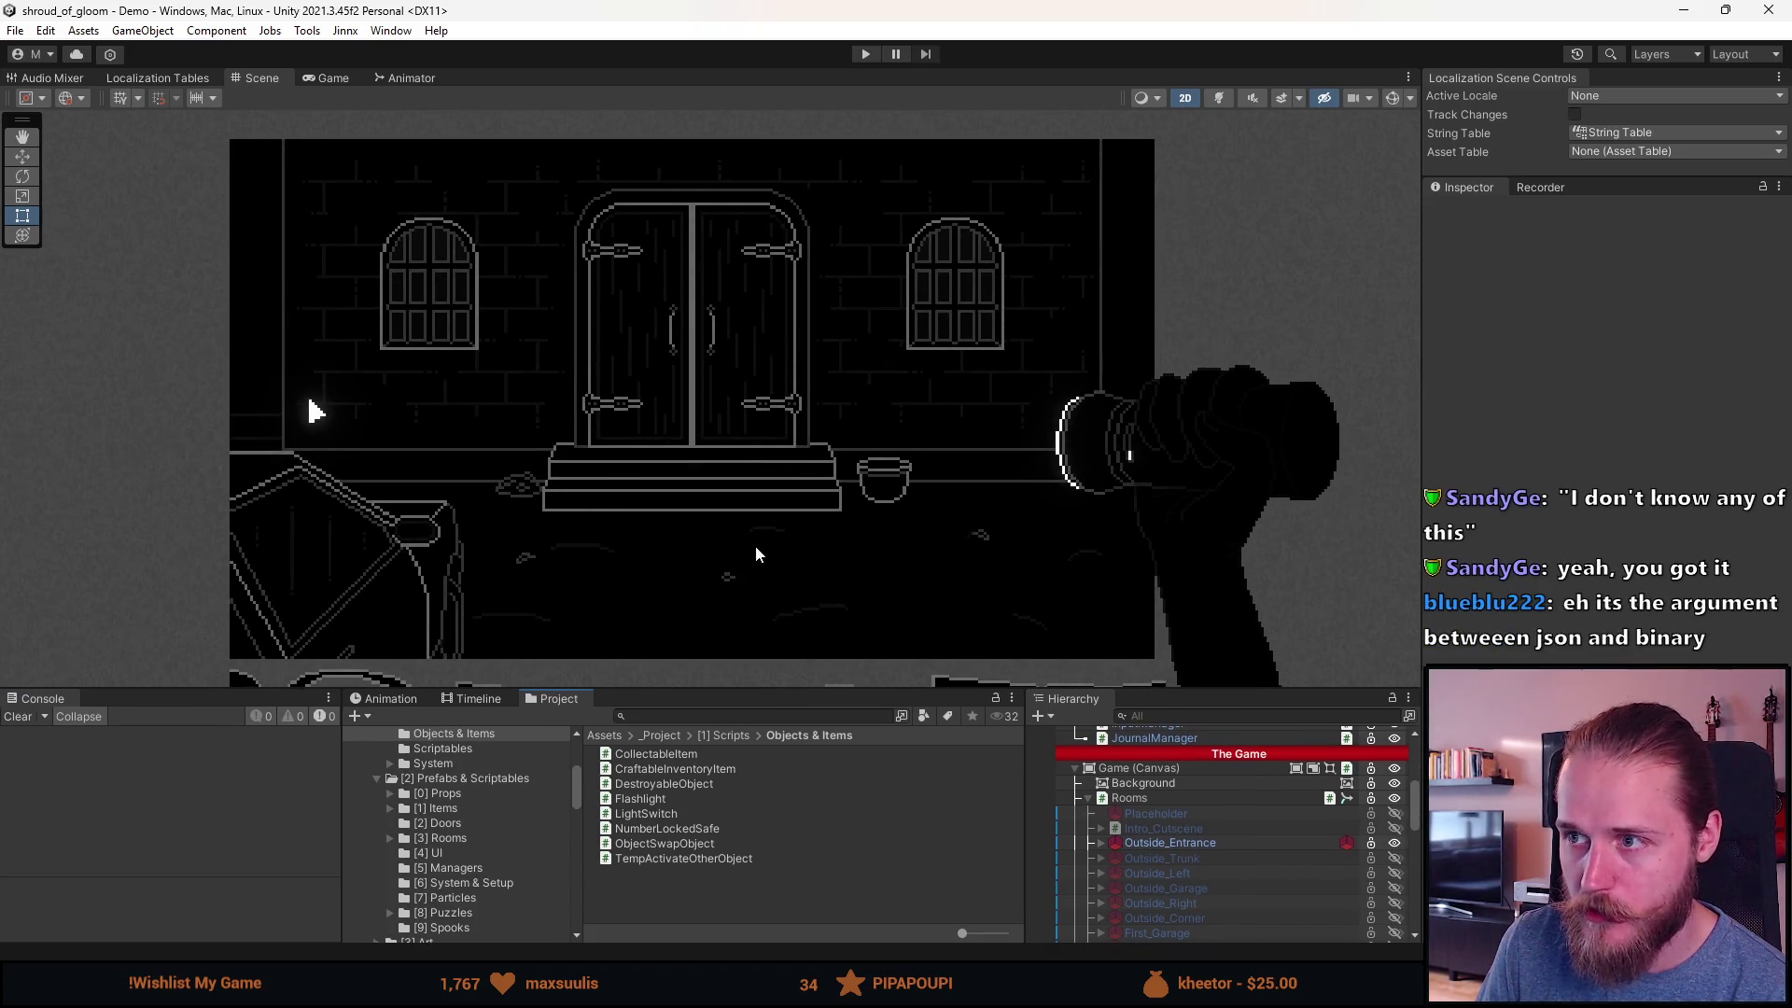
left_click_drag(757, 553, 773, 549)
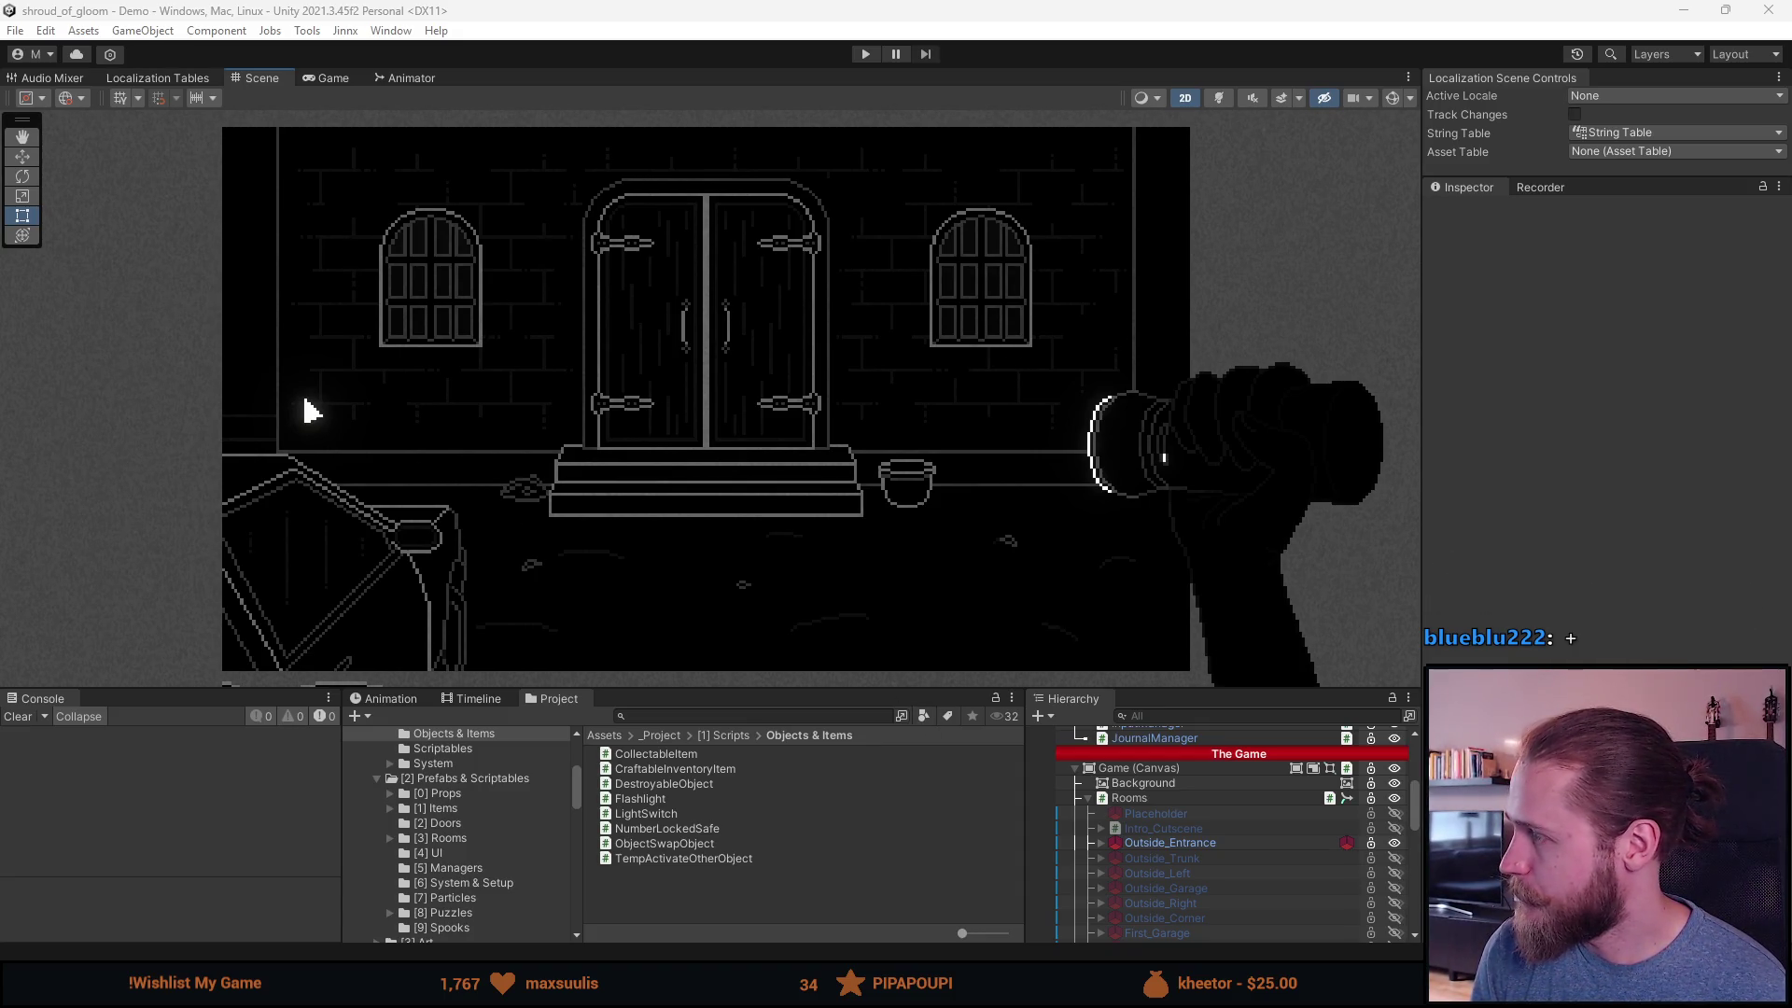
key("alt+Tab")
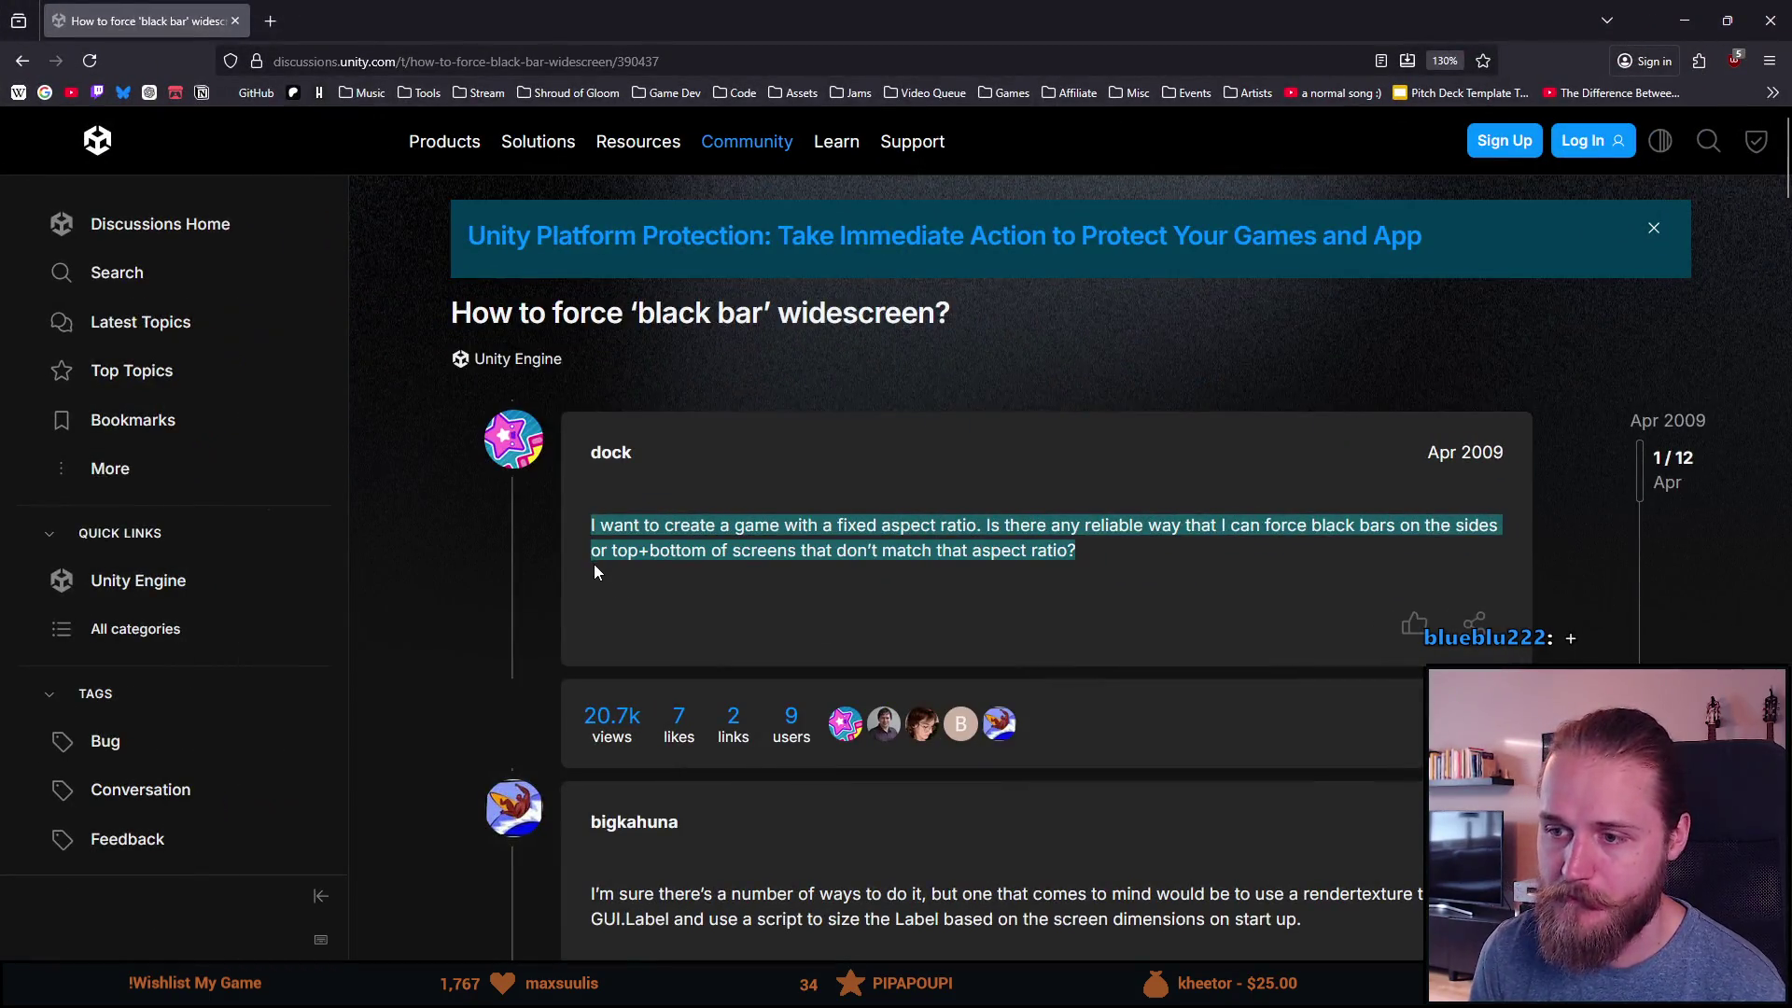
scroll(598, 571, "down", 2)
left_click_drag(682, 390, 915, 384)
left_click(951, 400)
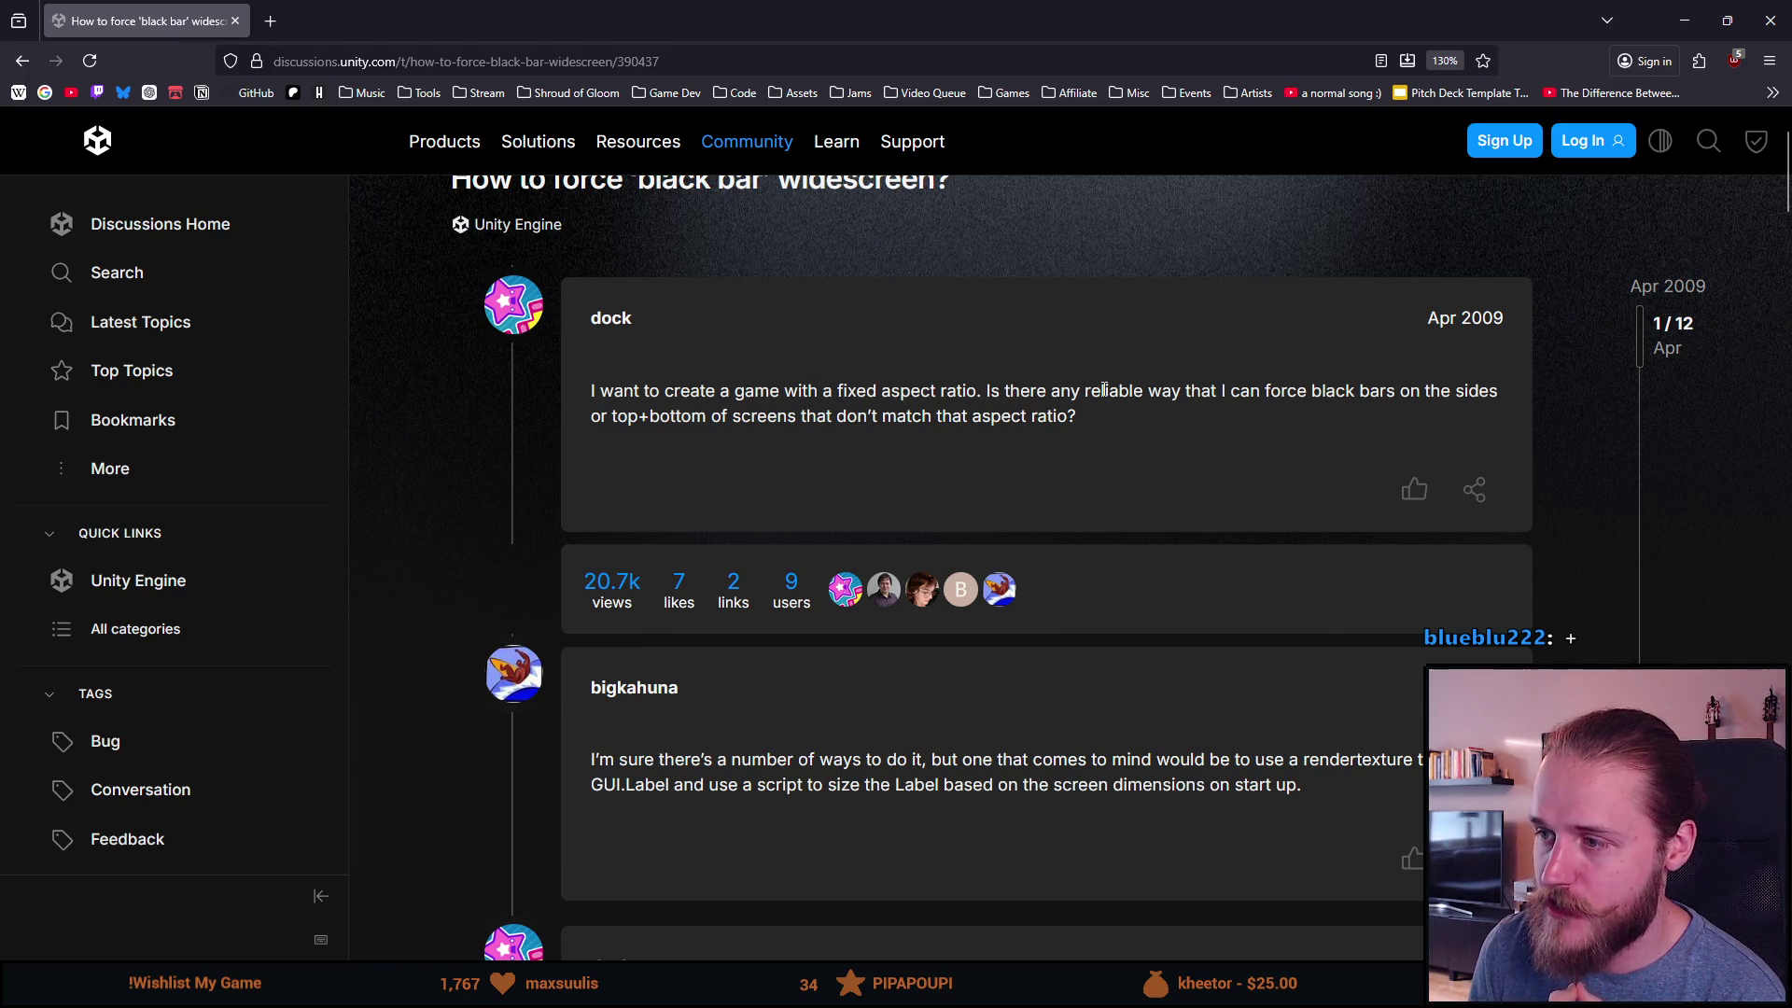
mouse_move(613, 415)
left_mouse_down()
mouse_move(725, 435)
mouse_move(914, 415)
left_mouse_up()
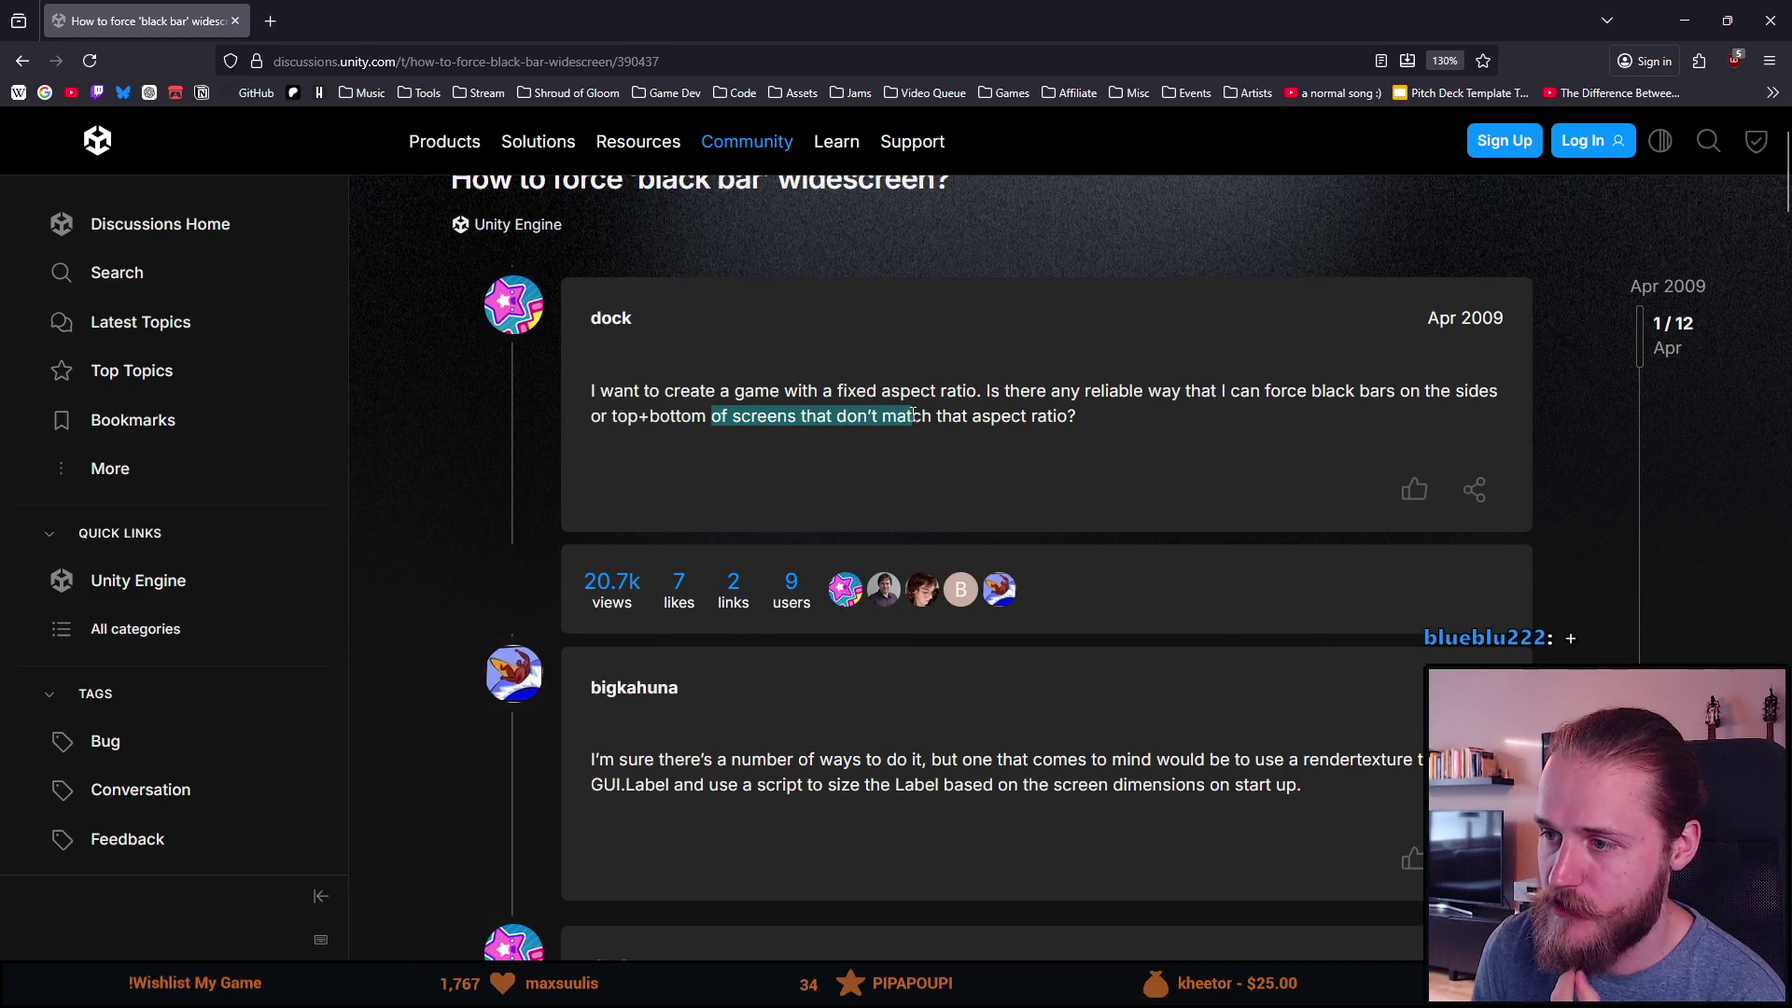
left_click(931, 417)
scroll(899, 472, "down", 2)
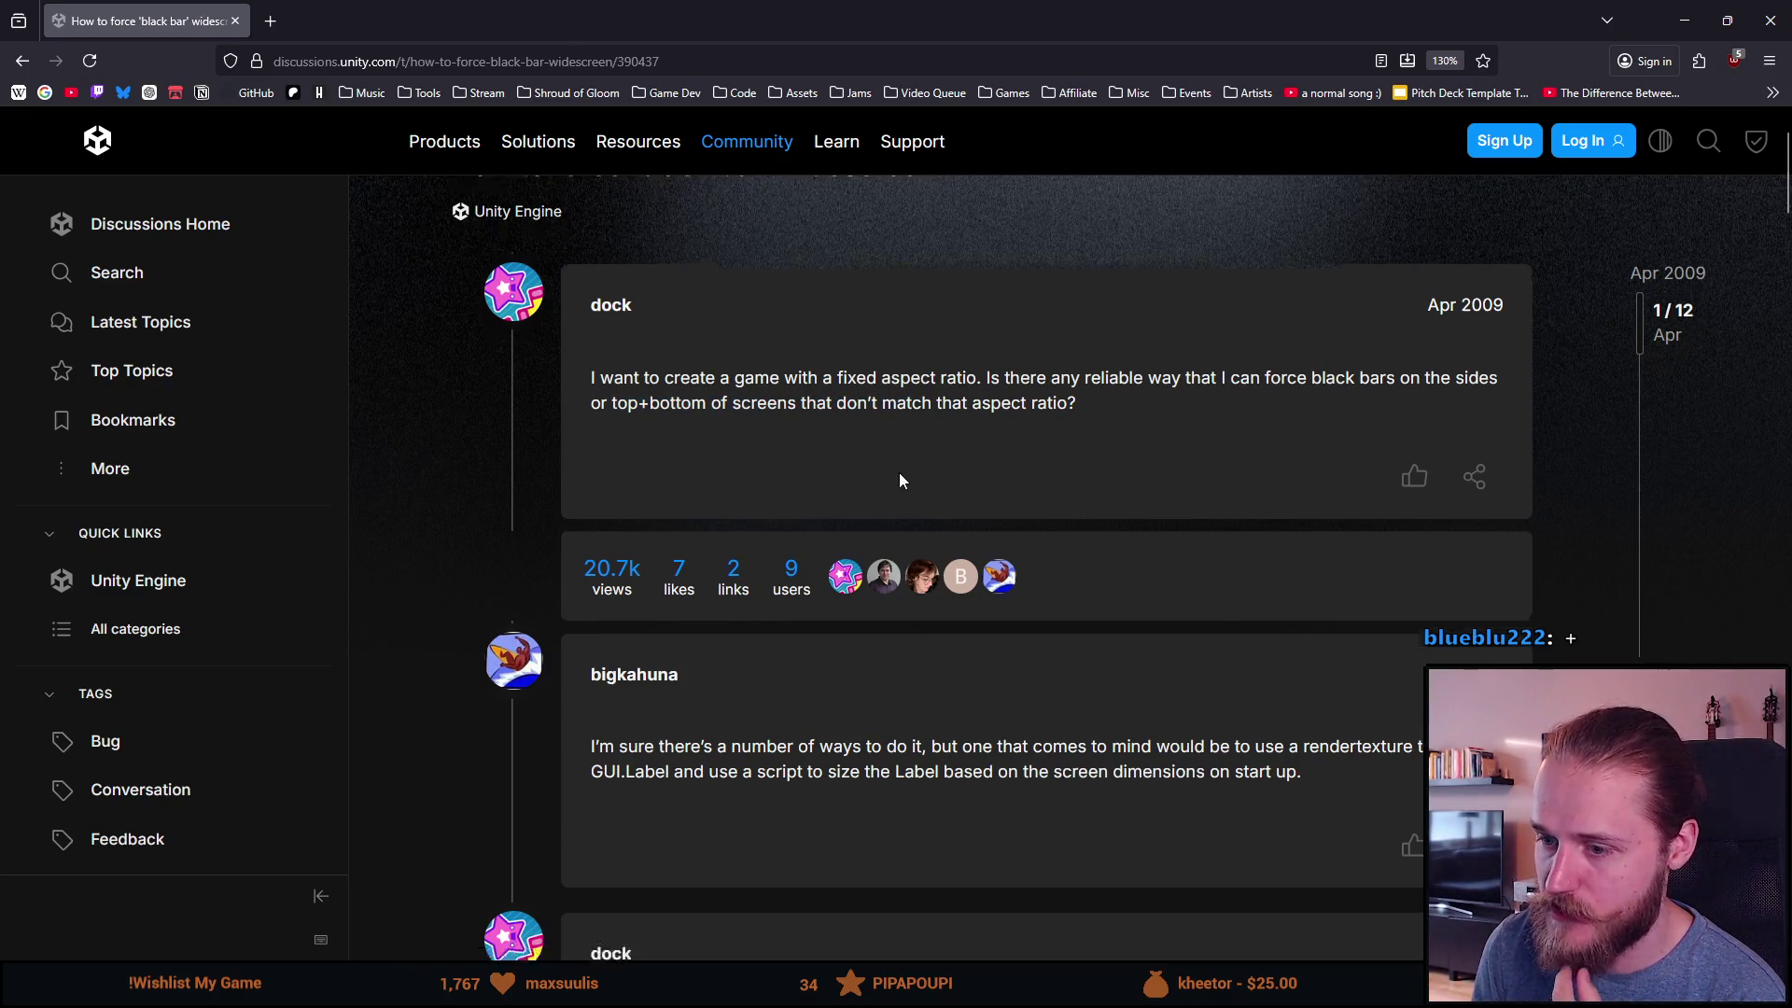
scroll(945, 512, "down", 2)
left_click_drag(656, 492, 1421, 509)
left_click(931, 492)
left_click(1378, 513)
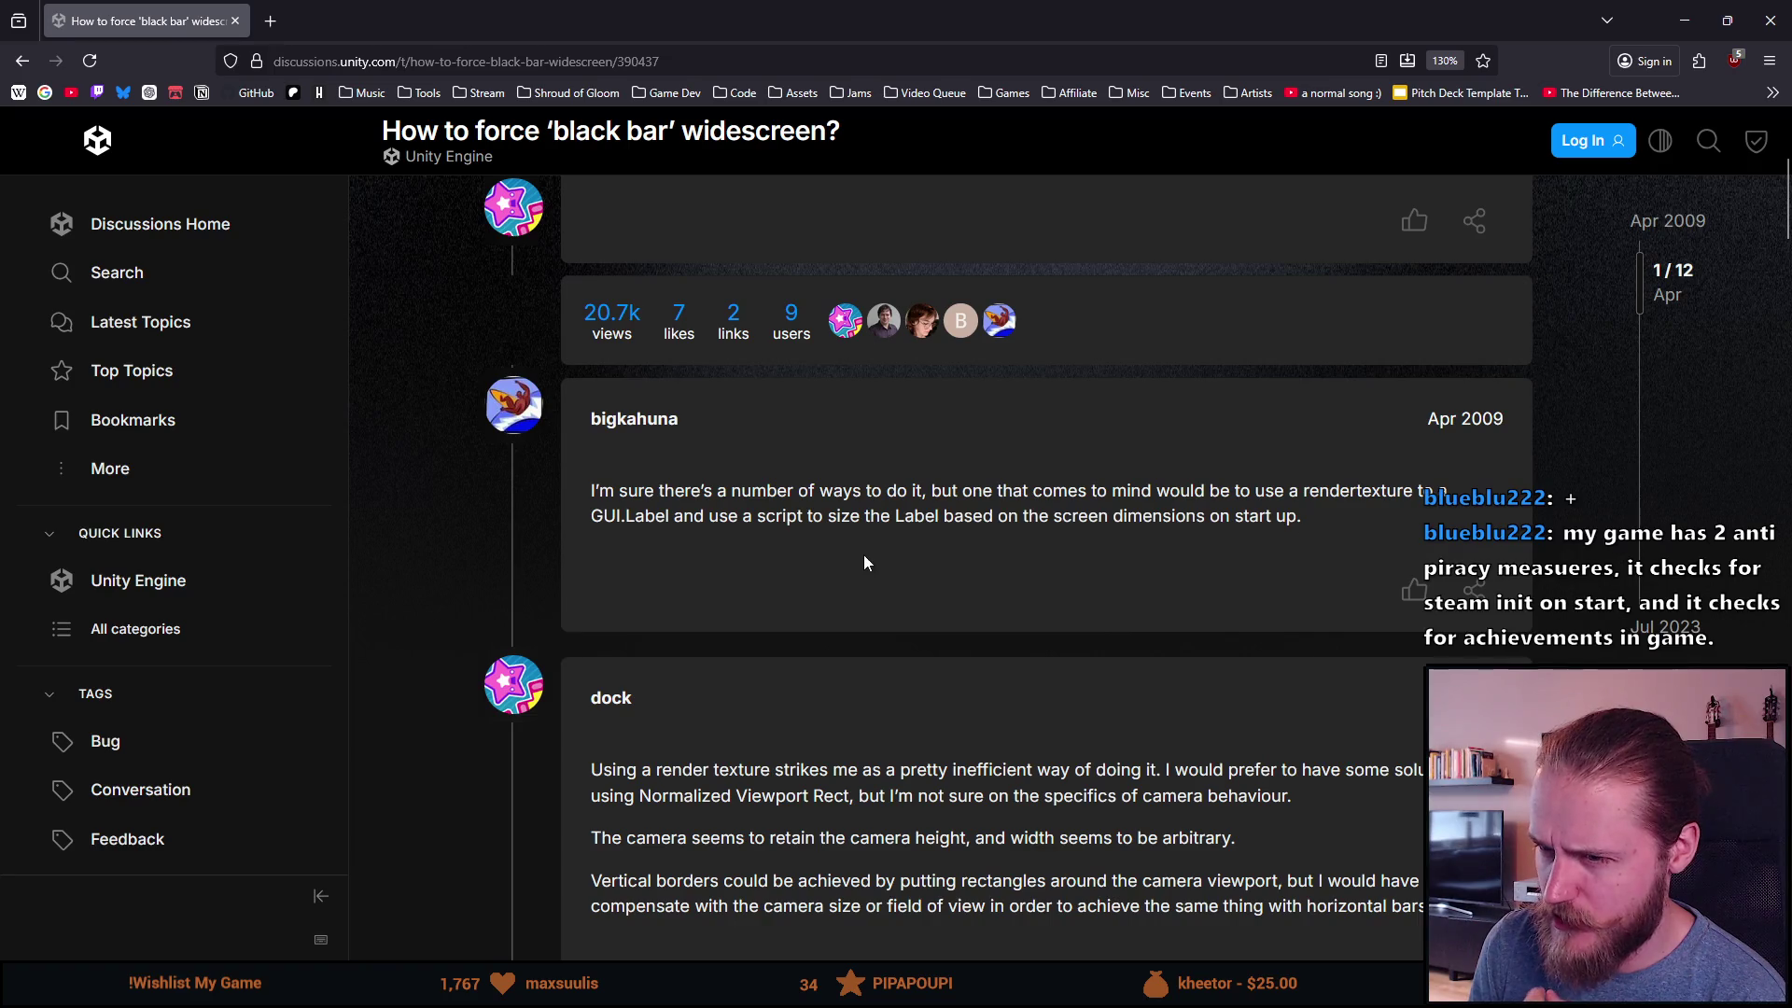
double_click(644, 515)
left_click_drag(742, 515, 941, 515)
left_click(1006, 528)
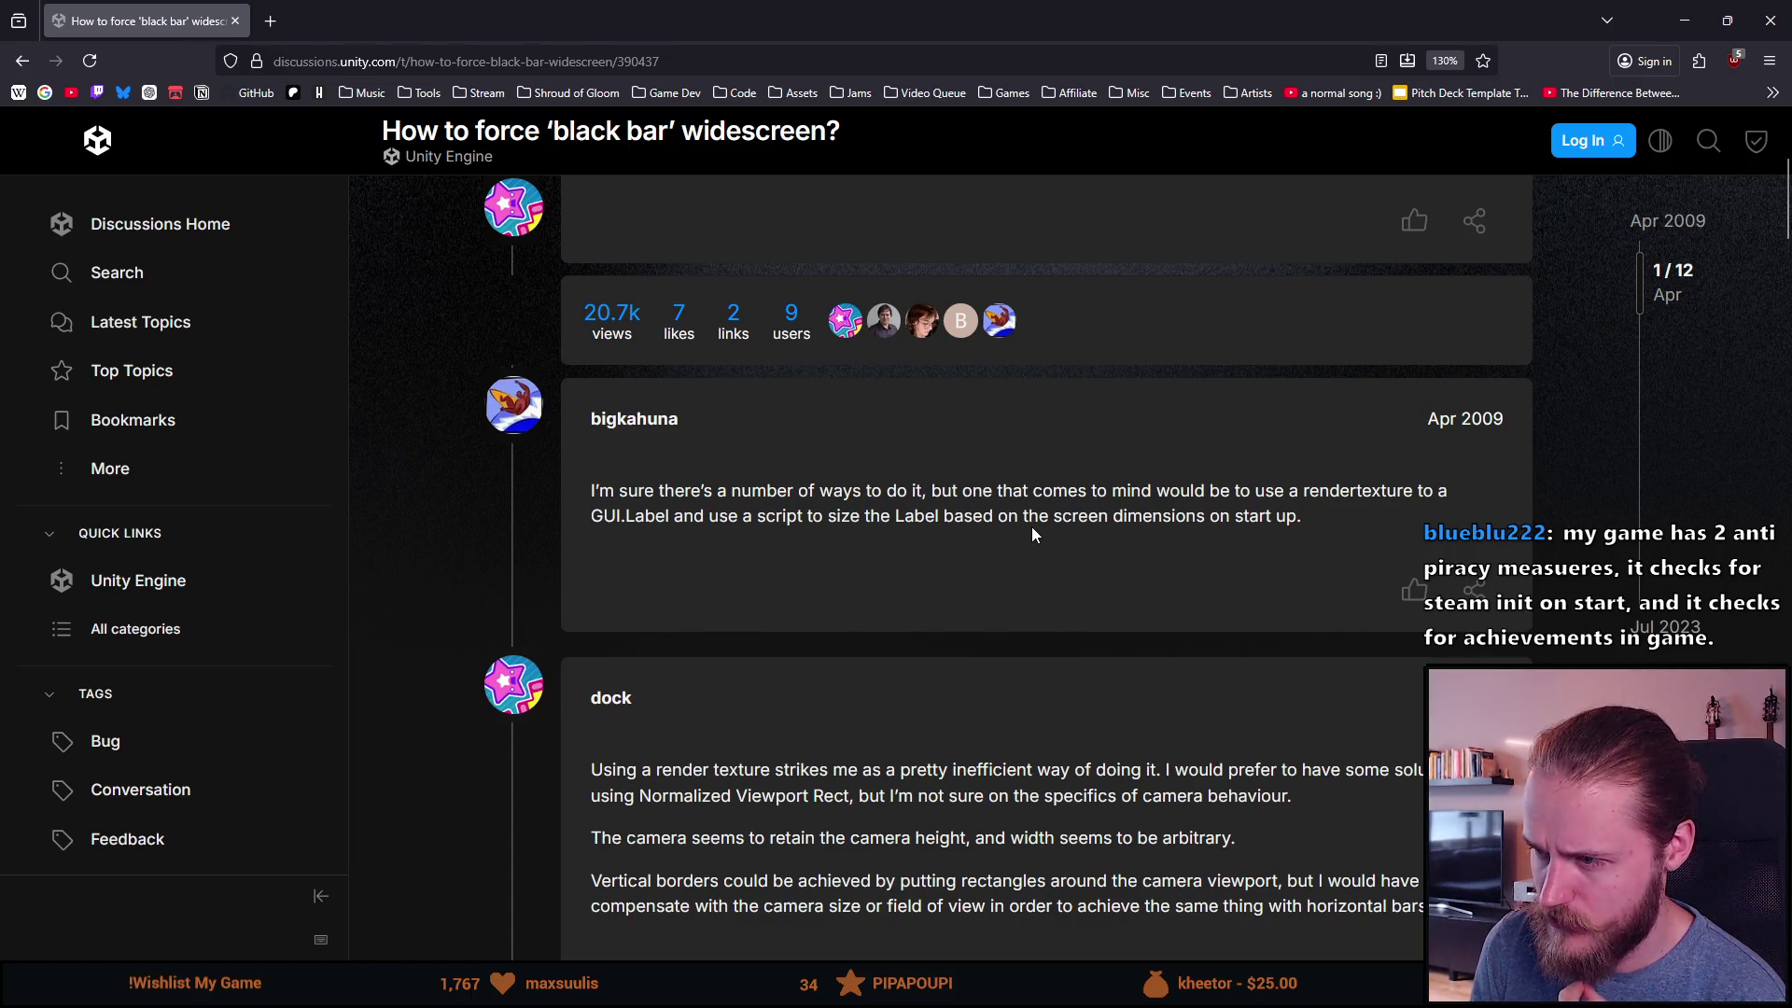
scroll(1115, 542, "down", 5)
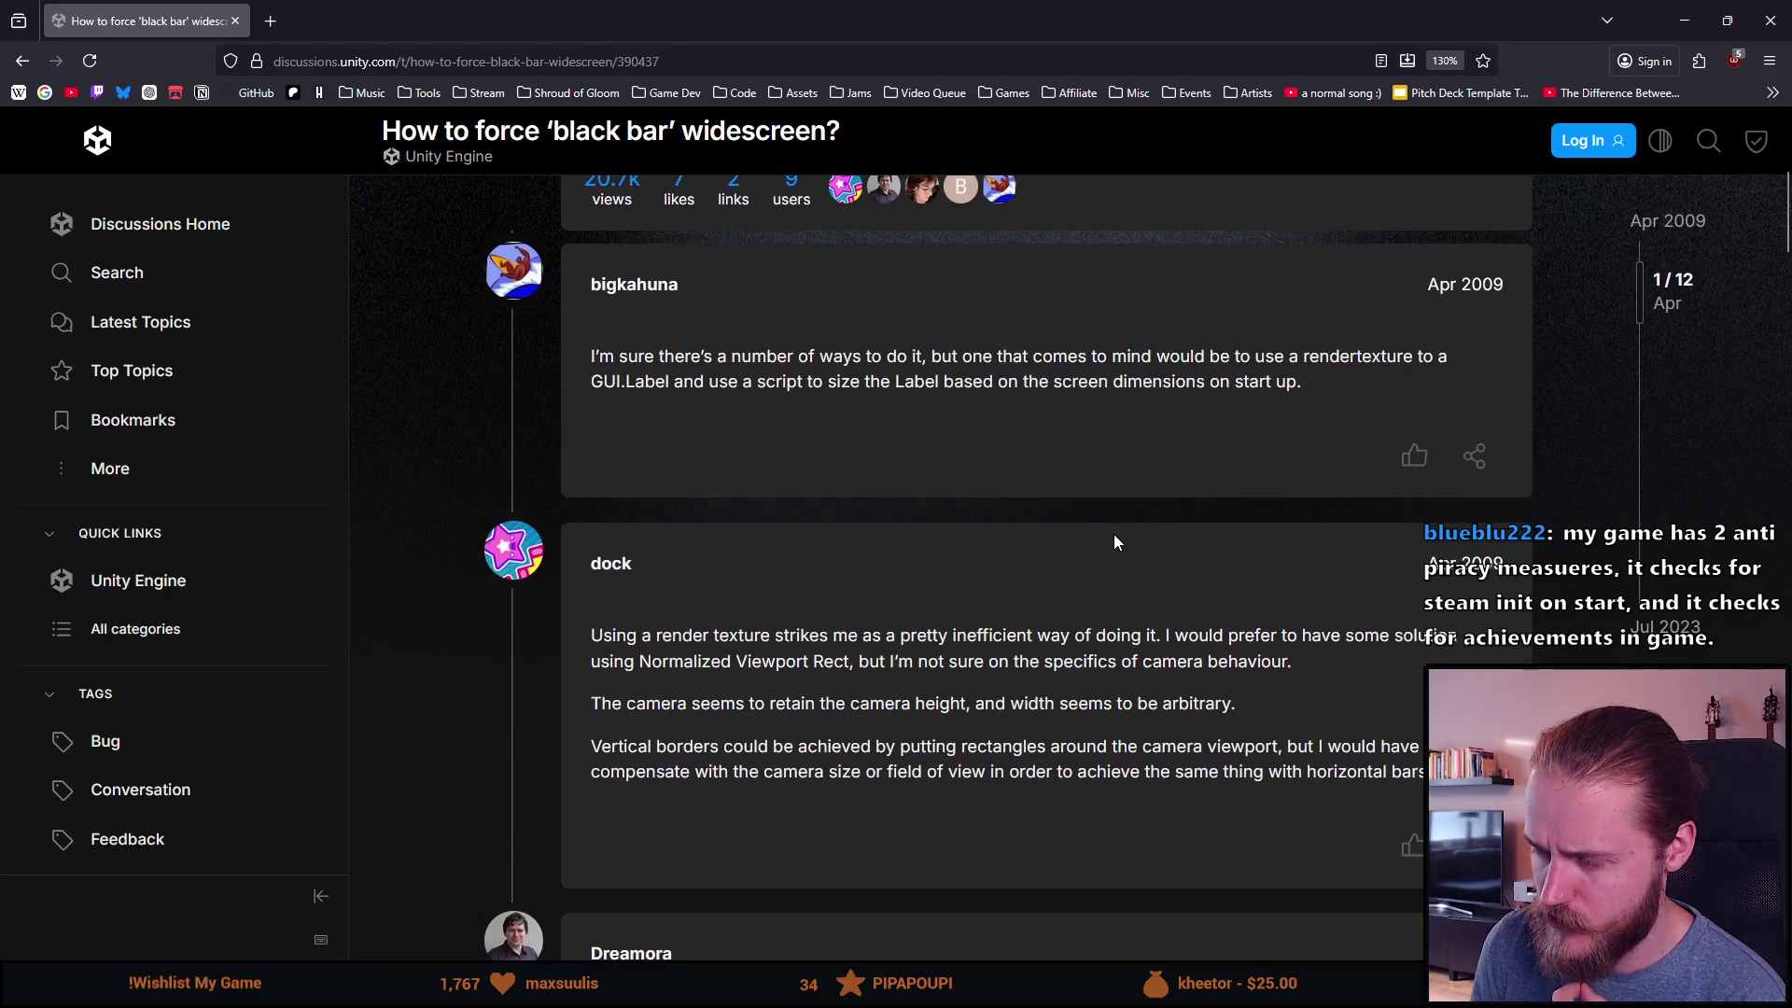
scroll(1023, 503, "down", 2)
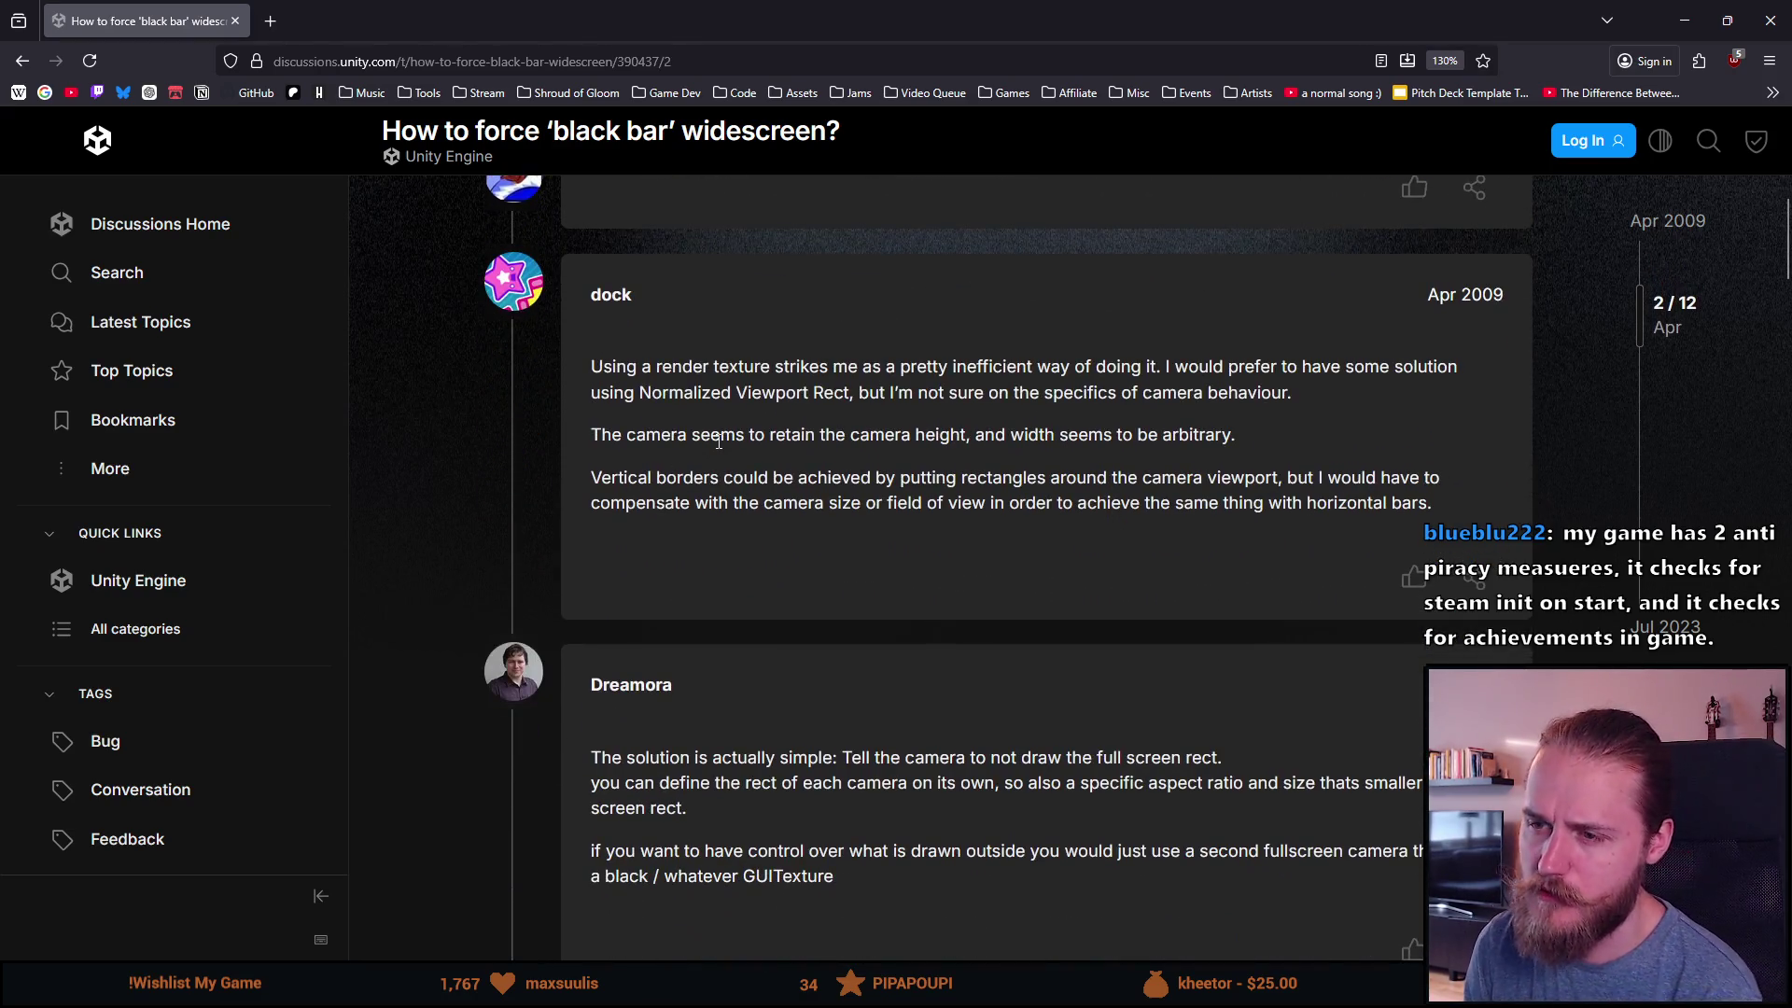
scroll(687, 458, "down", 3)
scroll(679, 478, "up", 2)
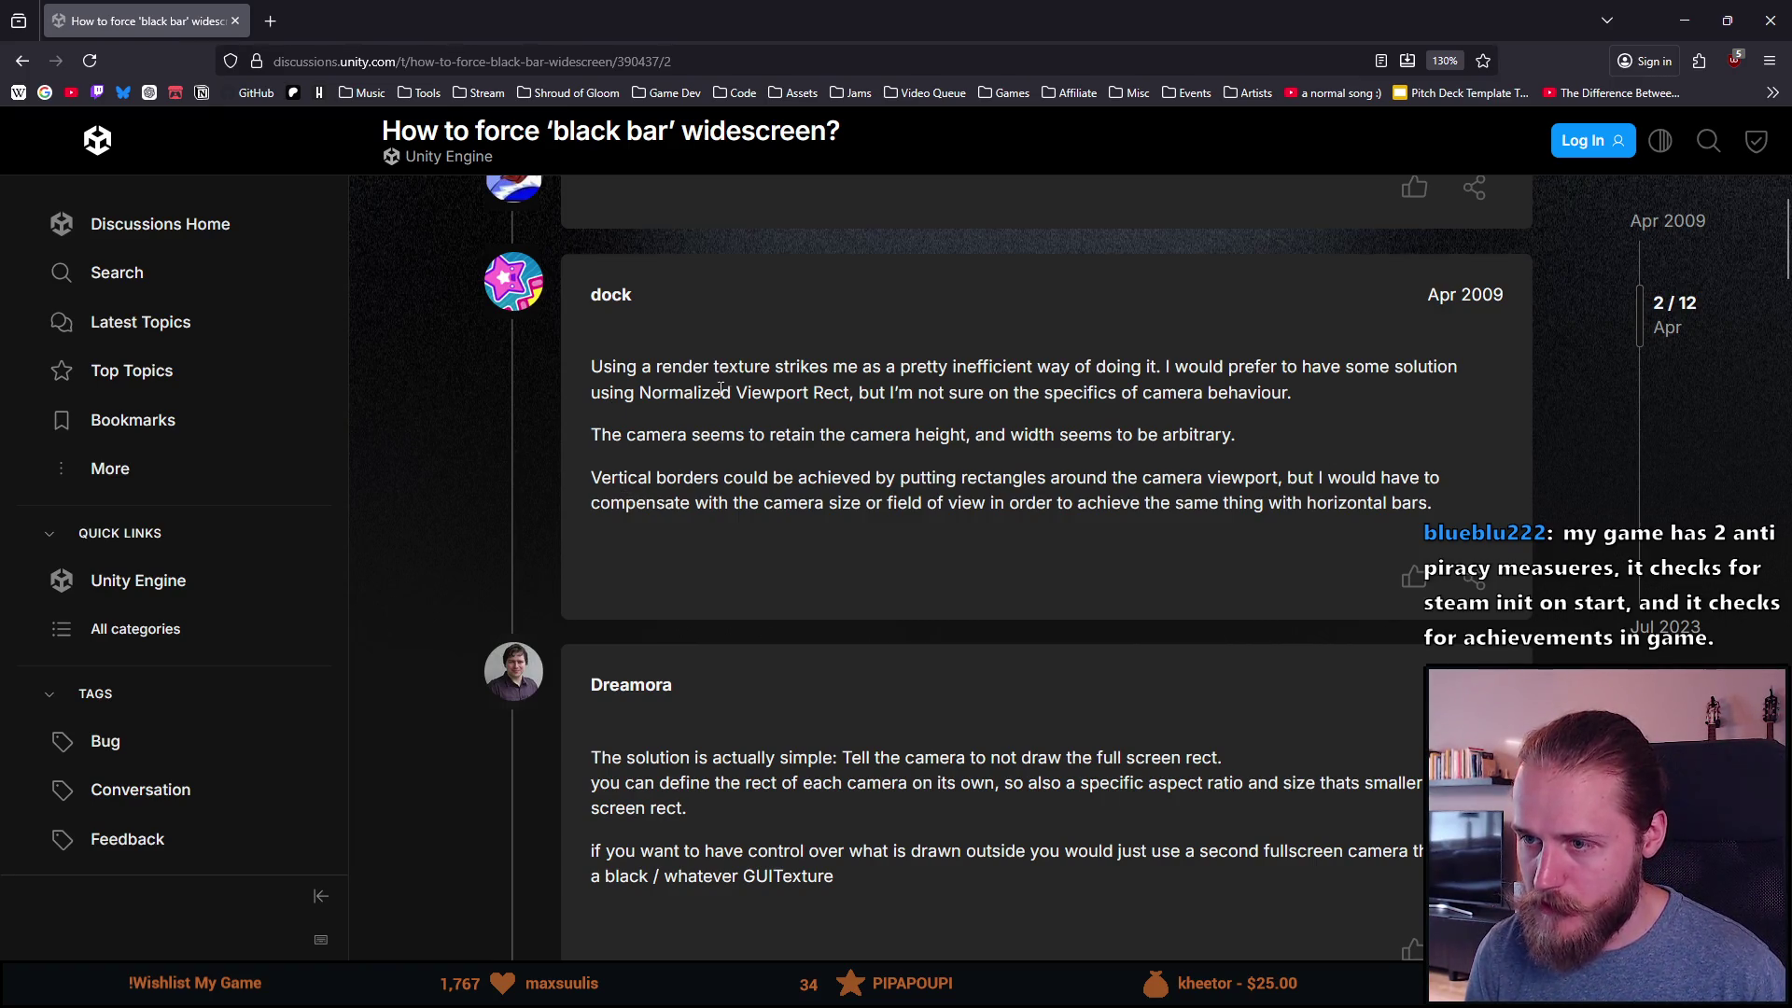
left_click_drag(711, 390, 855, 392)
scroll(834, 586, "down", 2)
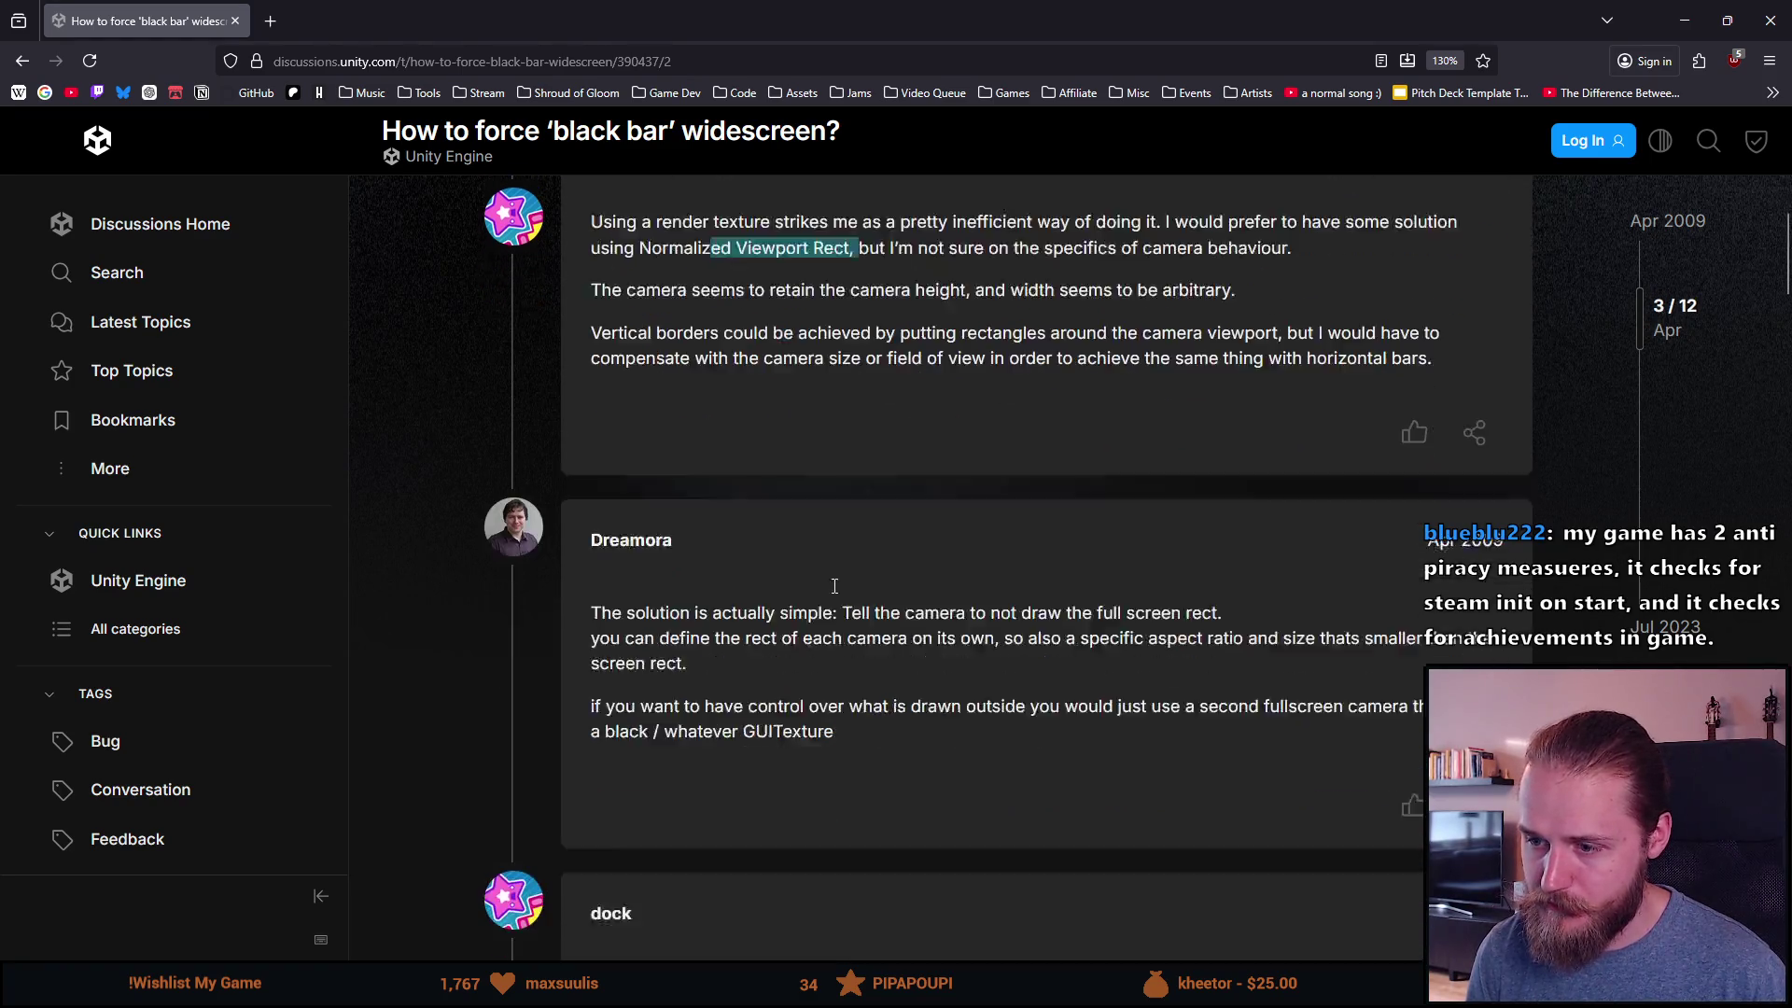
scroll(834, 586, "down", 2)
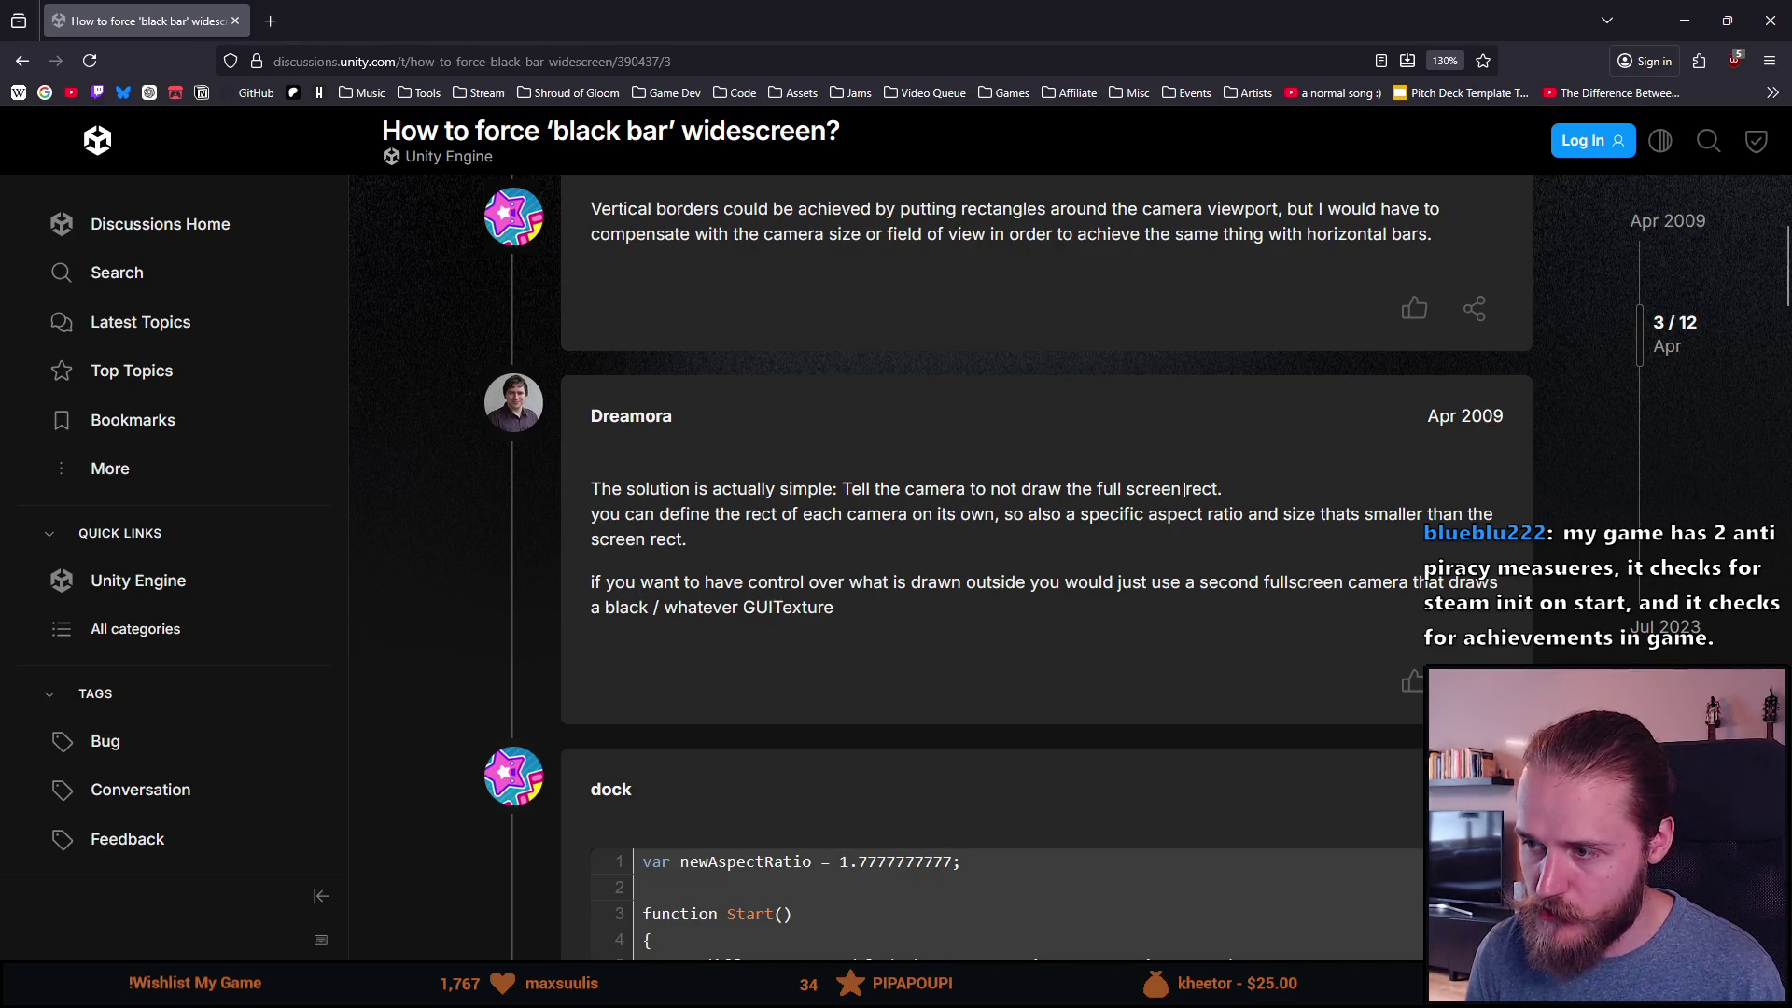
left_click_drag(644, 513, 820, 515)
left_click(882, 523)
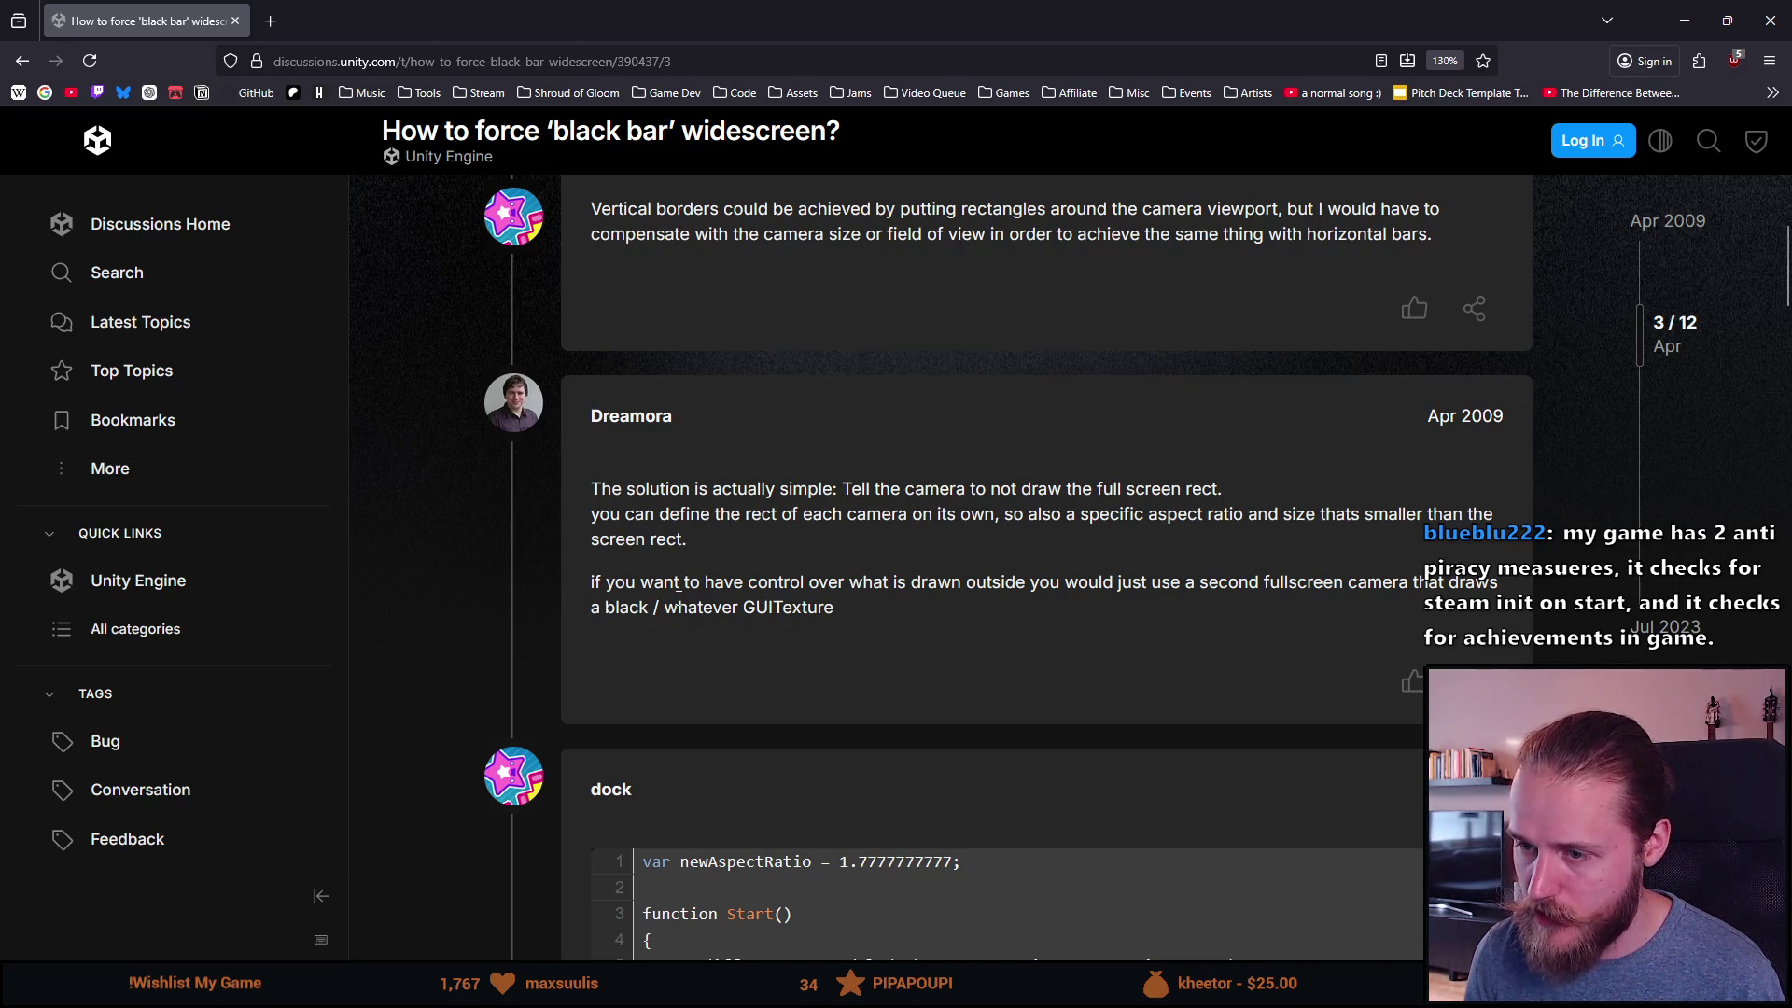
left_click_drag(1000, 588, 1187, 587)
left_click(1186, 588)
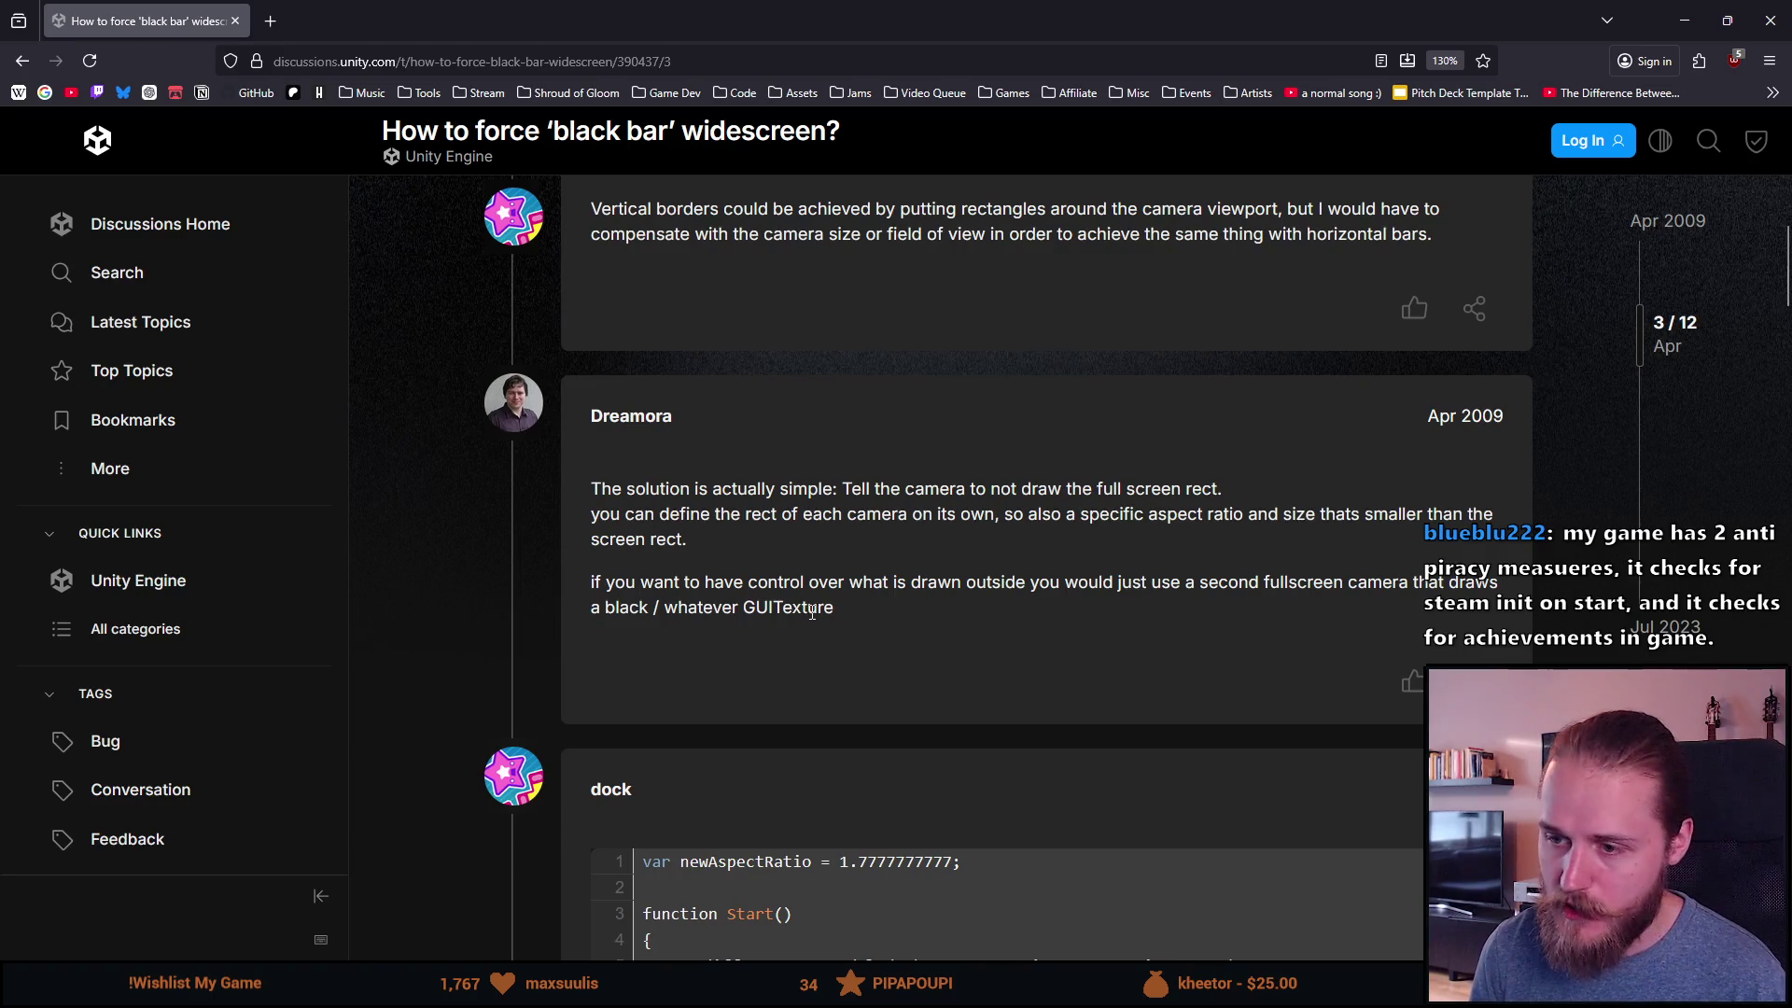
scroll(813, 600, "down", 3)
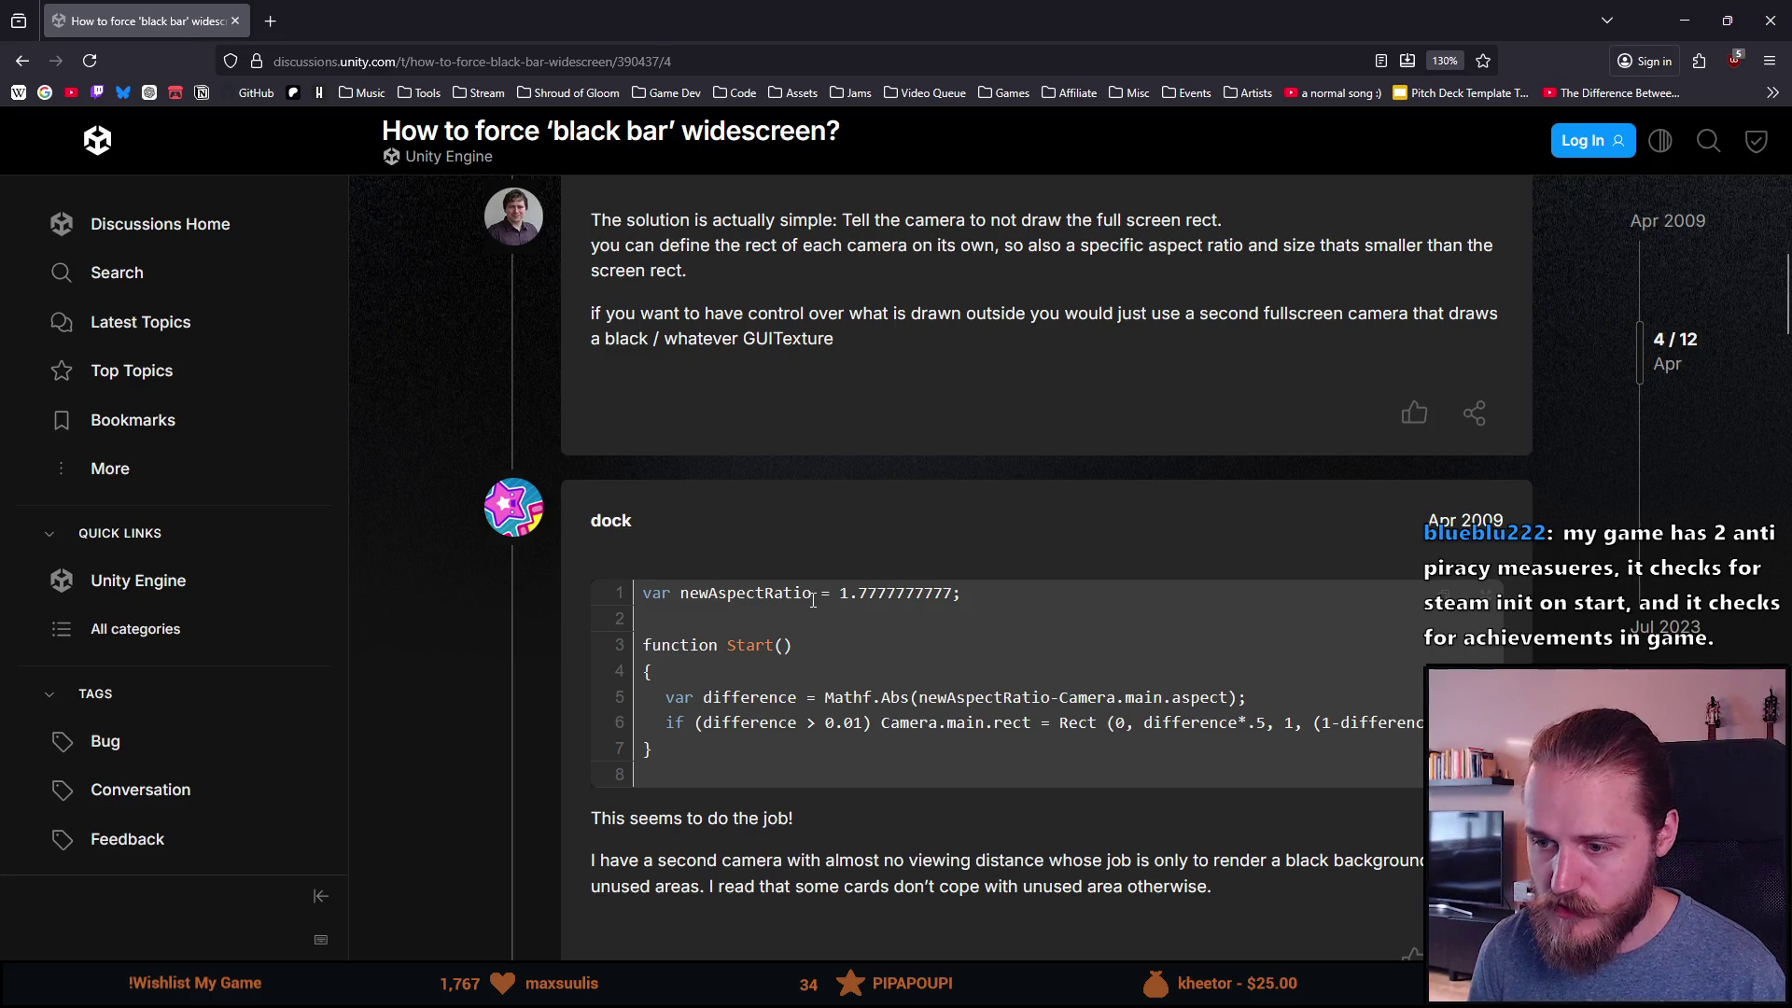
scroll(813, 600, "down", 3)
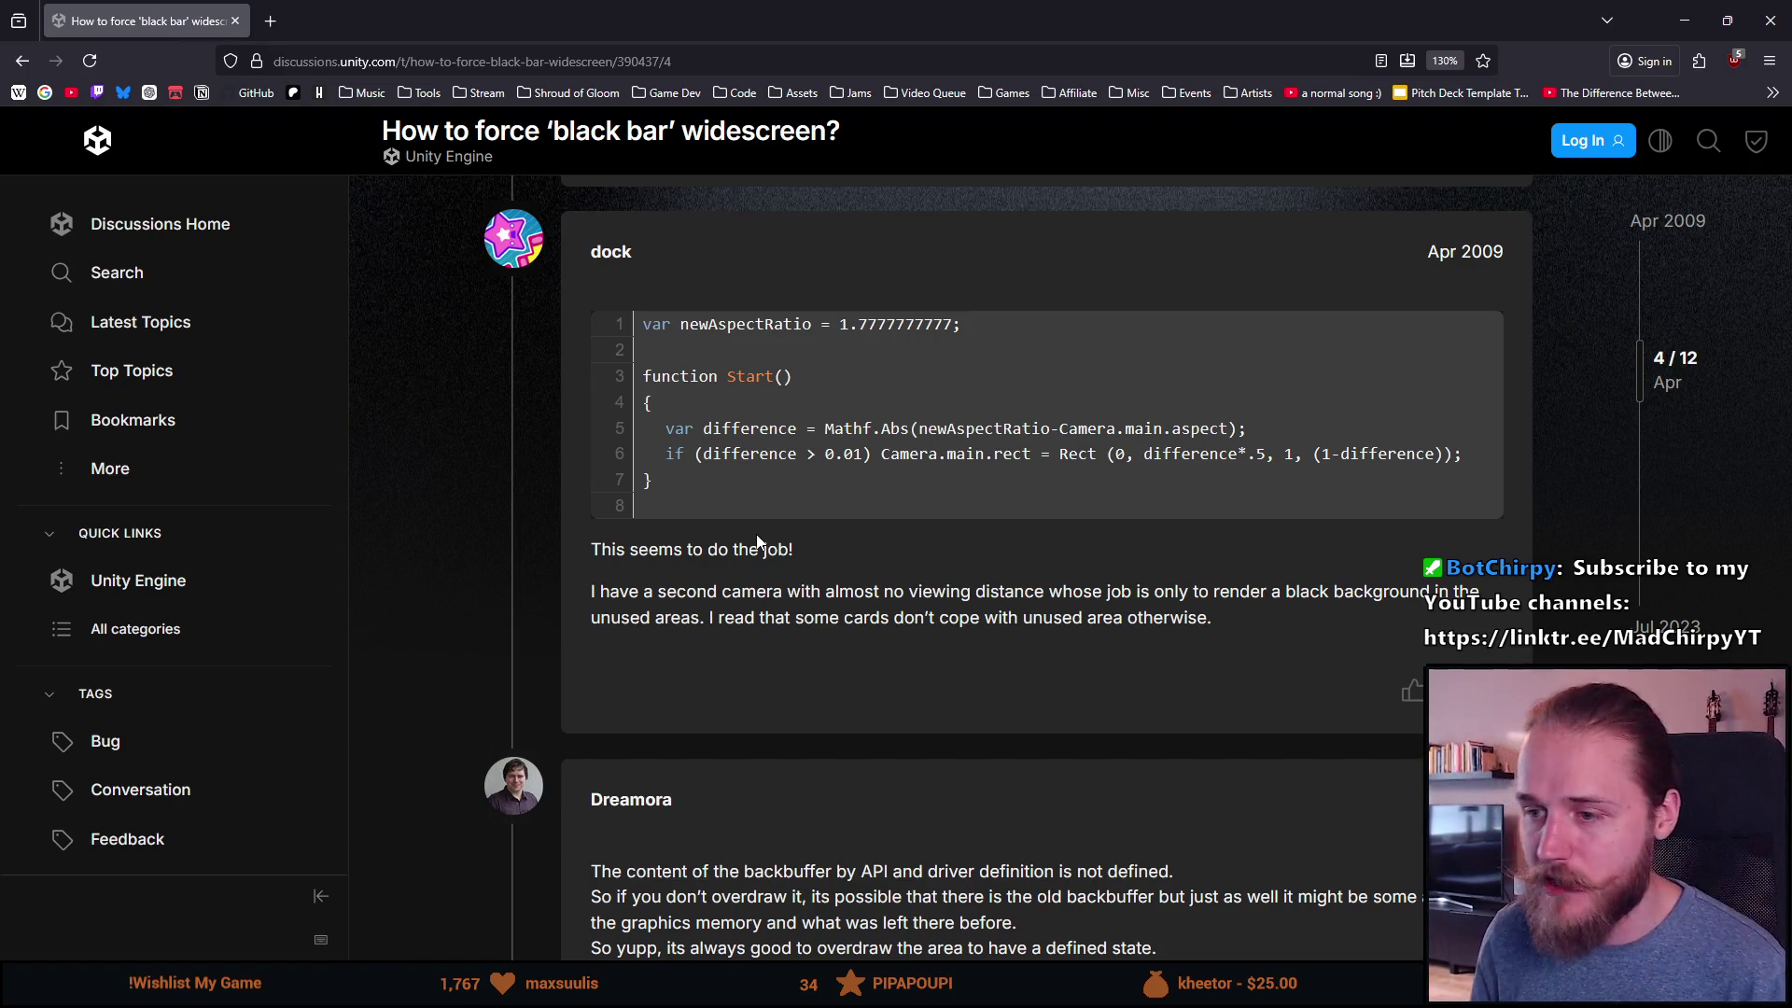
mouse_move(1251, 626)
left_mouse_down()
mouse_move(674, 614)
mouse_move(586, 553)
mouse_move(1003, 616)
mouse_move(1213, 621)
mouse_move(985, 618)
mouse_move(609, 573)
mouse_move(597, 554)
mouse_move(882, 618)
mouse_move(1228, 627)
mouse_move(592, 590)
mouse_move(586, 558)
left_mouse_up()
left_click(596, 560)
left_click(1228, 626)
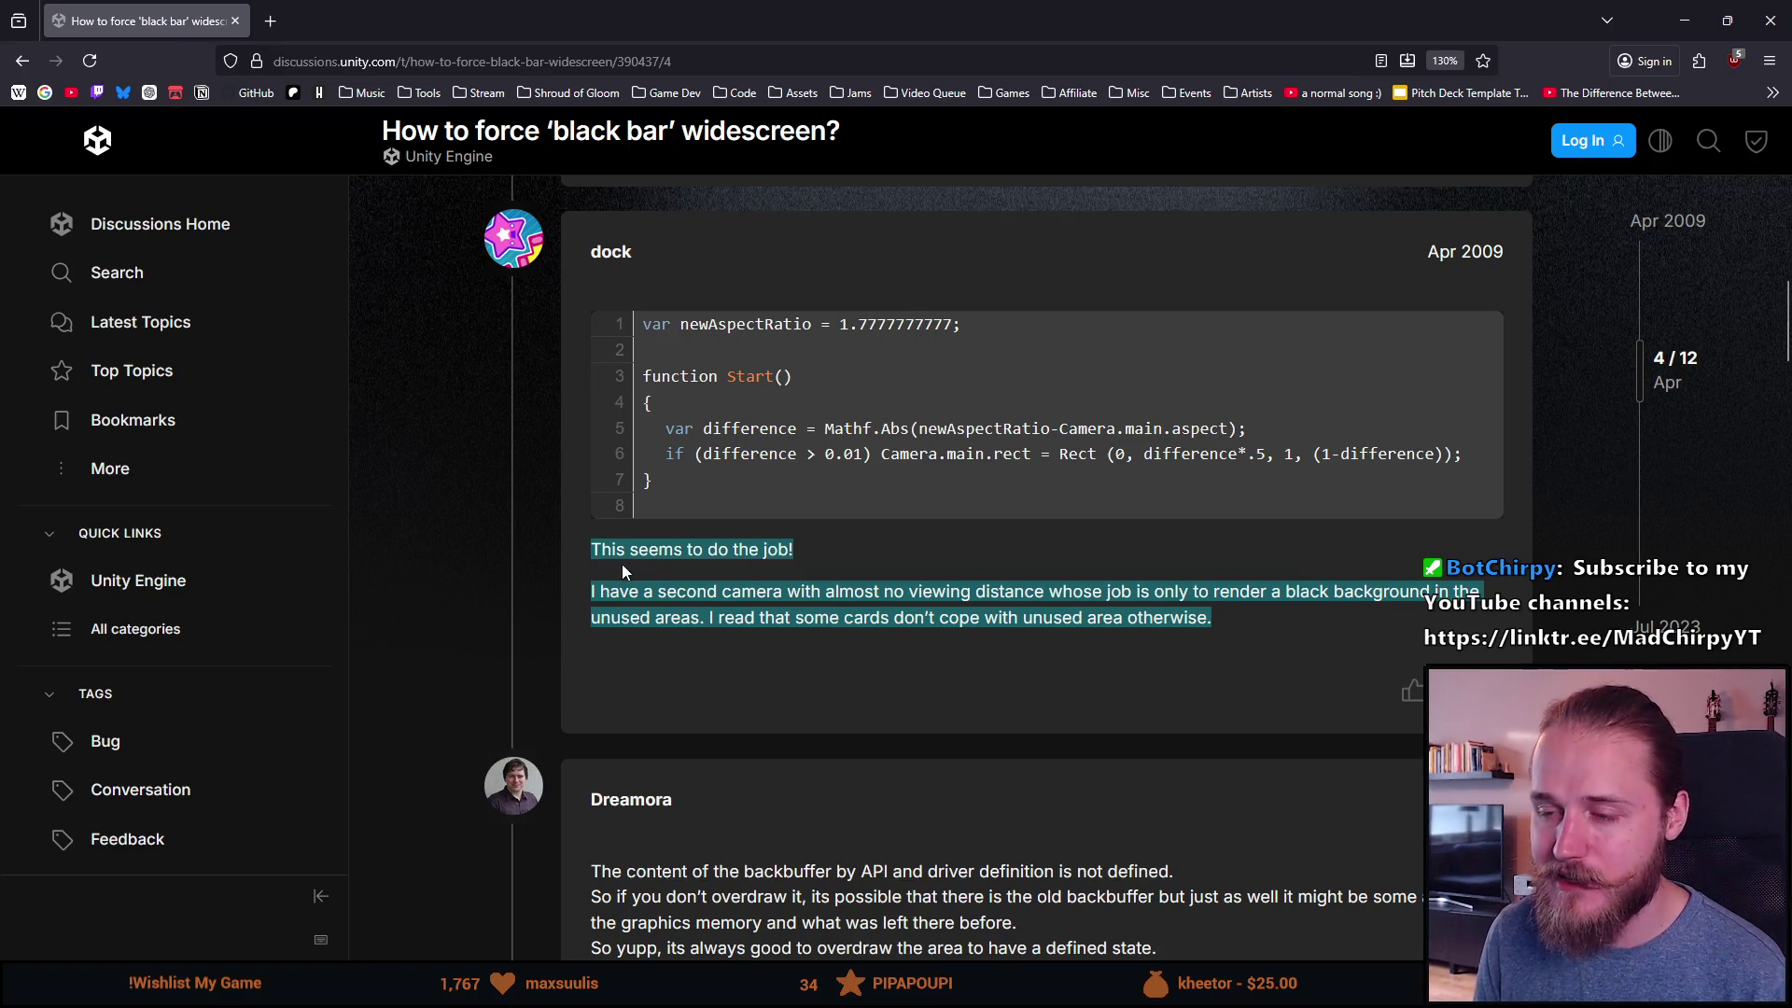
left_click(1233, 620)
mouse_move(1232, 620)
left_mouse_down()
mouse_move(689, 507)
mouse_move(725, 378)
mouse_move(642, 327)
mouse_move(750, 383)
mouse_move(919, 551)
left_mouse_up()
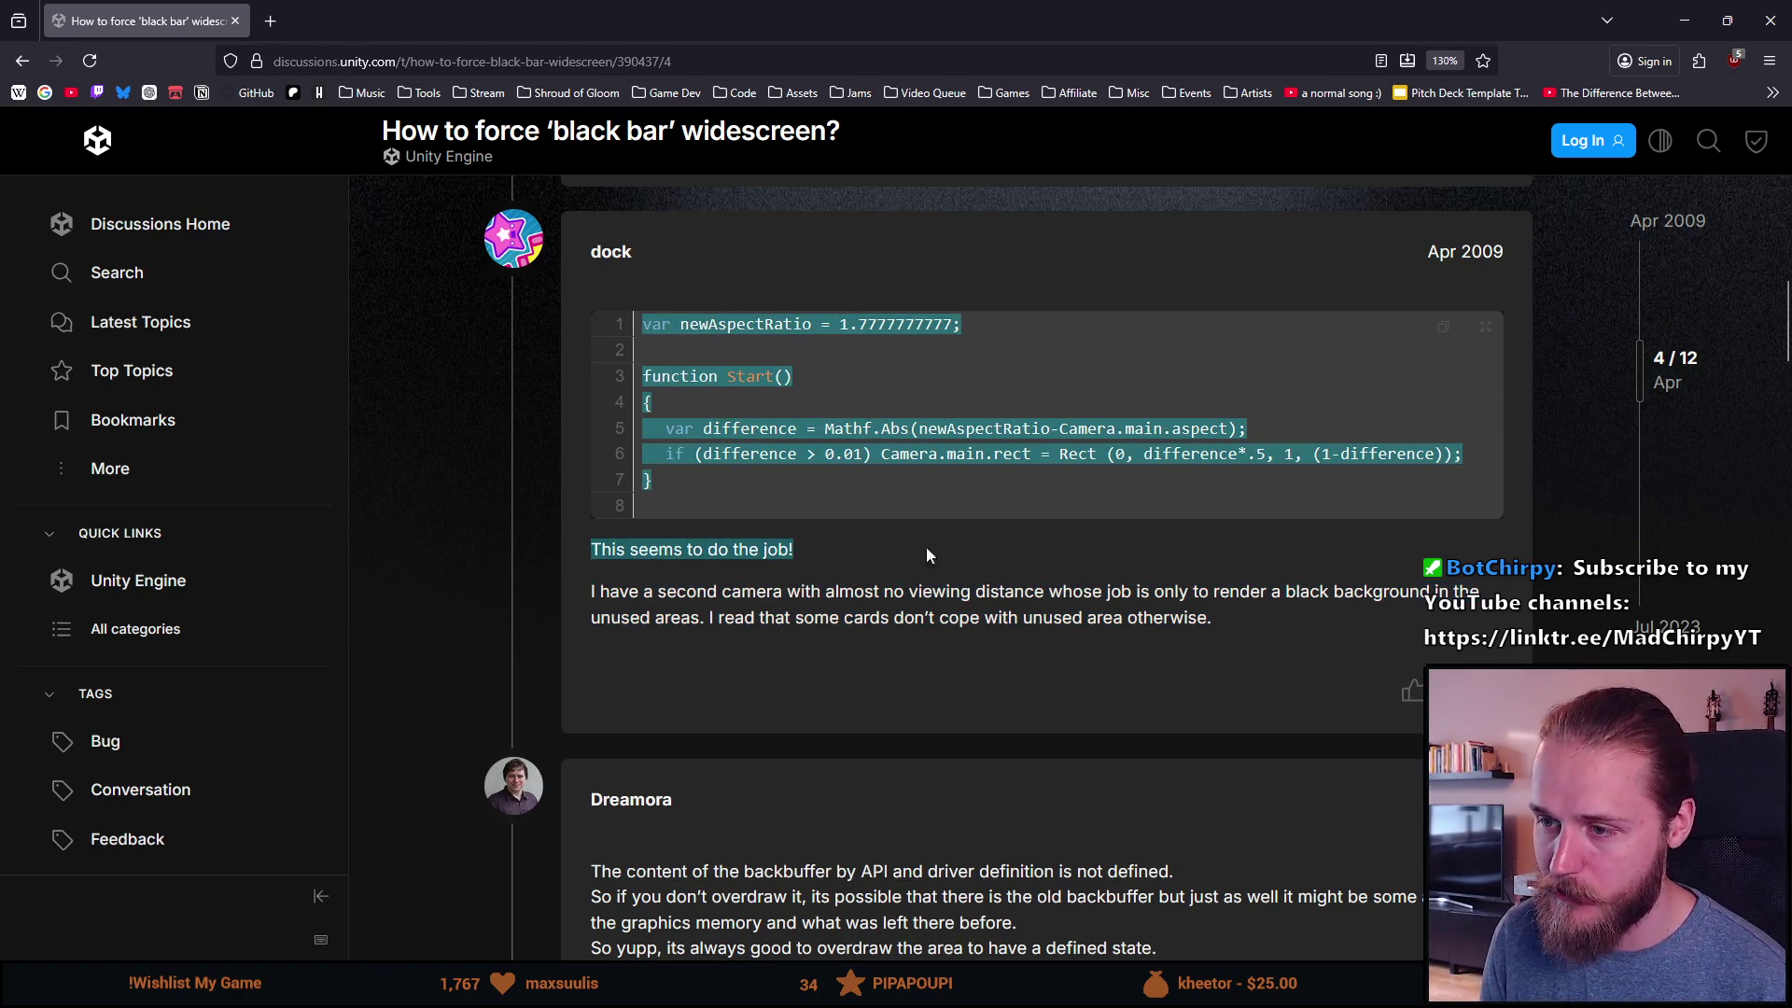
left_click(1012, 566)
scroll(915, 659, "down", 3)
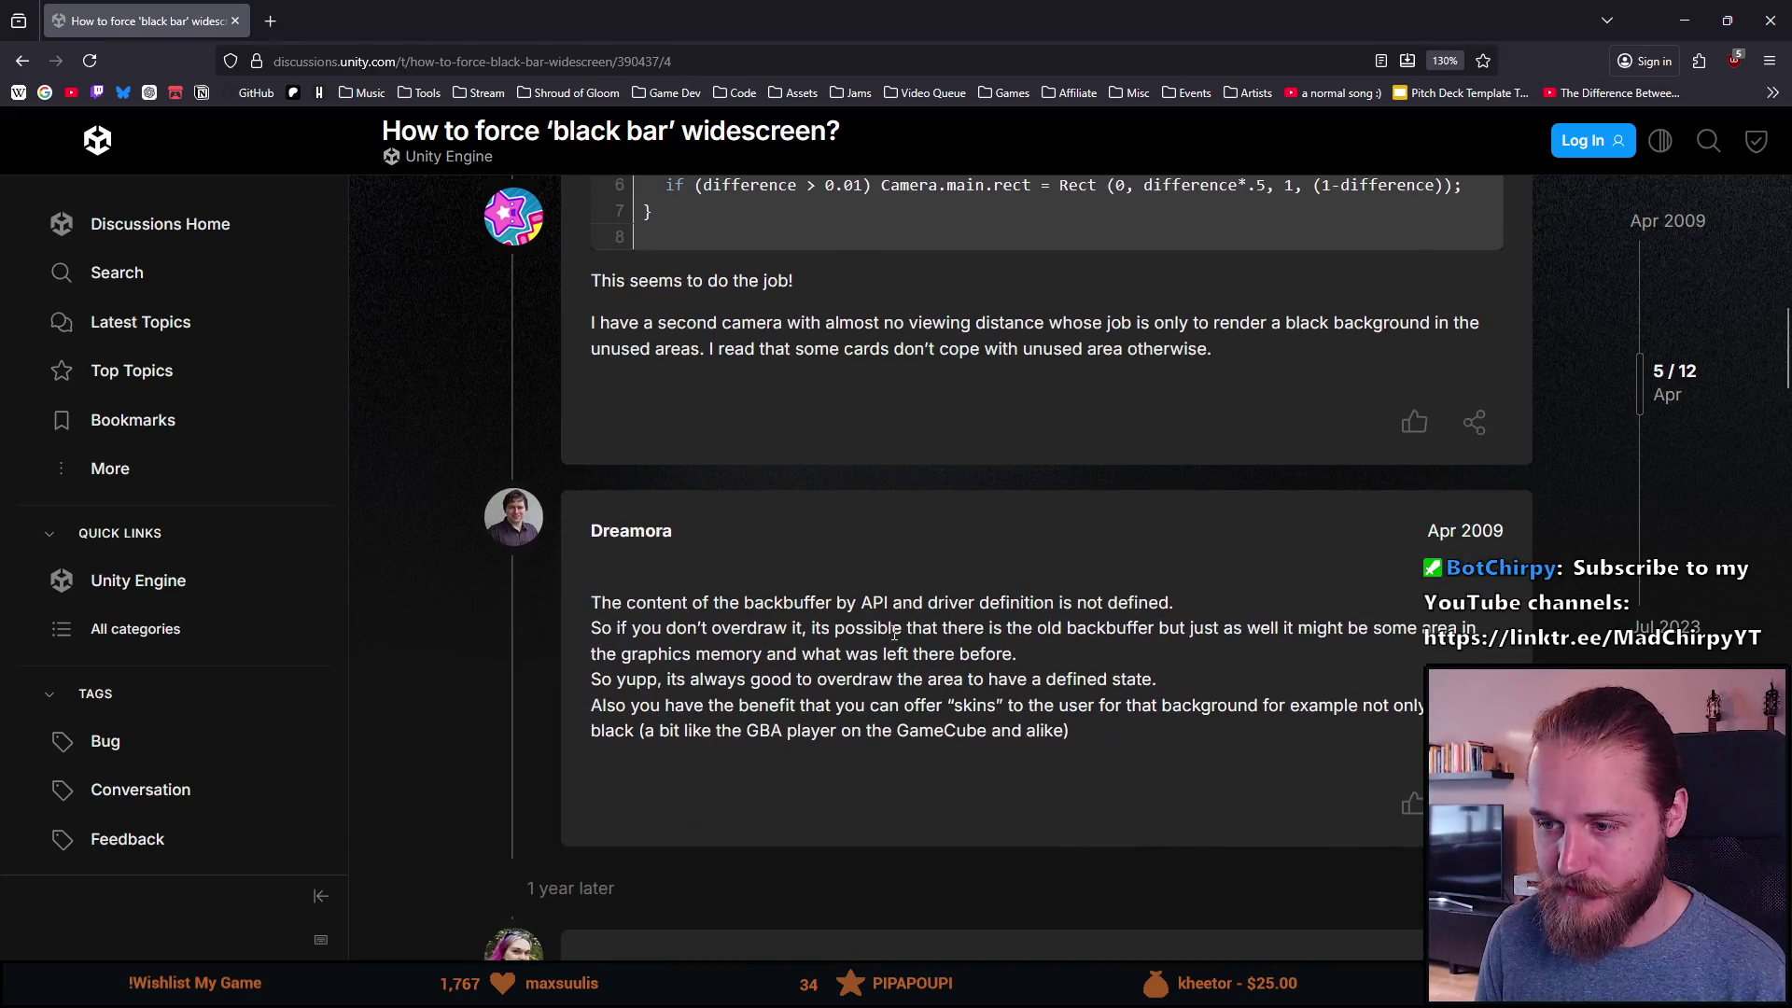
scroll(857, 598, "down", 2)
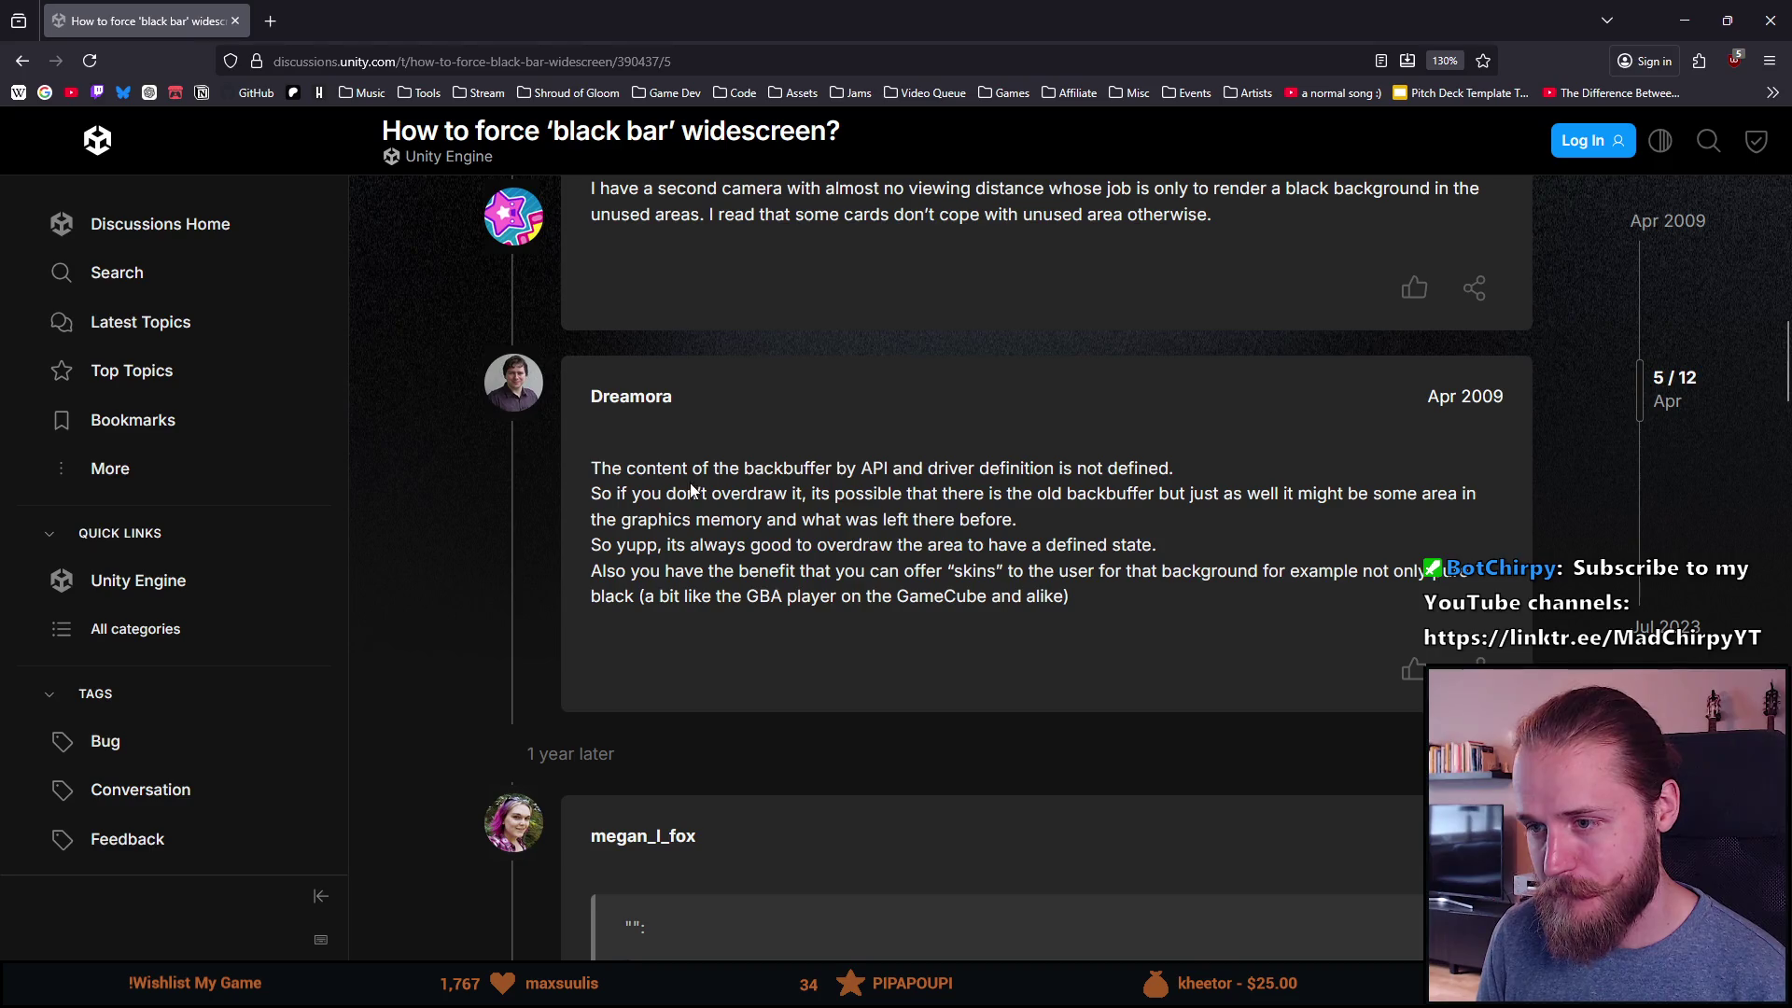
scroll(618, 497, "down", 2)
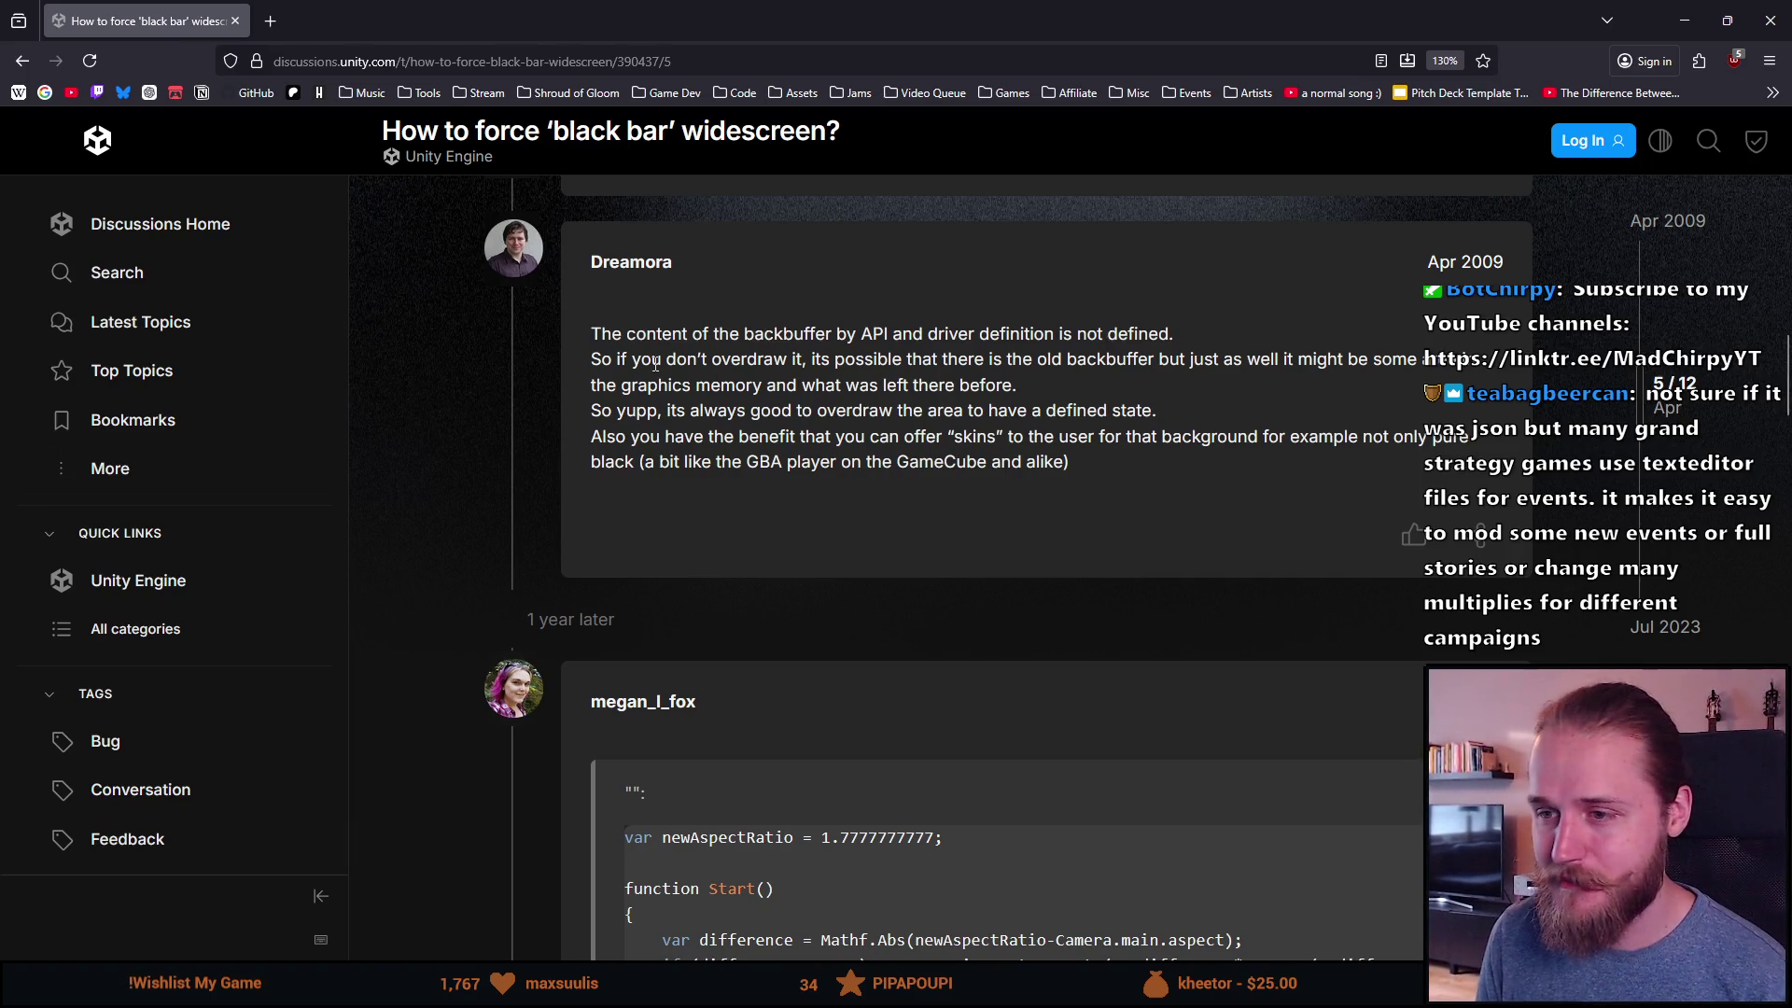
mouse_move(590, 335)
left_mouse_down()
mouse_move(795, 359)
mouse_move(877, 334)
left_mouse_up()
left_click(620, 343)
left_click(877, 334)
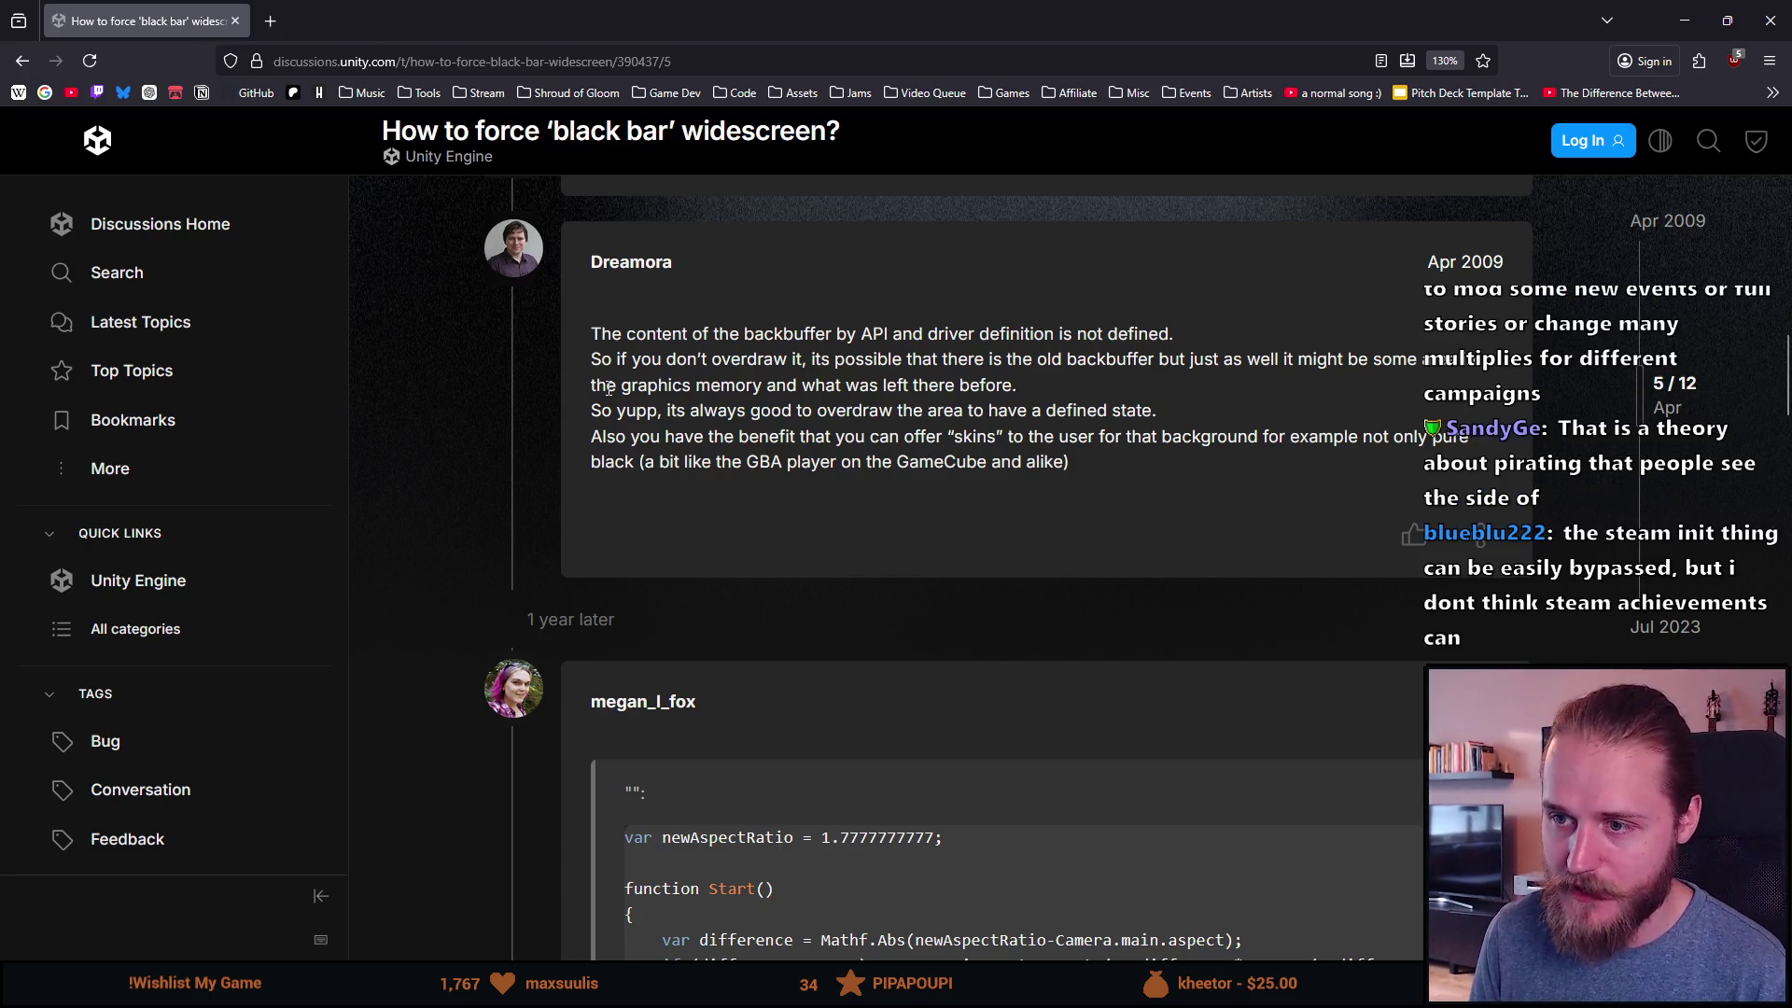
left_click_drag(604, 358, 999, 388)
left_click(657, 361)
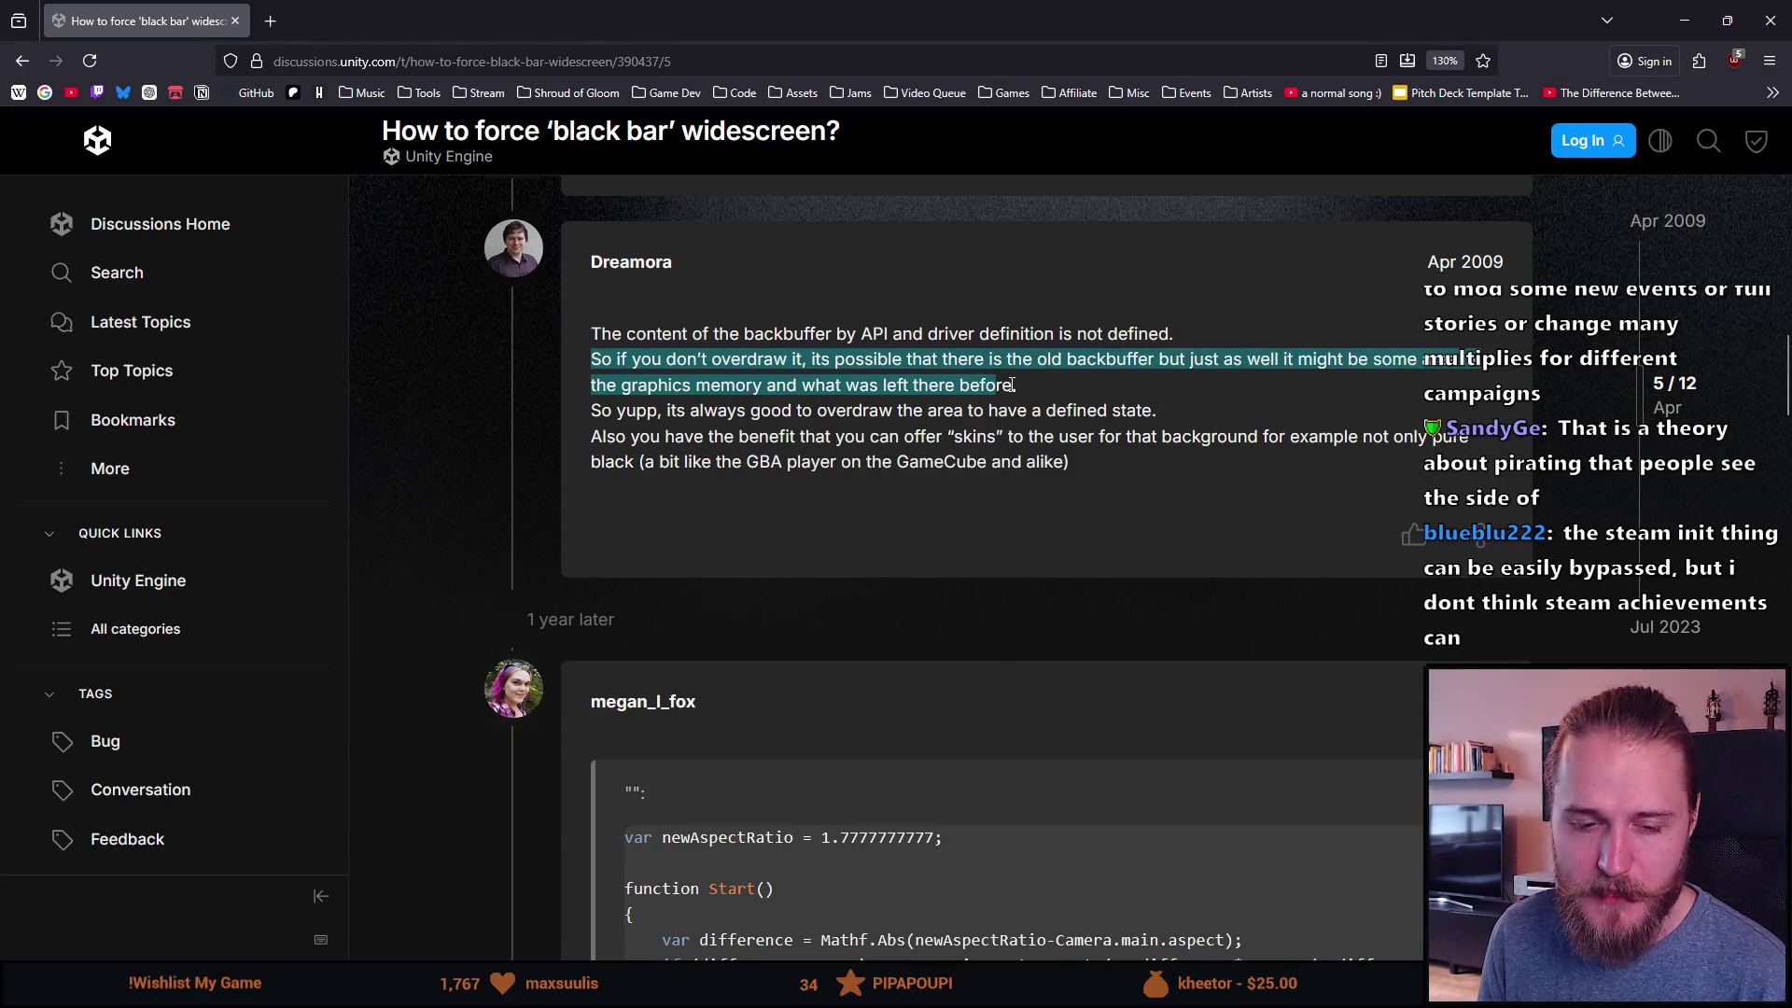
left_click(1013, 385)
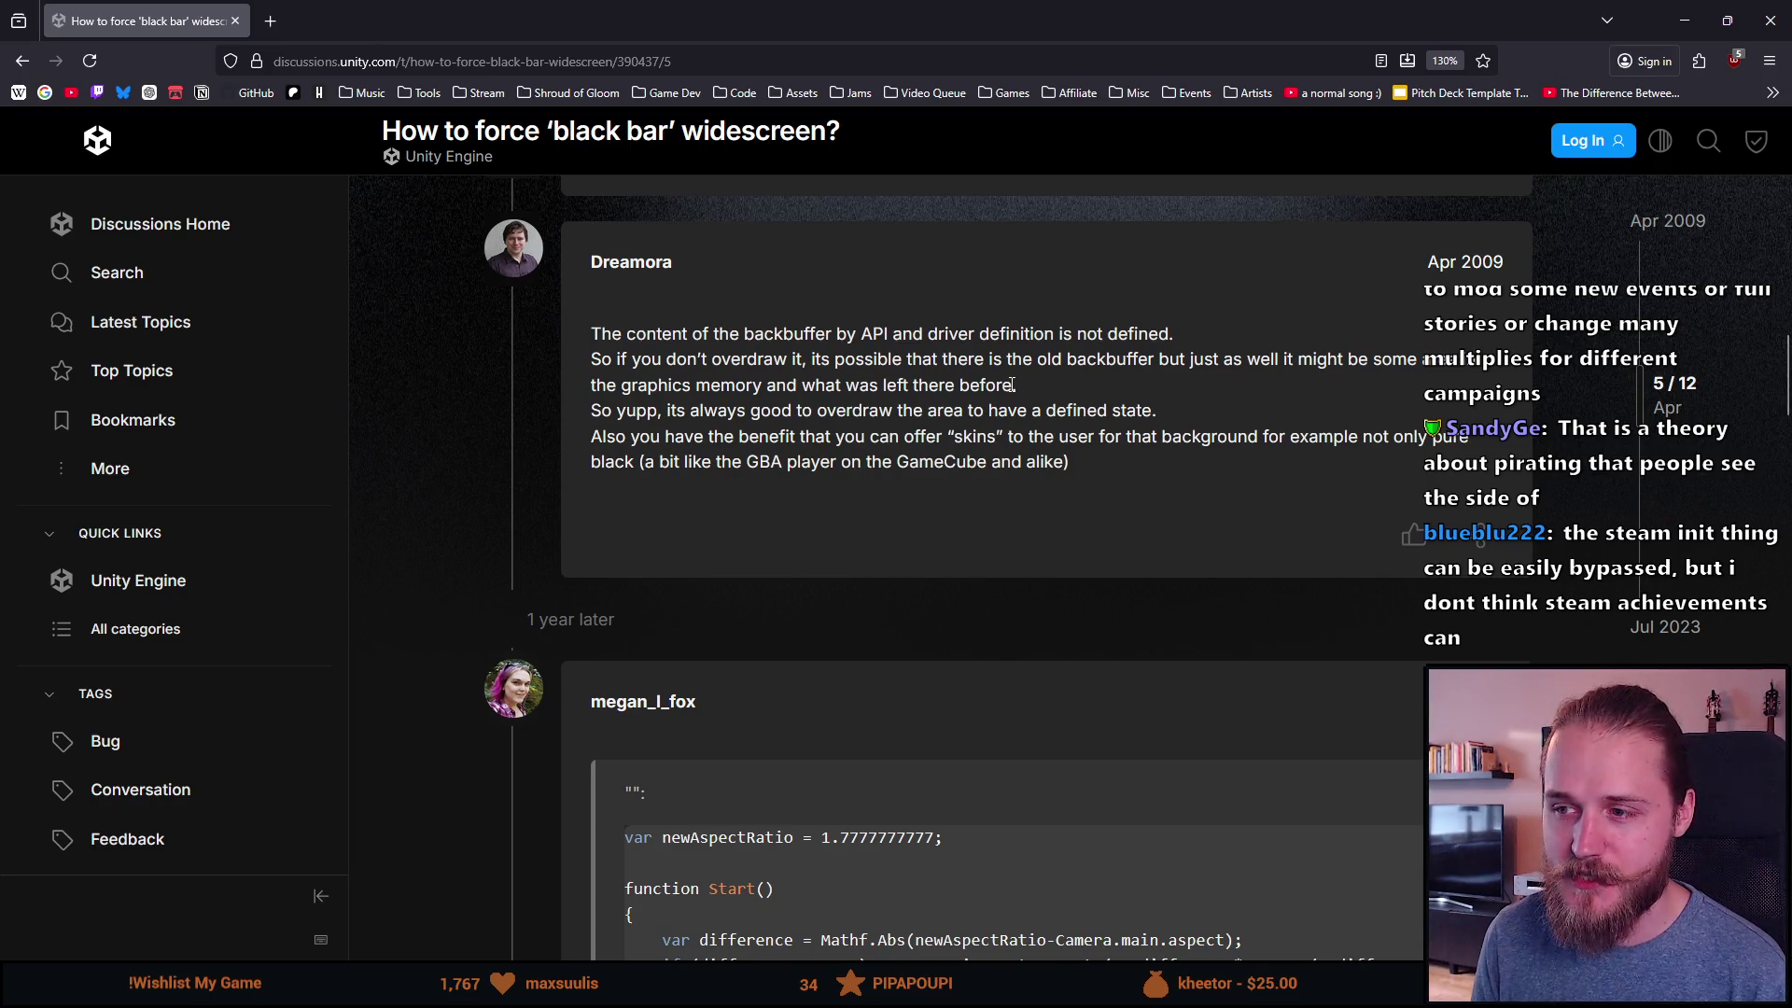
left_click_drag(591, 360, 946, 383)
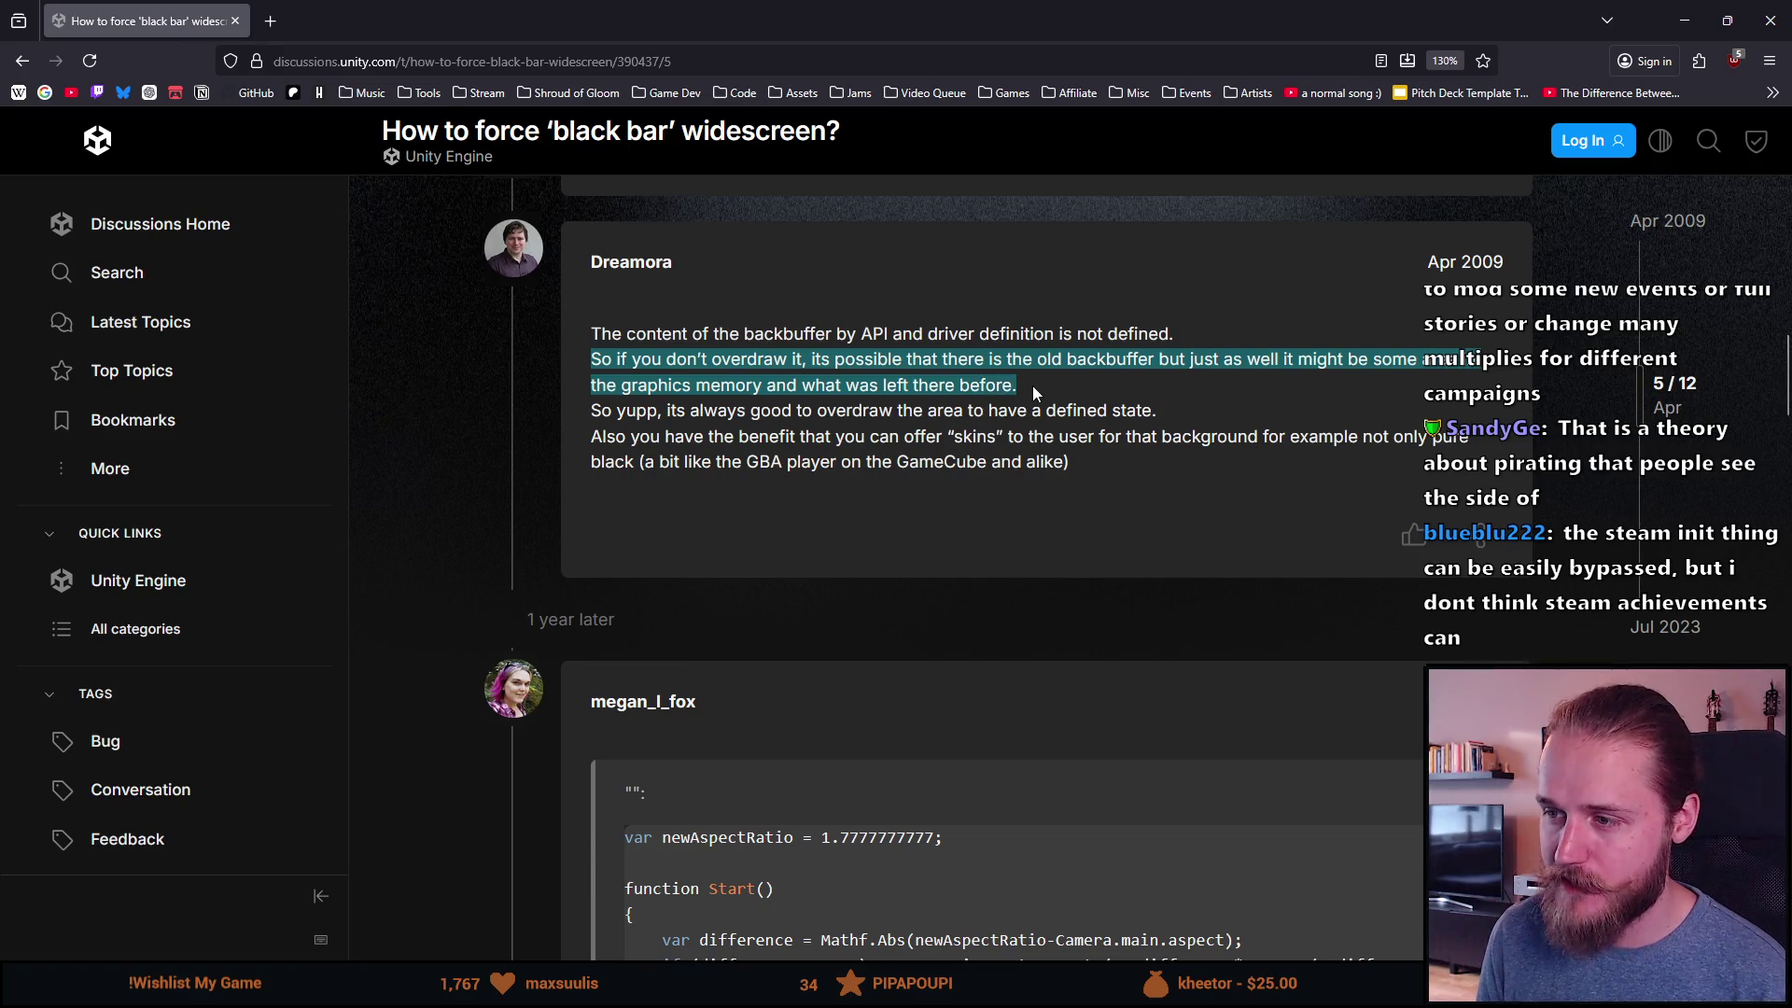
left_click(1025, 393)
left_click_drag(593, 412, 1172, 425)
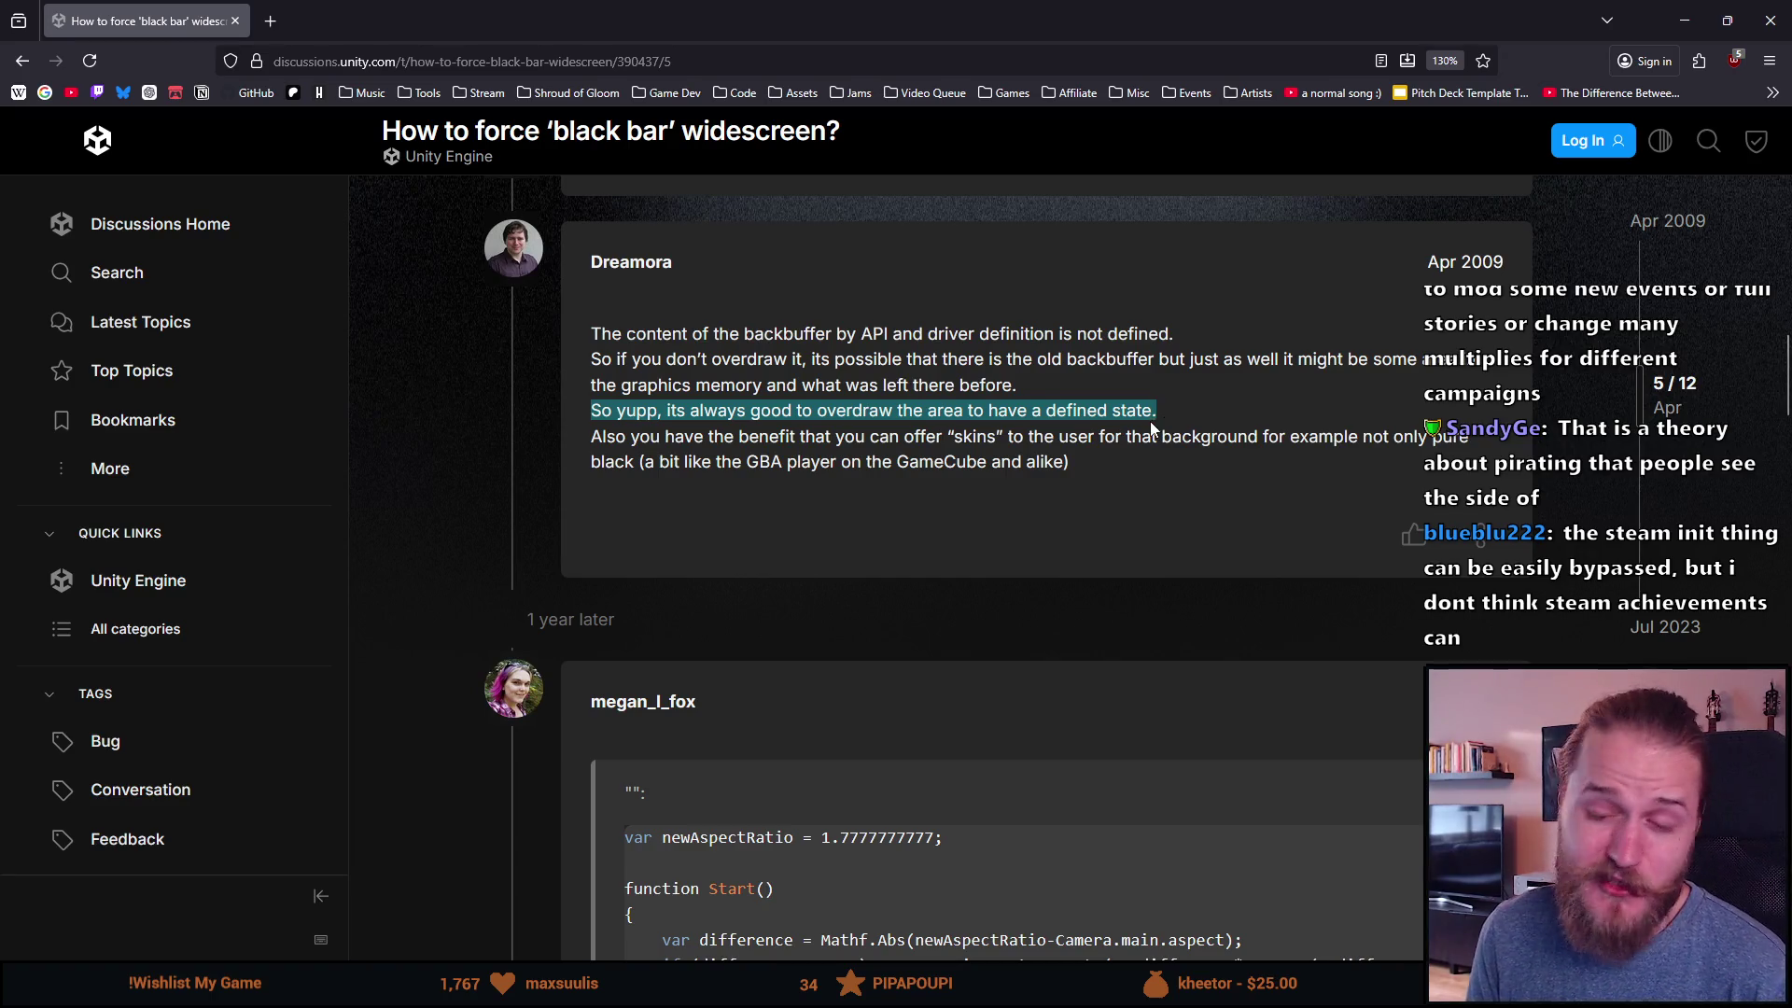
left_click(892, 437)
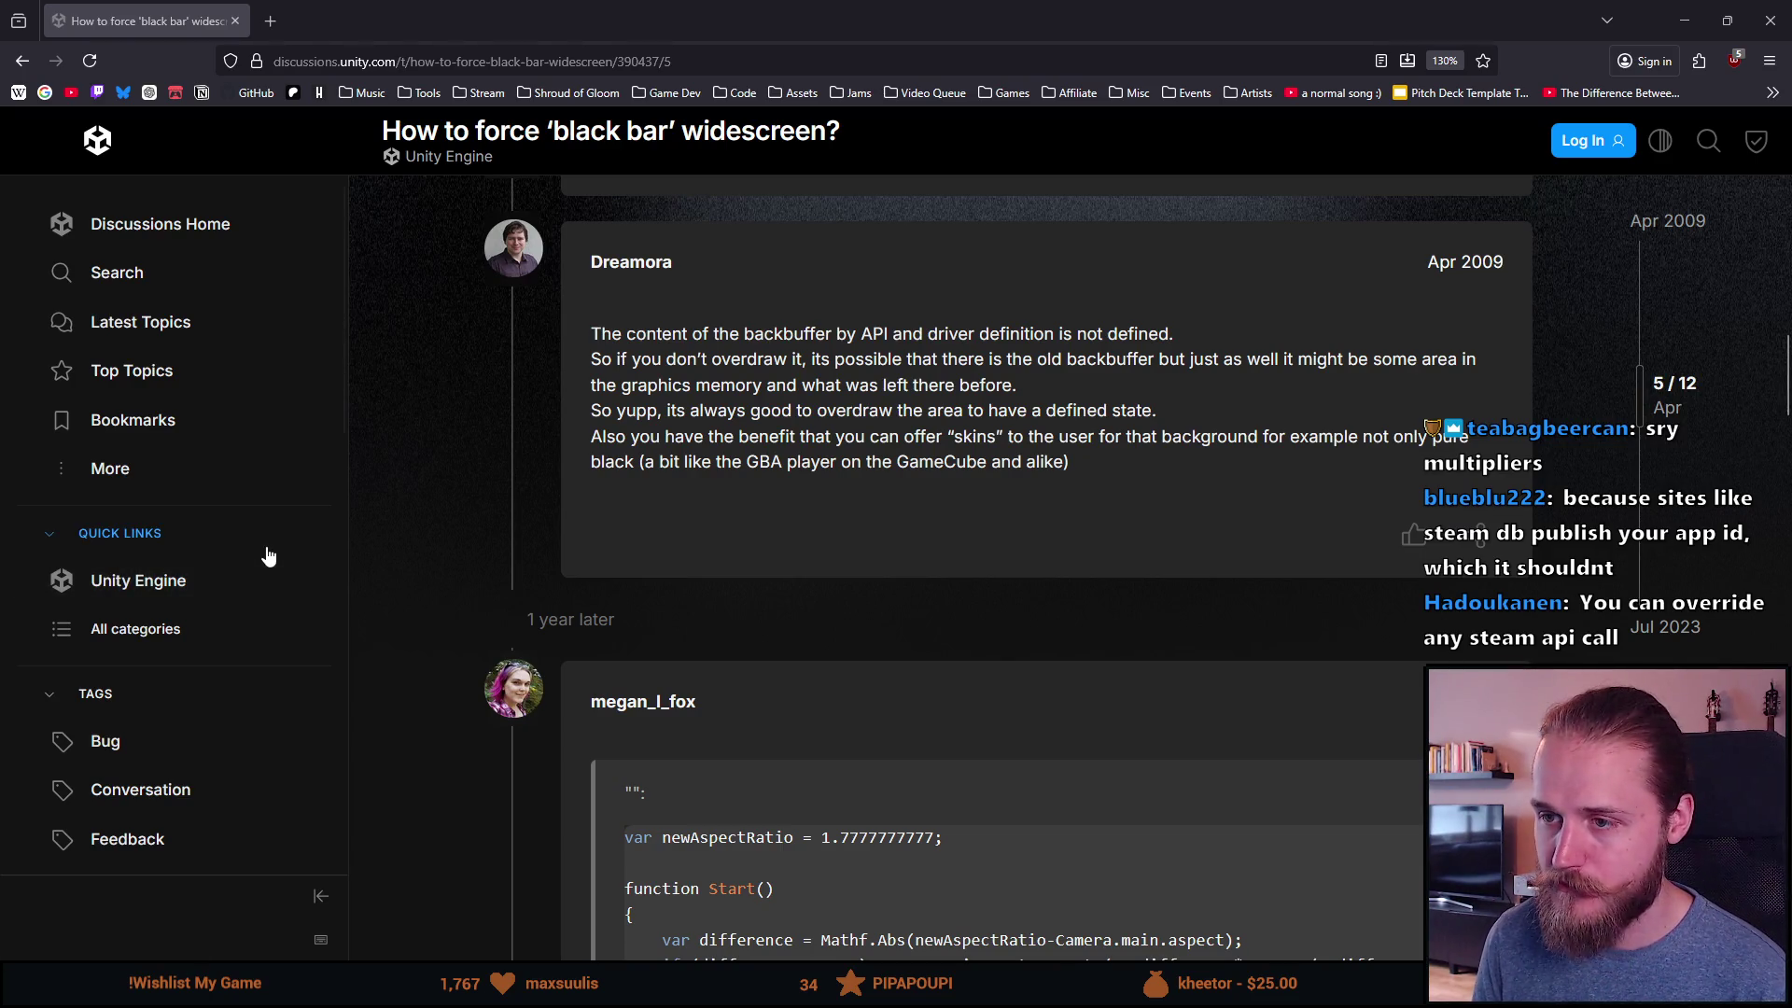
scroll(613, 504, "down", 1)
Step: Find the Awake() camera-rect script in the thread, highlight newAspectRatio, and return to Unity
scroll(608, 511, "up", 1)
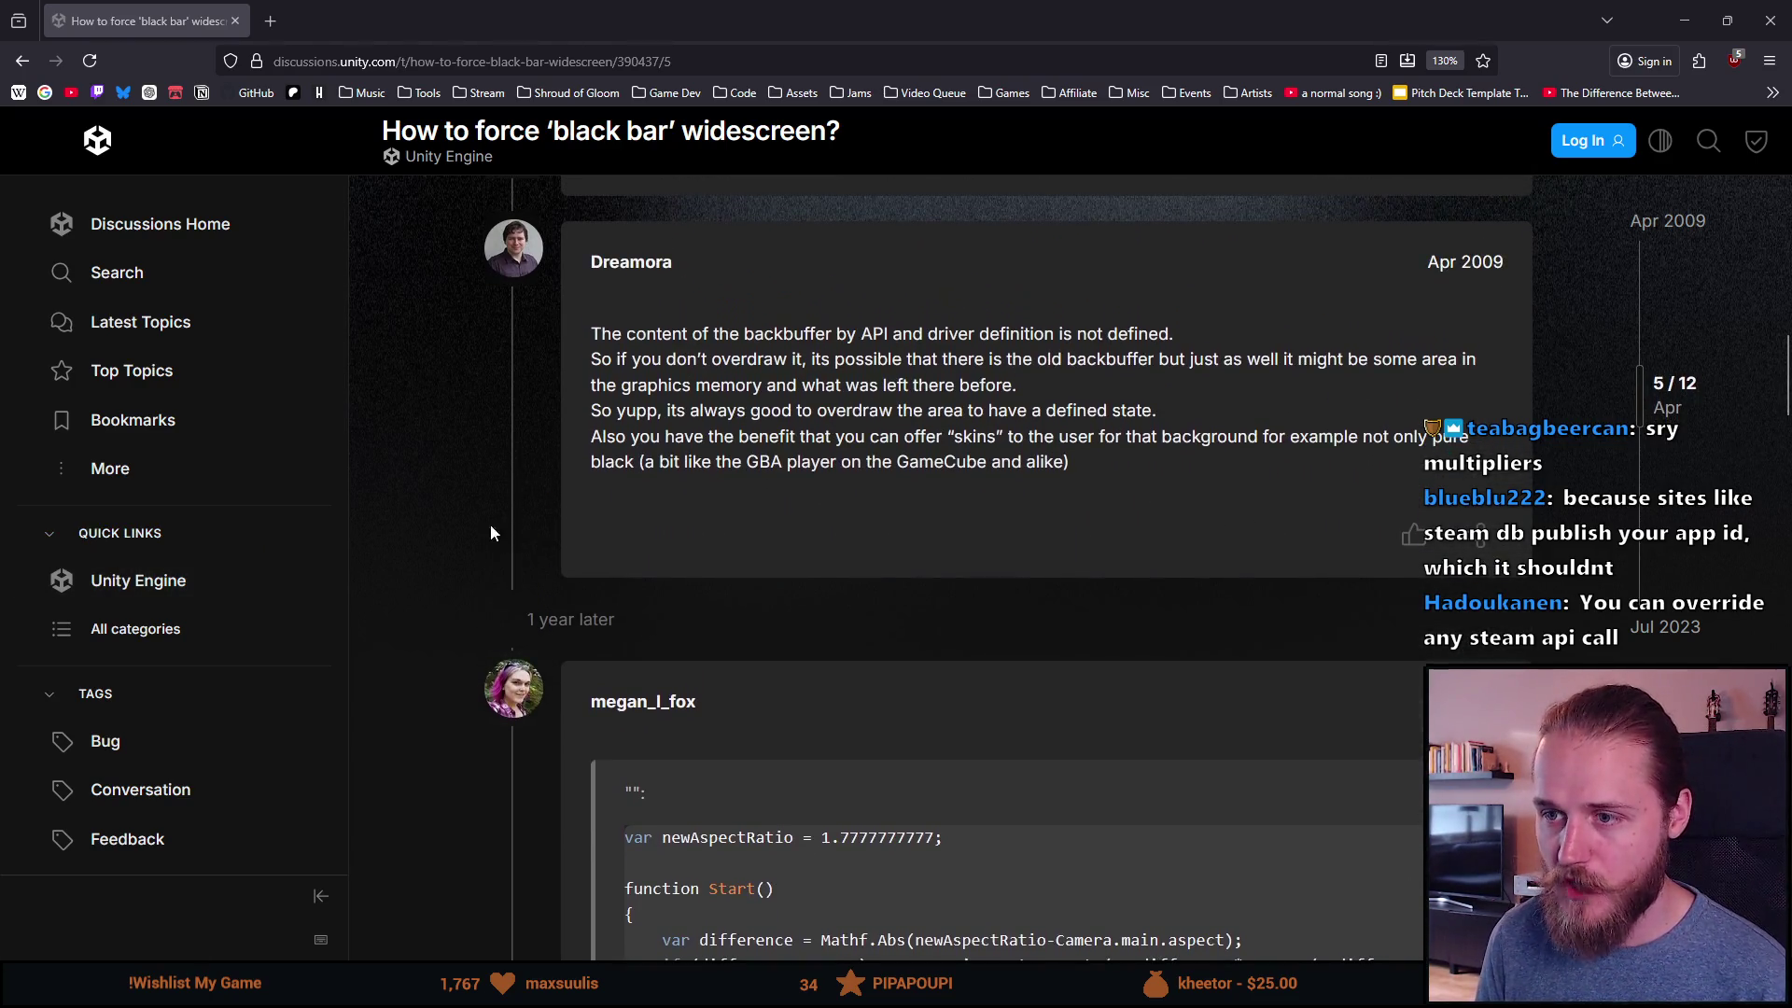
scroll(478, 528, "down", 1)
scroll(478, 528, "up", 1)
scroll(489, 541, "down", 1)
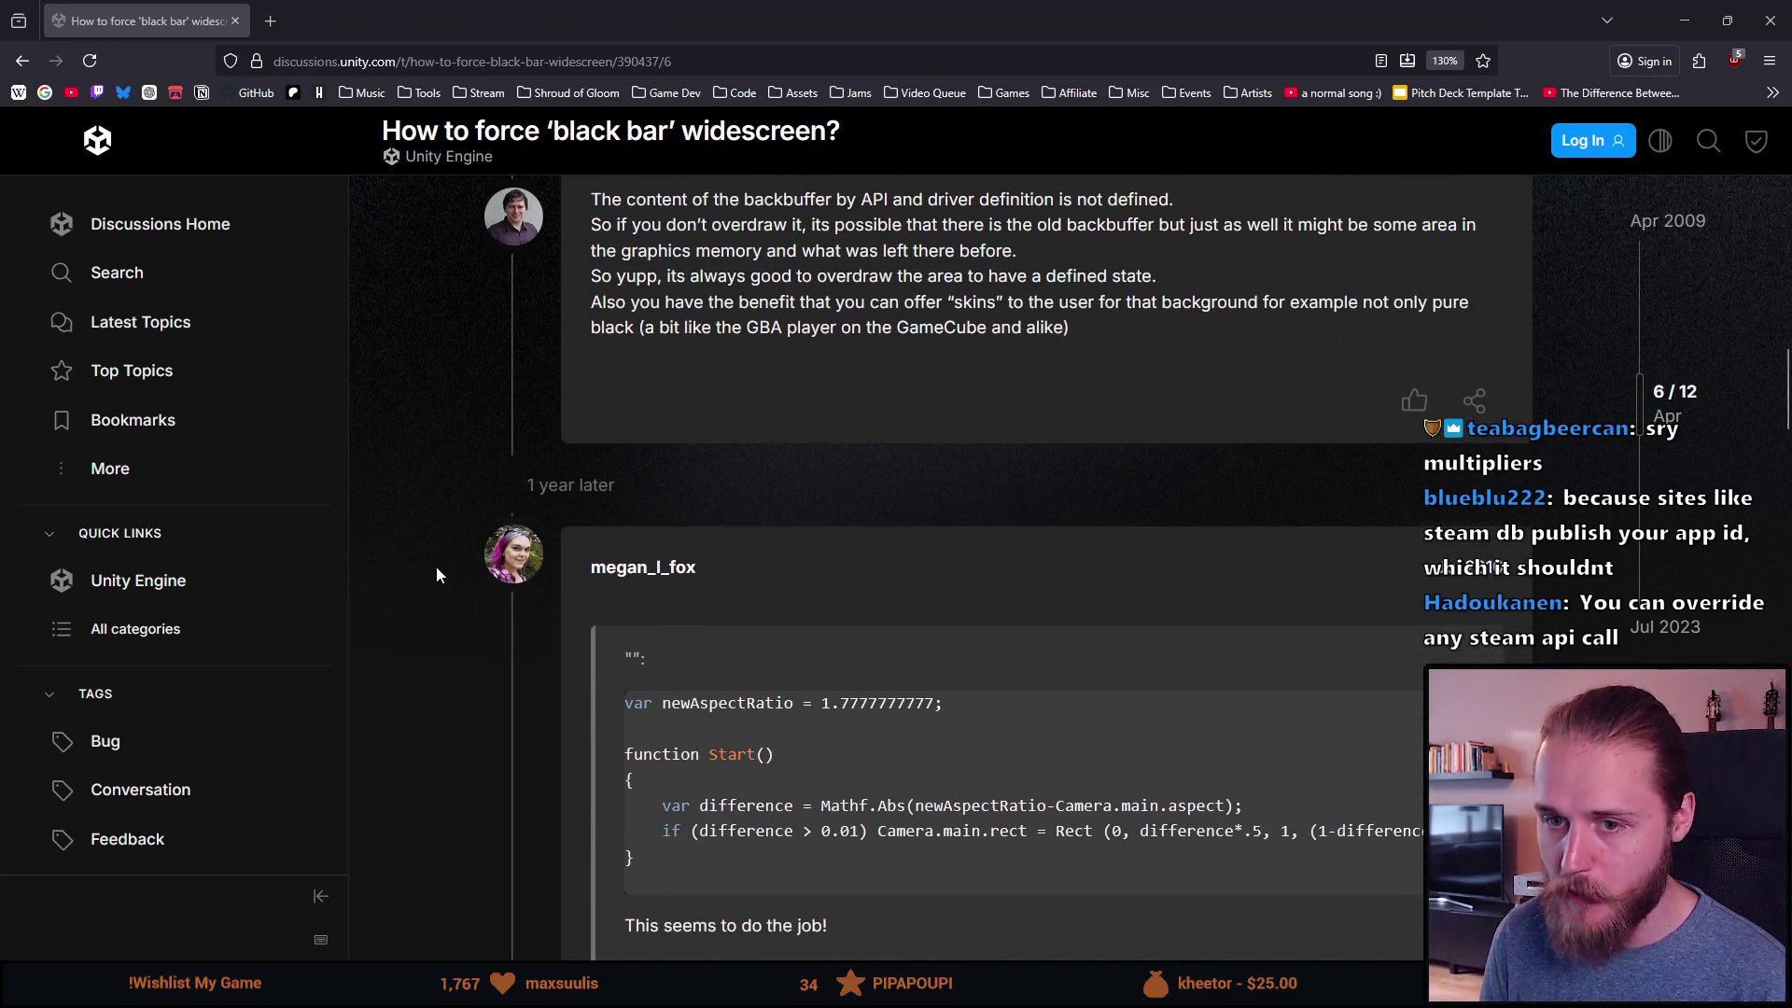
scroll(437, 575, "down", 2)
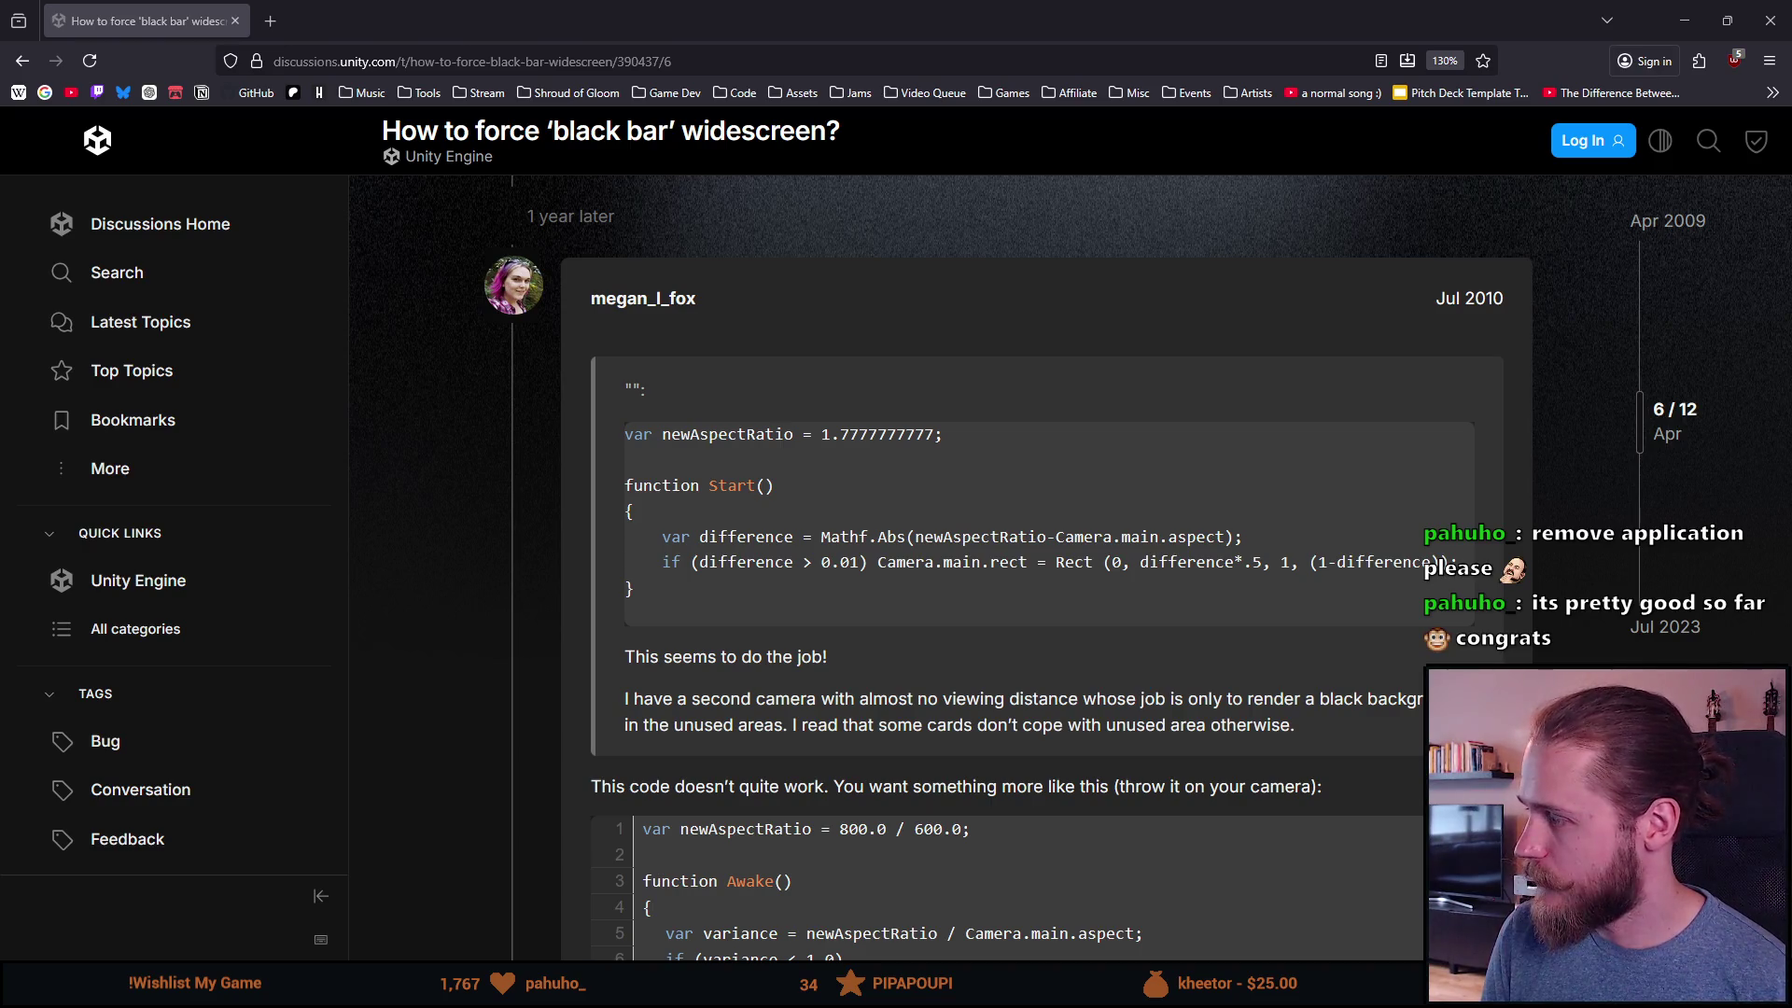
scroll(516, 603, "down", 8)
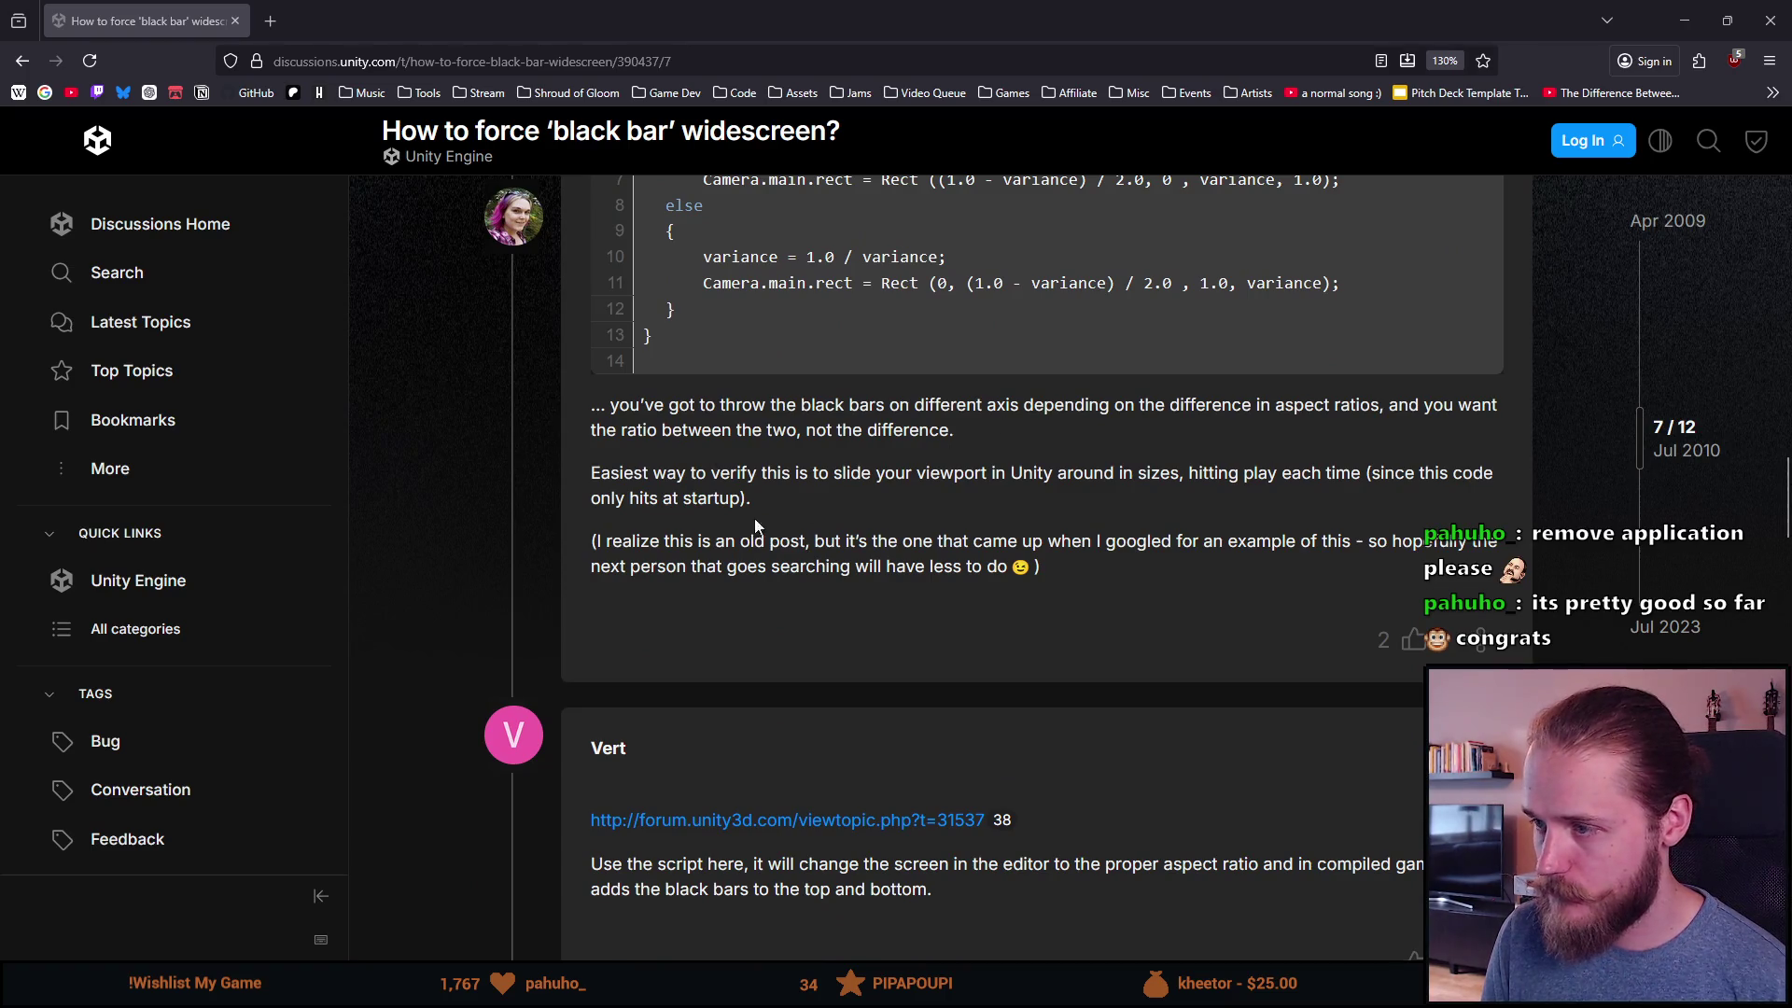
scroll(654, 579, "down", 3)
scroll(565, 644, "down", 3)
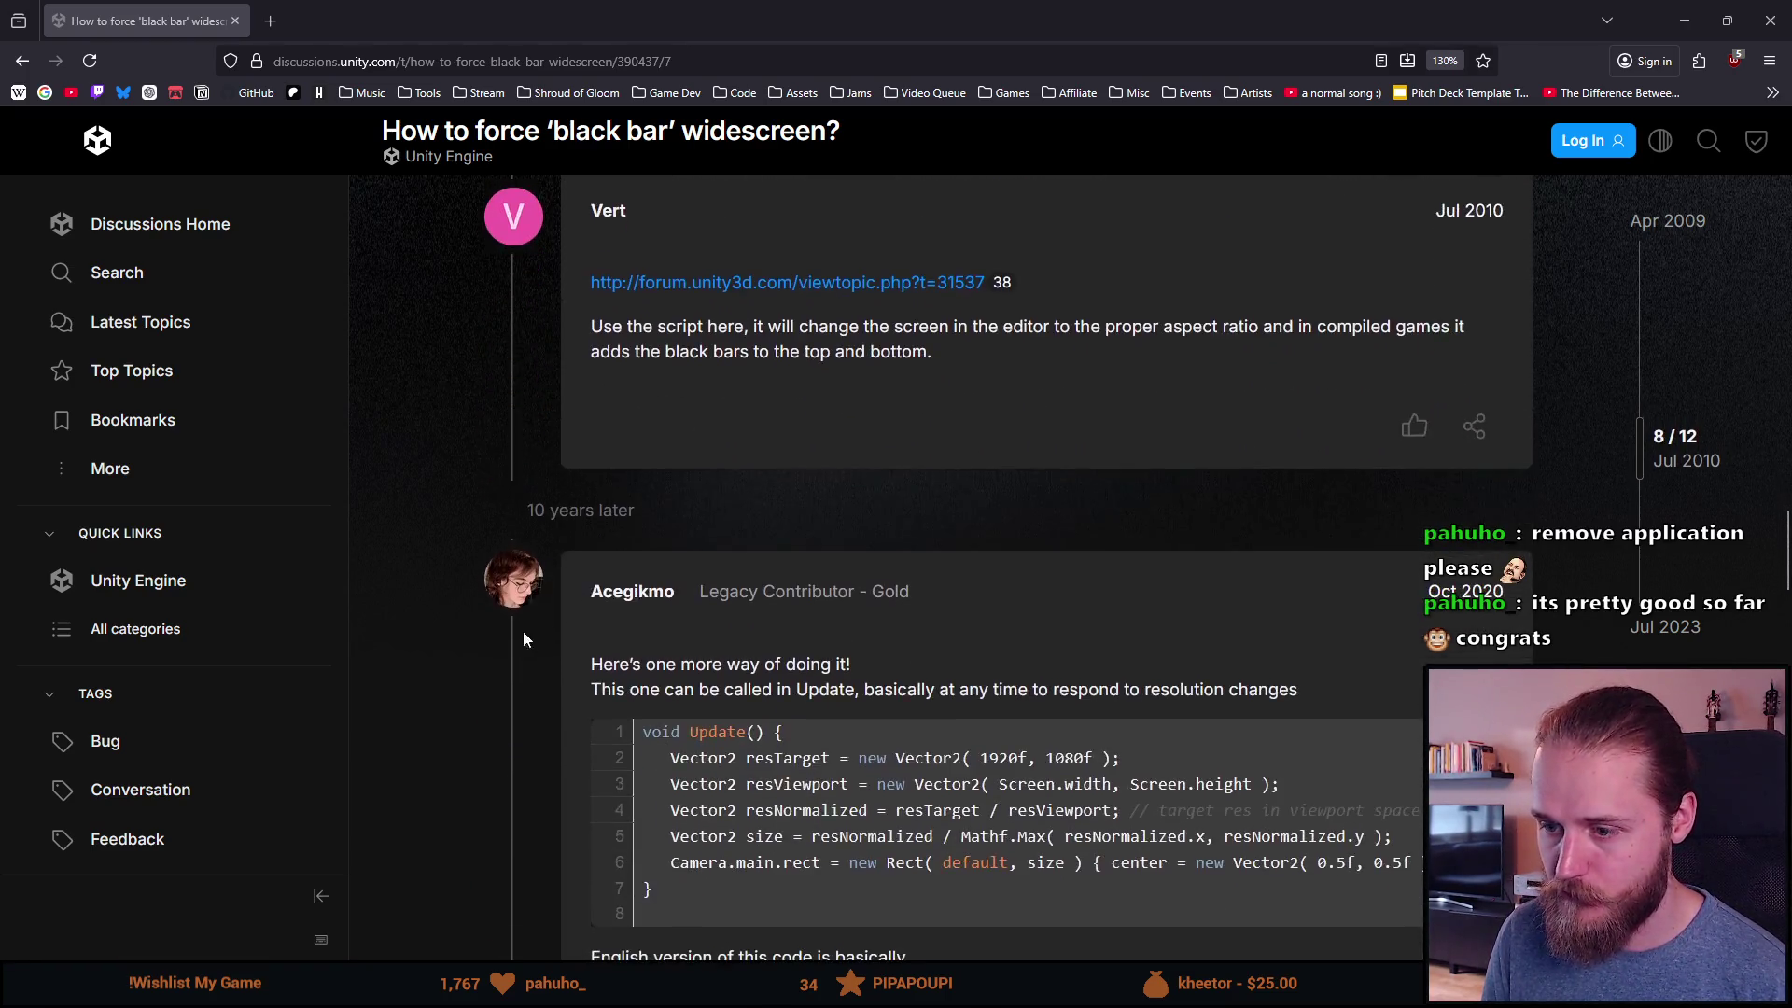
scroll(534, 642, "up", 10)
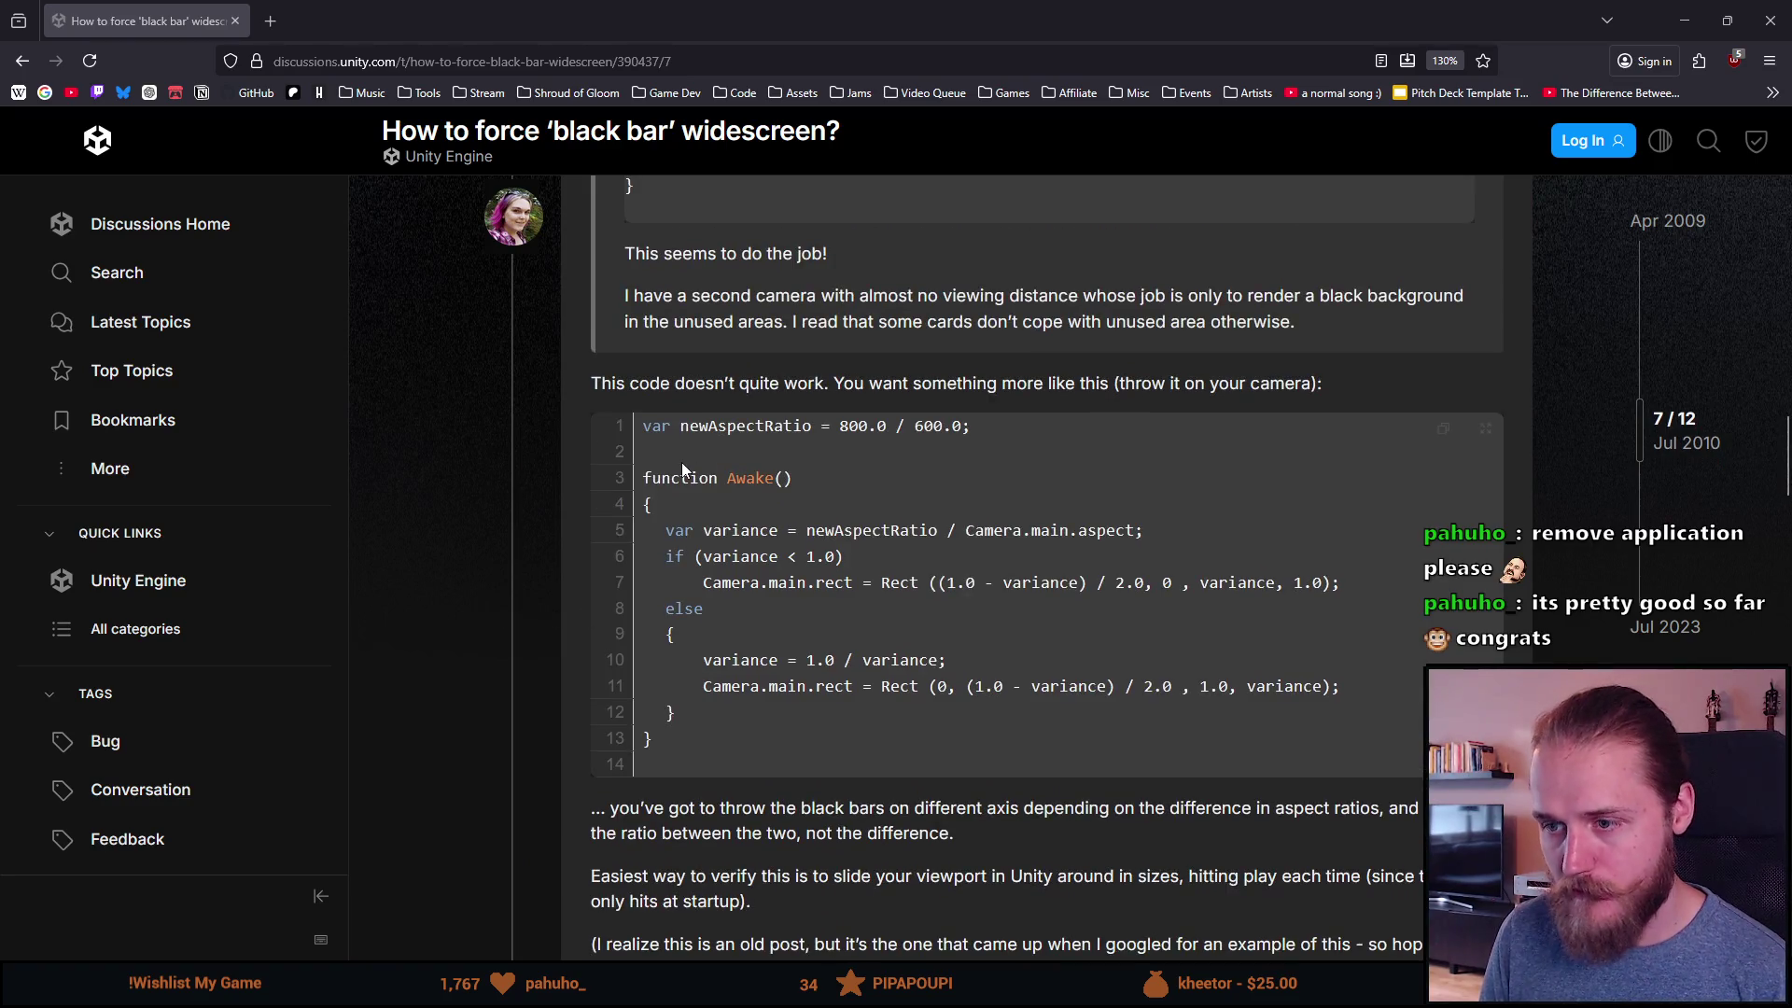
double_click(820, 530)
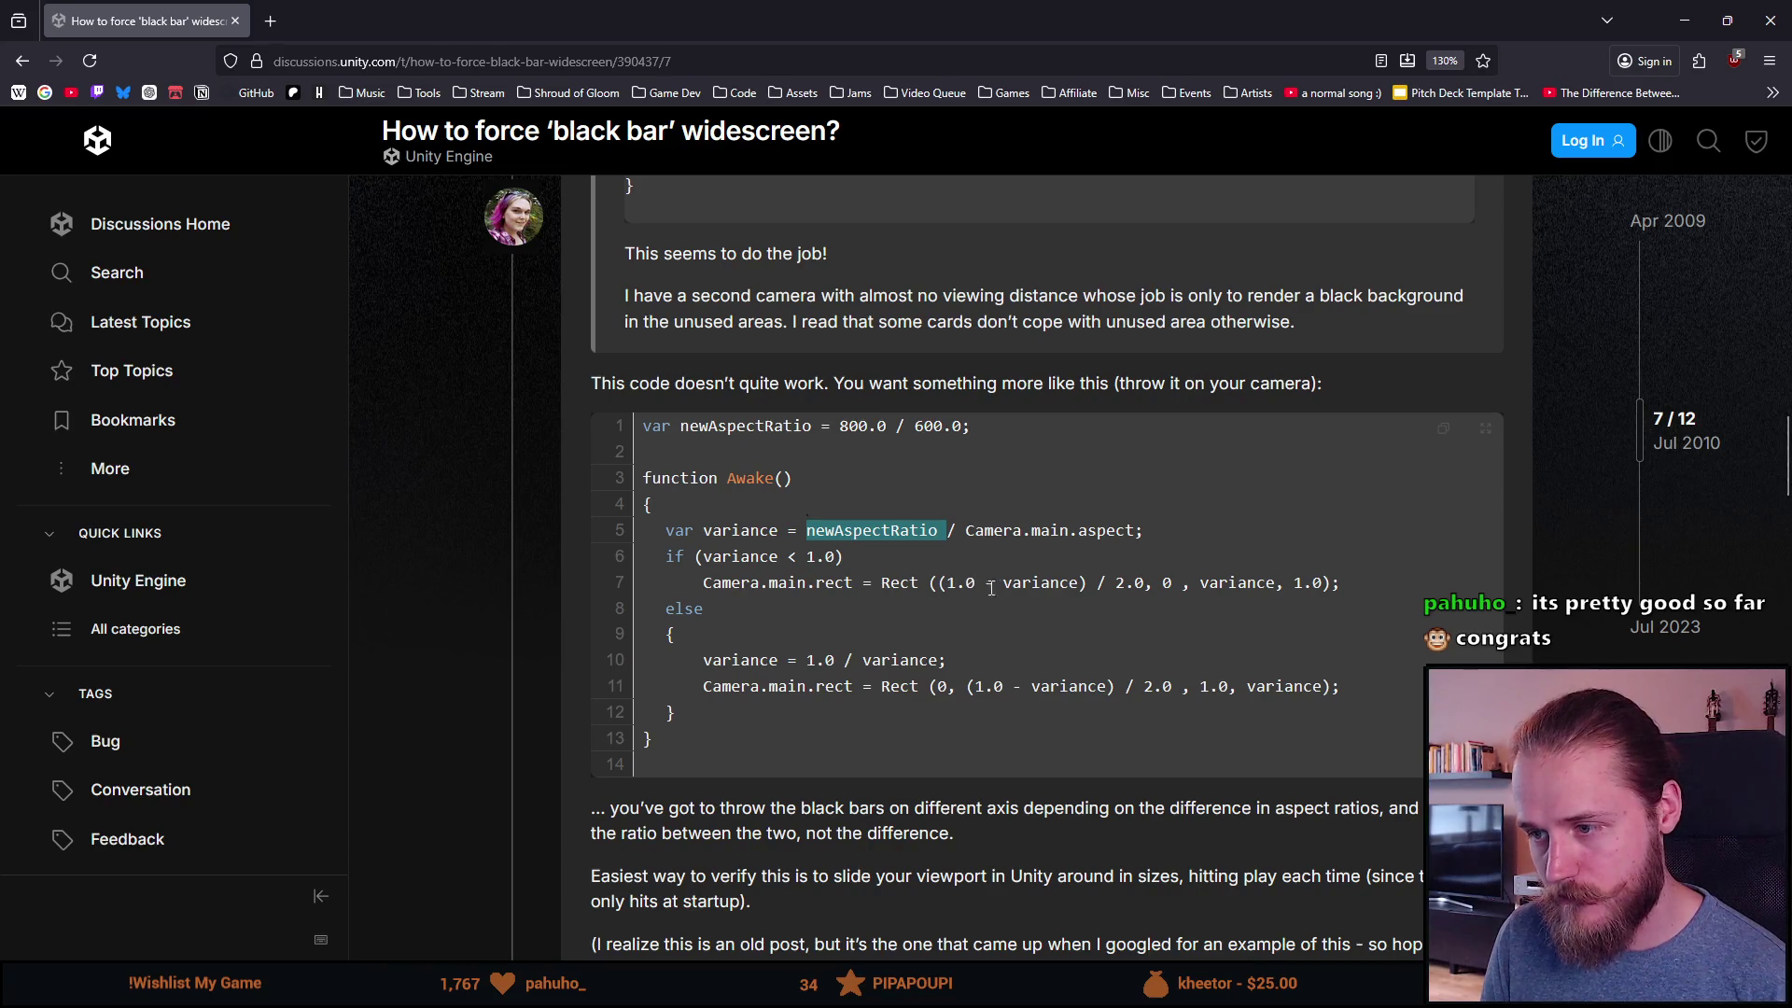
double_click(445, 25)
key("alt+Tab")
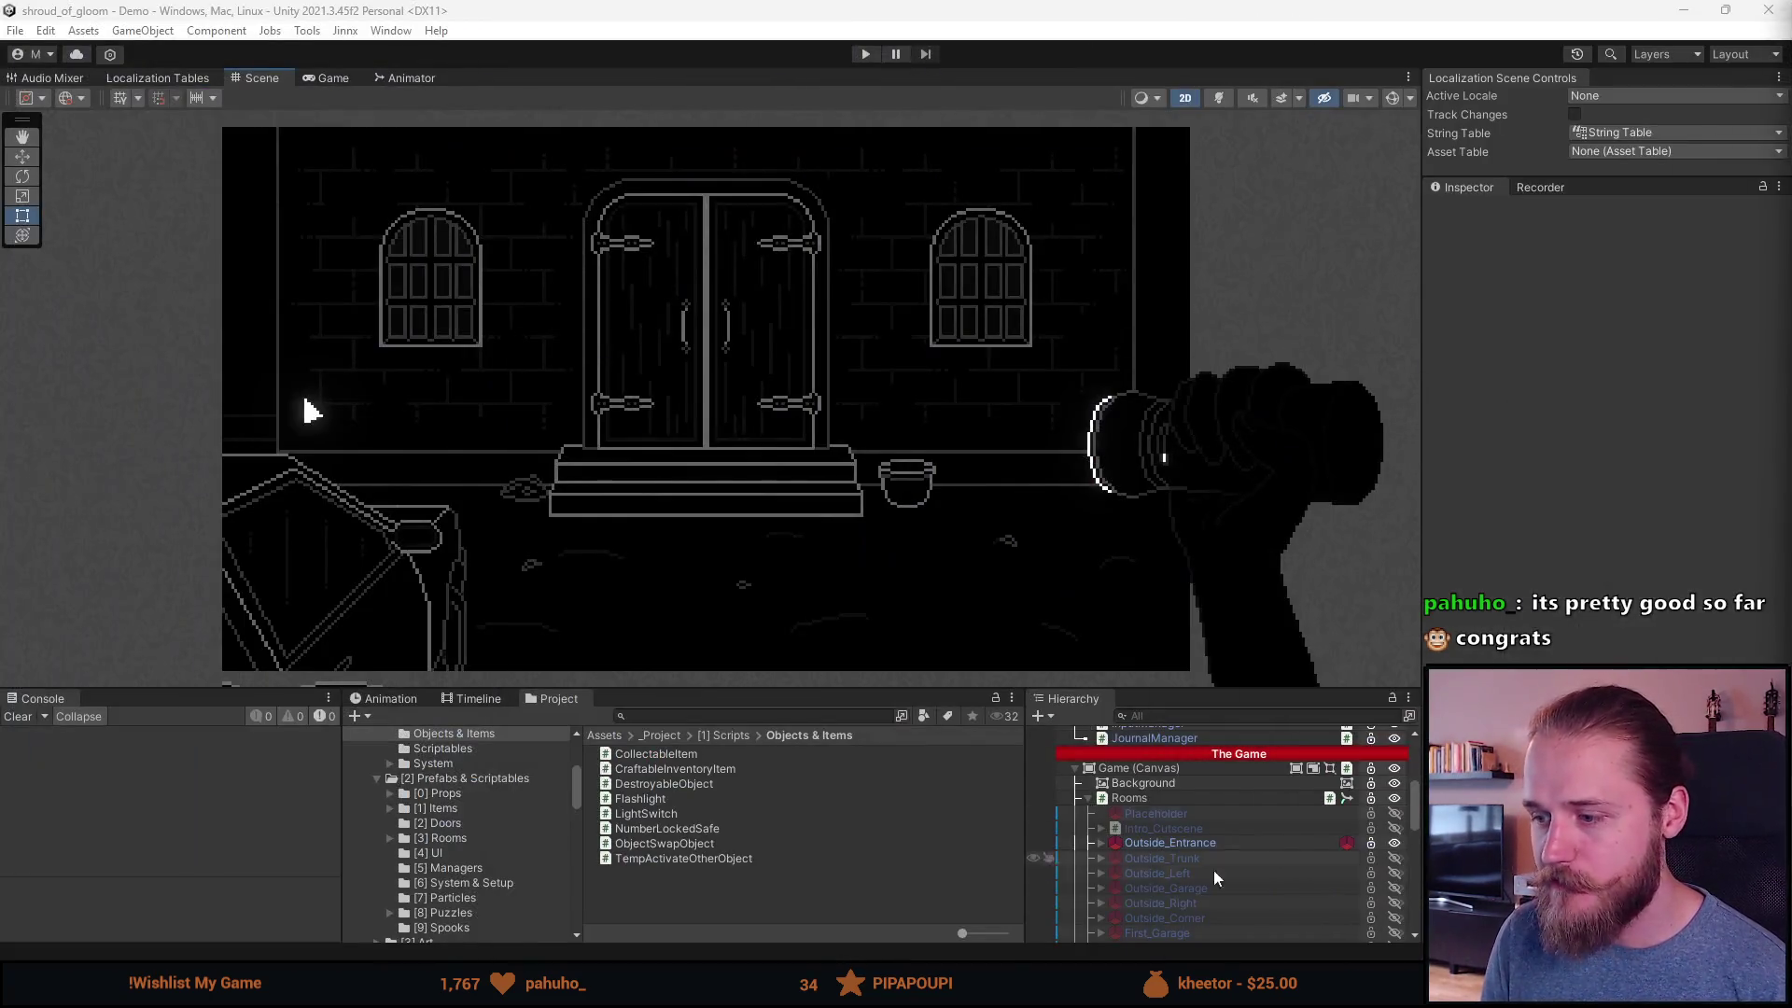
Step: Select the Main Camera under Setup and check its render type and renderer lists, keeping Base
left_click(1076, 779)
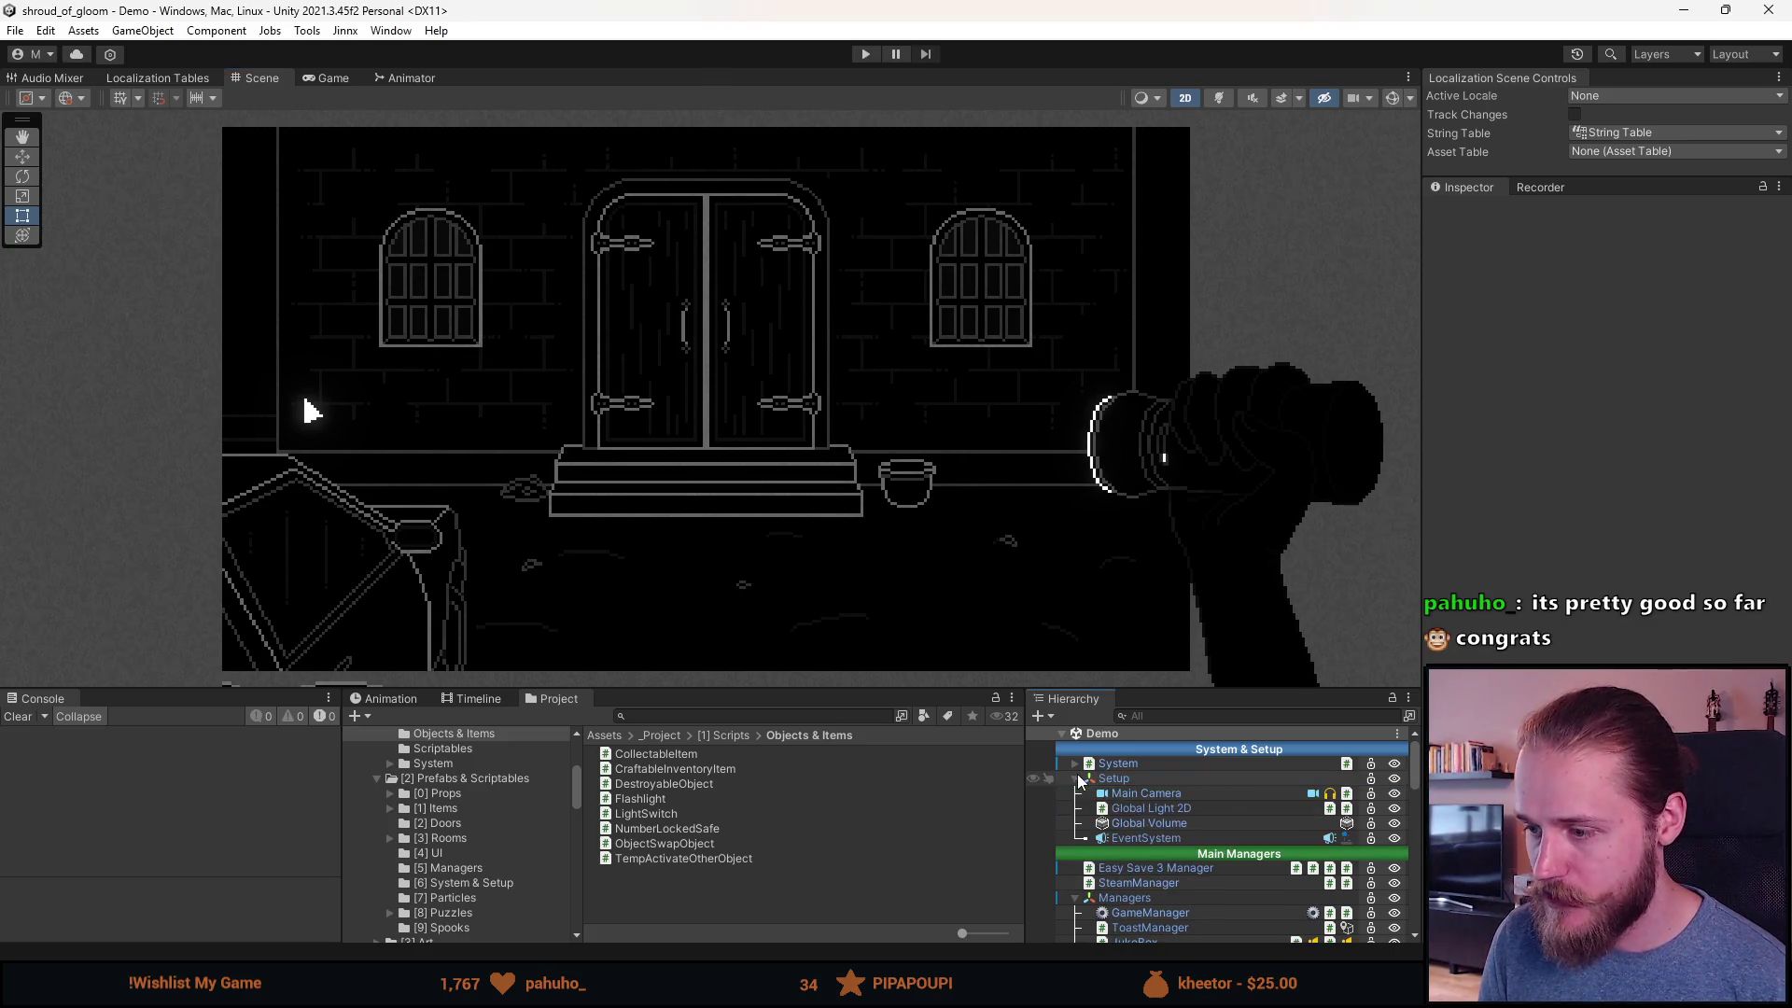
left_click(1148, 794)
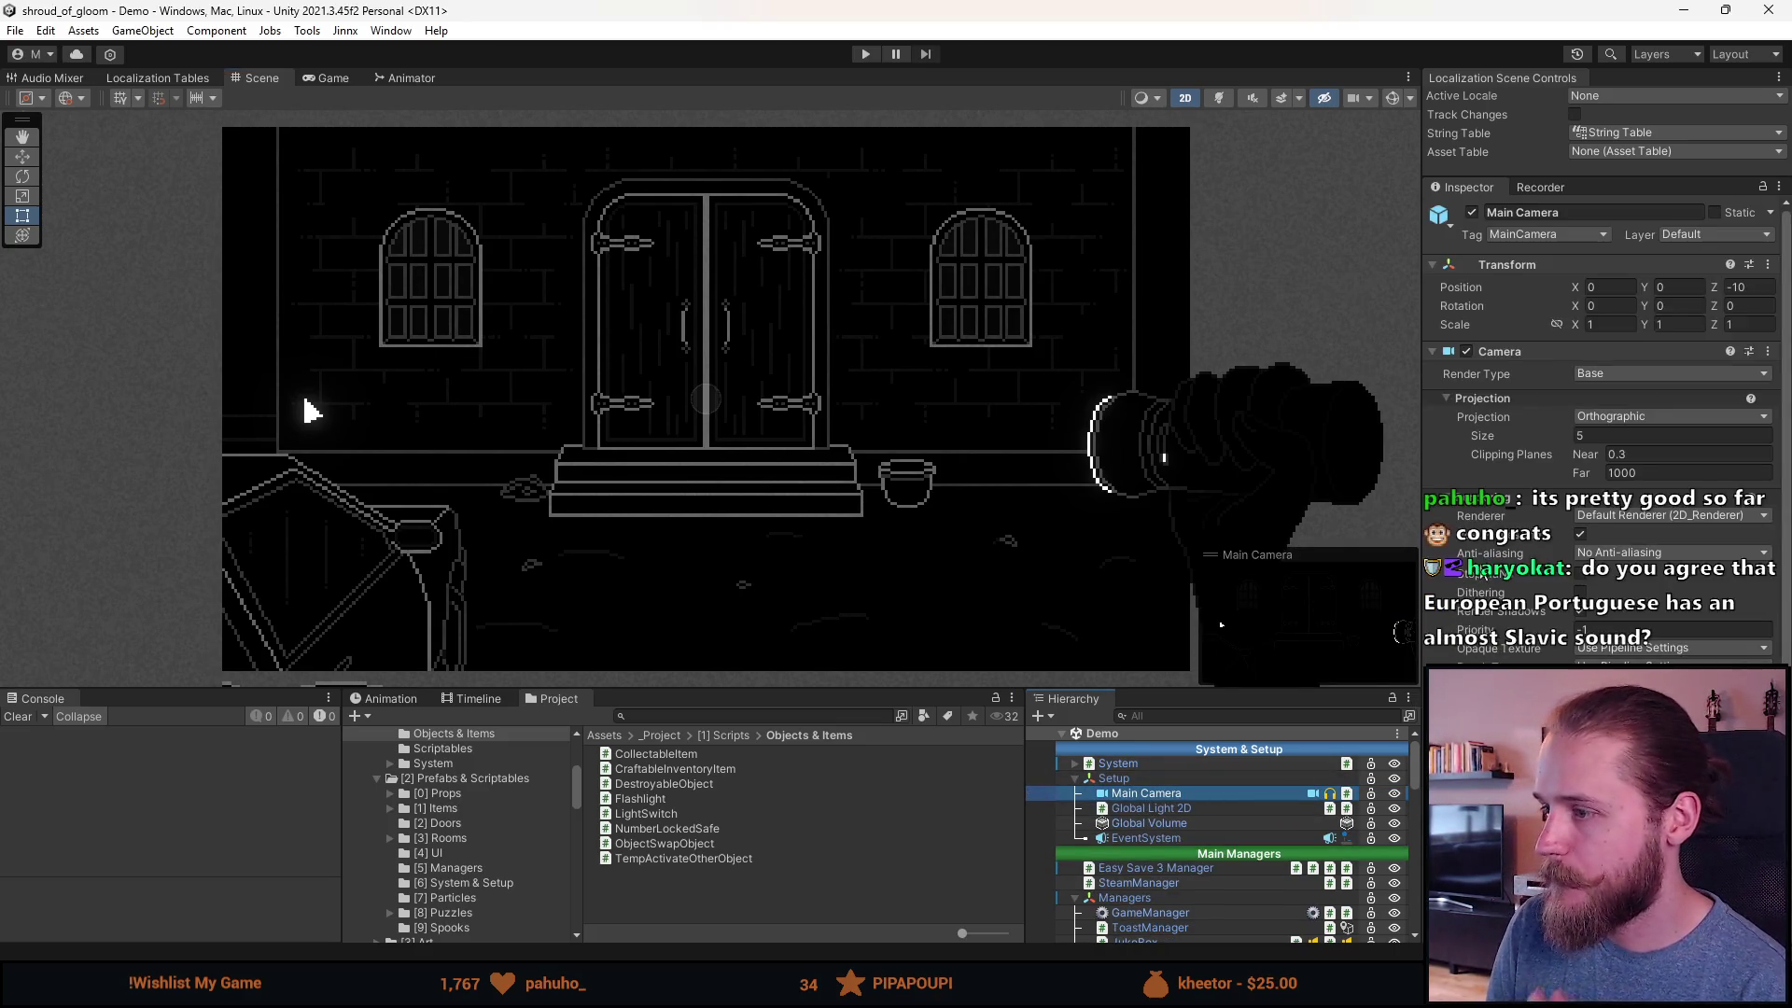
left_click(1603, 375)
left_click(1620, 394)
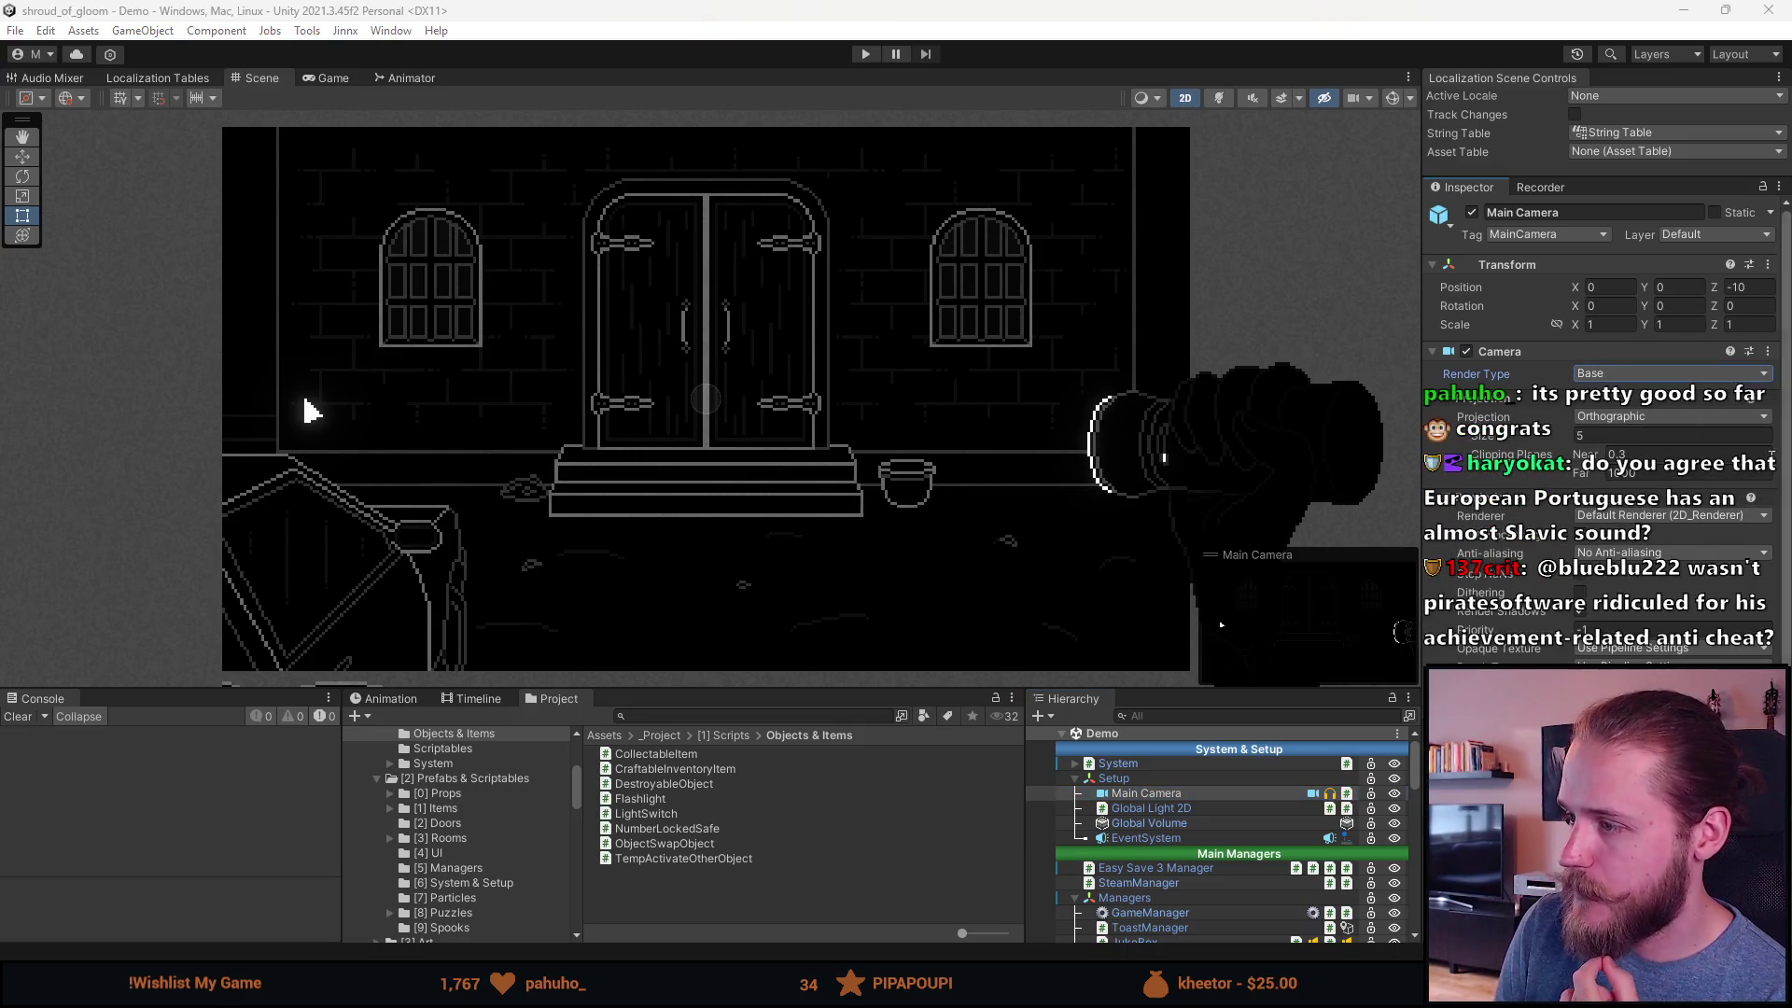
left_click(1704, 520)
left_click(1605, 537)
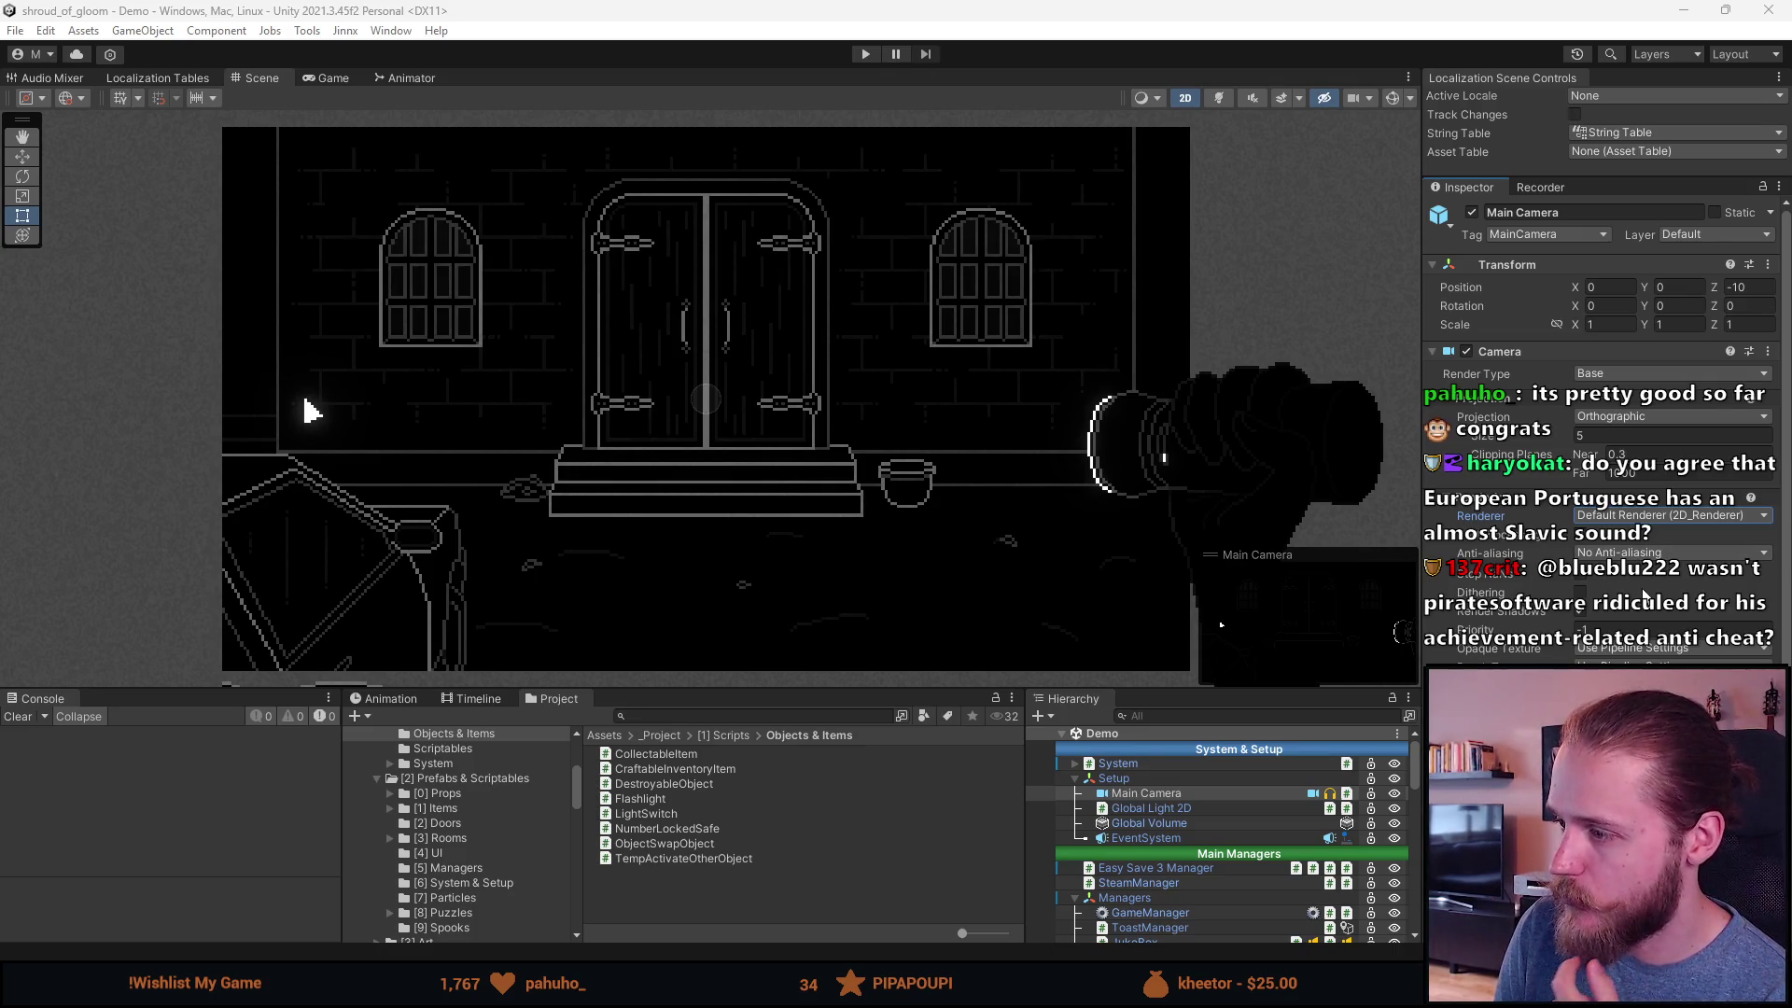
Step: Scroll the Inspector through the Main Camera's rendering settings and back to the top
scroll(1643, 595, "down", 1)
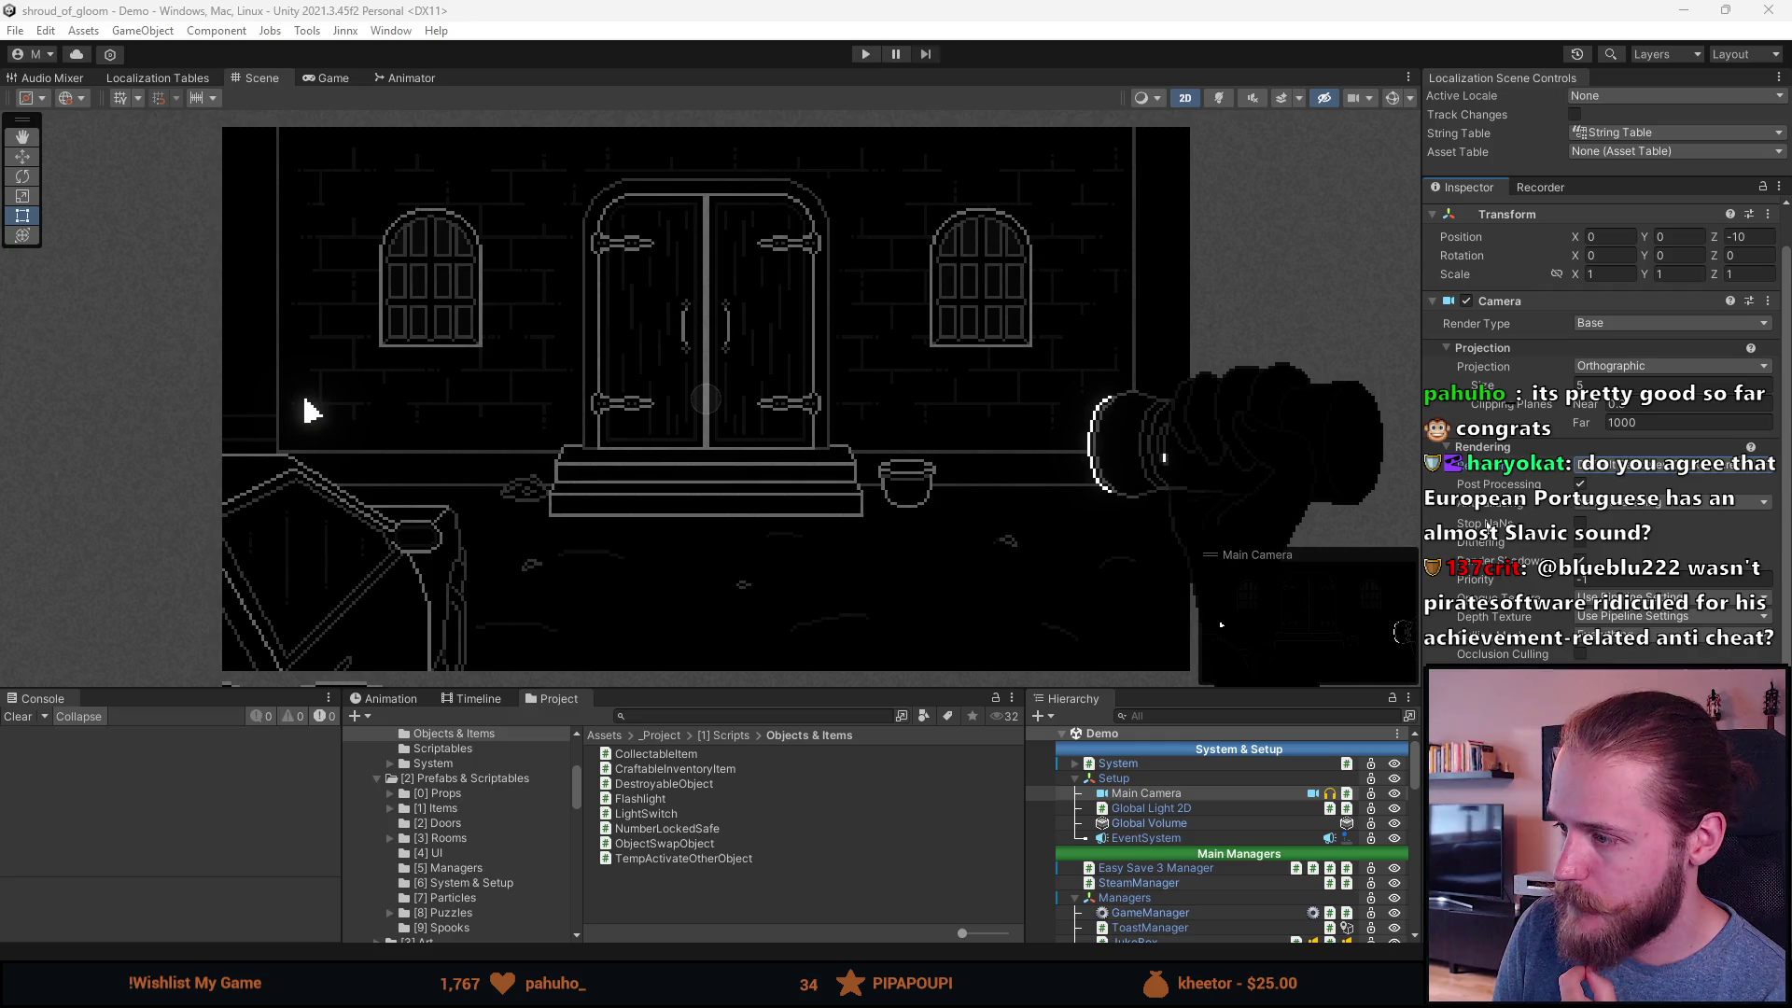
mouse_move(1484, 527)
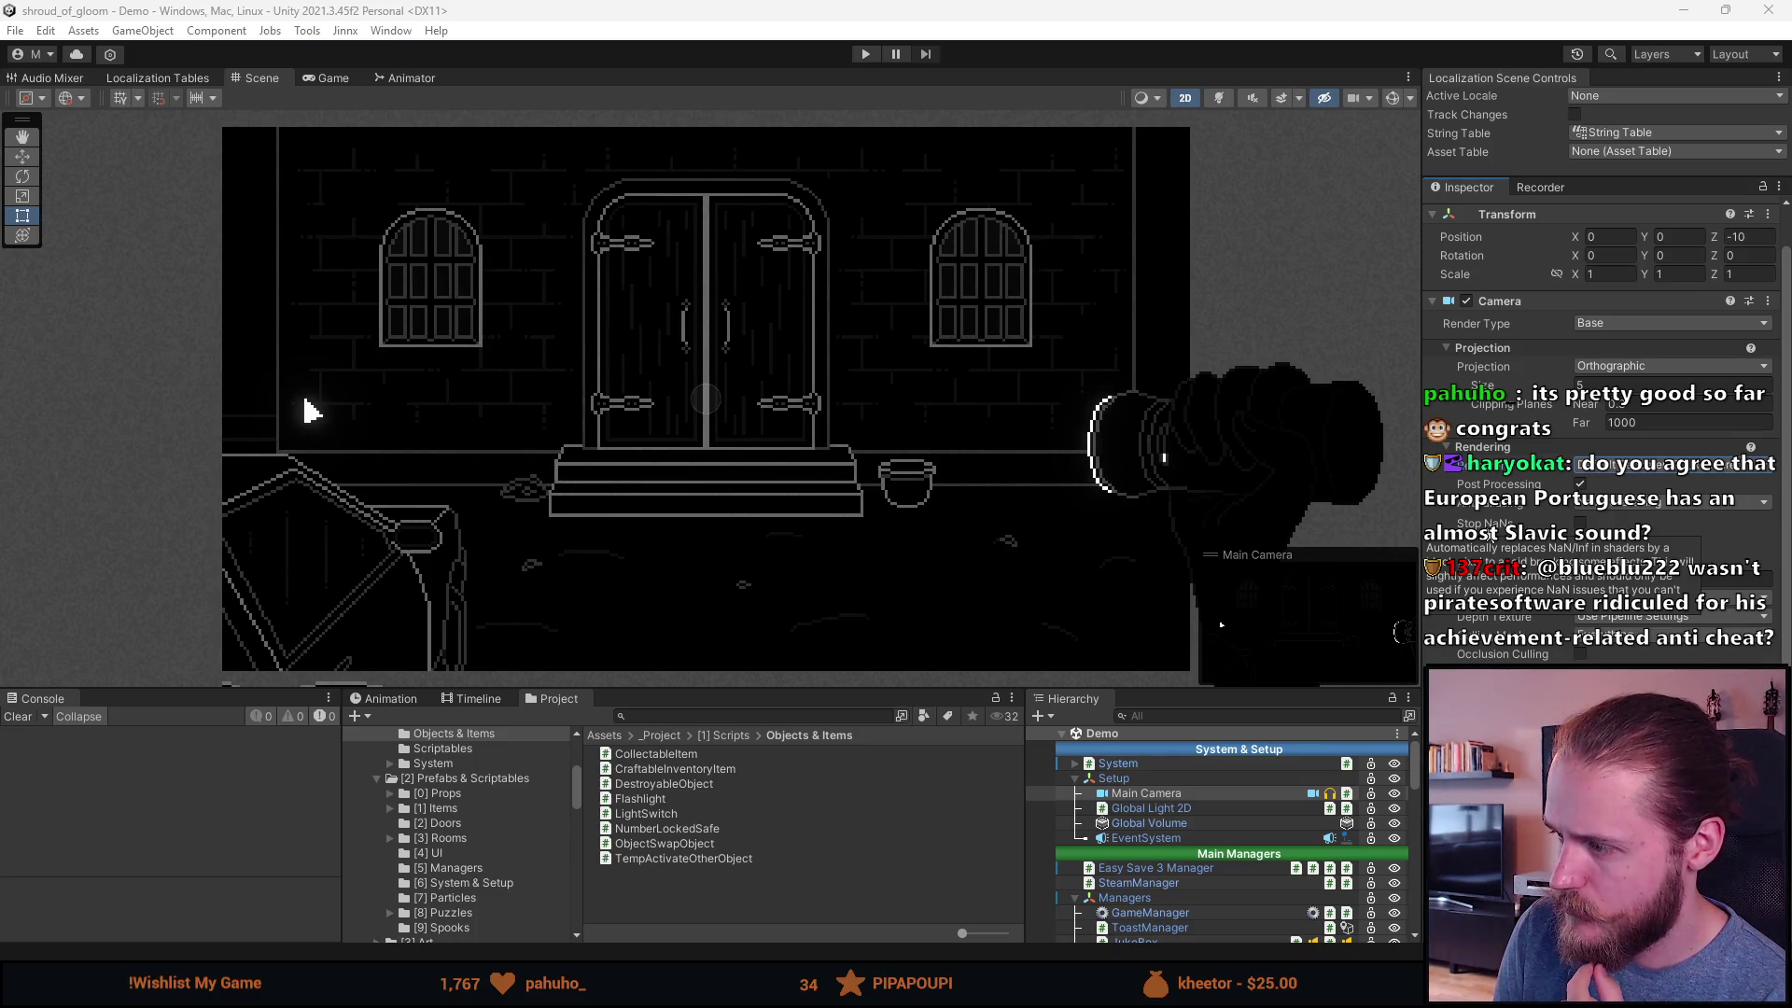
scroll(1531, 551, "down", 1)
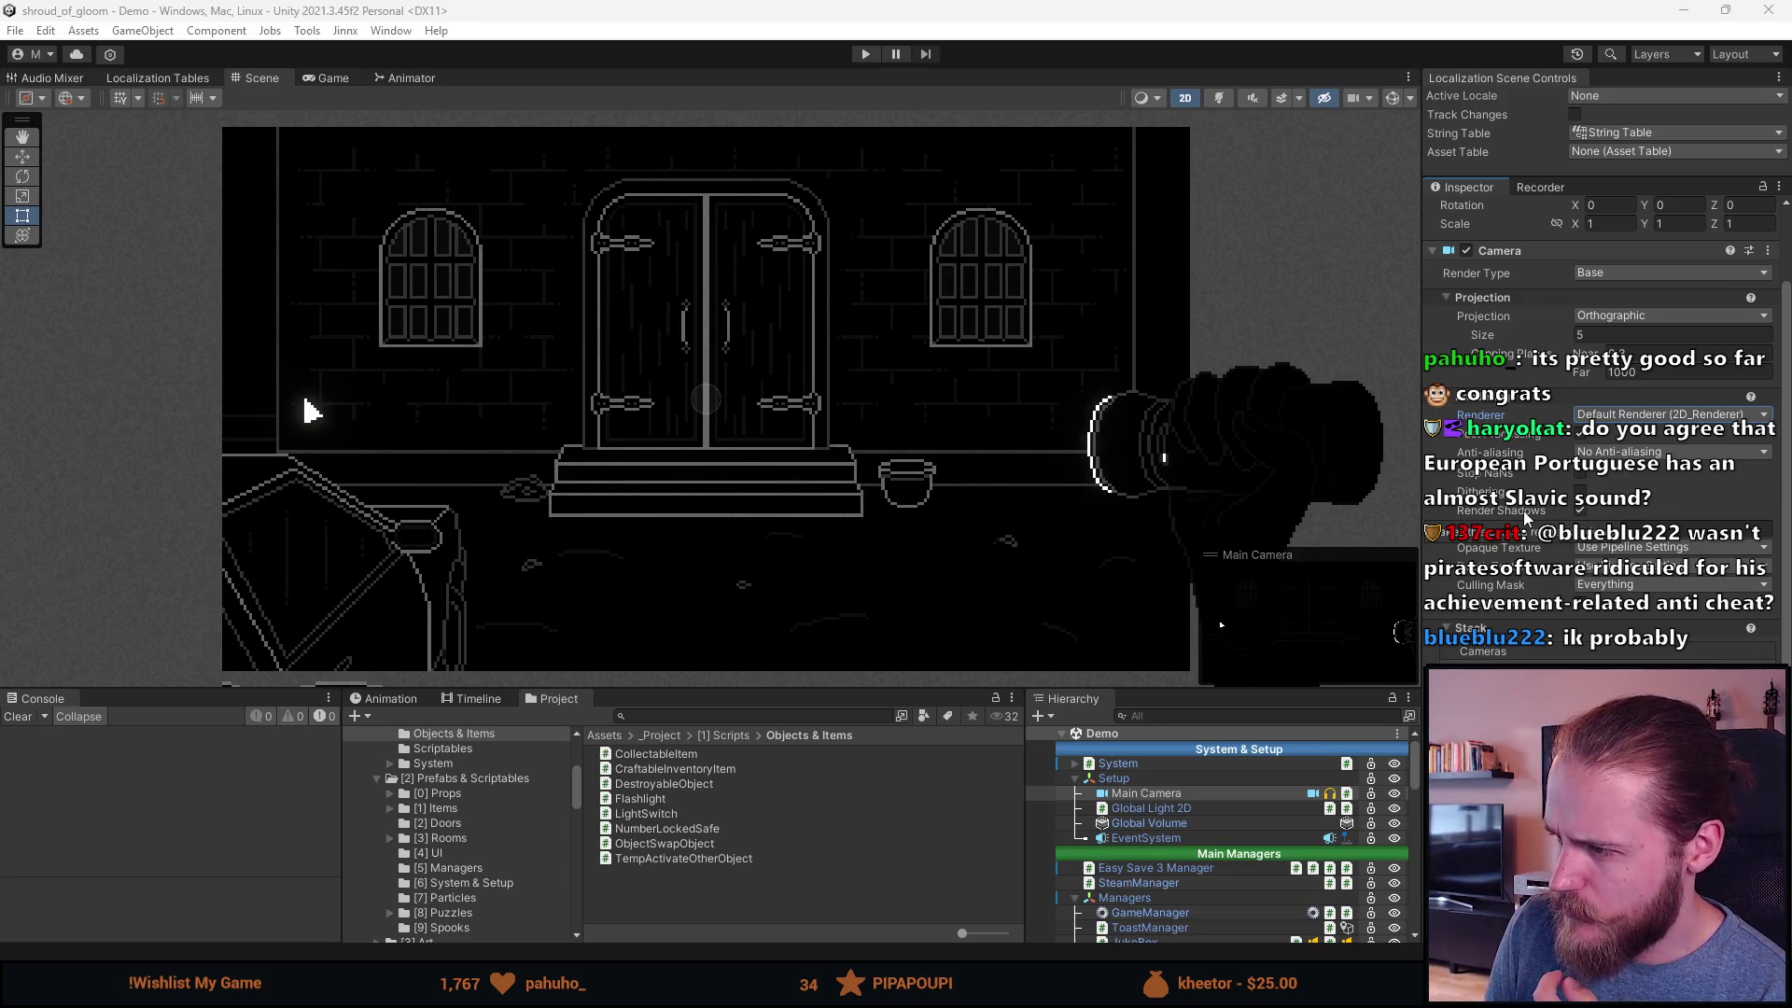
scroll(1527, 518, "down", 1)
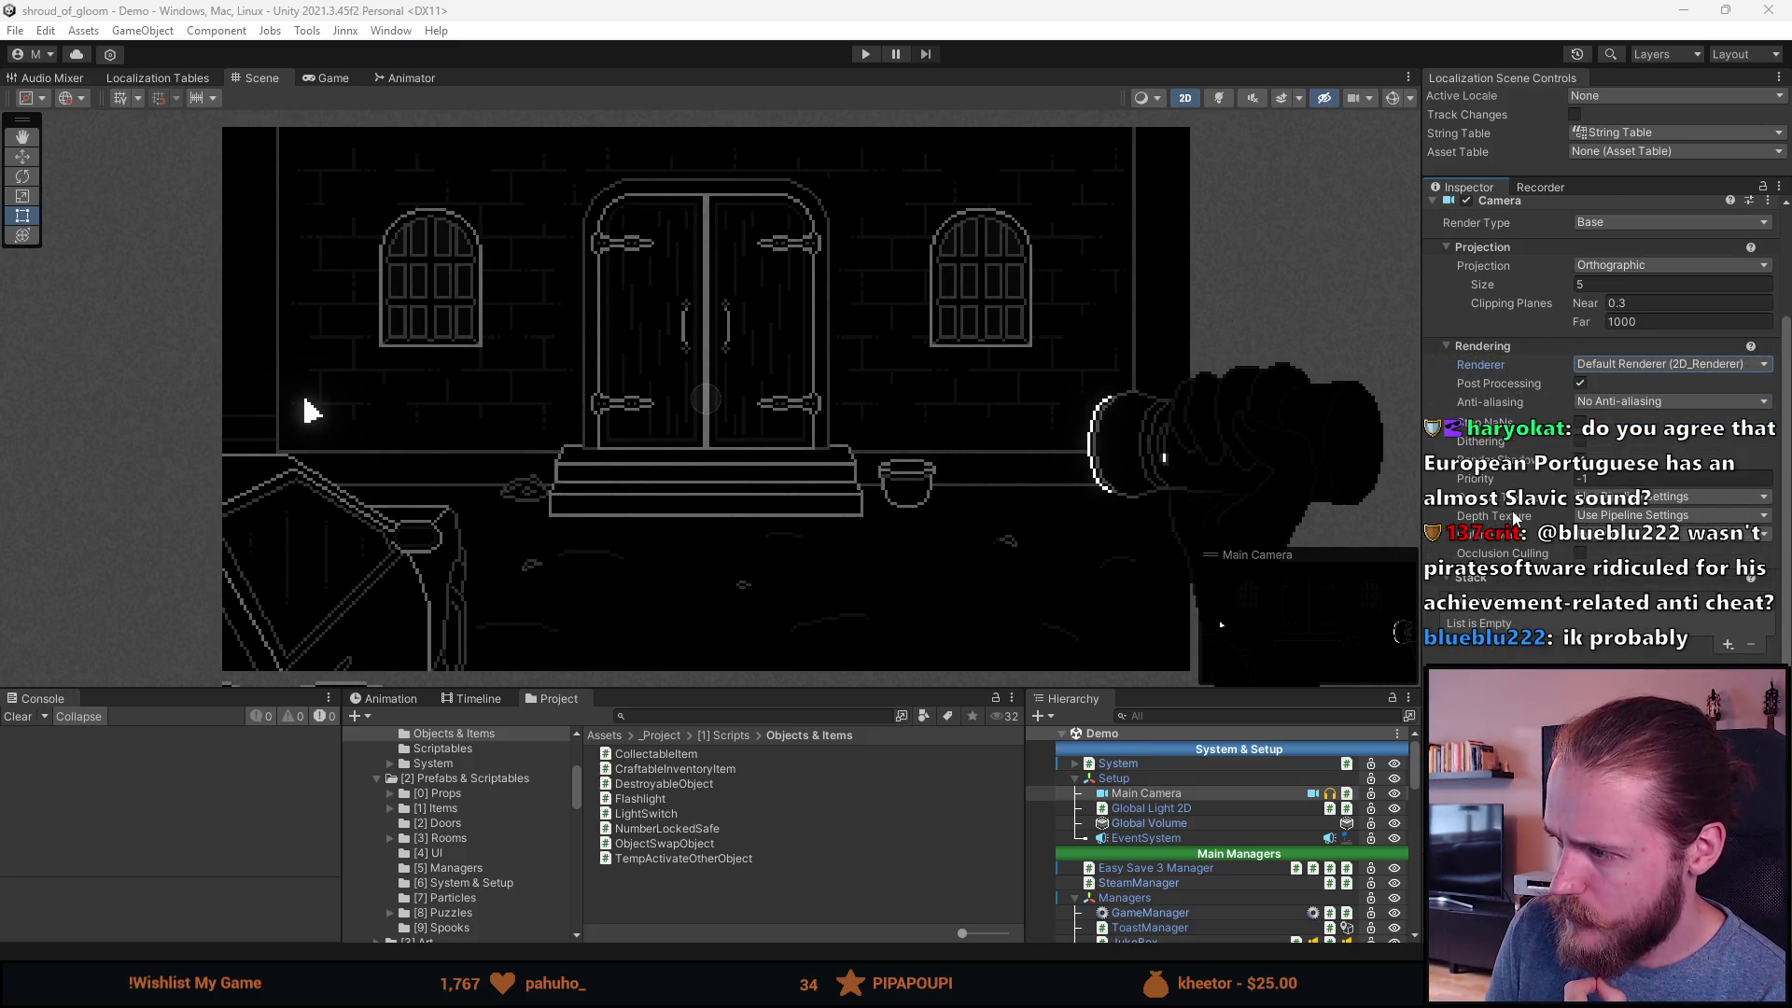
scroll(1509, 580, "down", 2)
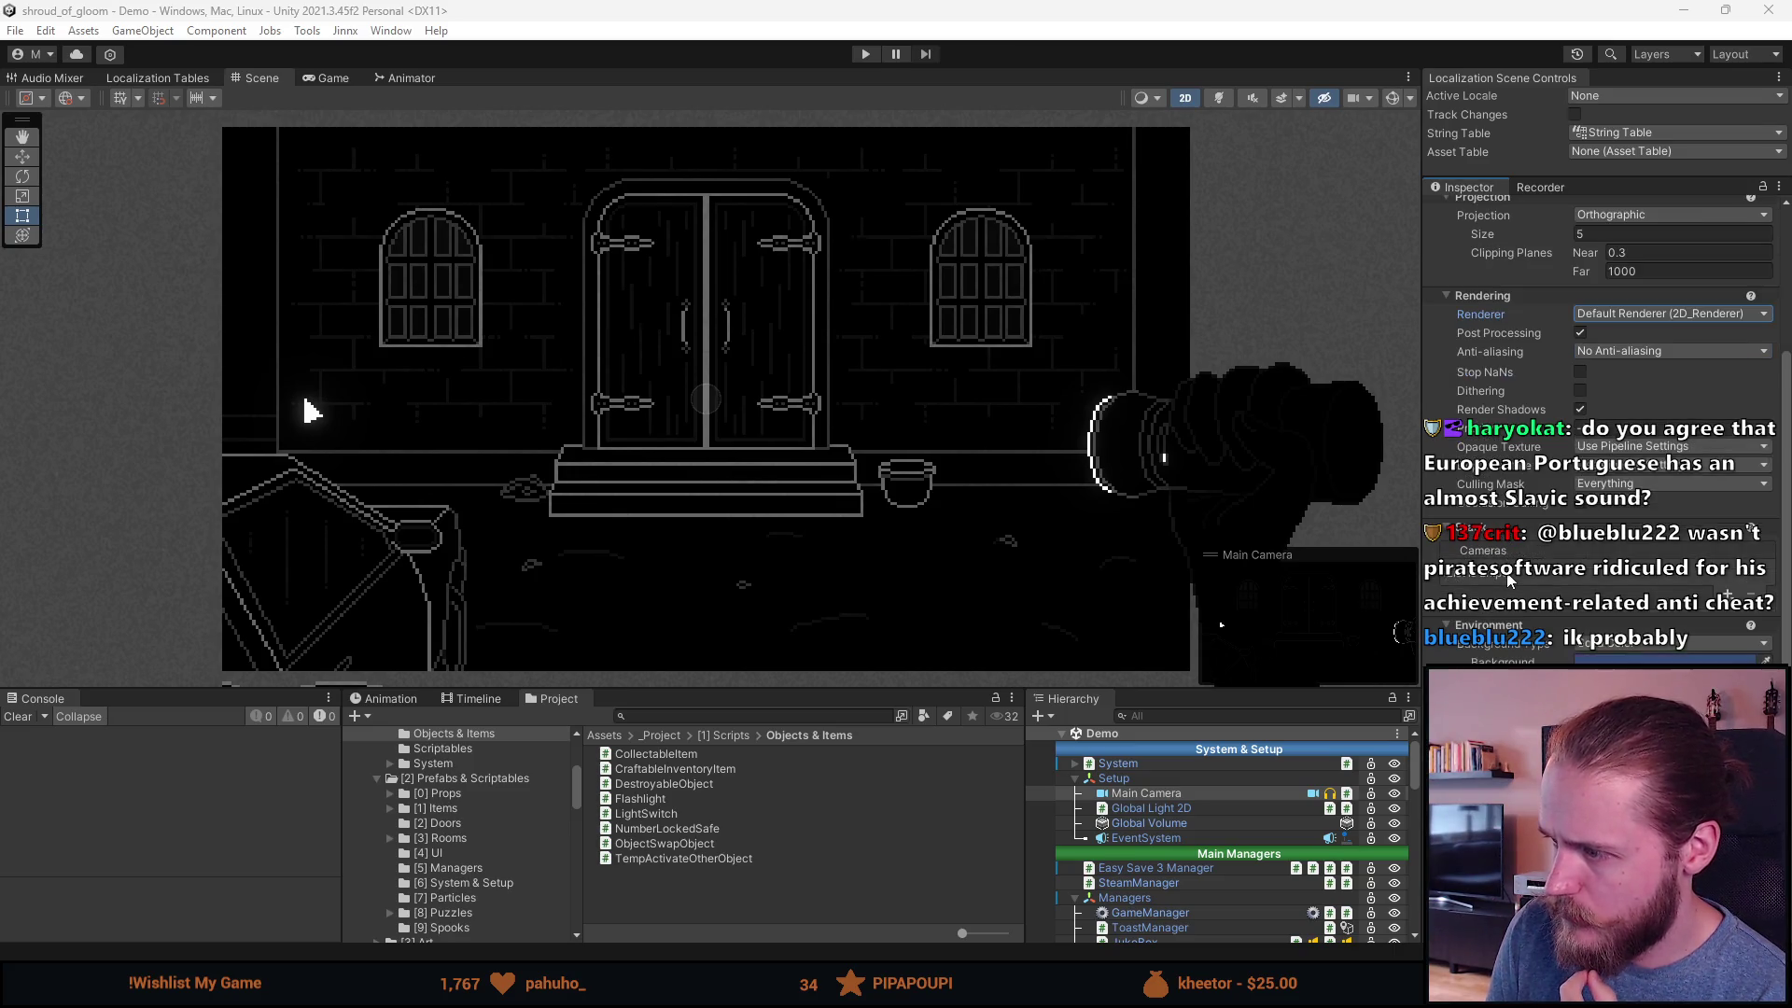
scroll(1510, 580, "down", 2)
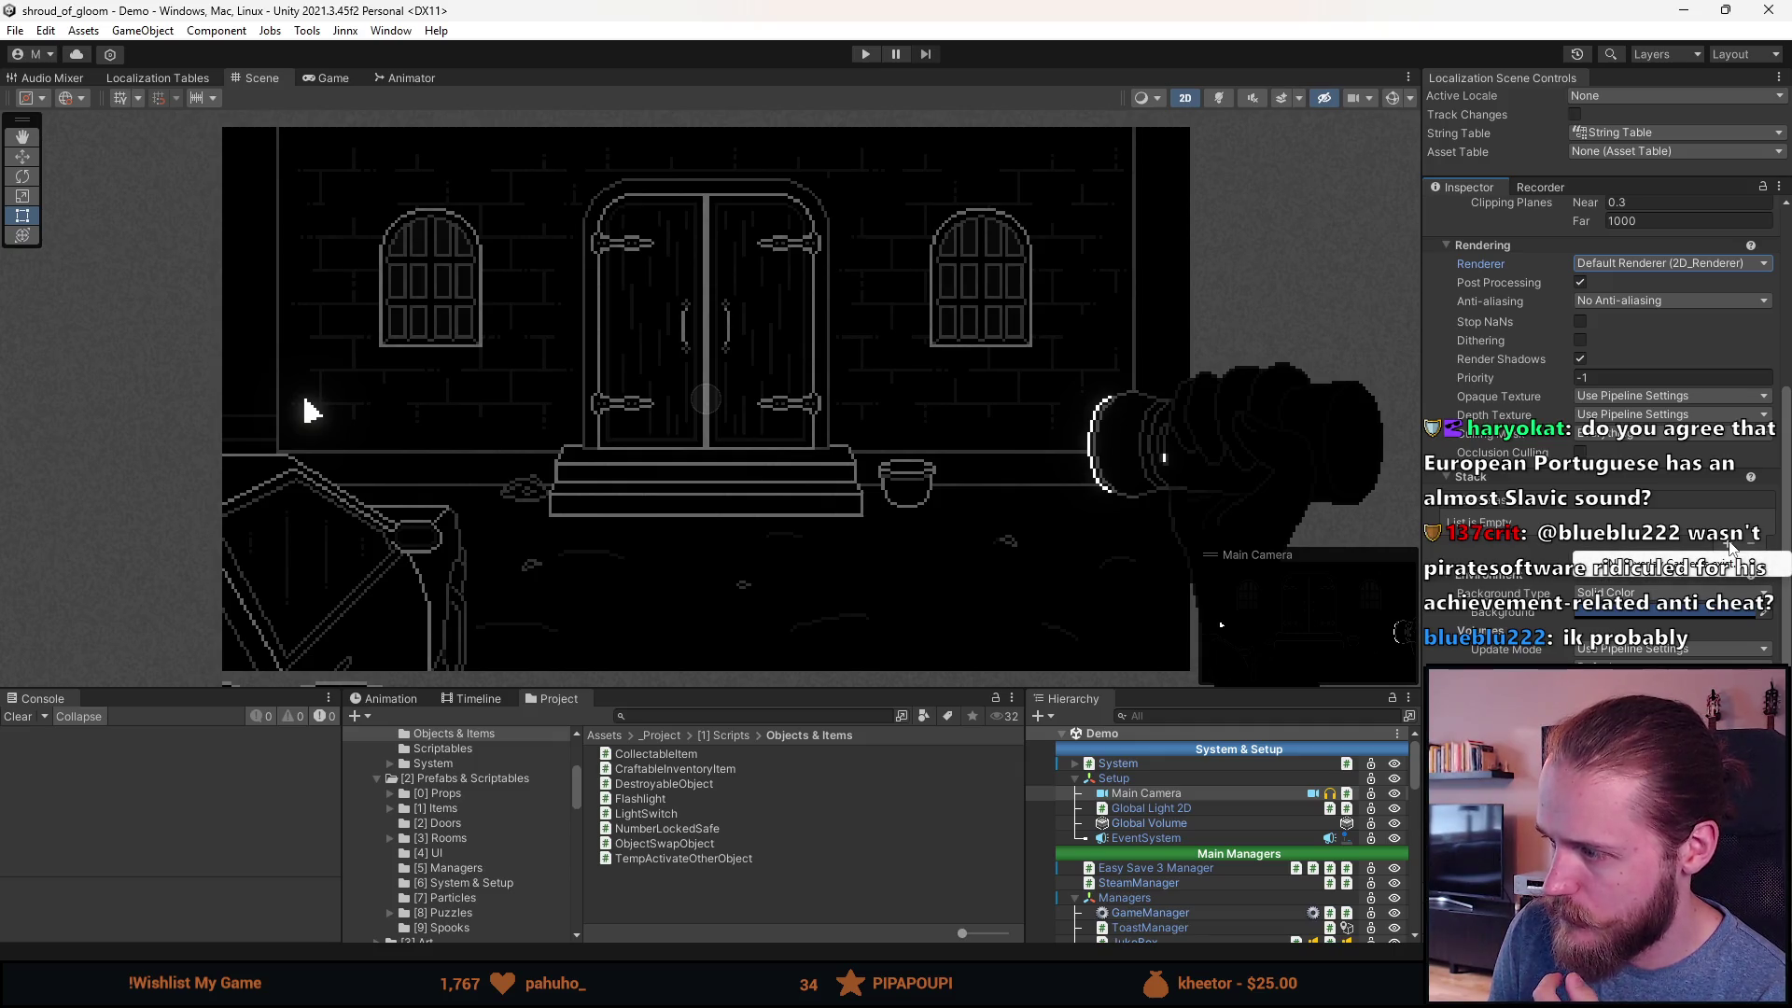
scroll(1730, 547, "down", 1)
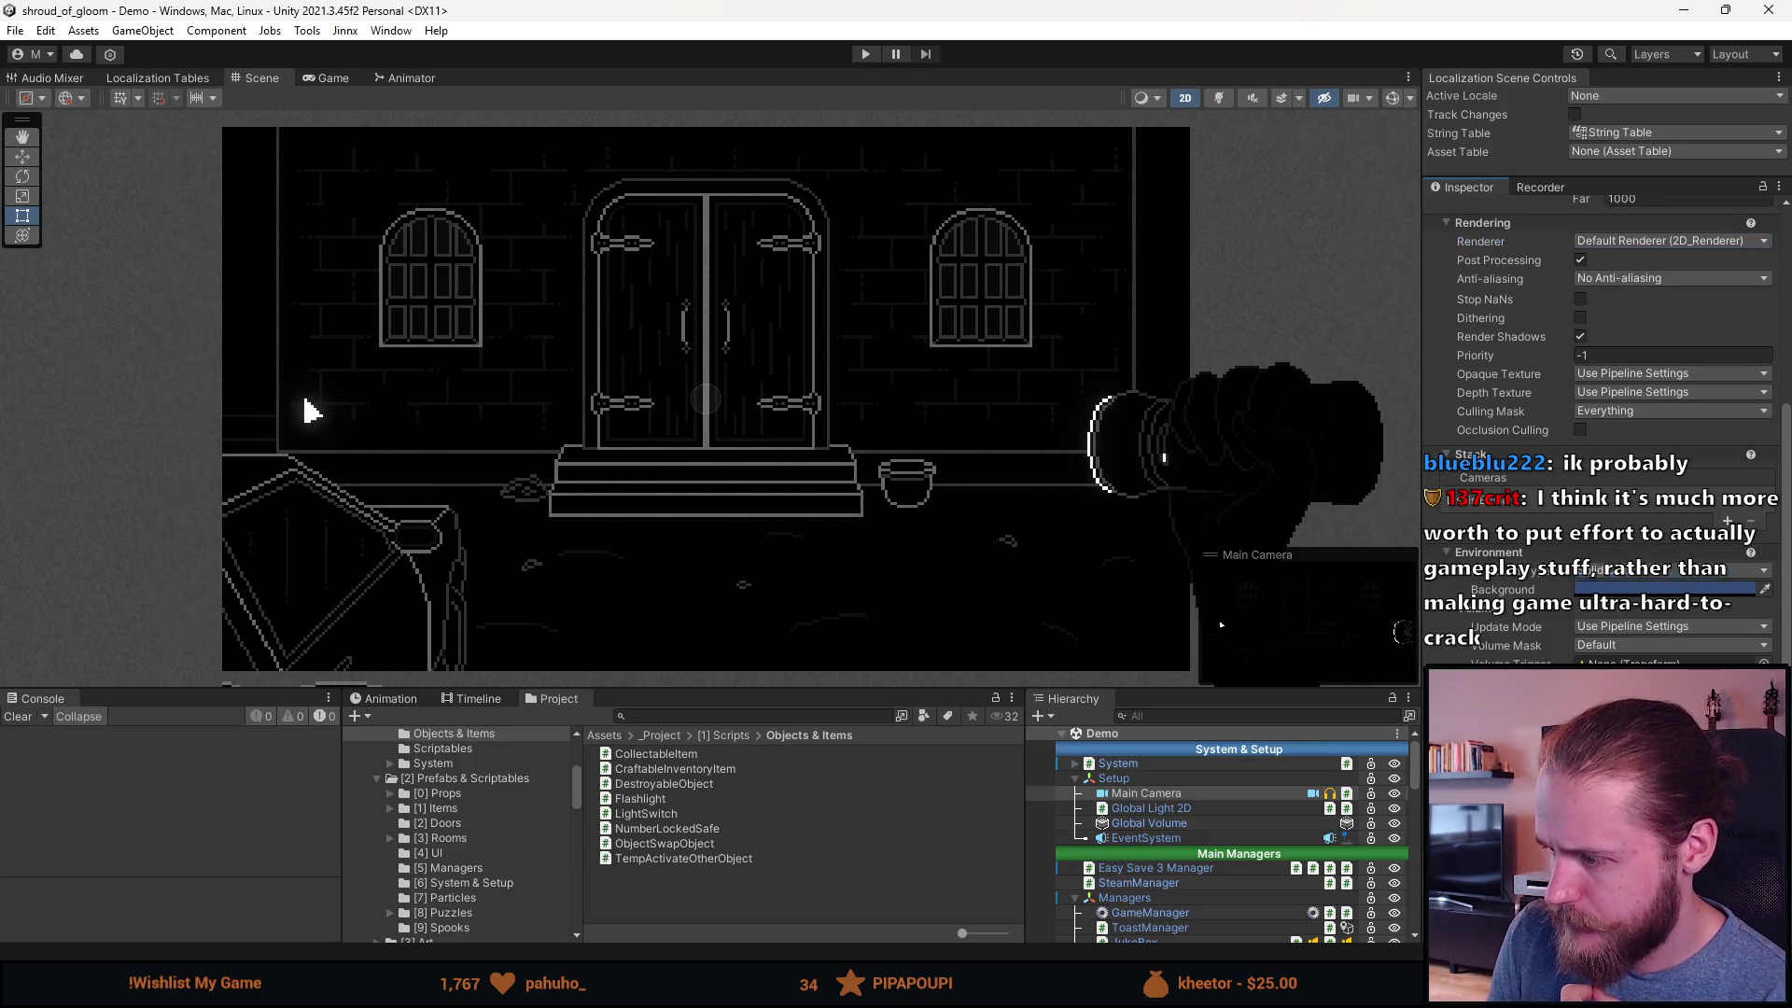
scroll(1601, 420, "up", 5)
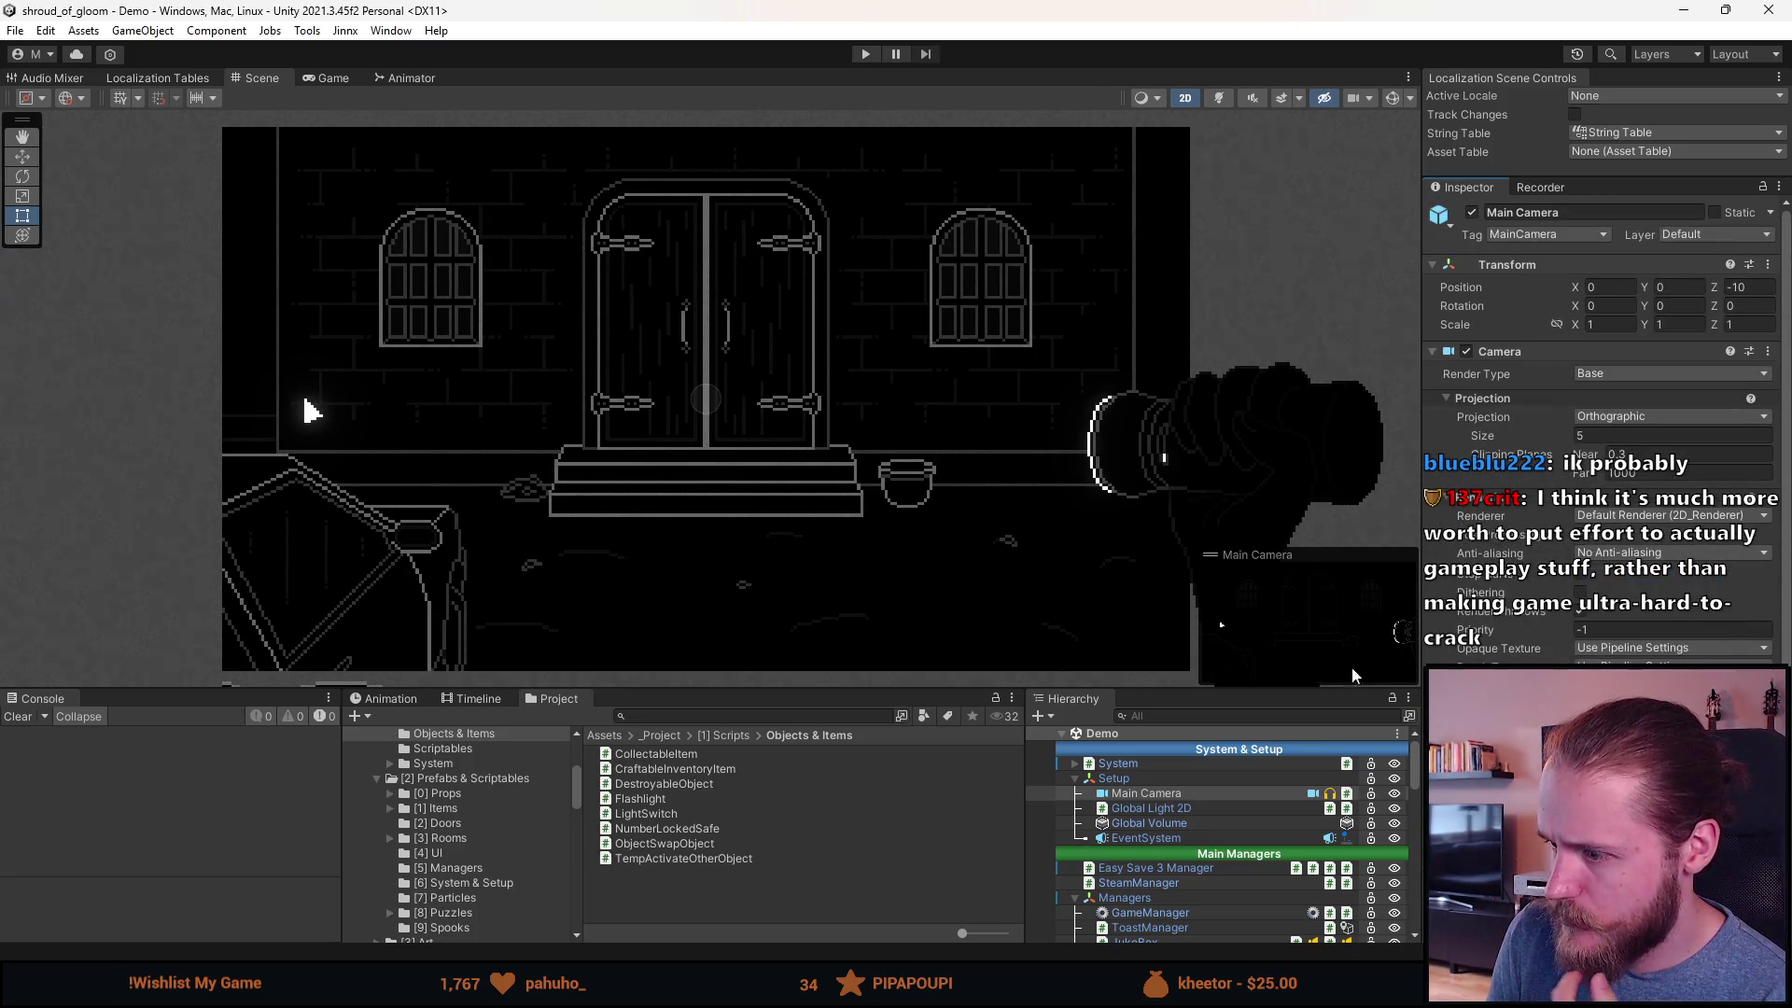
Step: Select Game (Canvas) and scroll to its Screen Space - Camera, 320.1284x180 Canvas Scaler settings
scroll(1166, 888, "down", 10)
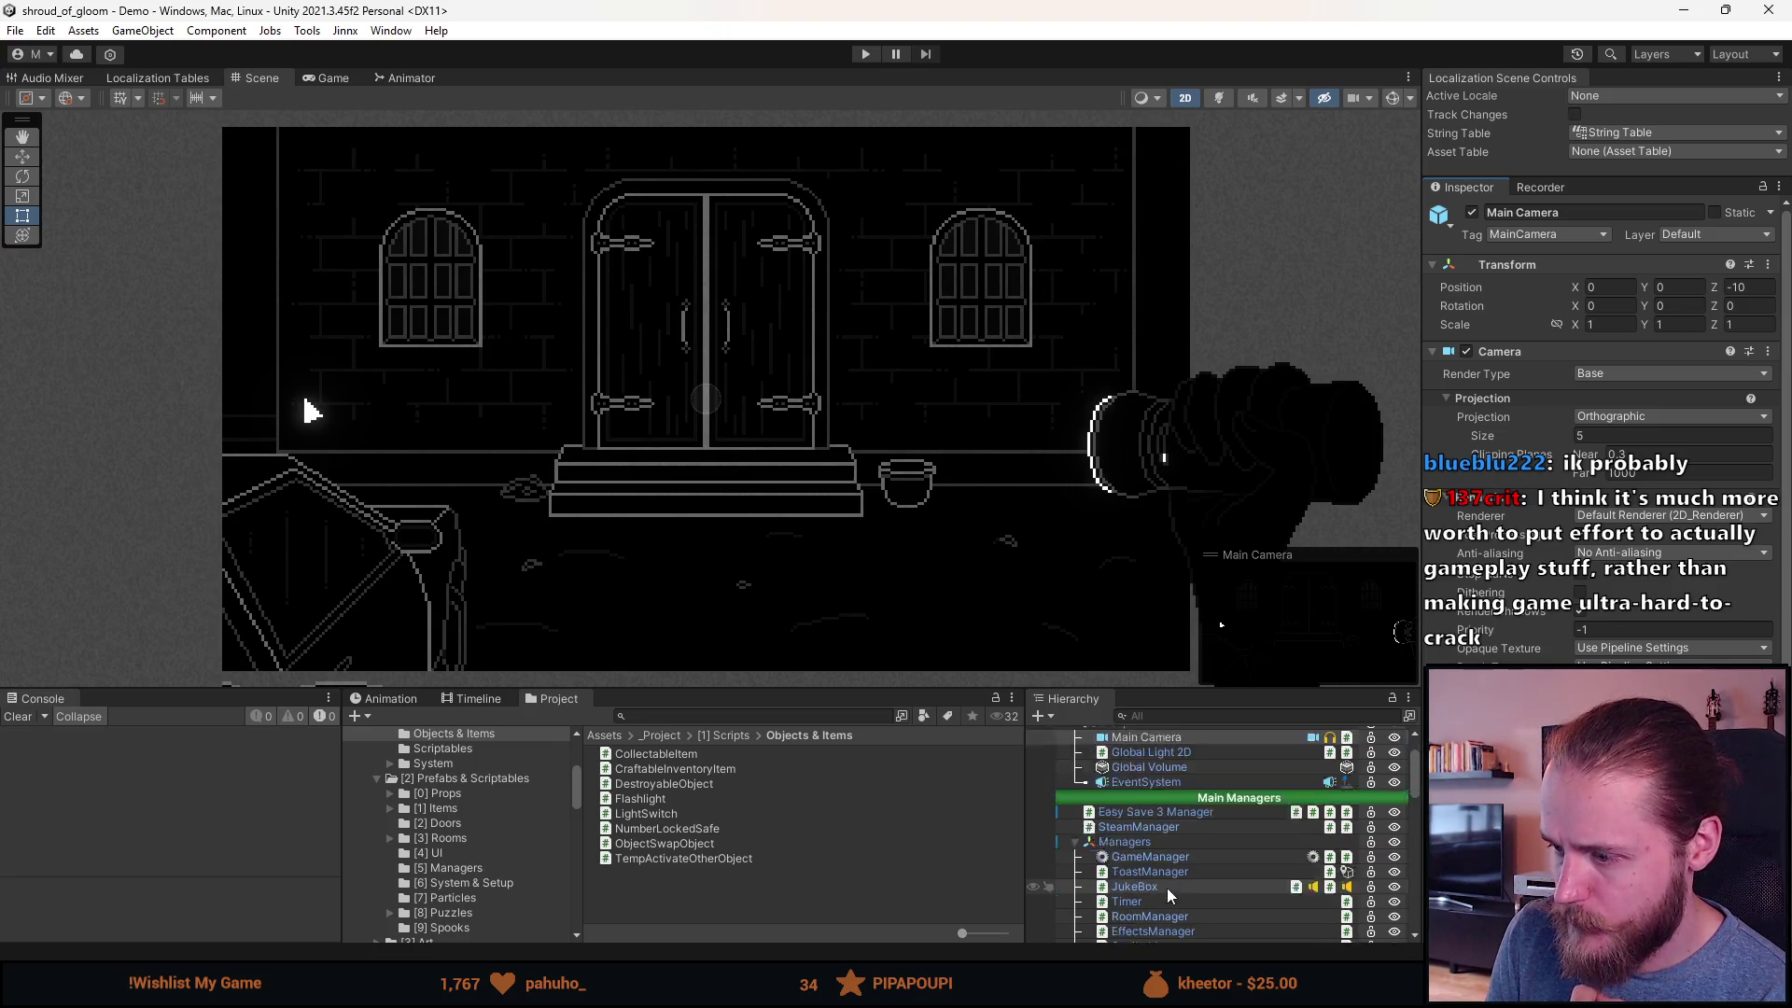
scroll(1166, 798, "up", 2)
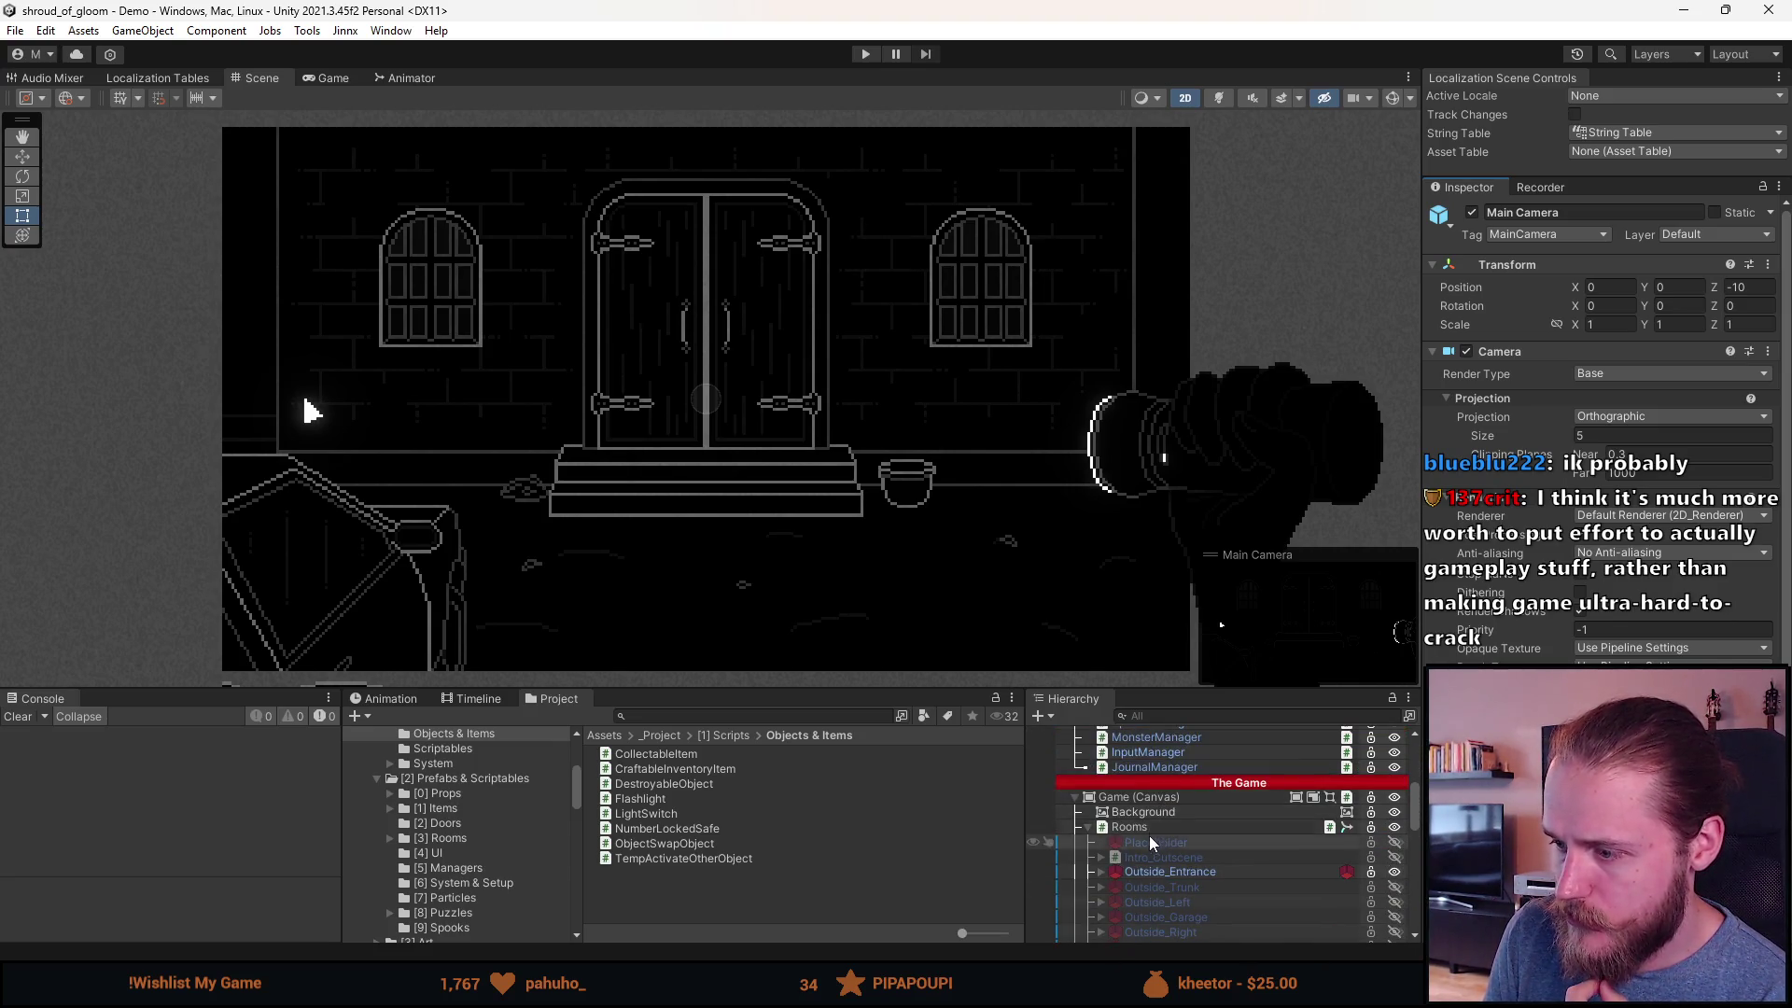
left_click(1157, 800)
scroll(1601, 420, "down", 2)
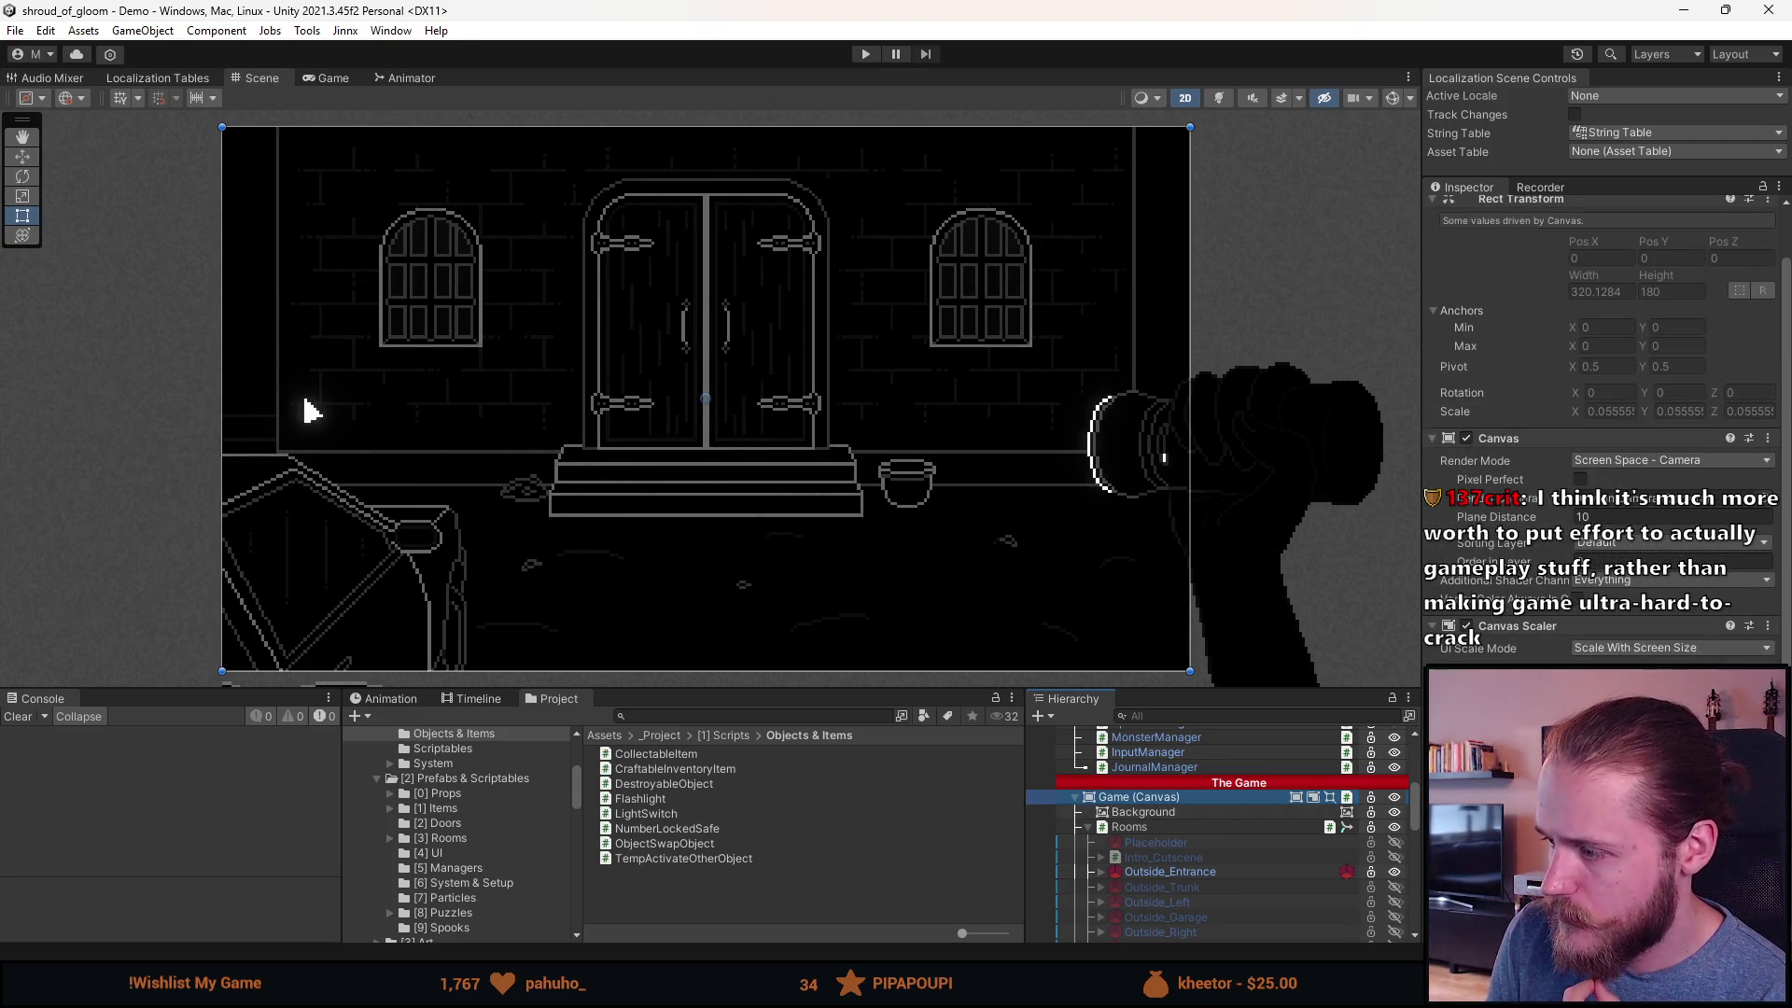
scroll(1601, 420, "down", 3)
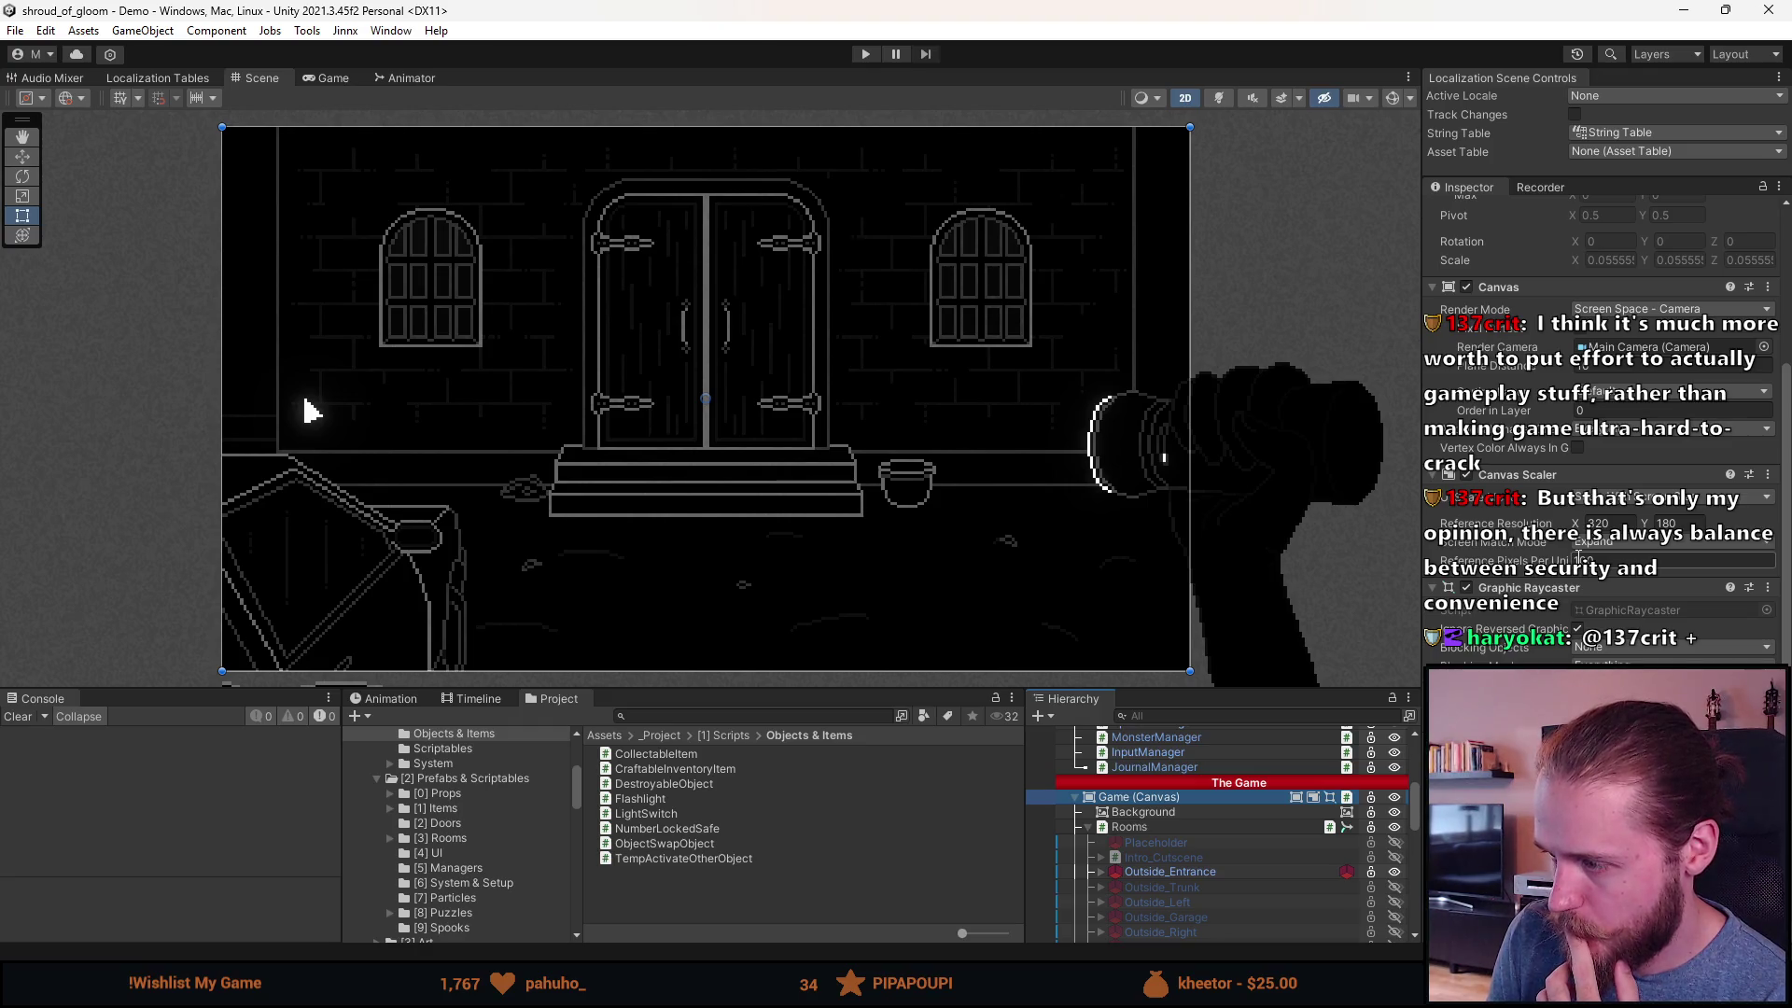
Step: Switch the Game view's aspect ratio from 16:9 to Free Aspect
left_click(340, 77)
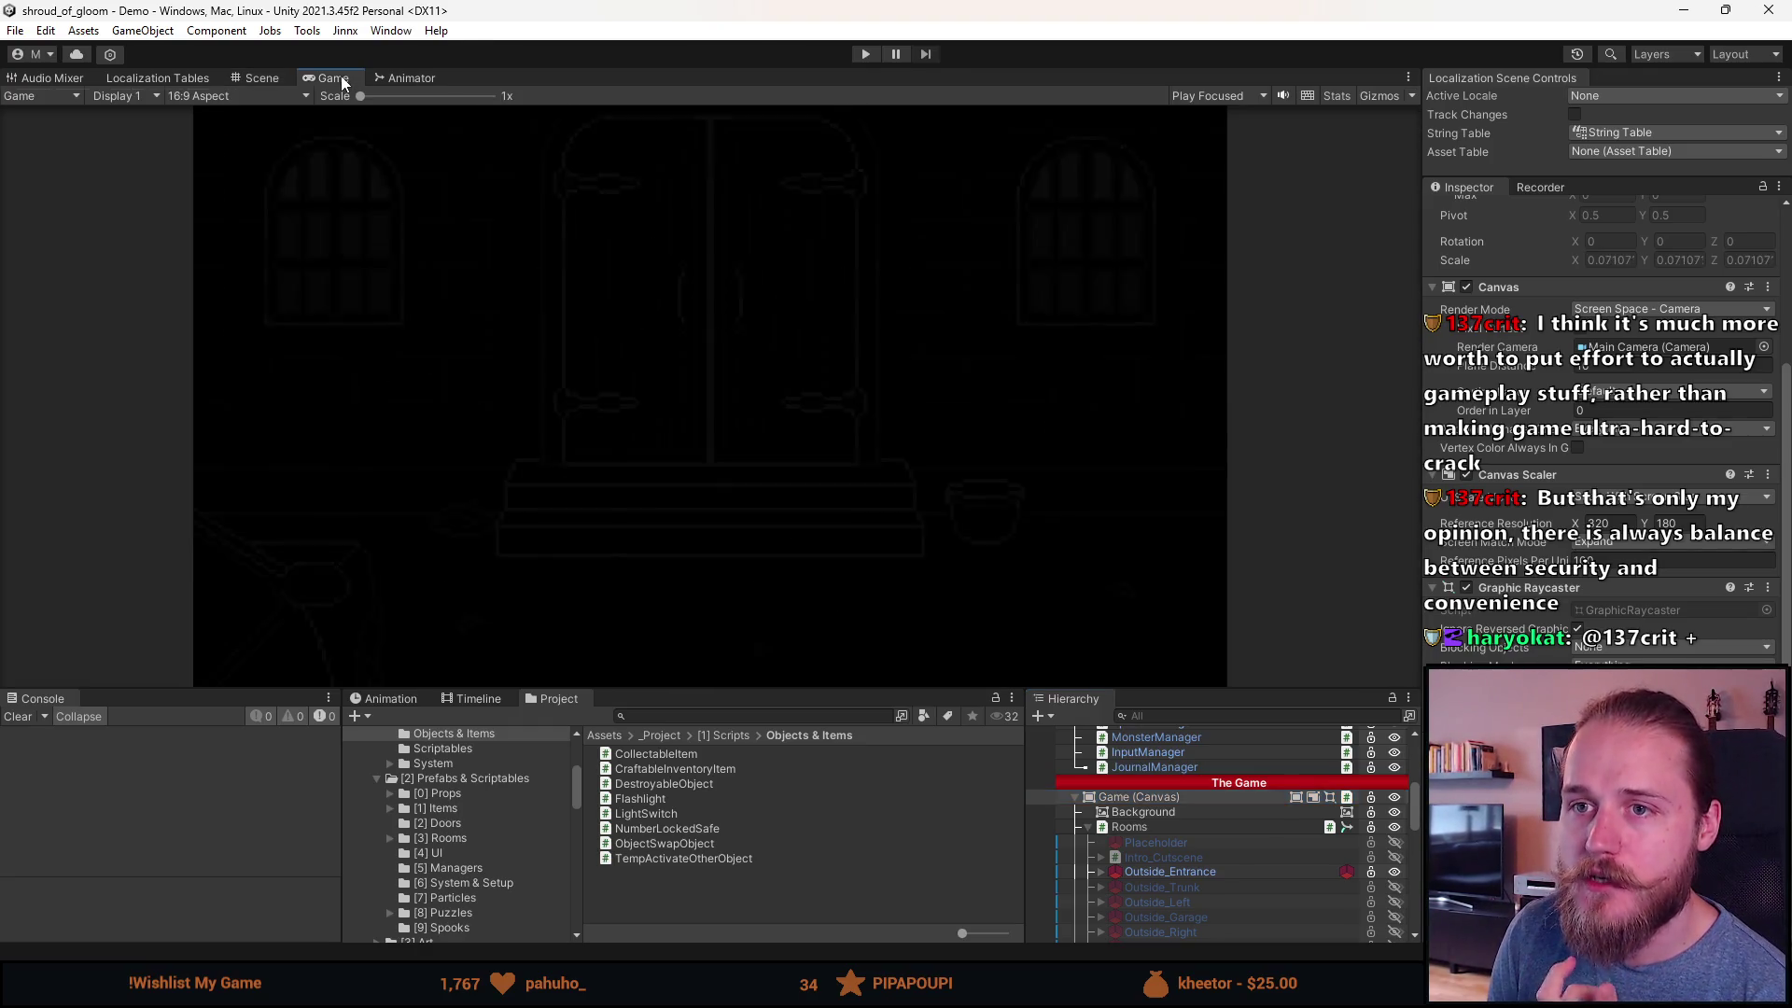
left_click(224, 97)
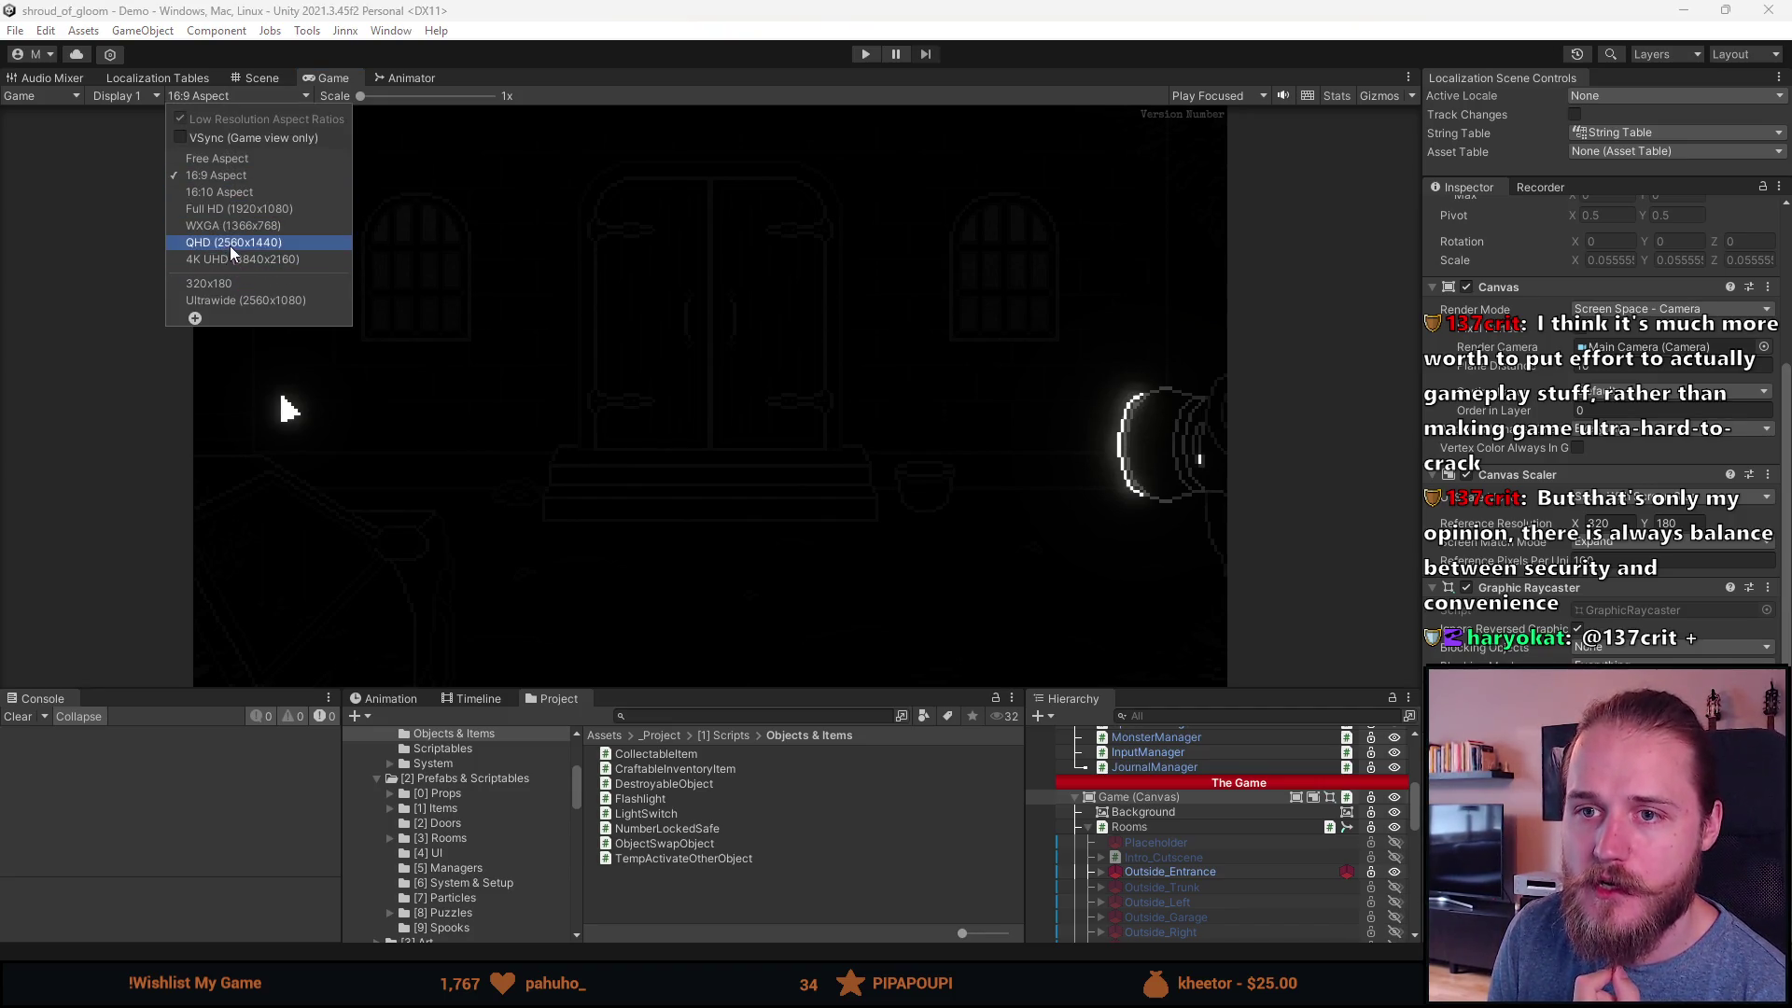
left_click(249, 159)
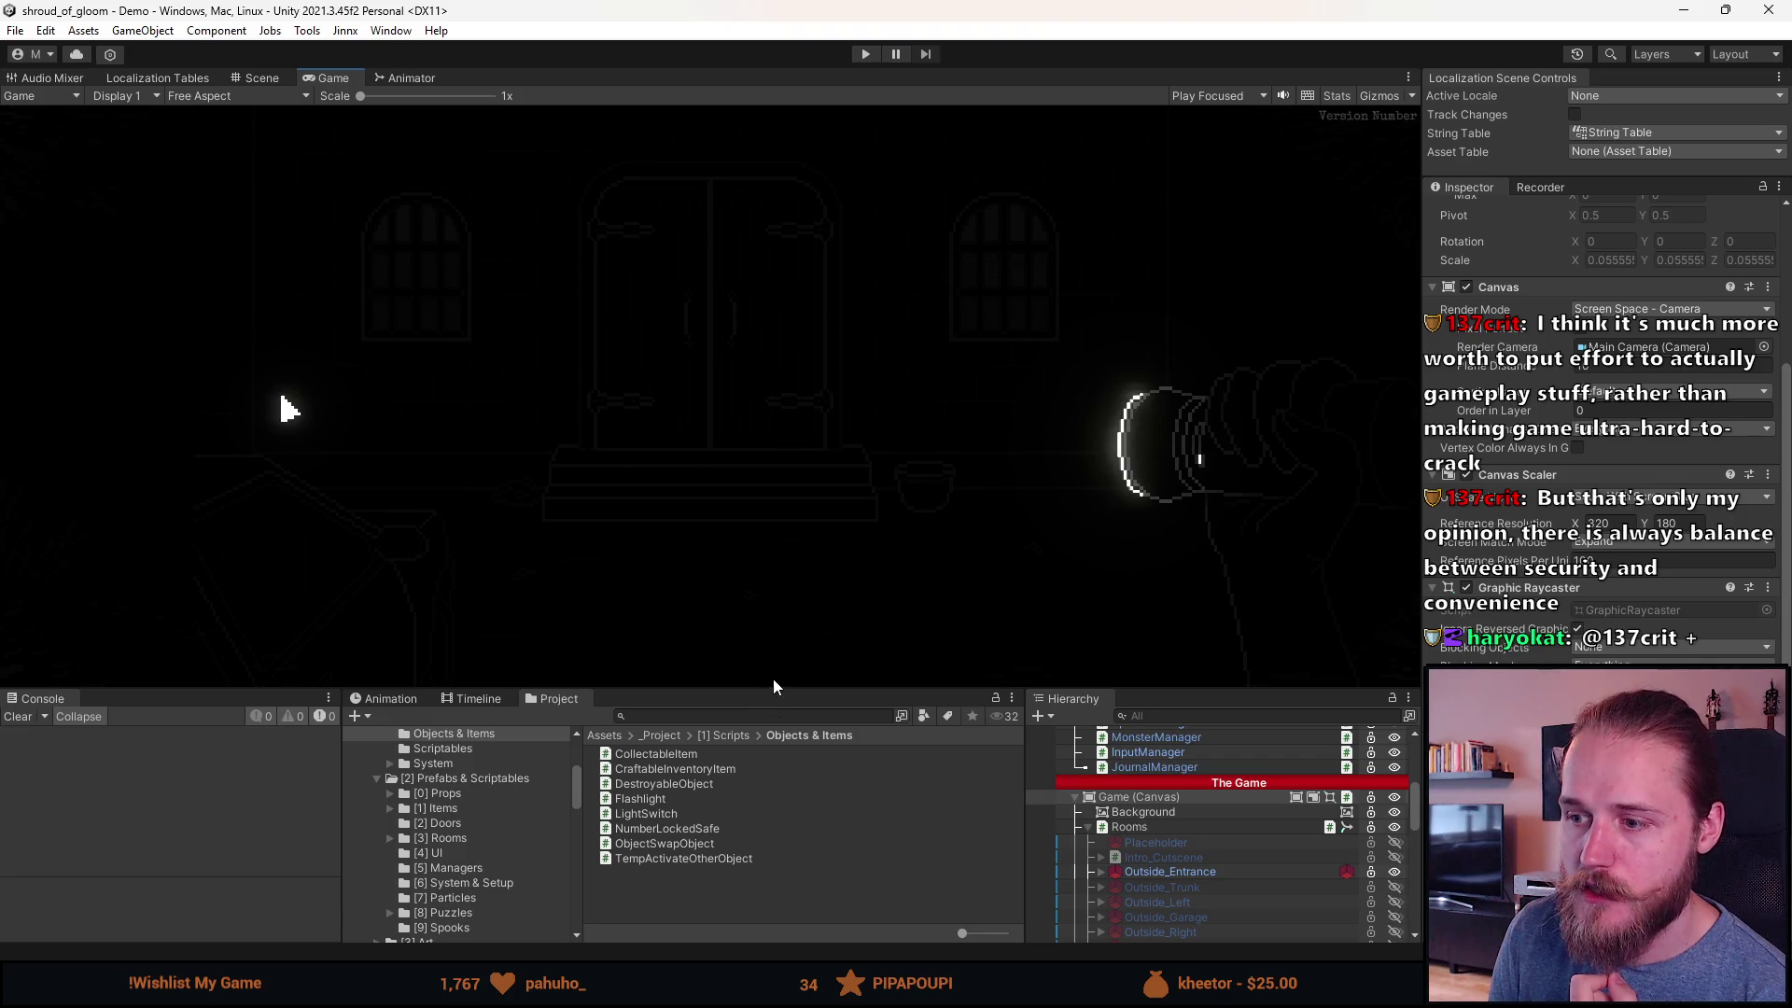
Step: Make the bottom panels taller and widen the Inspector panel
mouse_move(773, 686)
left_mouse_down()
mouse_move(765, 308)
mouse_move(753, 476)
mouse_move(724, 404)
mouse_move(724, 199)
mouse_move(772, 468)
mouse_move(751, 476)
mouse_move(835, 417)
mouse_move(871, 663)
left_mouse_up()
mouse_move(1420, 412)
left_mouse_down()
mouse_move(428, 413)
mouse_move(893, 420)
mouse_move(560, 419)
mouse_move(620, 420)
mouse_move(500, 437)
mouse_move(1465, 466)
mouse_move(1132, 497)
left_mouse_up()
left_click(245, 97)
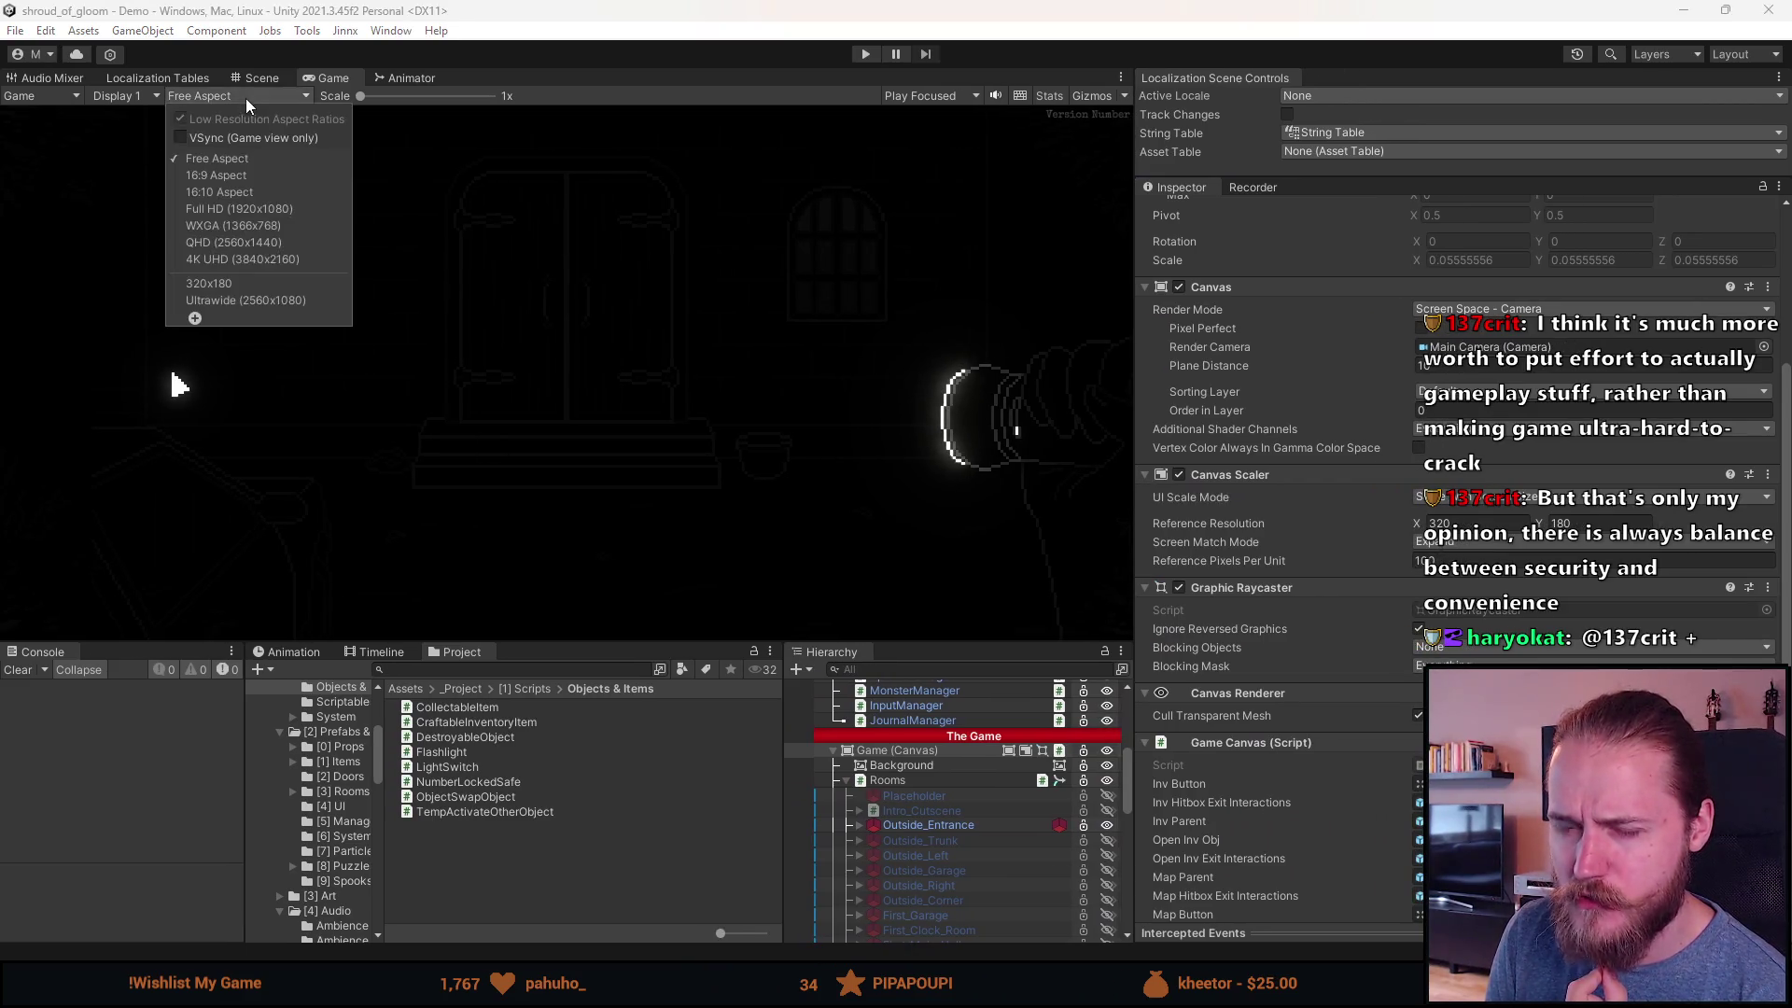
Step: Set the Game view to Full HD (1920x1080) and slightly resize it to test letterboxing
left_click(266, 209)
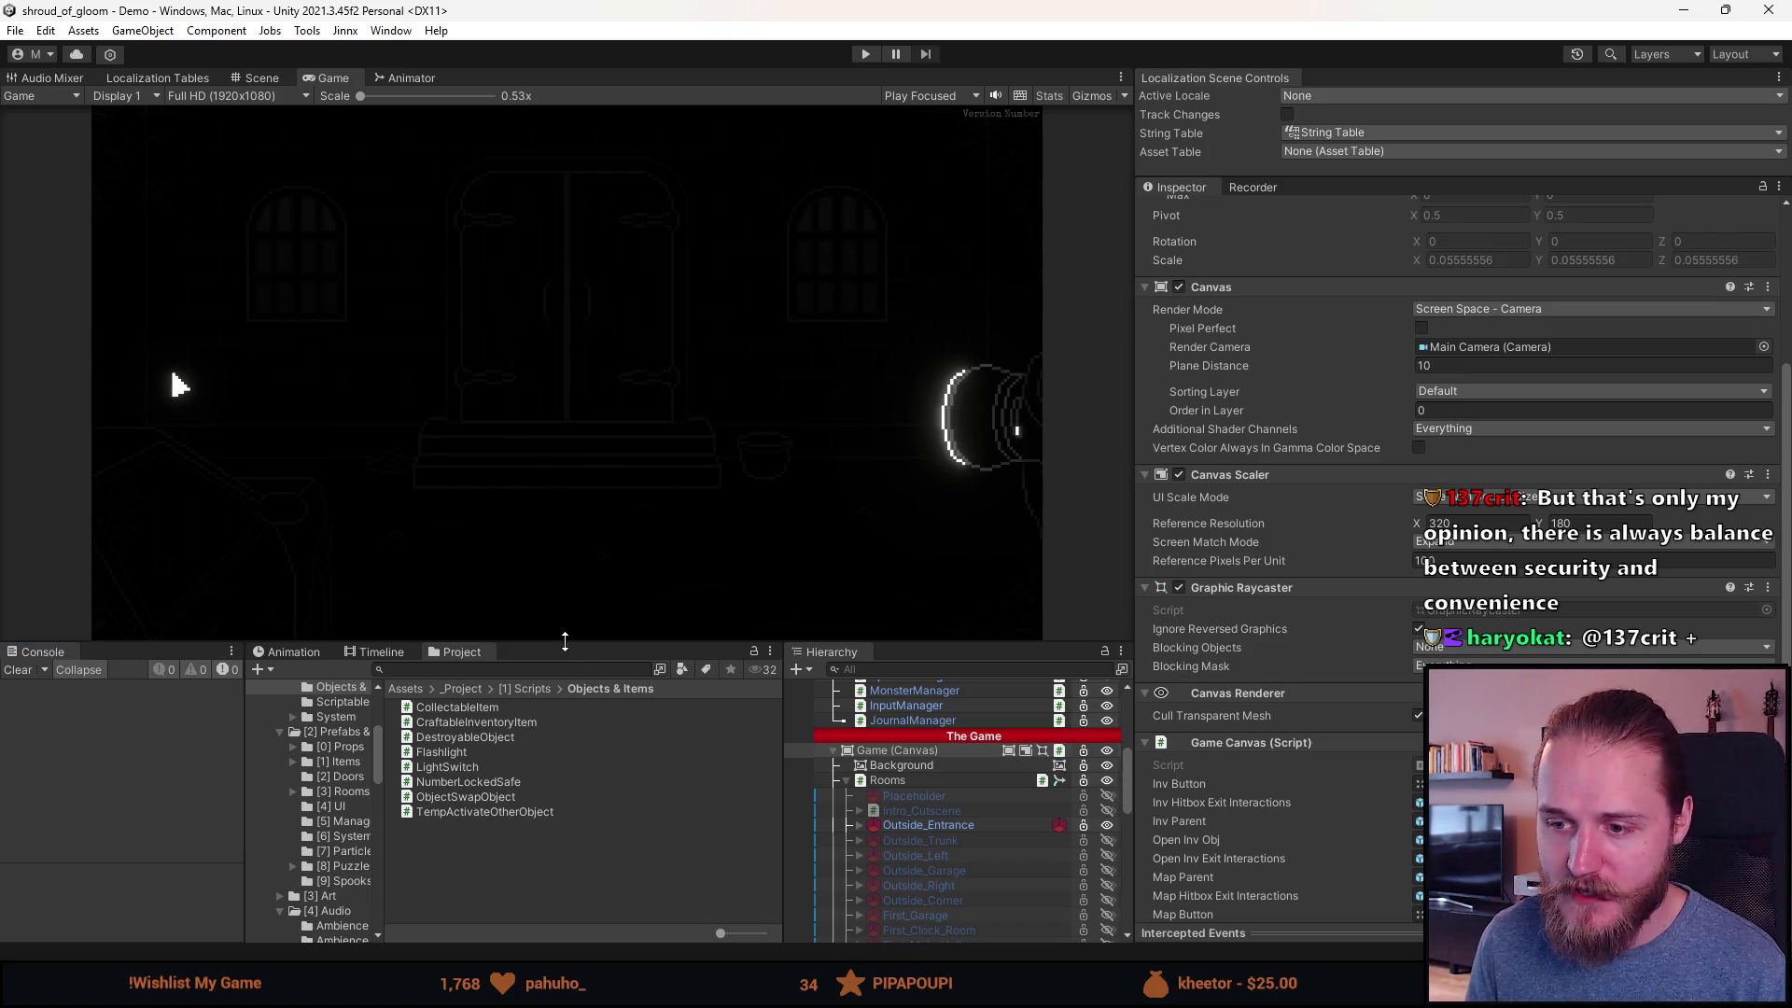
left_click_drag(565, 642, 567, 636)
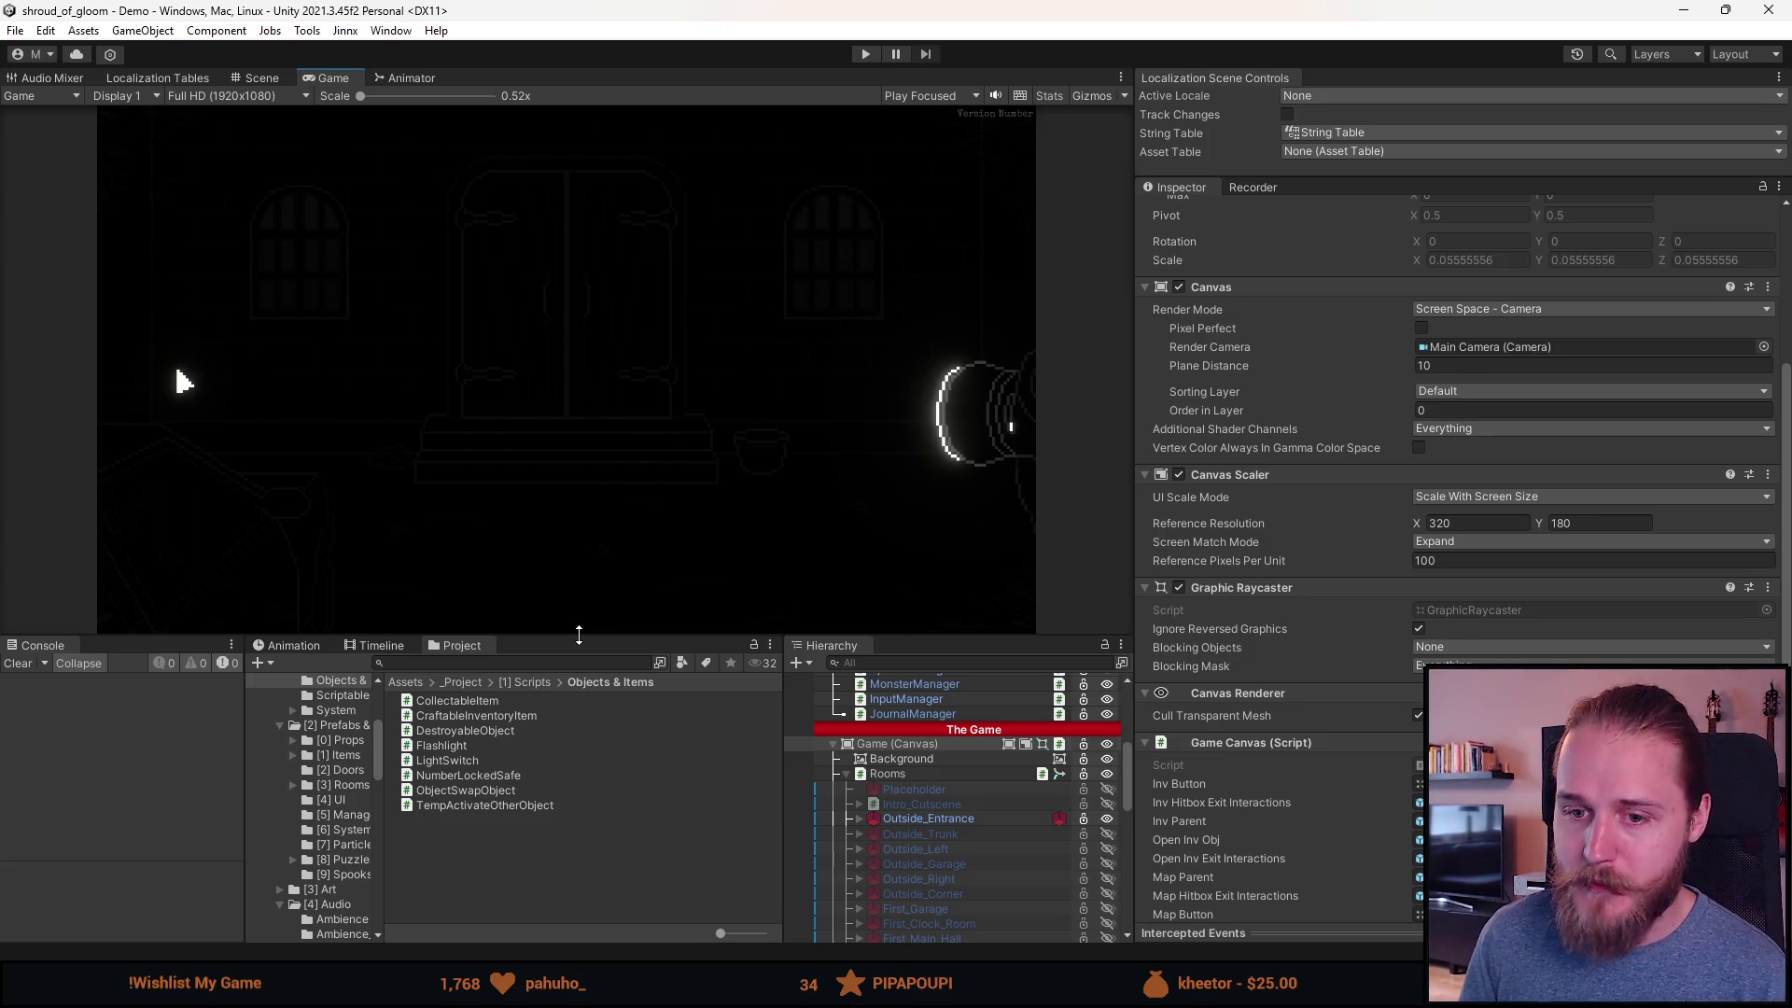
left_click(18, 665)
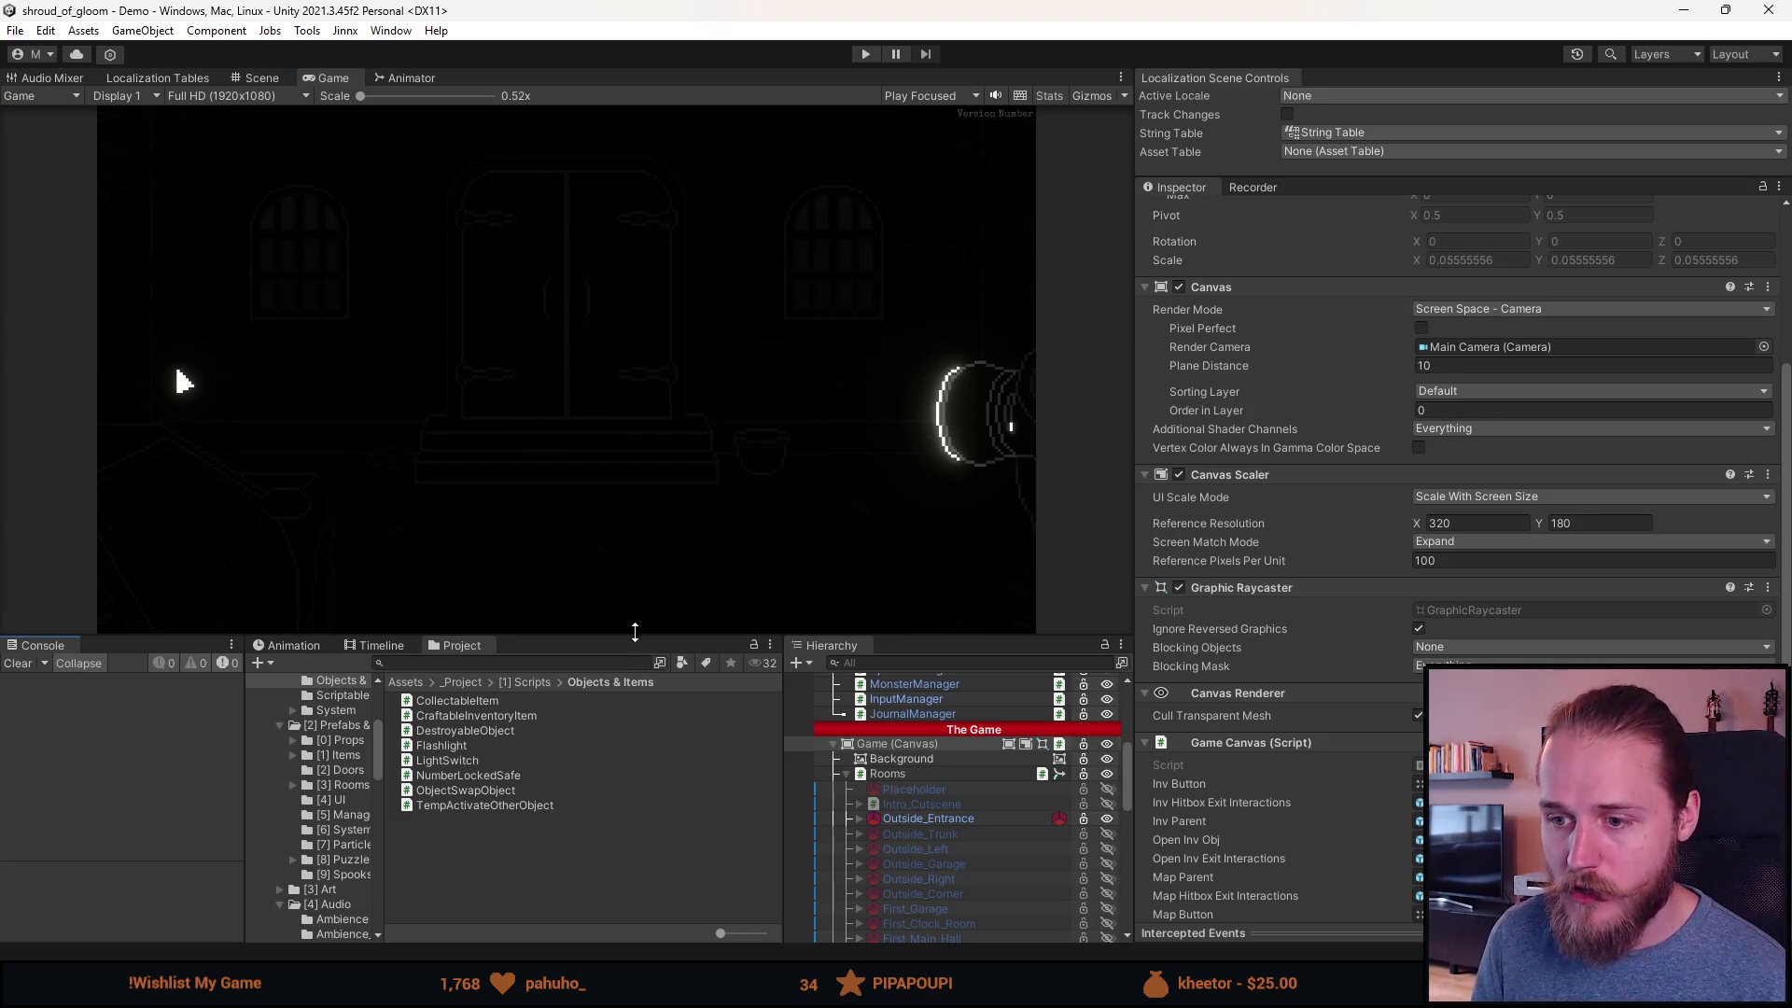
left_click_drag(635, 636, 588, 549)
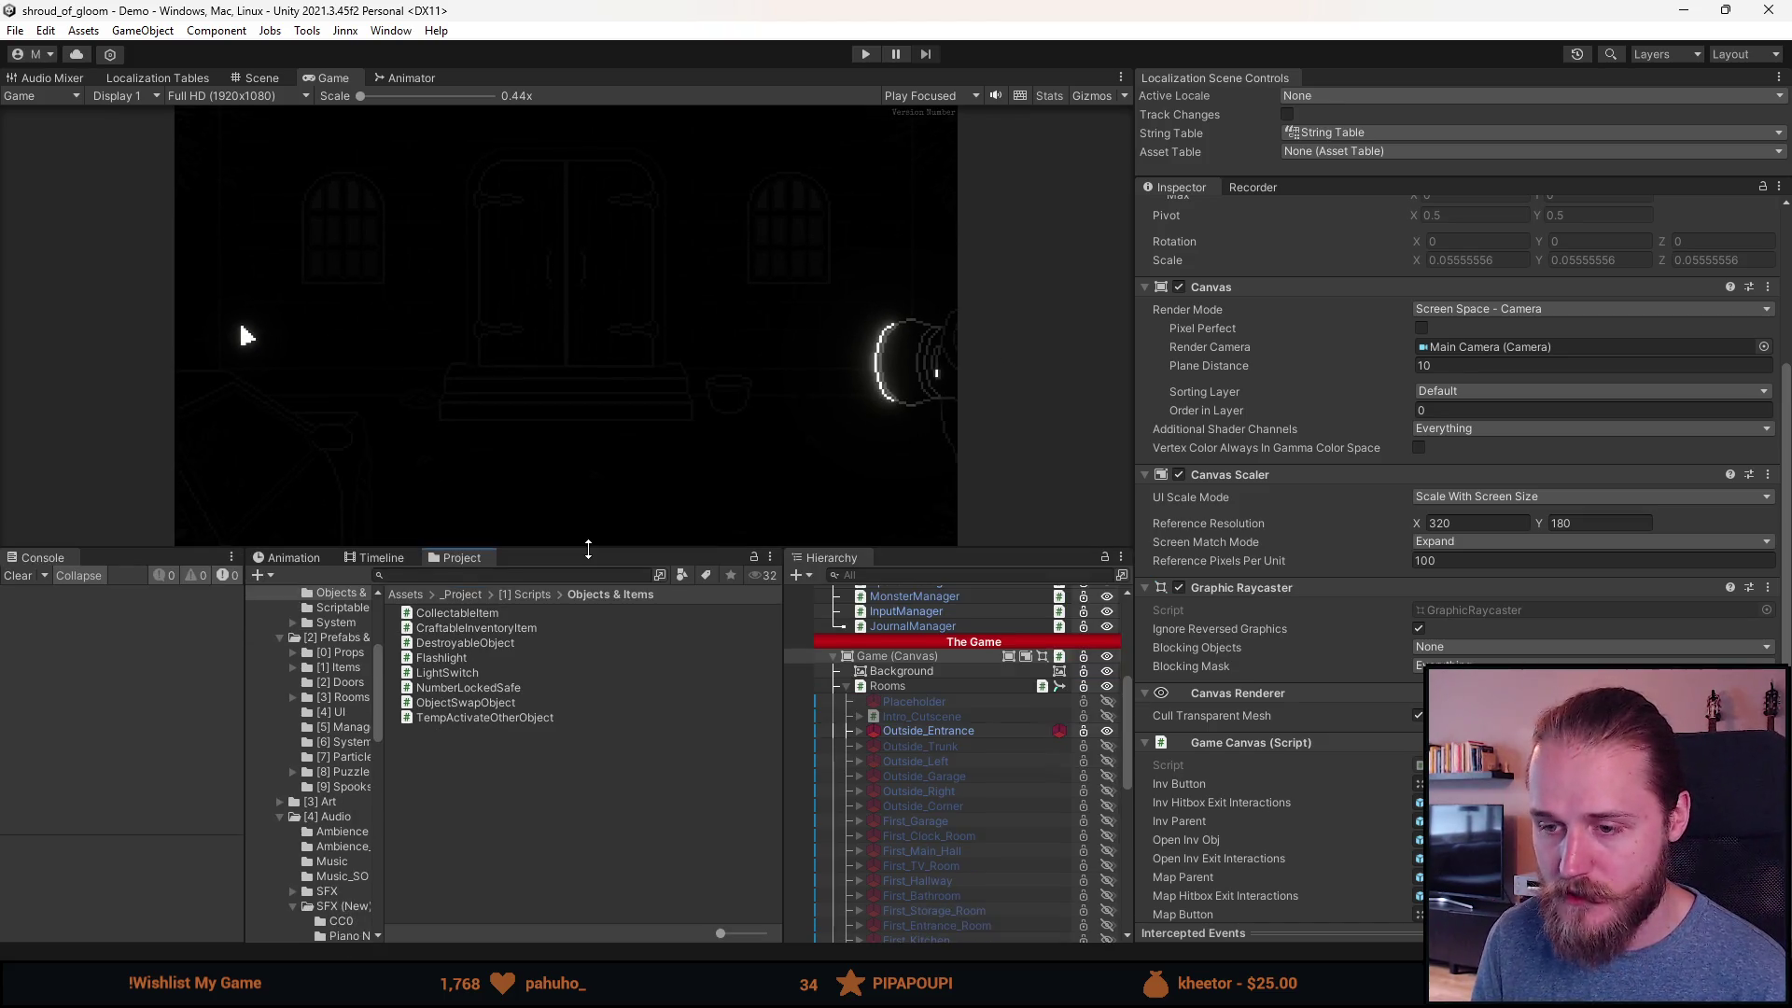
mouse_move(578, 546)
left_mouse_down()
mouse_move(590, 631)
mouse_move(591, 613)
left_mouse_up()
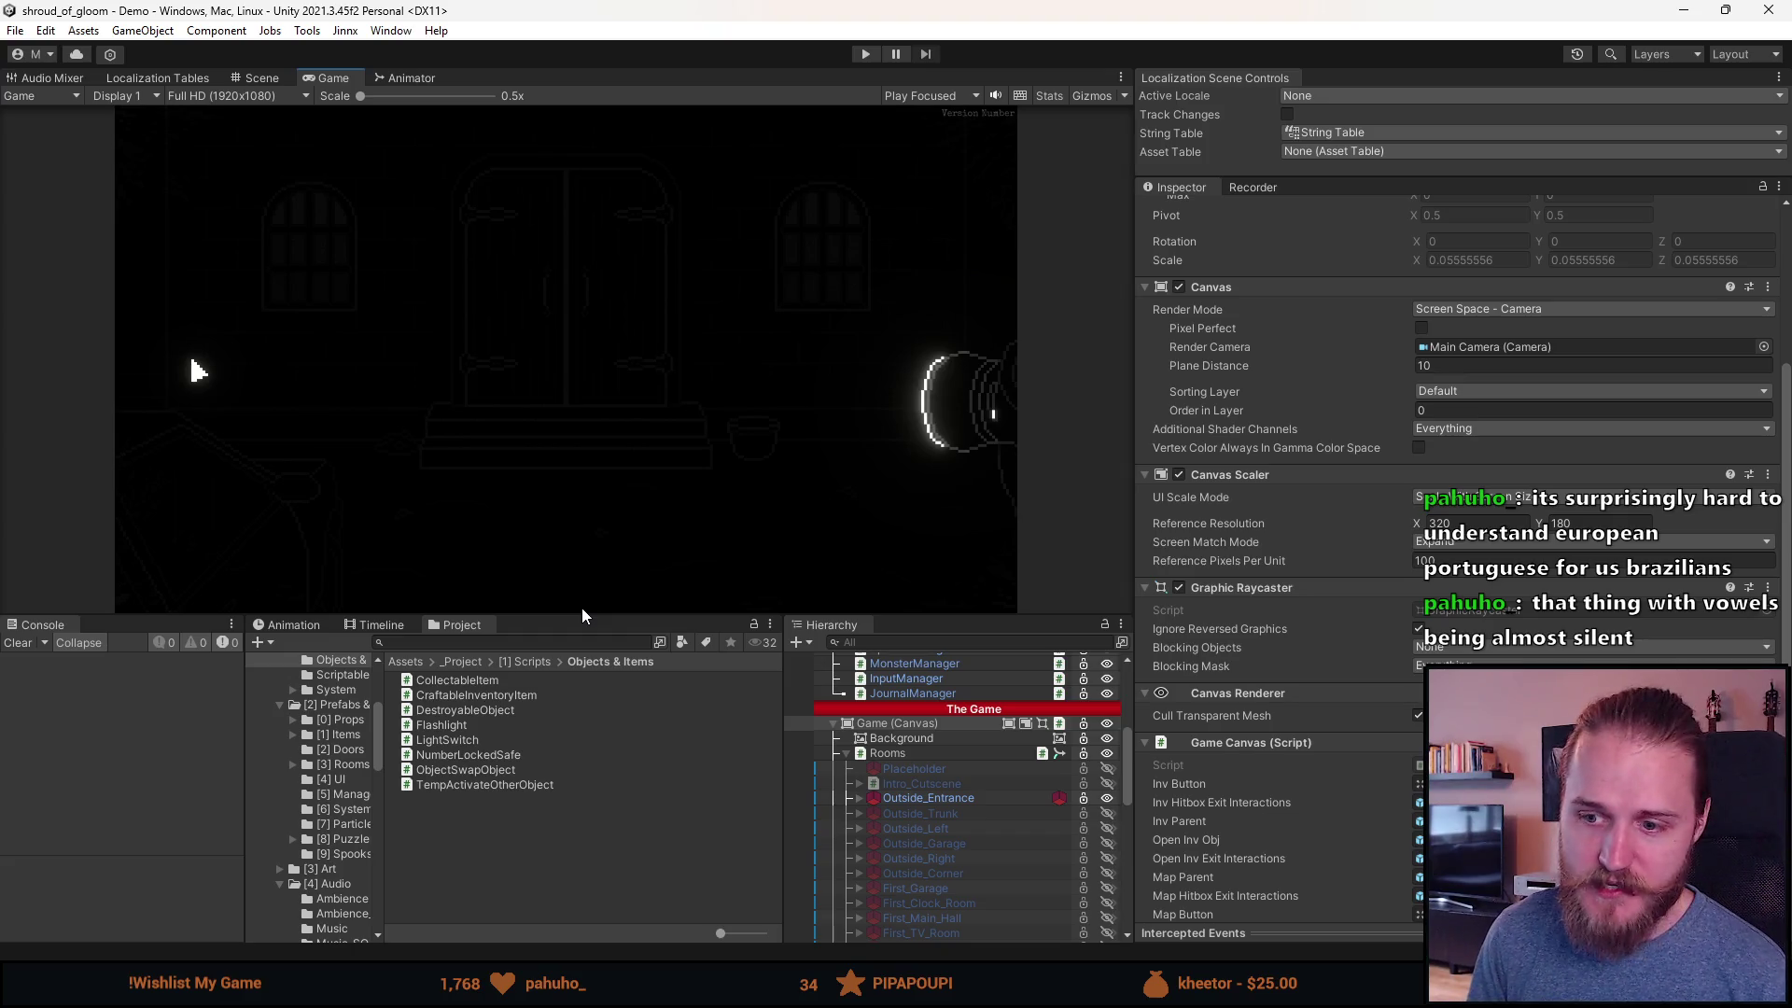
left_click(261, 77)
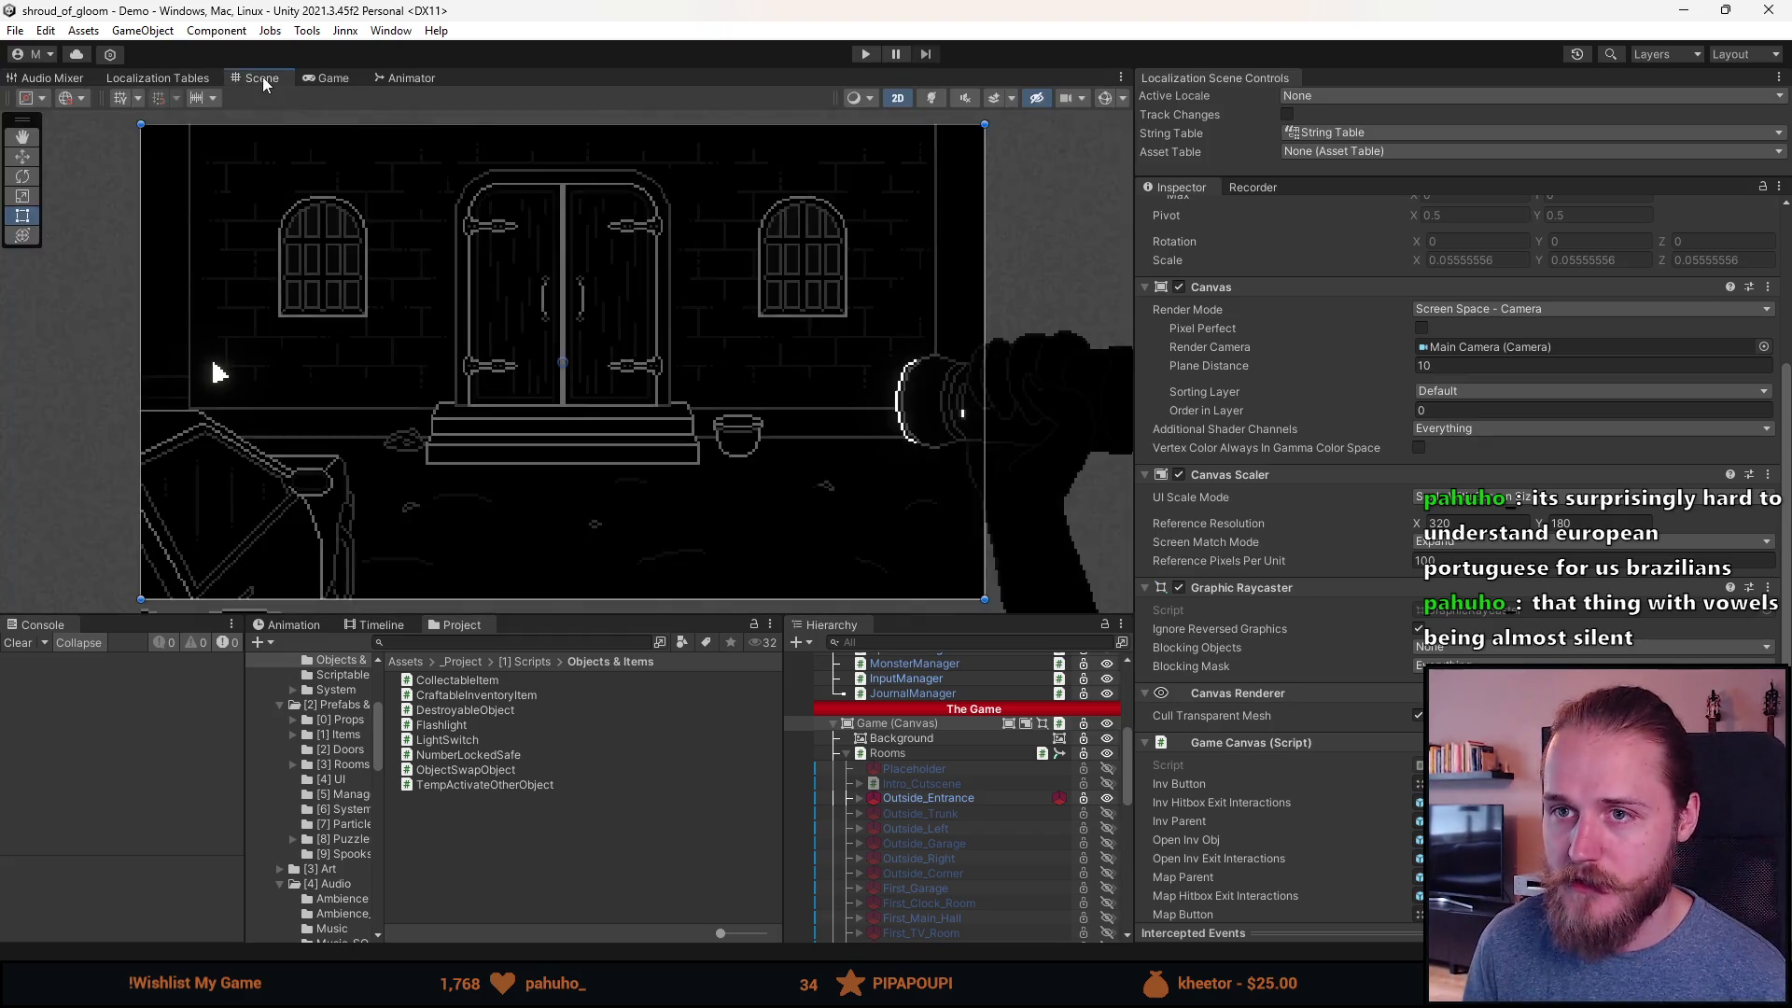
Step: Zoom the Scene view on the room and raise the bottom panel splitter in two drags
scroll(502, 397, "up", 5)
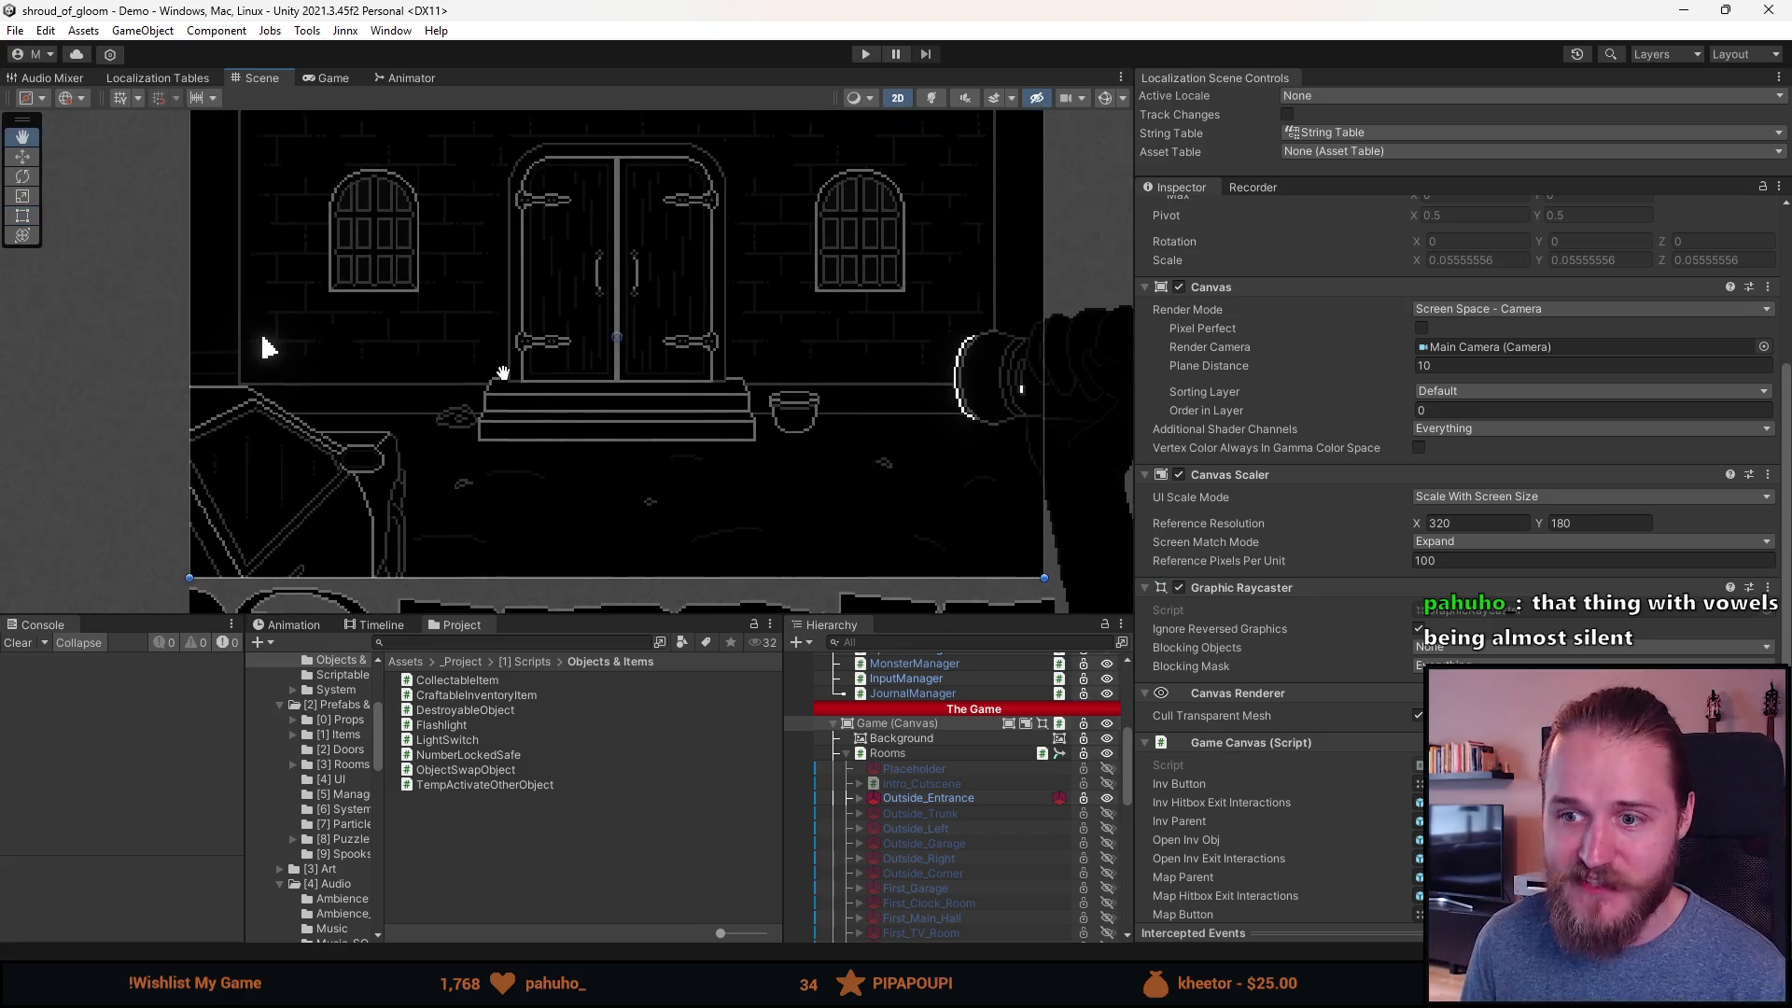
scroll(502, 394, "down", 2)
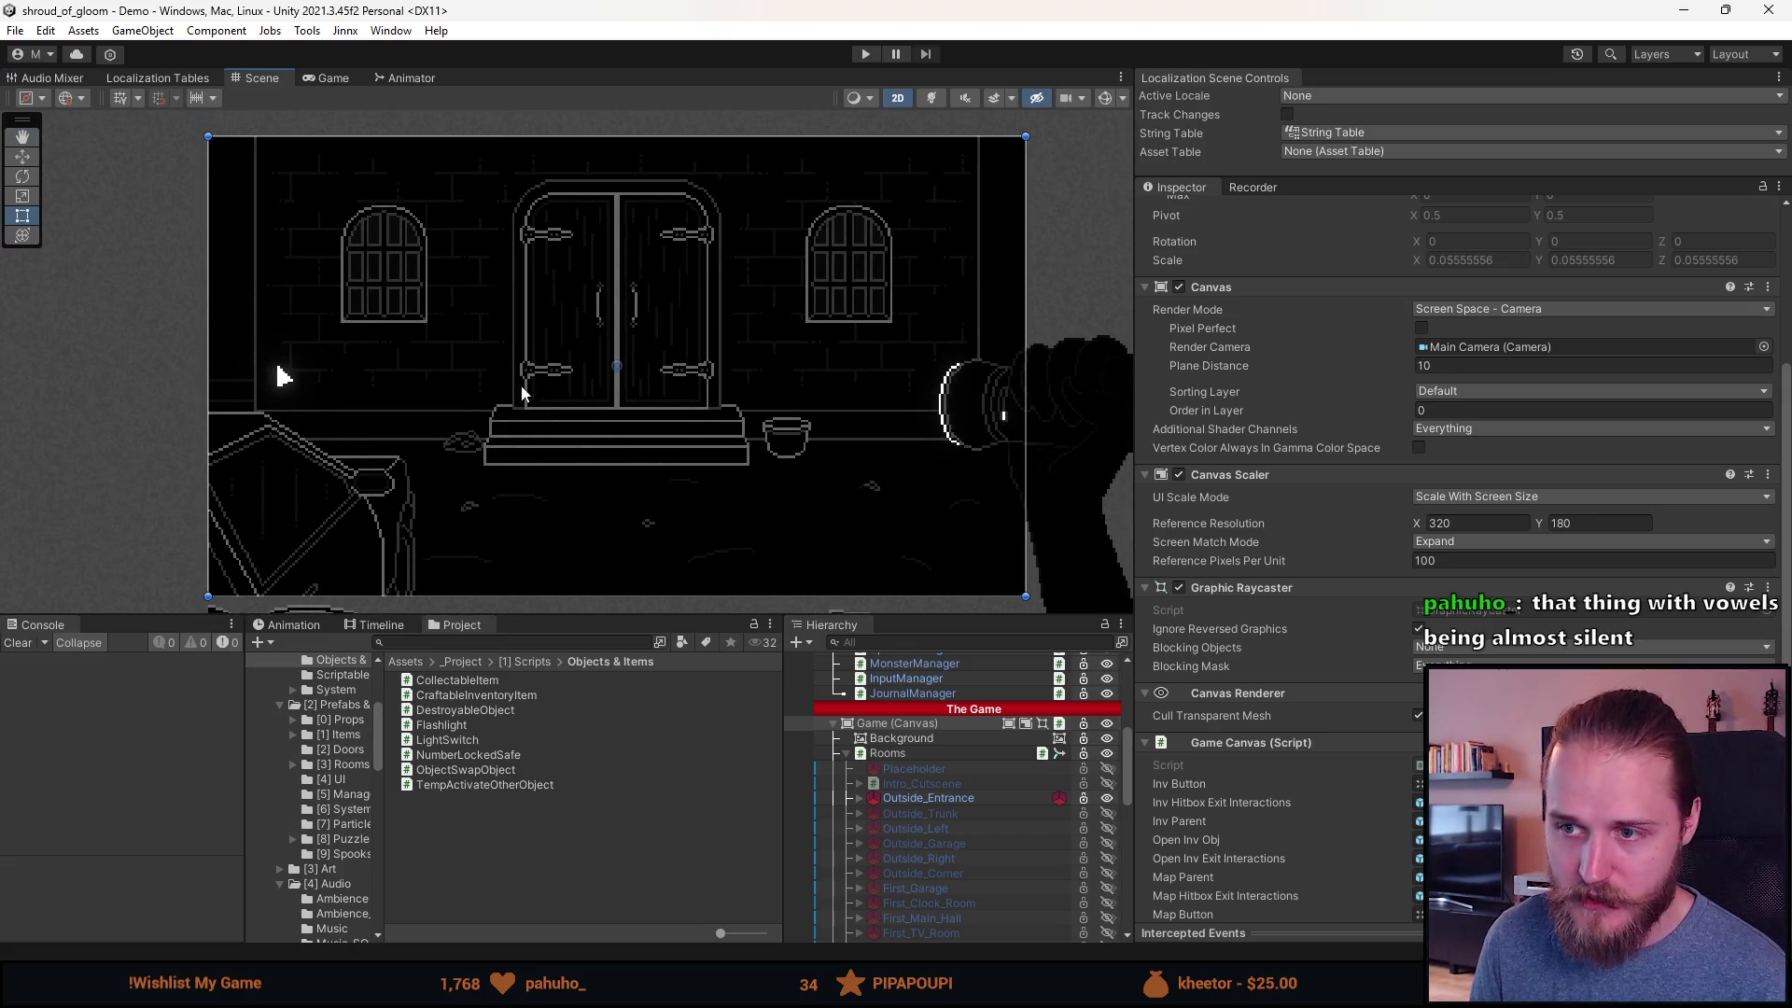
mouse_move(659, 612)
left_mouse_down()
mouse_move(655, 561)
mouse_move(673, 656)
left_mouse_up()
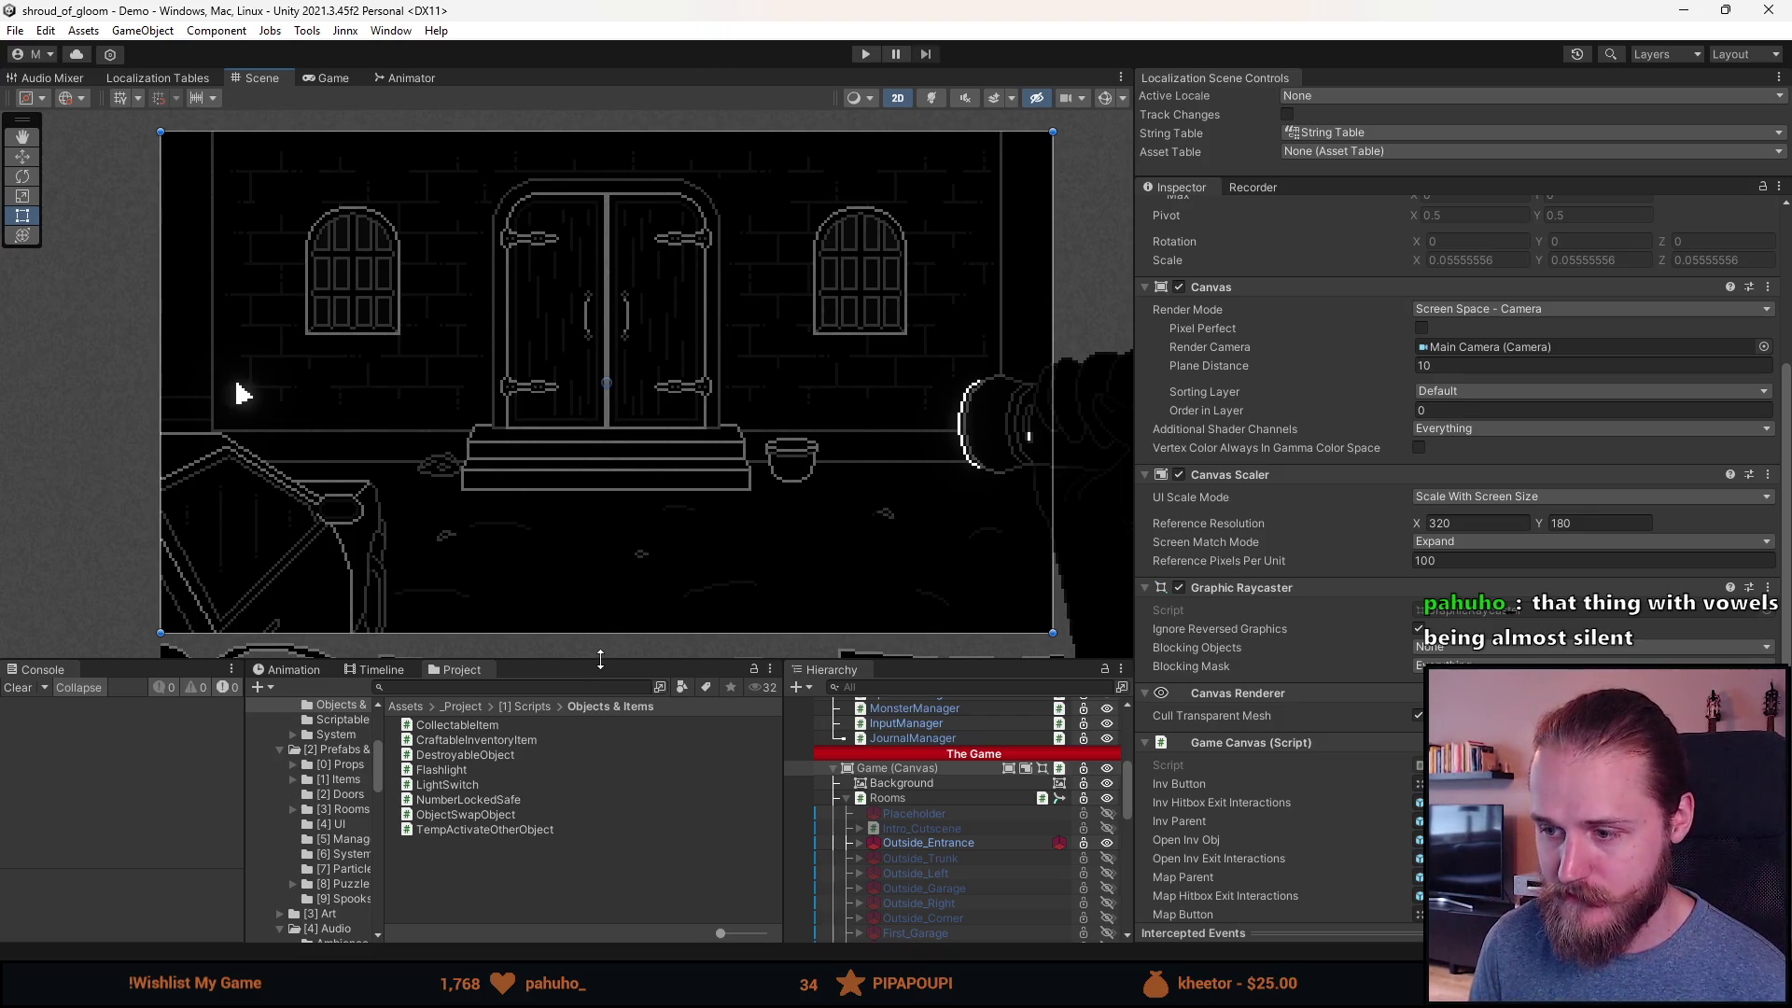
left_click_drag(600, 659, 600, 638)
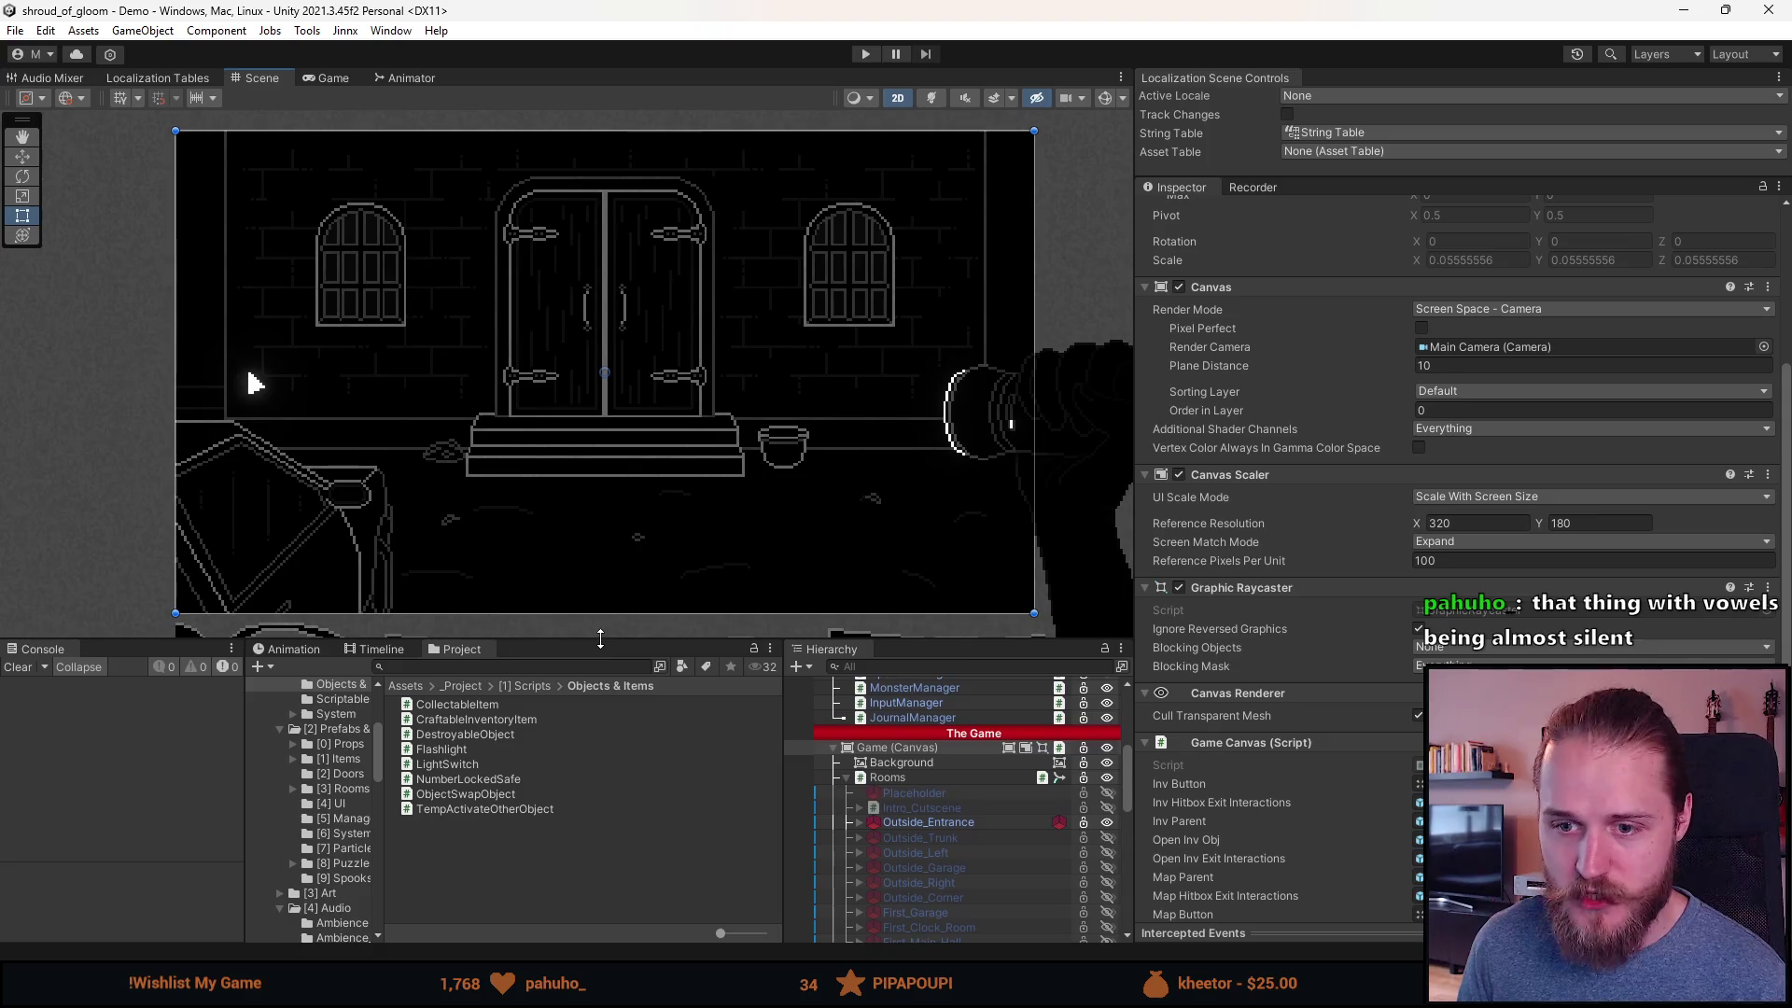
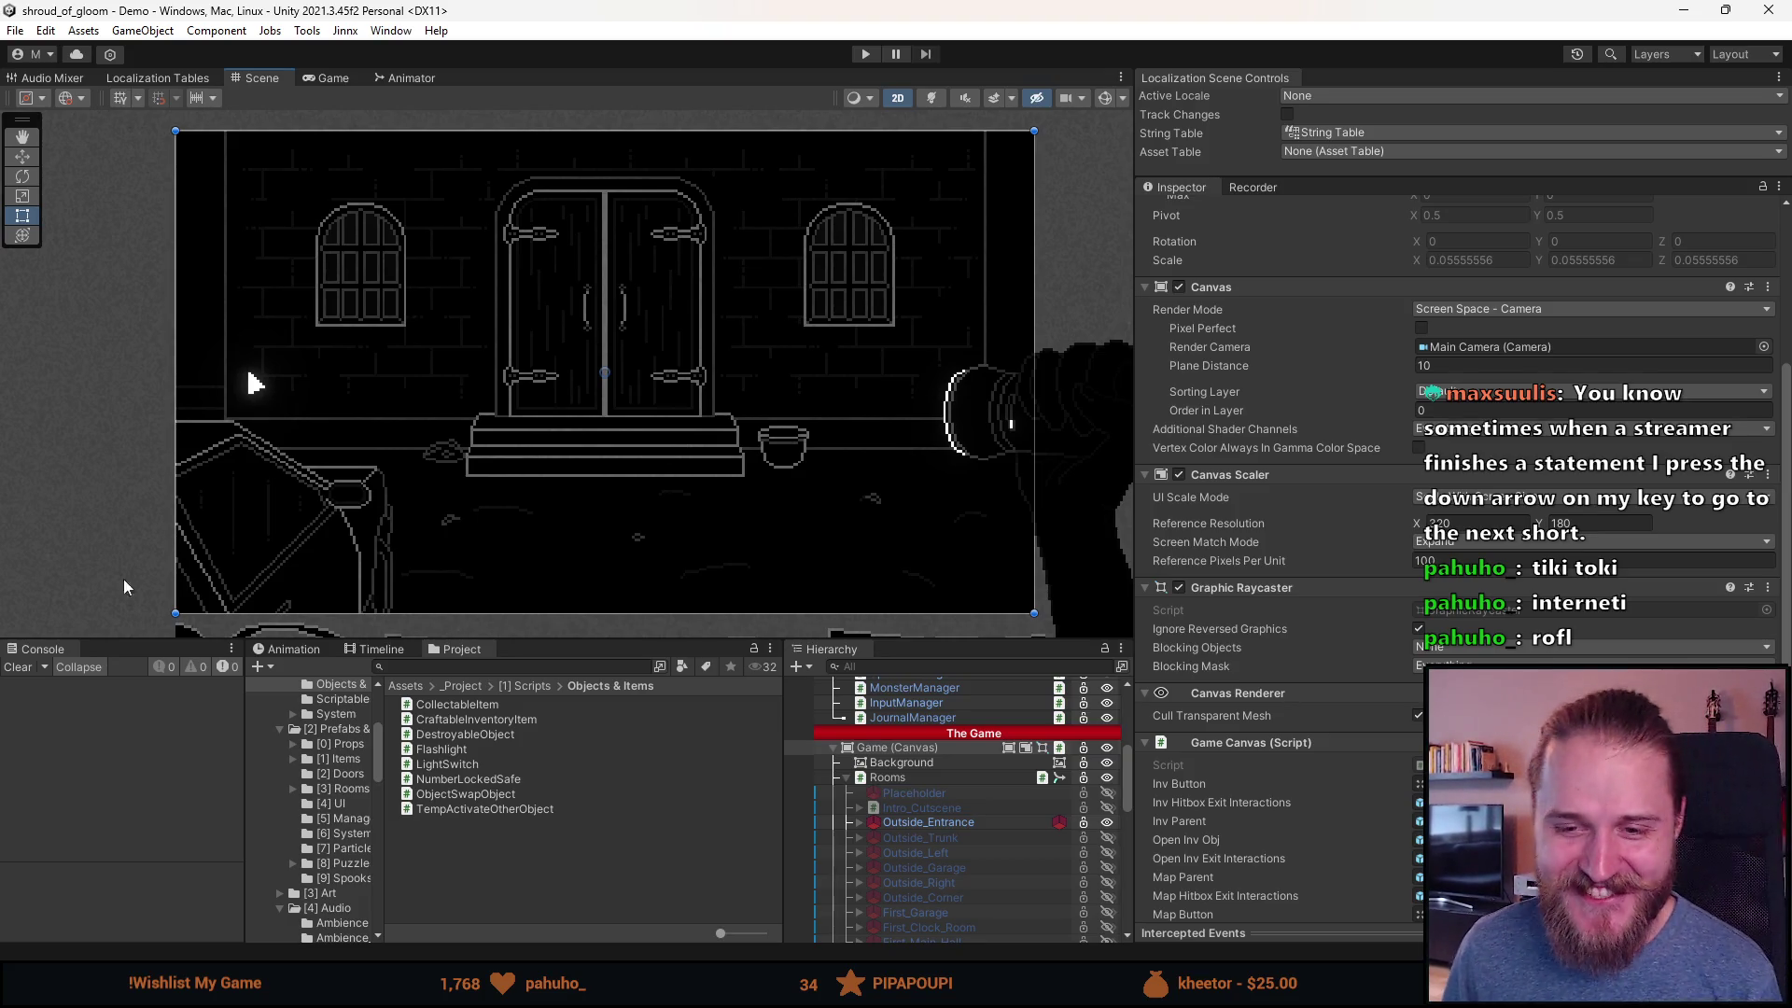
Step: Shorten the game room Scene preview with nothing selected, then return to the black-bar widescreen thread in Firefox
left_click_drag(563, 644, 563, 721)
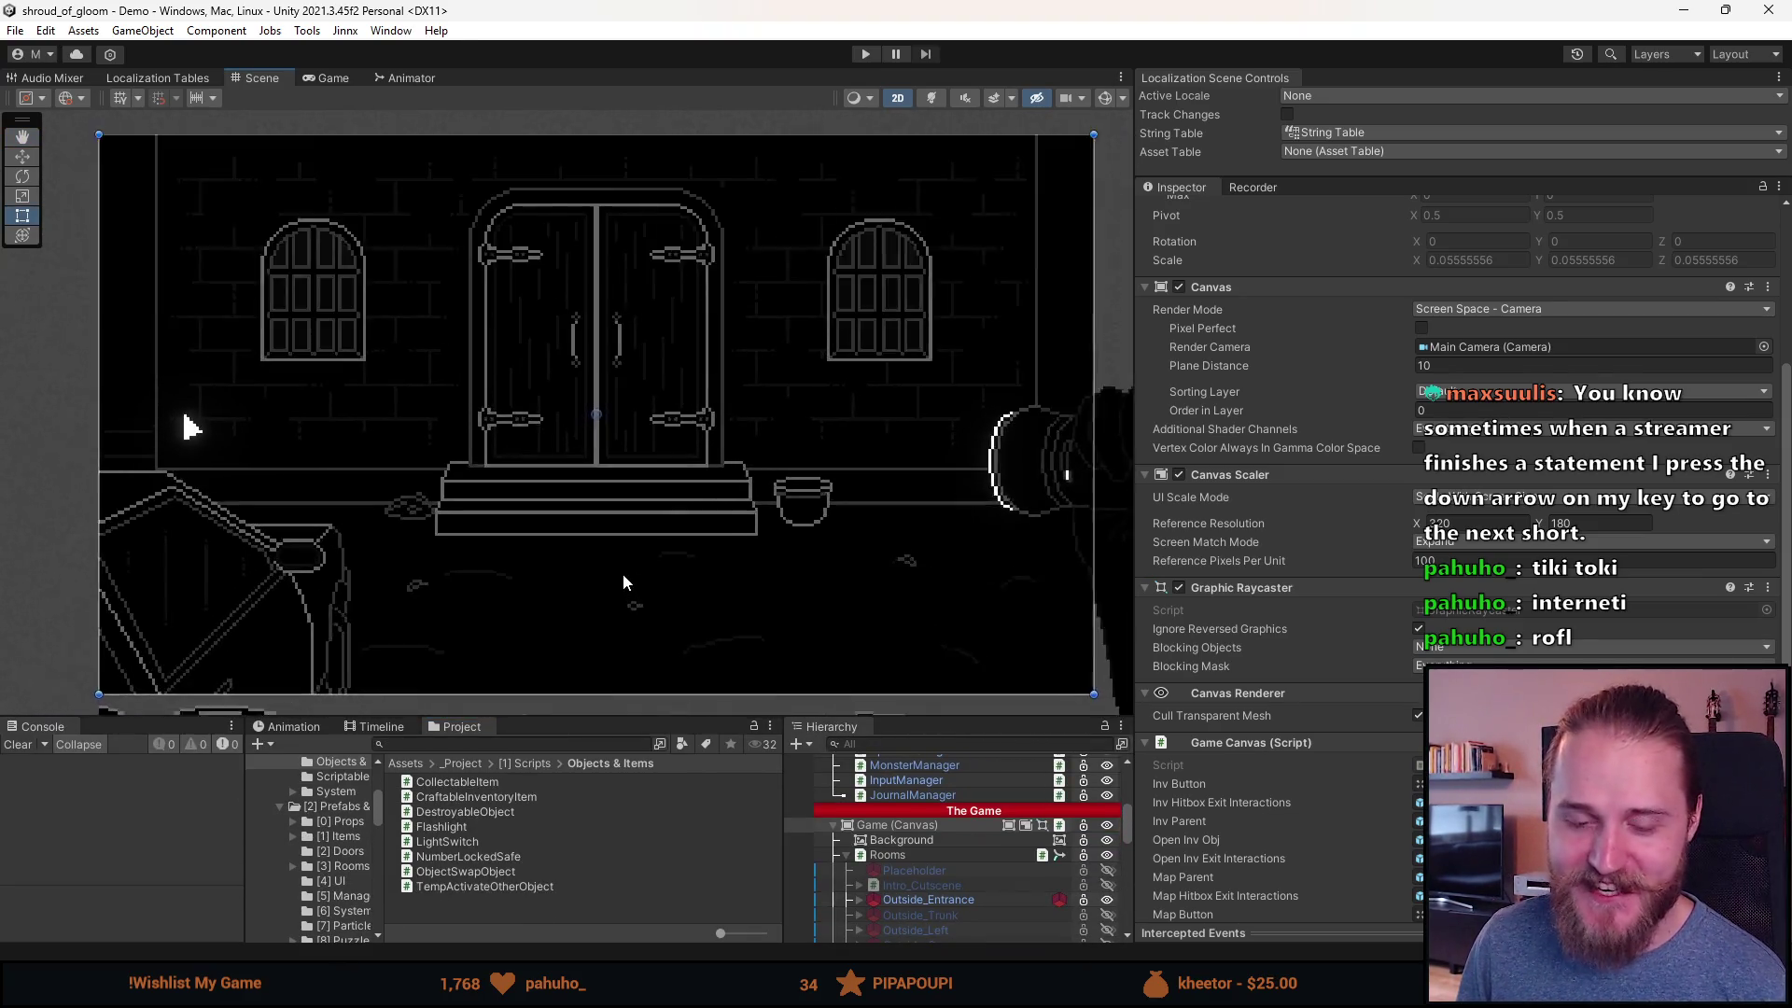
scroll(624, 582, "up", 1)
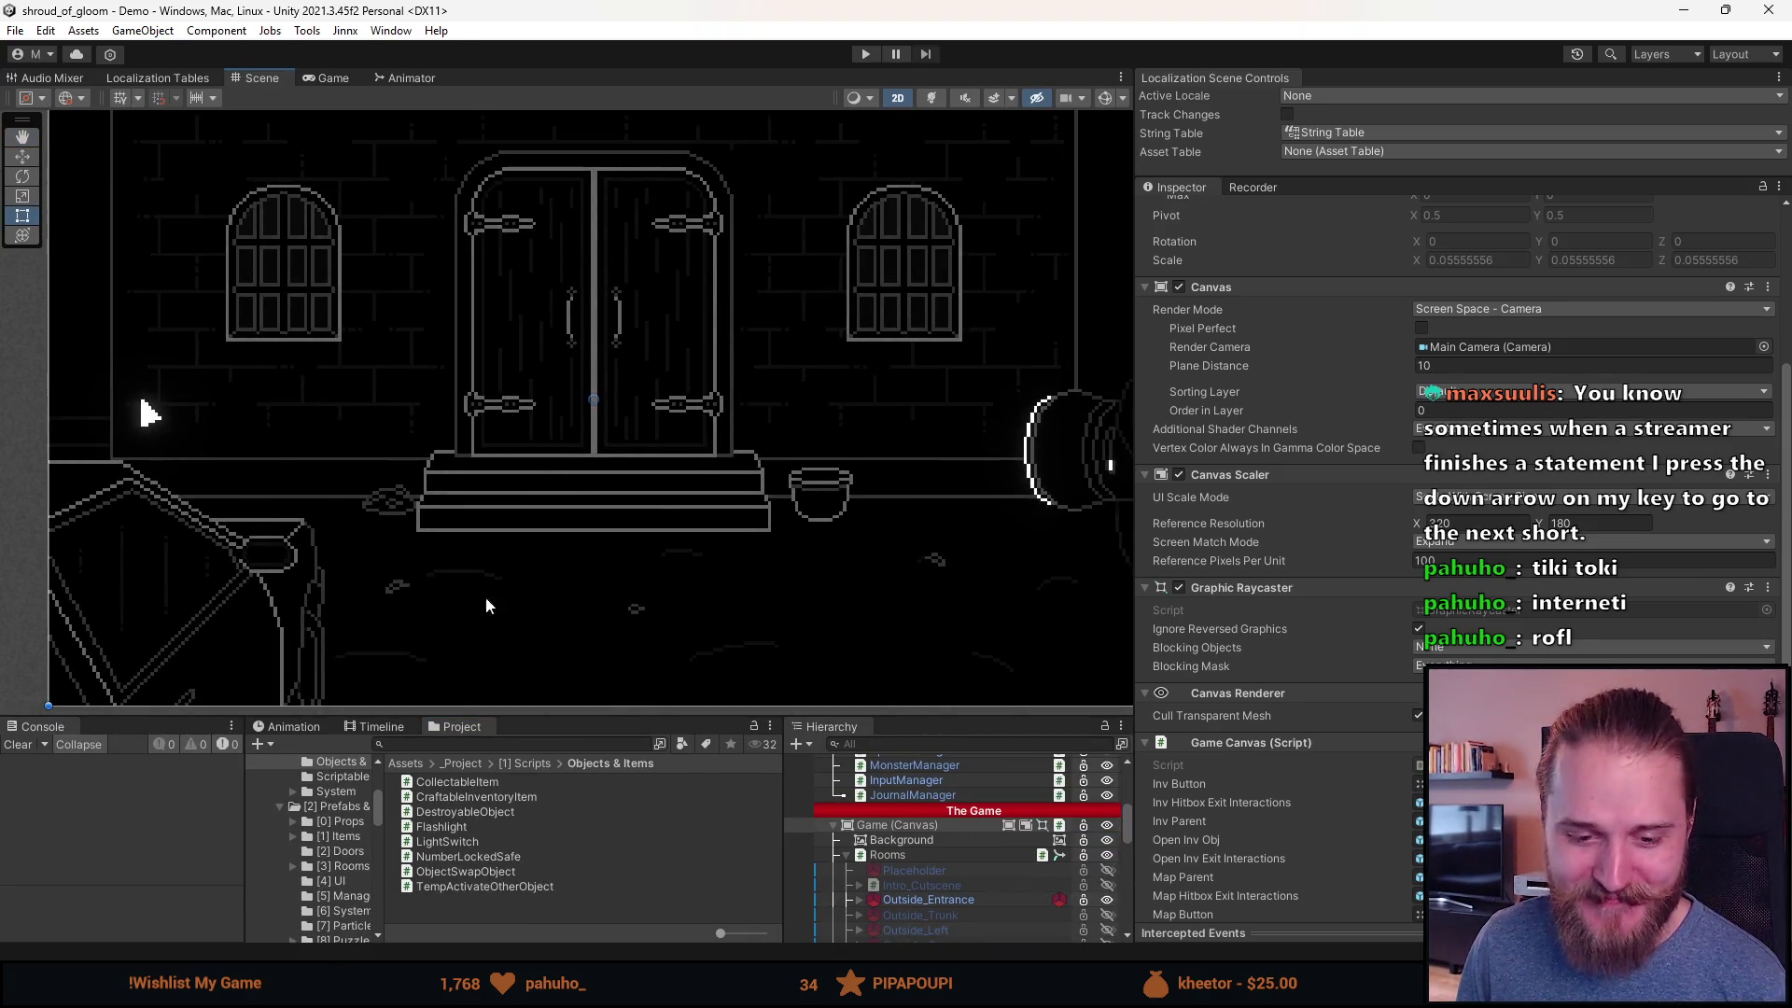
left_click(614, 709)
left_click_drag(614, 715, 644, 573)
scroll(644, 465, "down", 1)
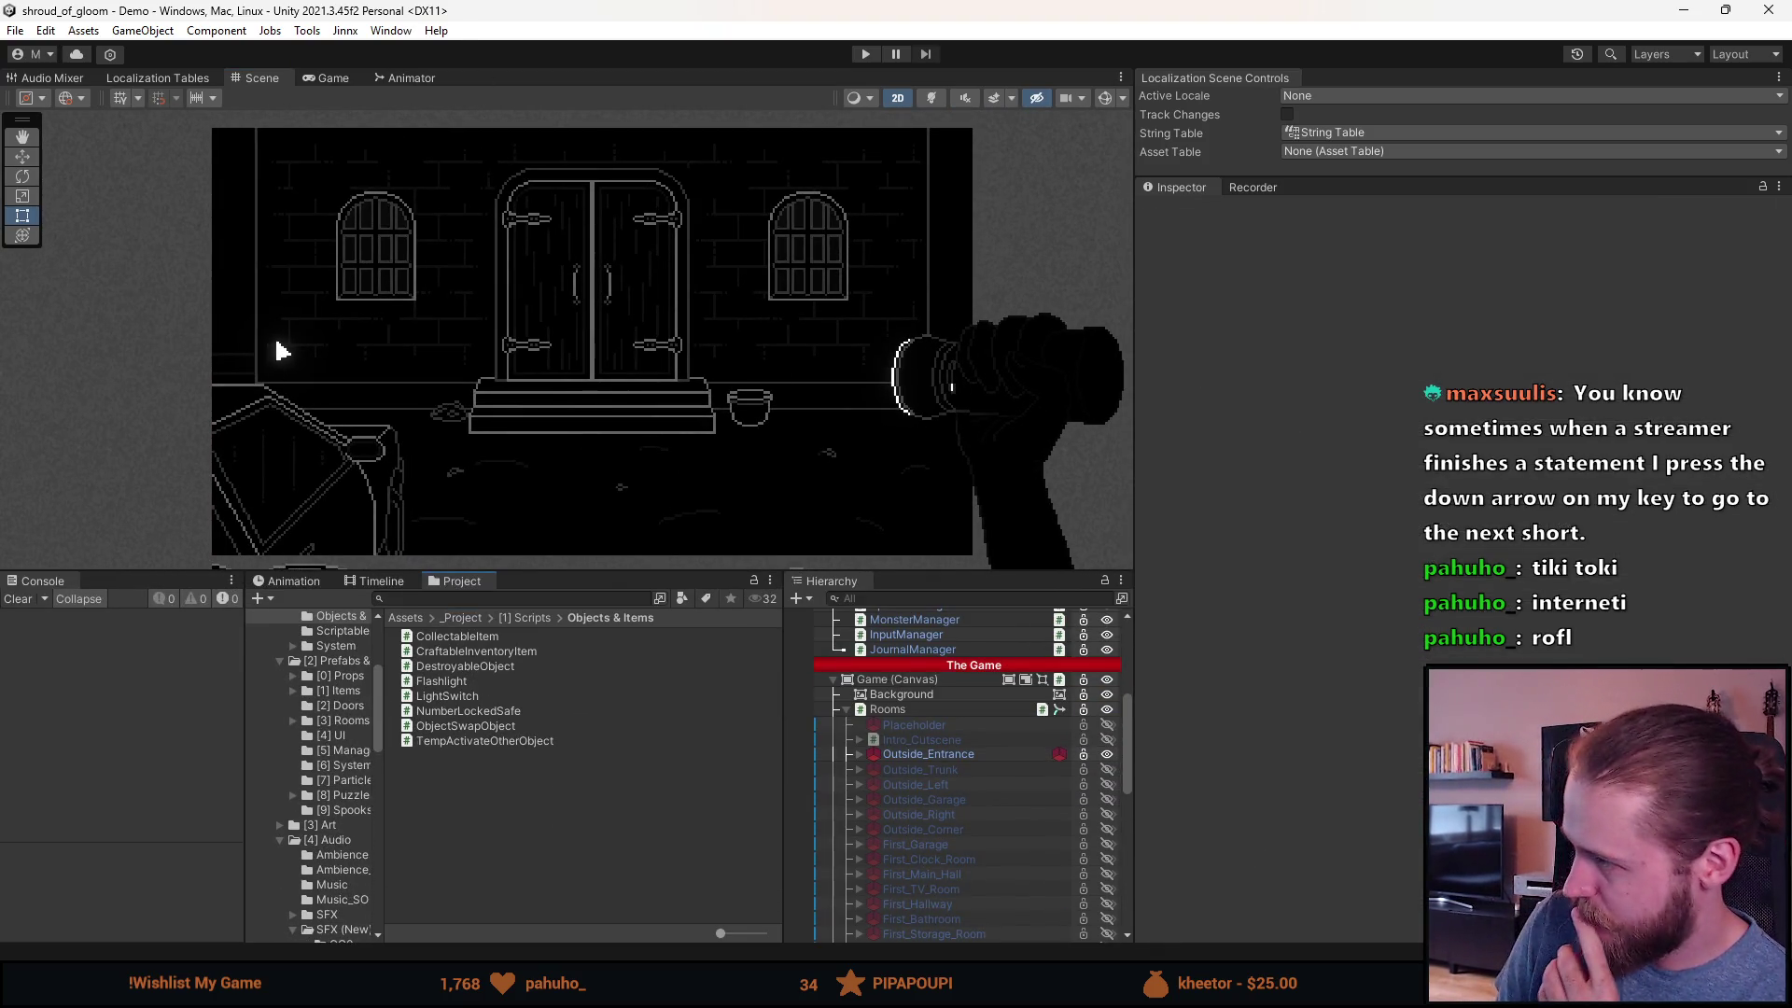
key("alt+Tab")
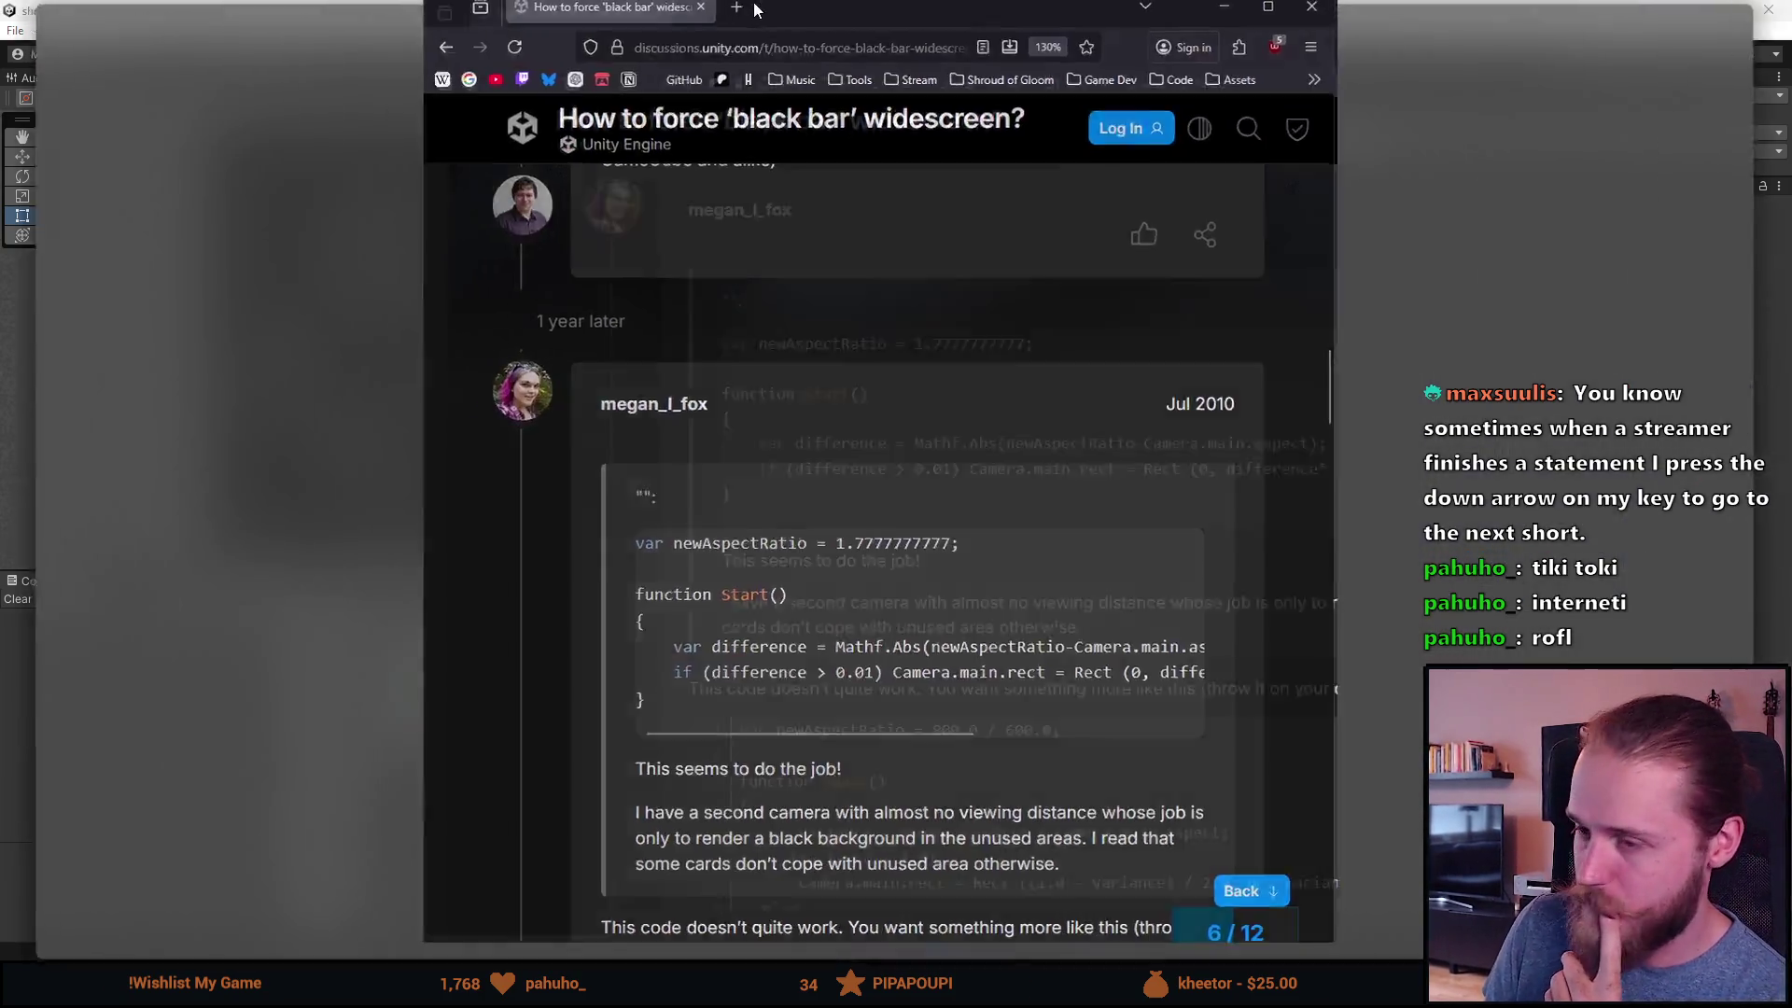
Step: Scroll down the thread and read the later reply's explanation of the script
scroll(644, 394, "down", 3)
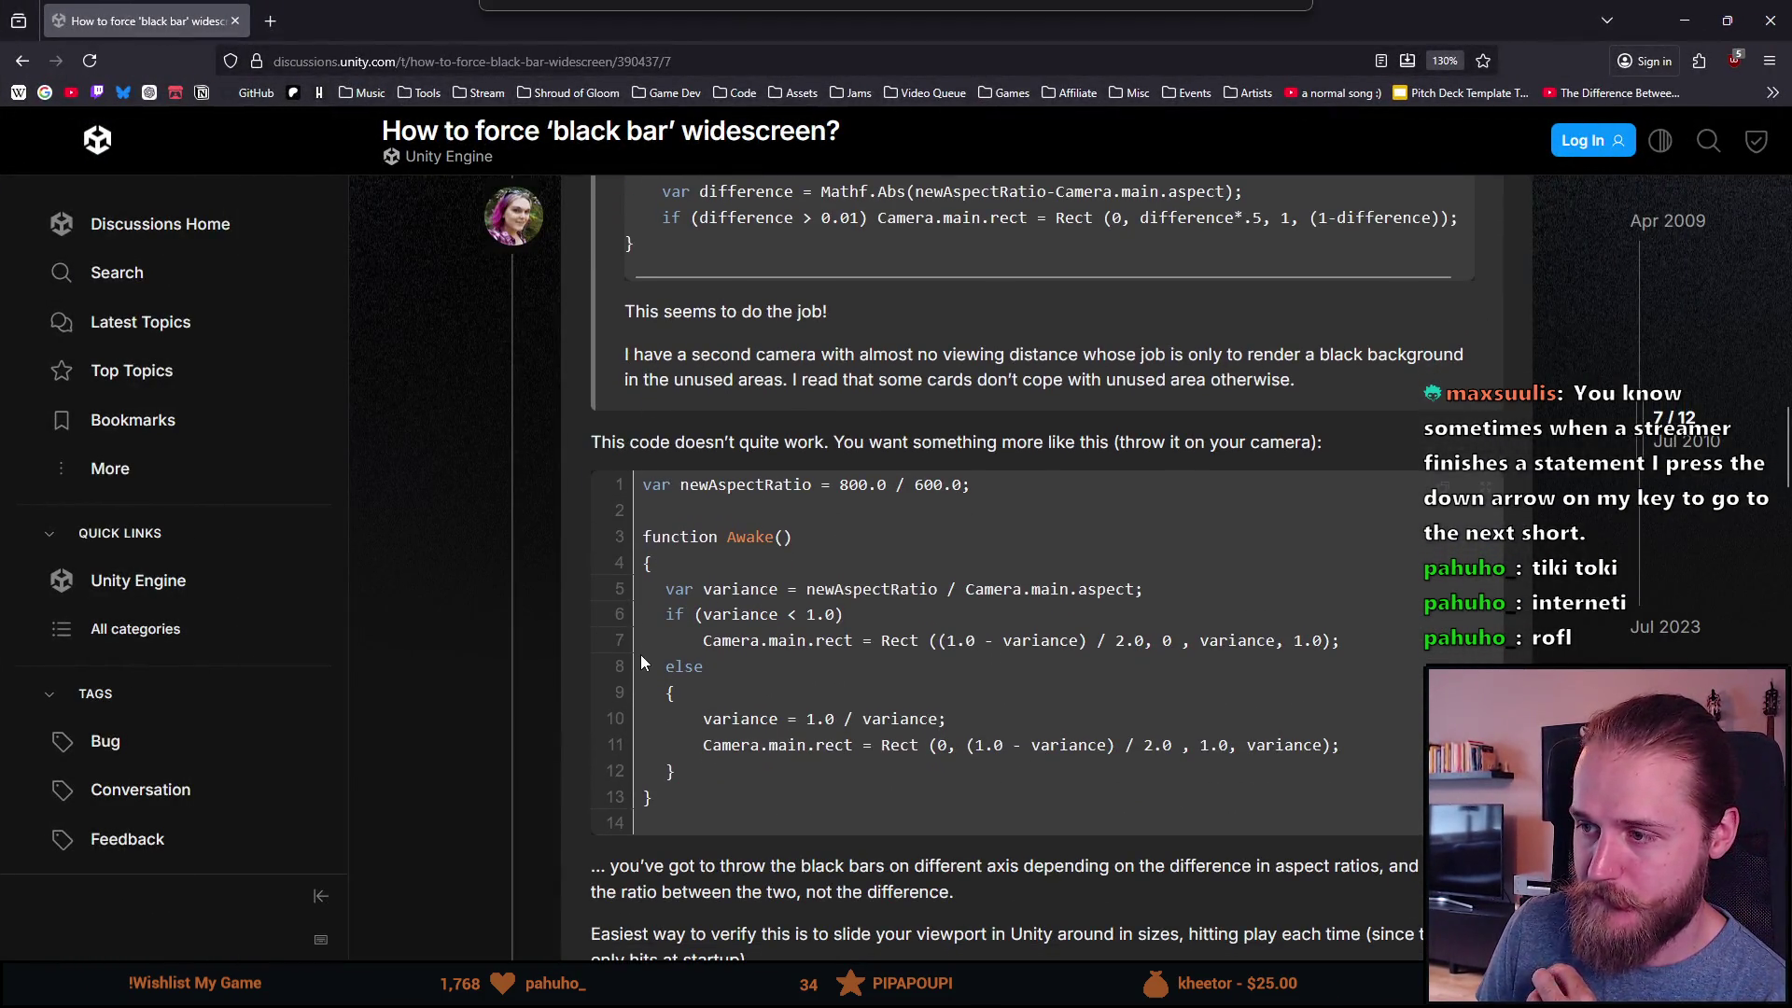
scroll(640, 653, "down", 6)
scroll(651, 661, "down", 3)
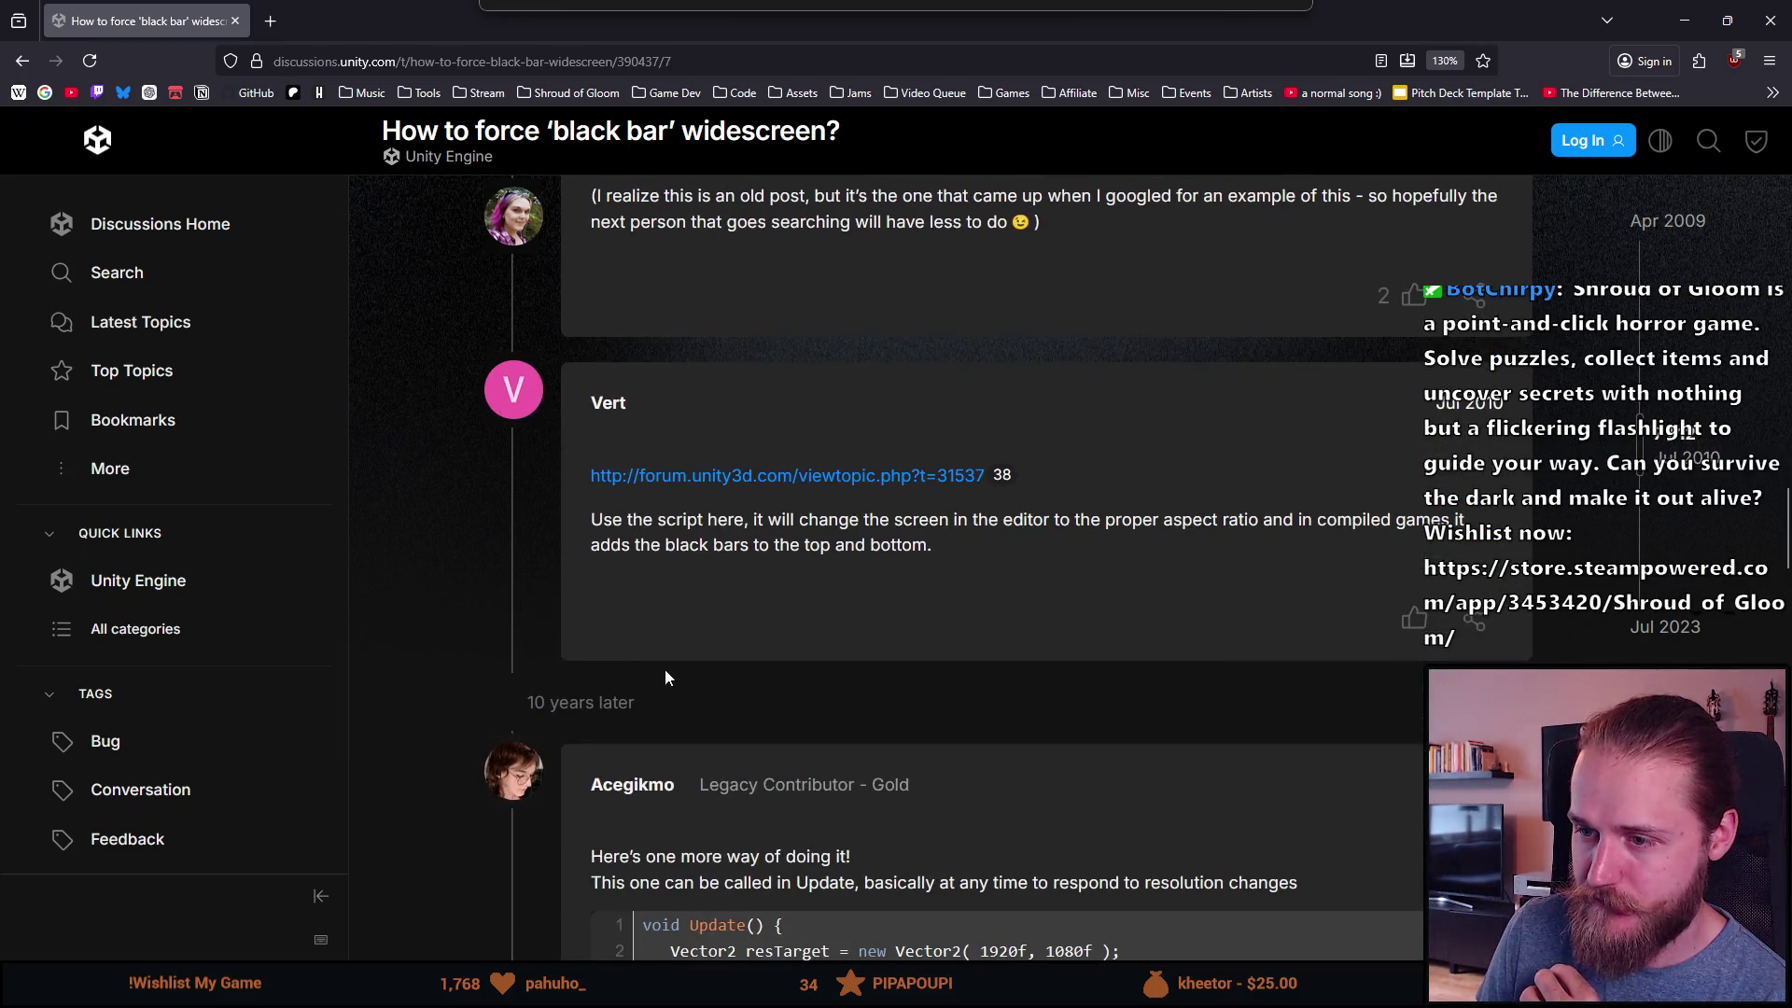
left_click_drag(764, 520, 1461, 530)
left_click(685, 555)
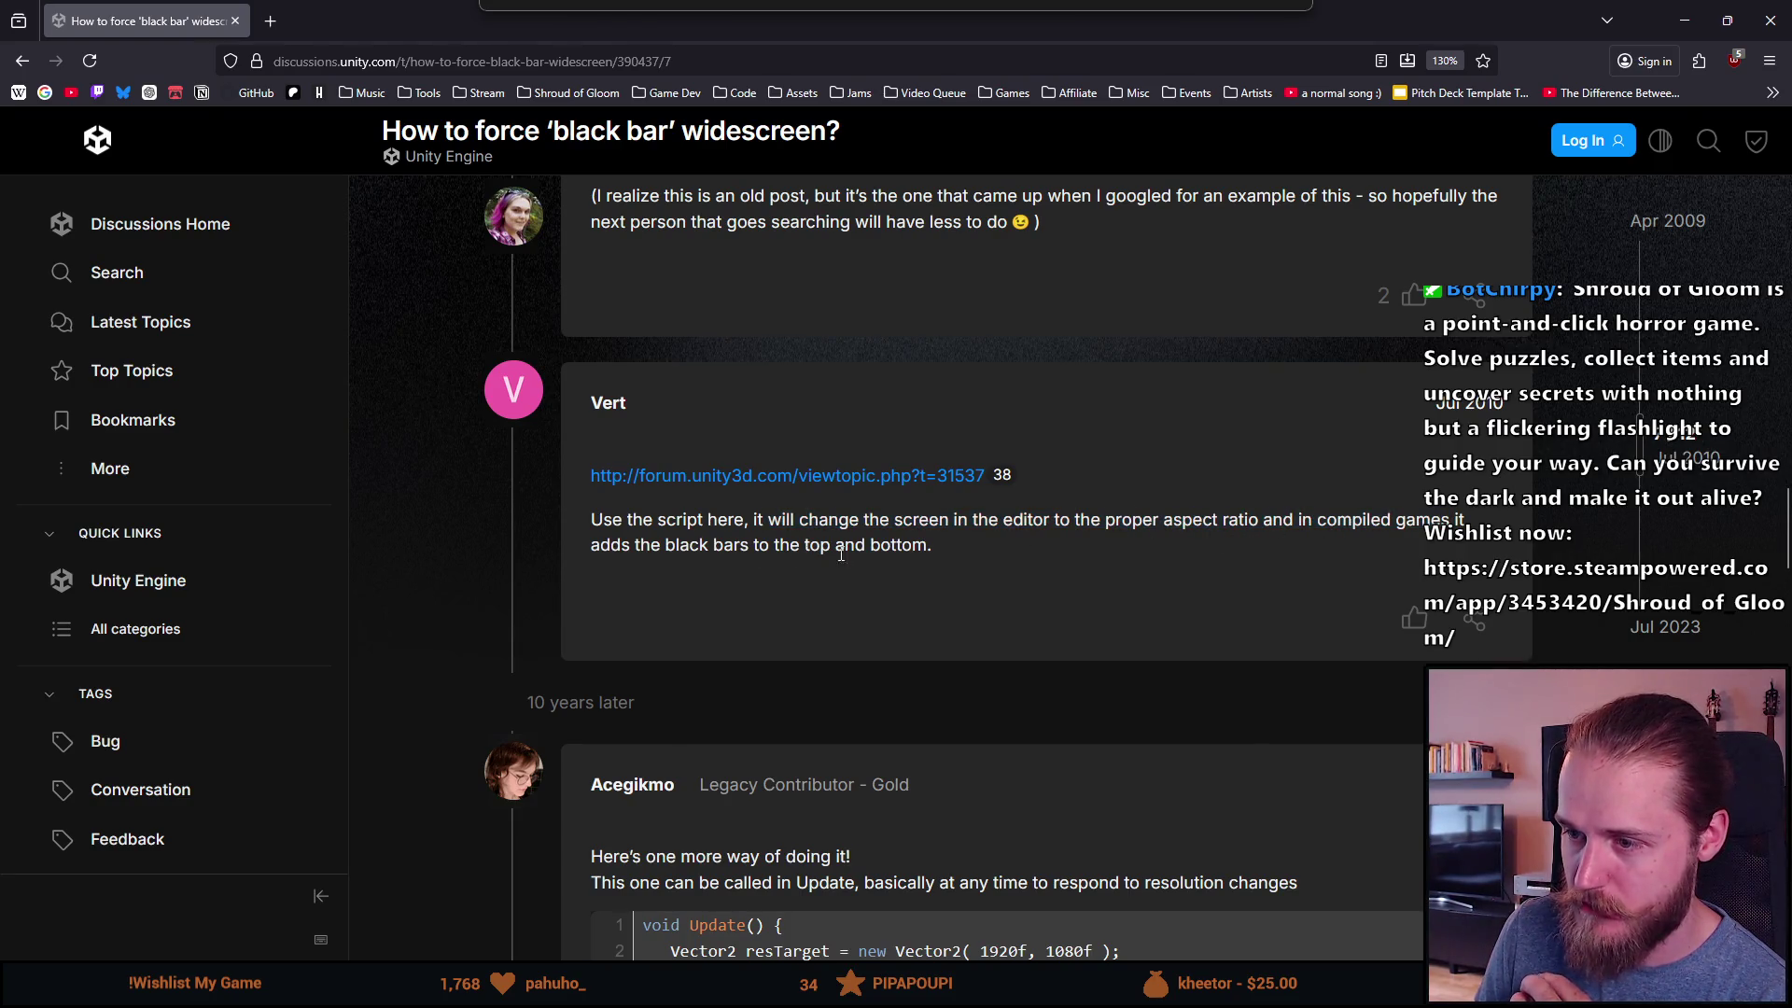
Step: Check the reply's old forum link, which shows Page Not Found, then close it and continue reading
middle_click(840, 478)
left_click(376, 9)
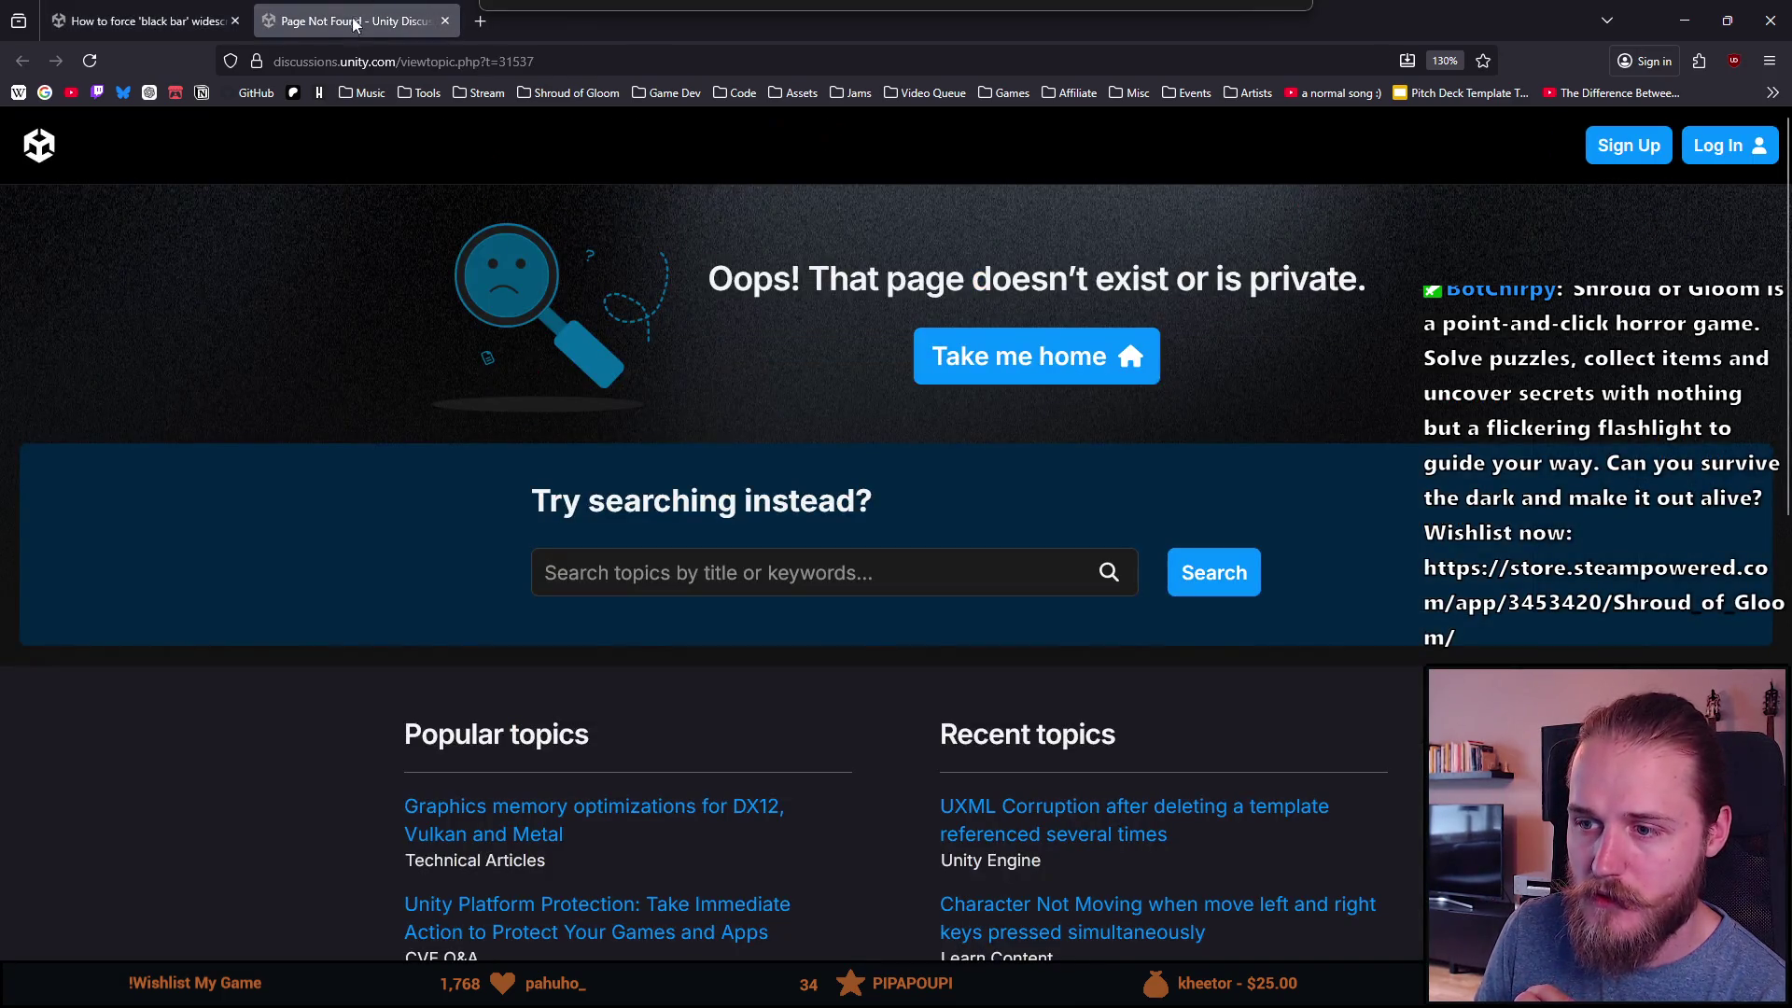
left_click(444, 21)
scroll(571, 612, "down", 5)
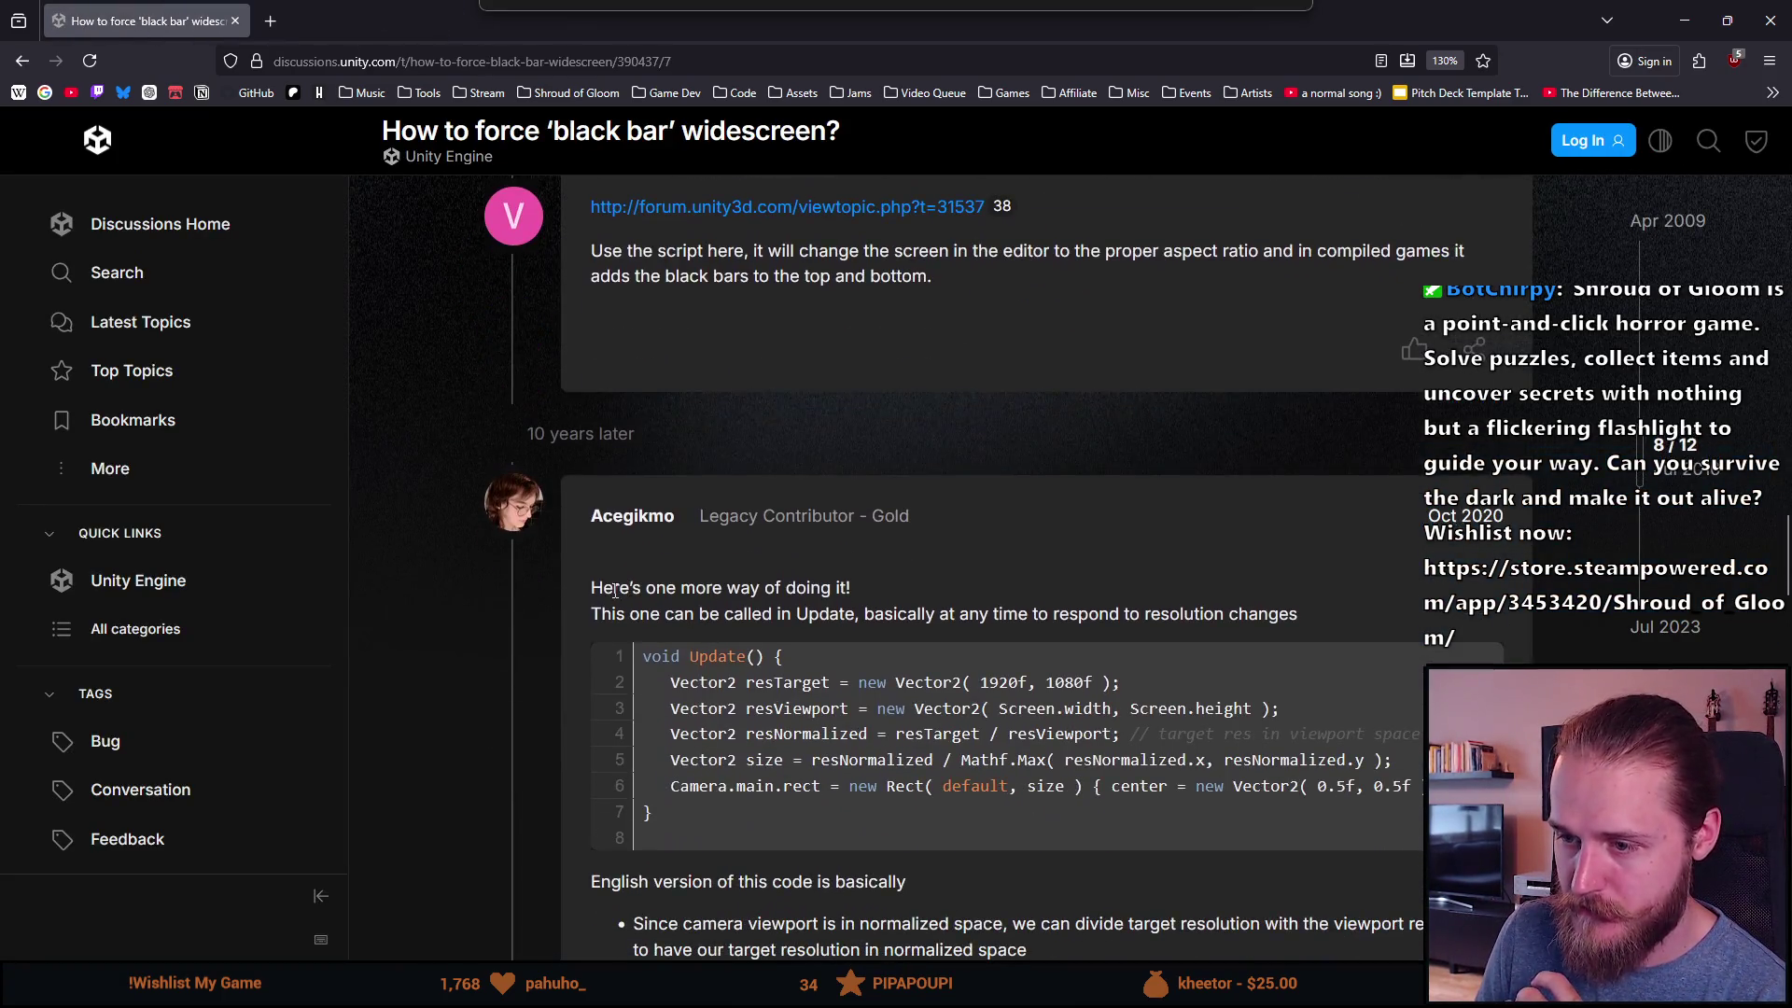
scroll(571, 612, "down", 2)
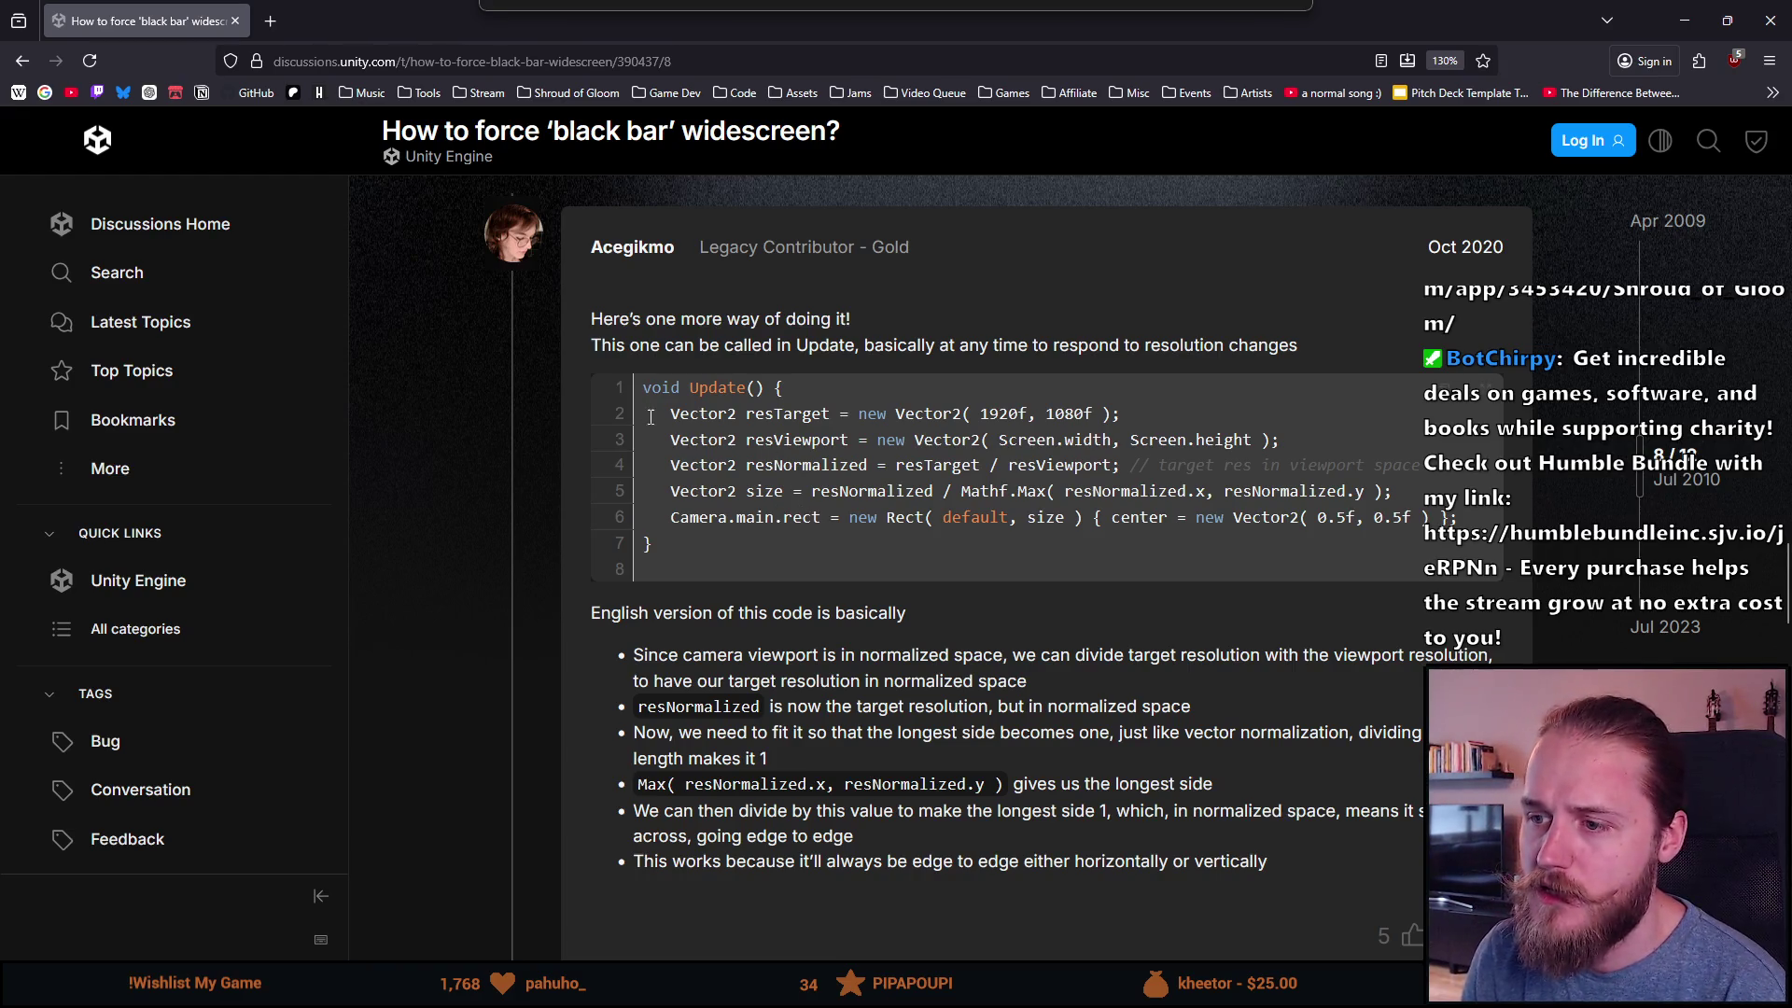
double_click(757, 413)
left_click(957, 411)
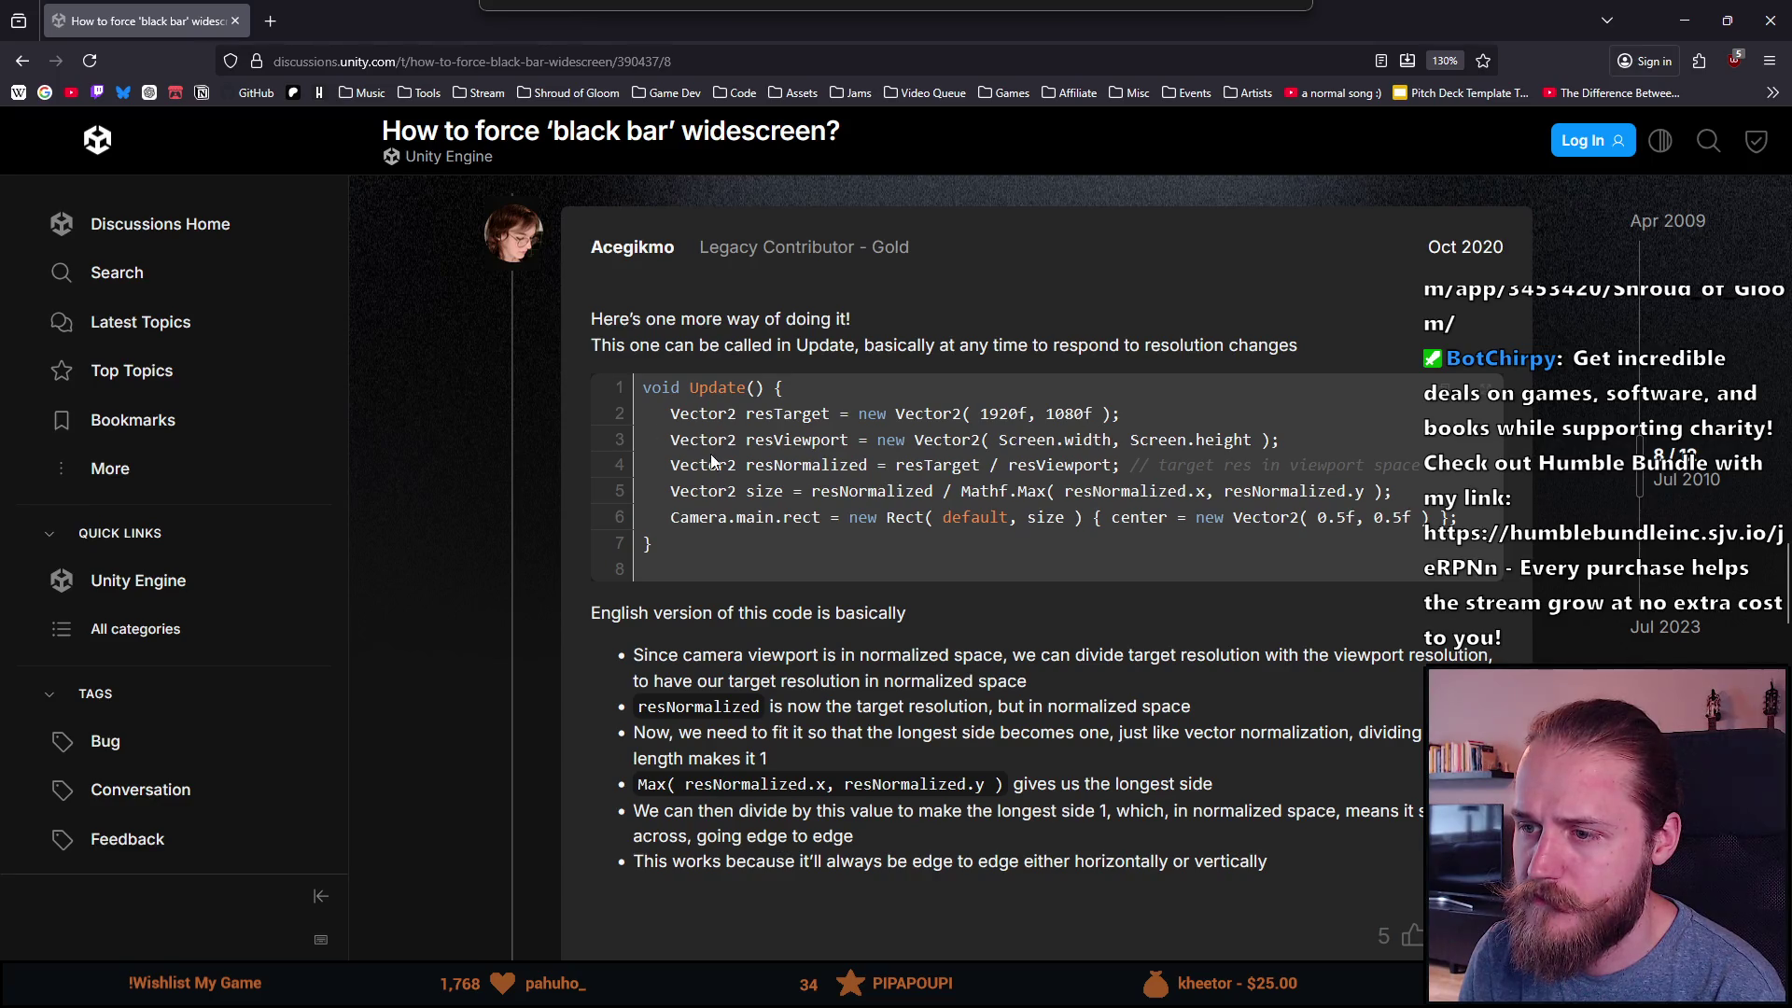
double_click(787, 439)
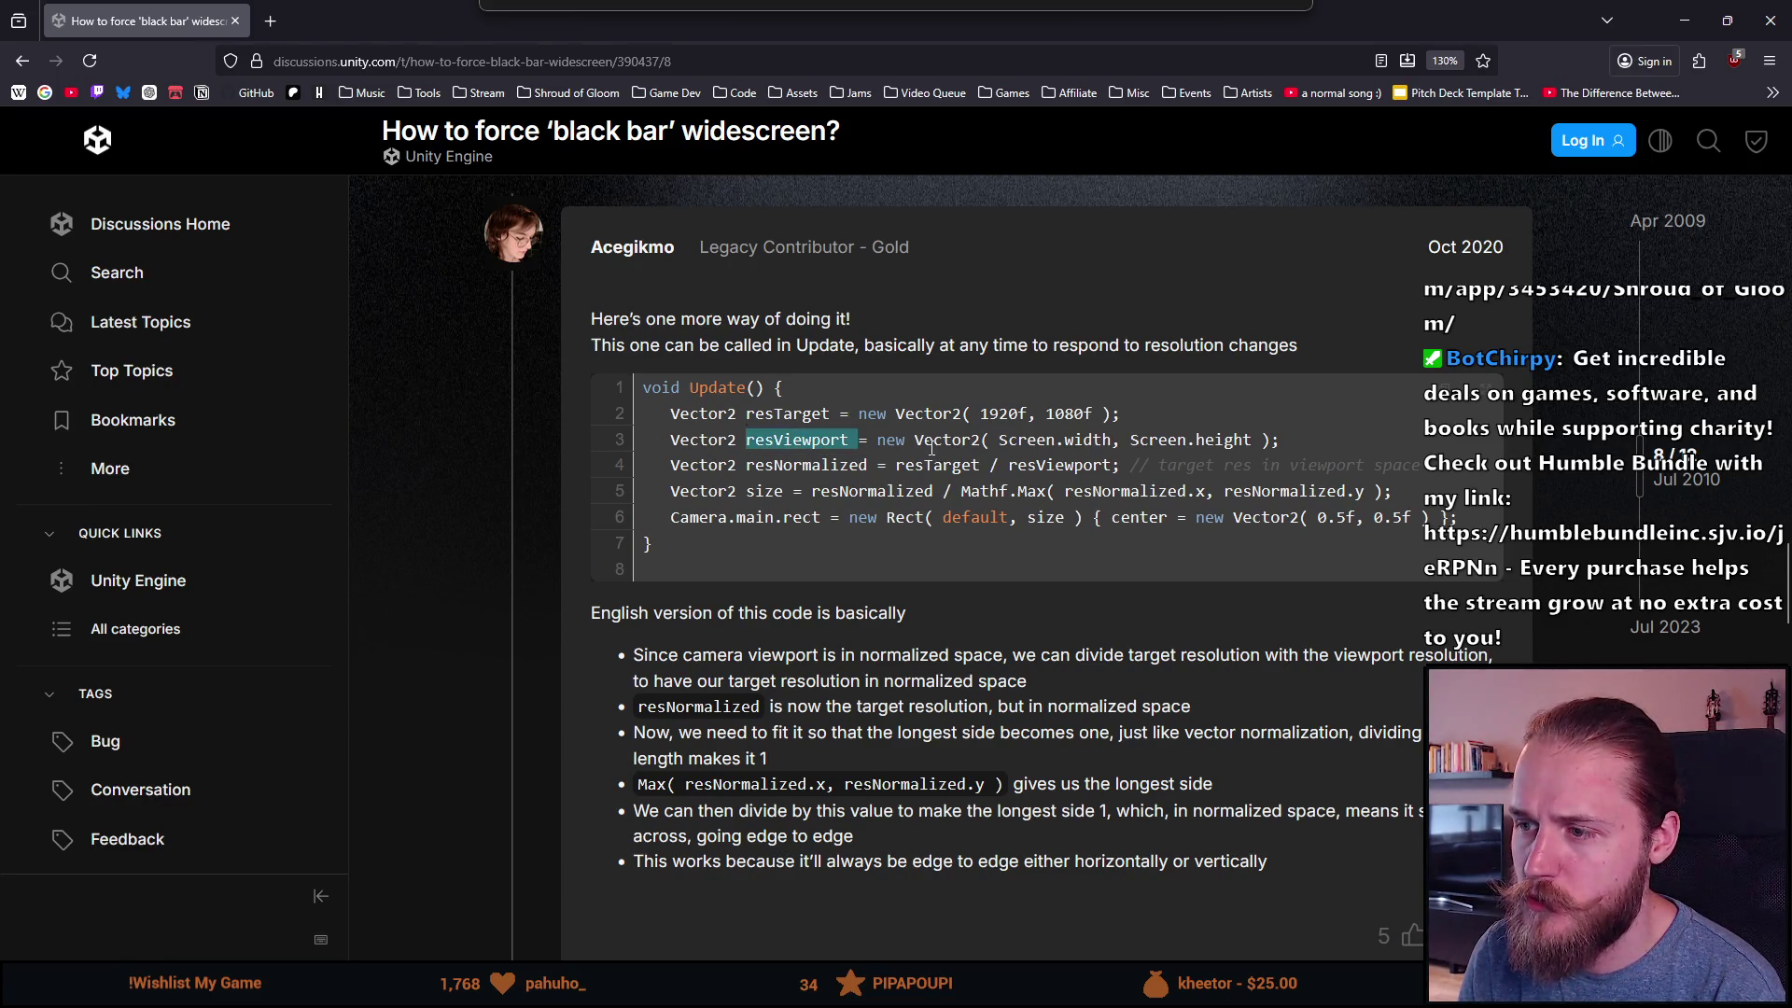
double_click(856, 466)
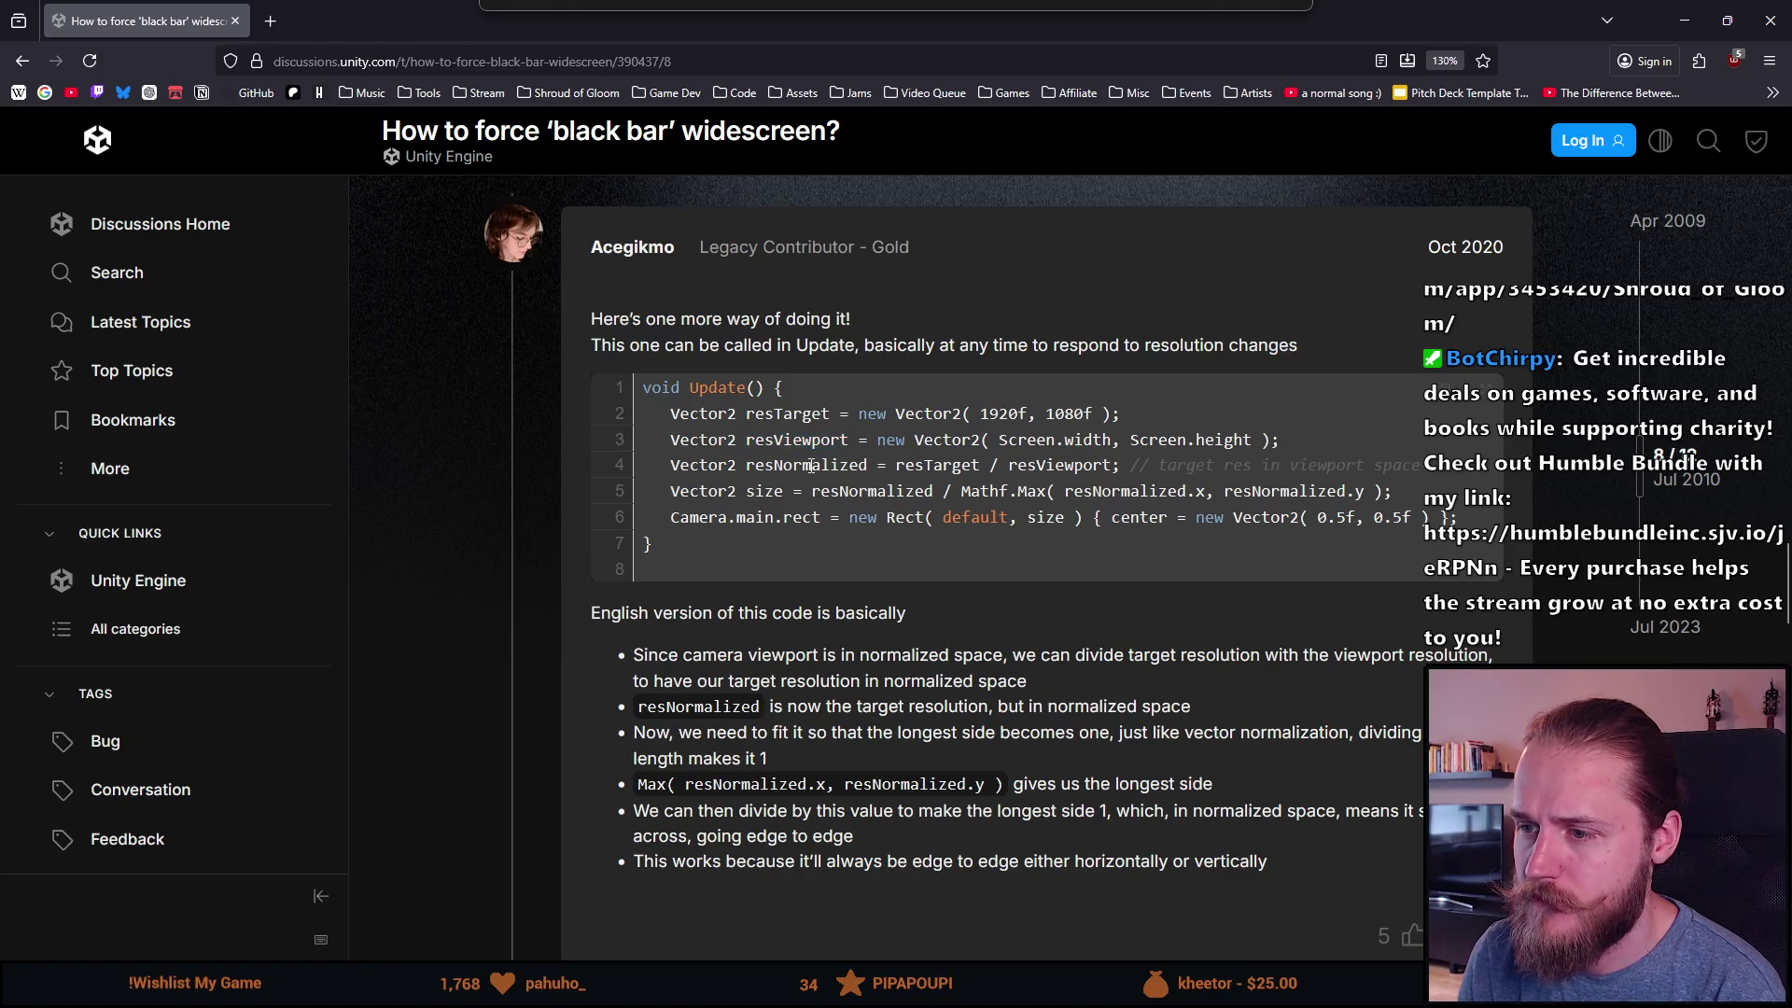
double_click(941, 466)
double_click(1082, 467)
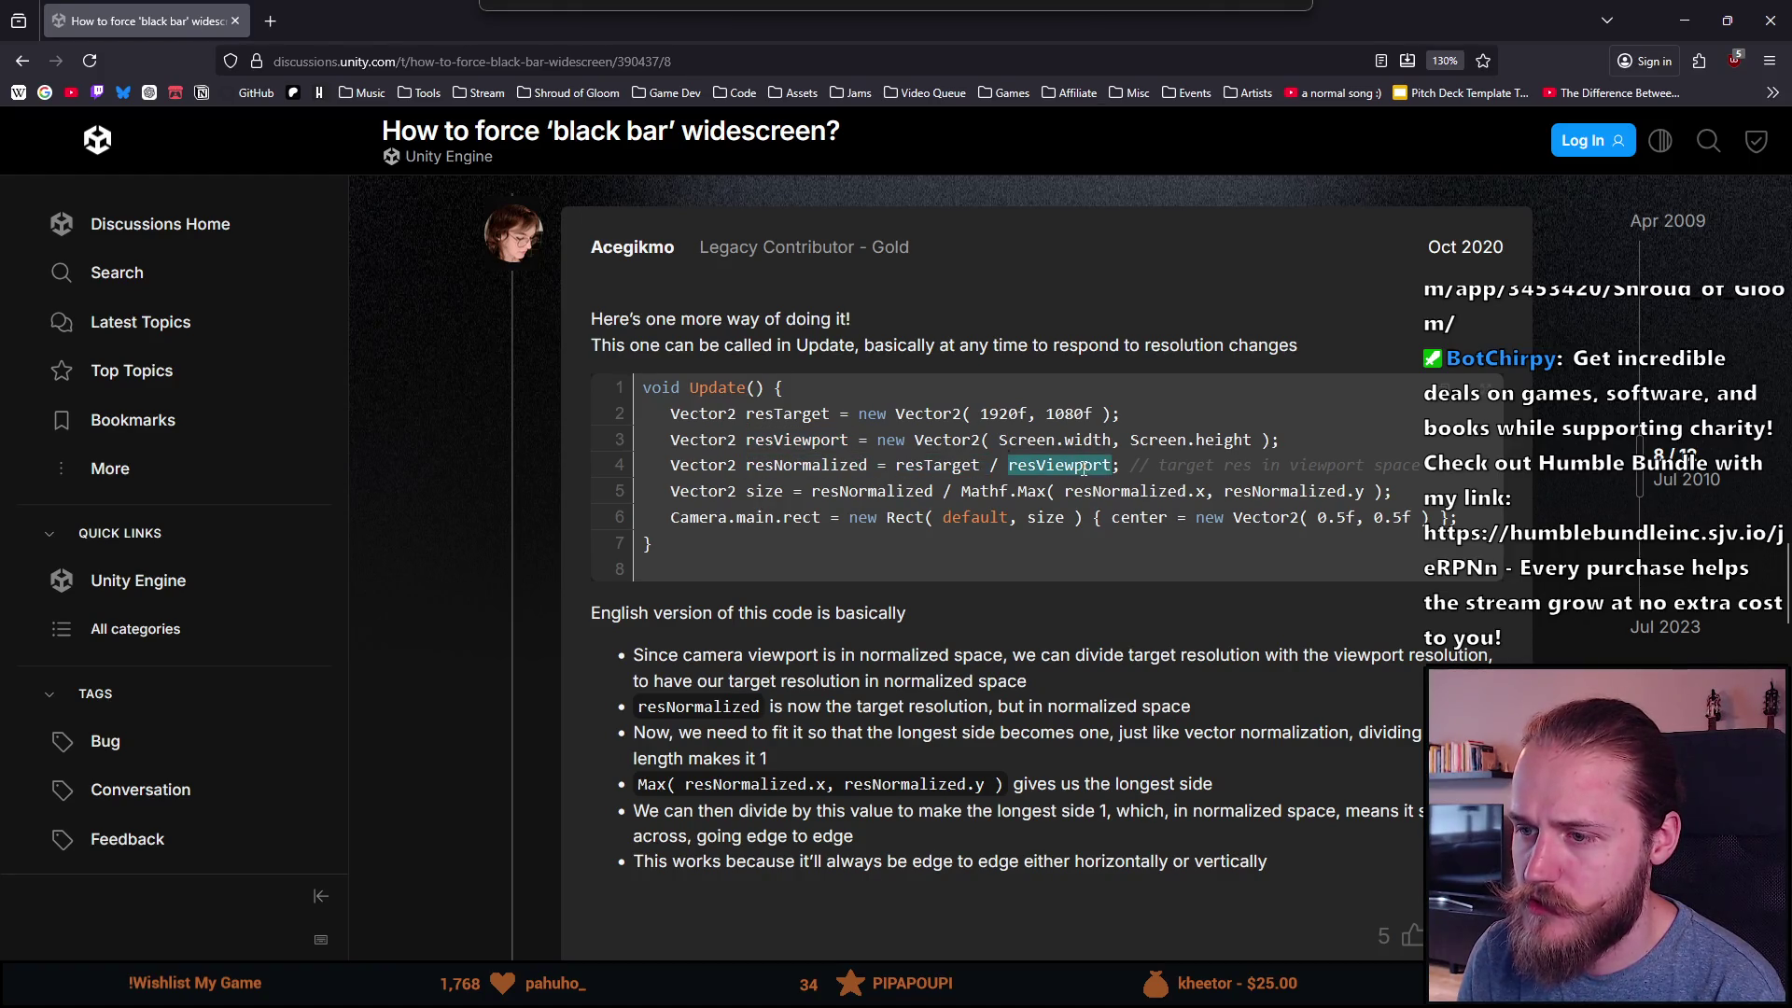
double_click(704, 491)
double_click(764, 491)
double_click(866, 488)
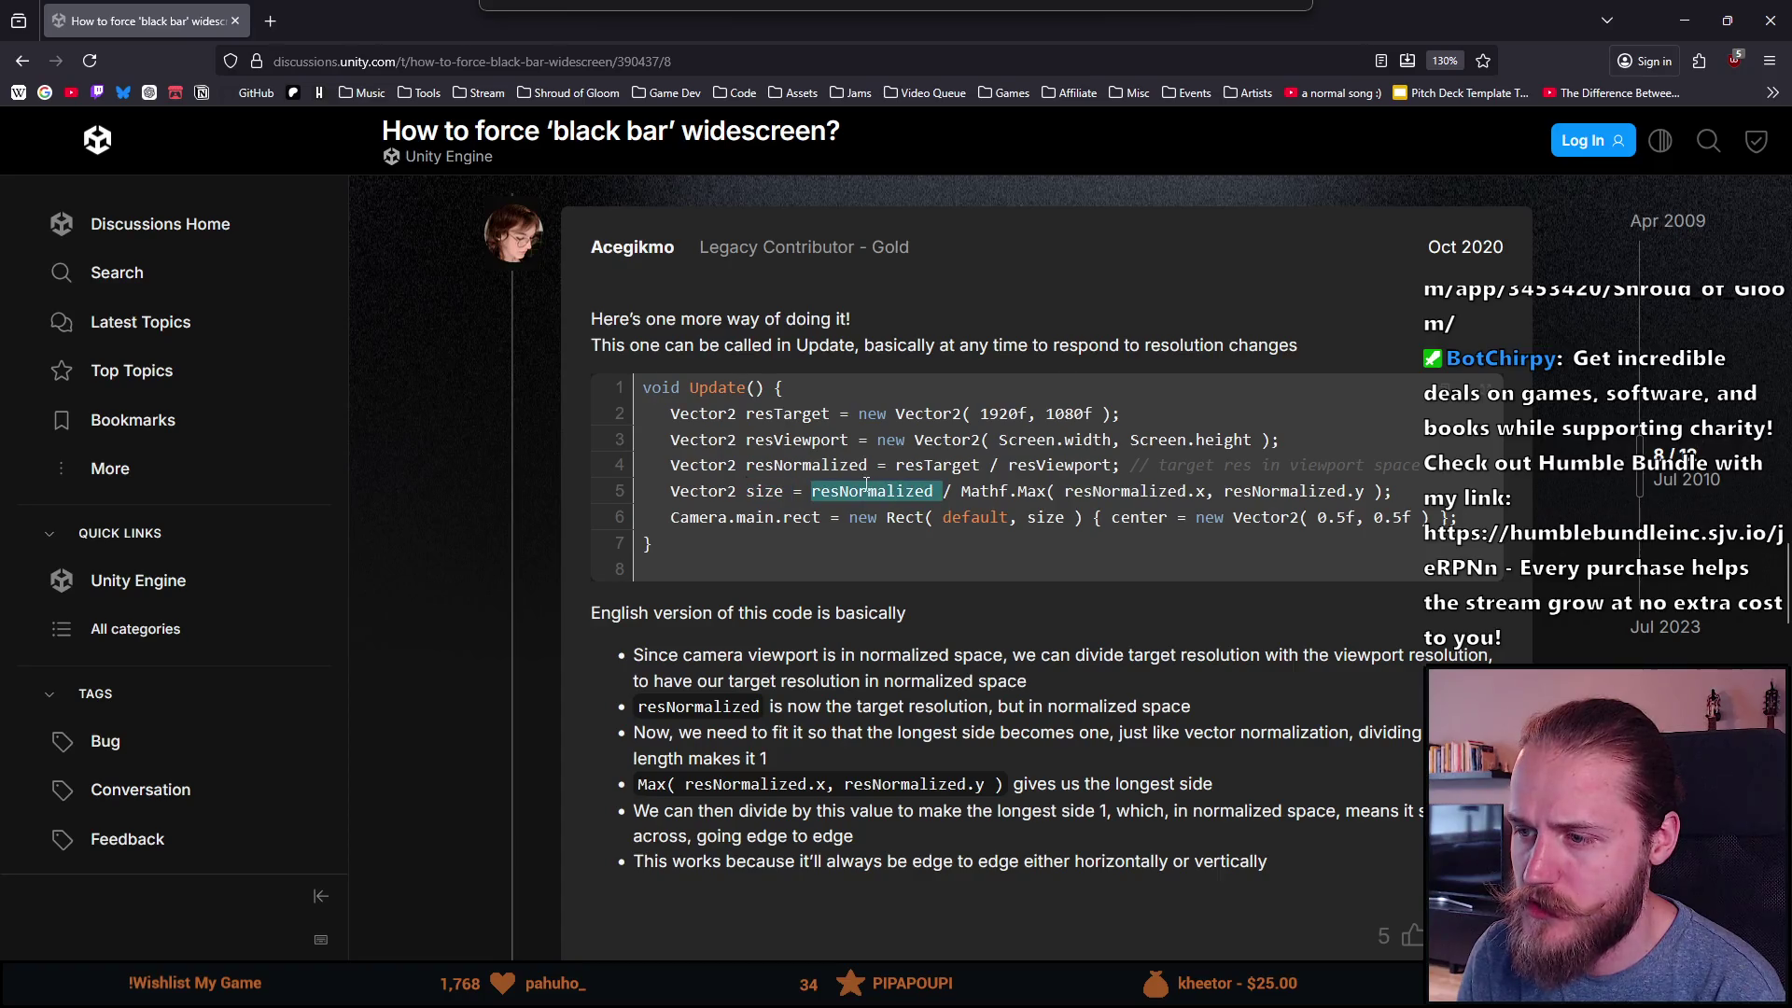
left_click(944, 492)
double_click(969, 492)
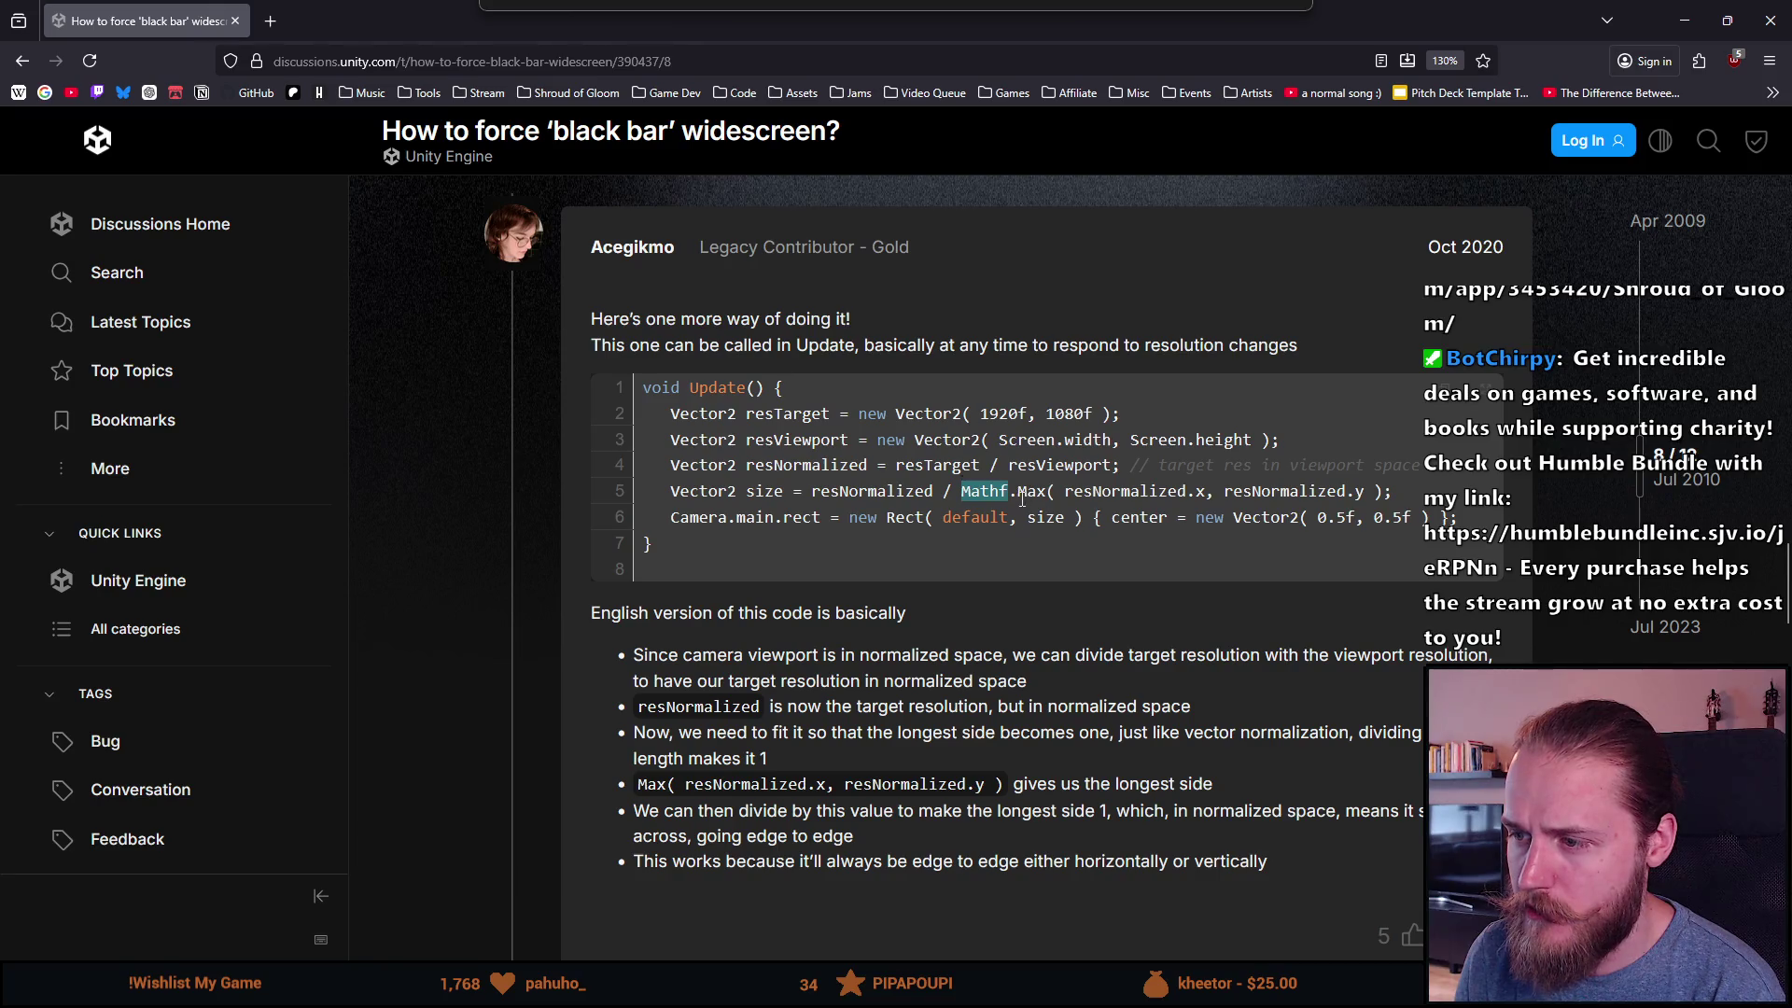
double_click(1032, 492)
double_click(1105, 491)
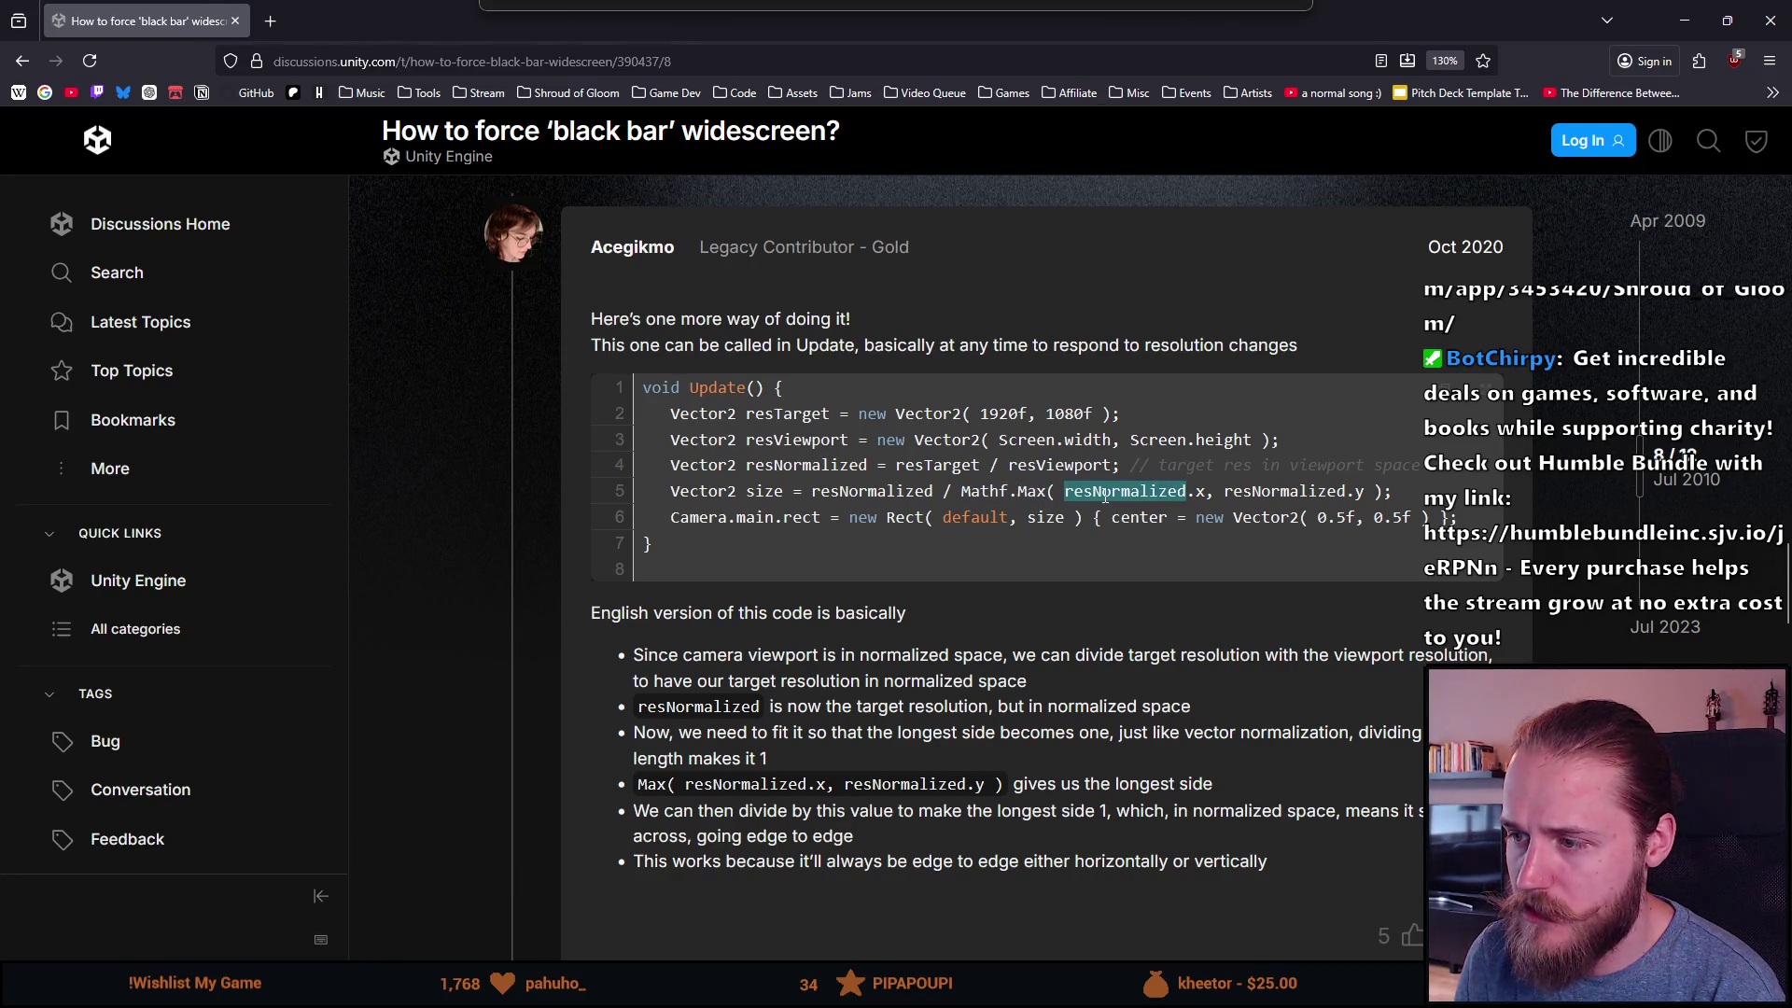
double_click(999, 492)
left_click(1005, 492)
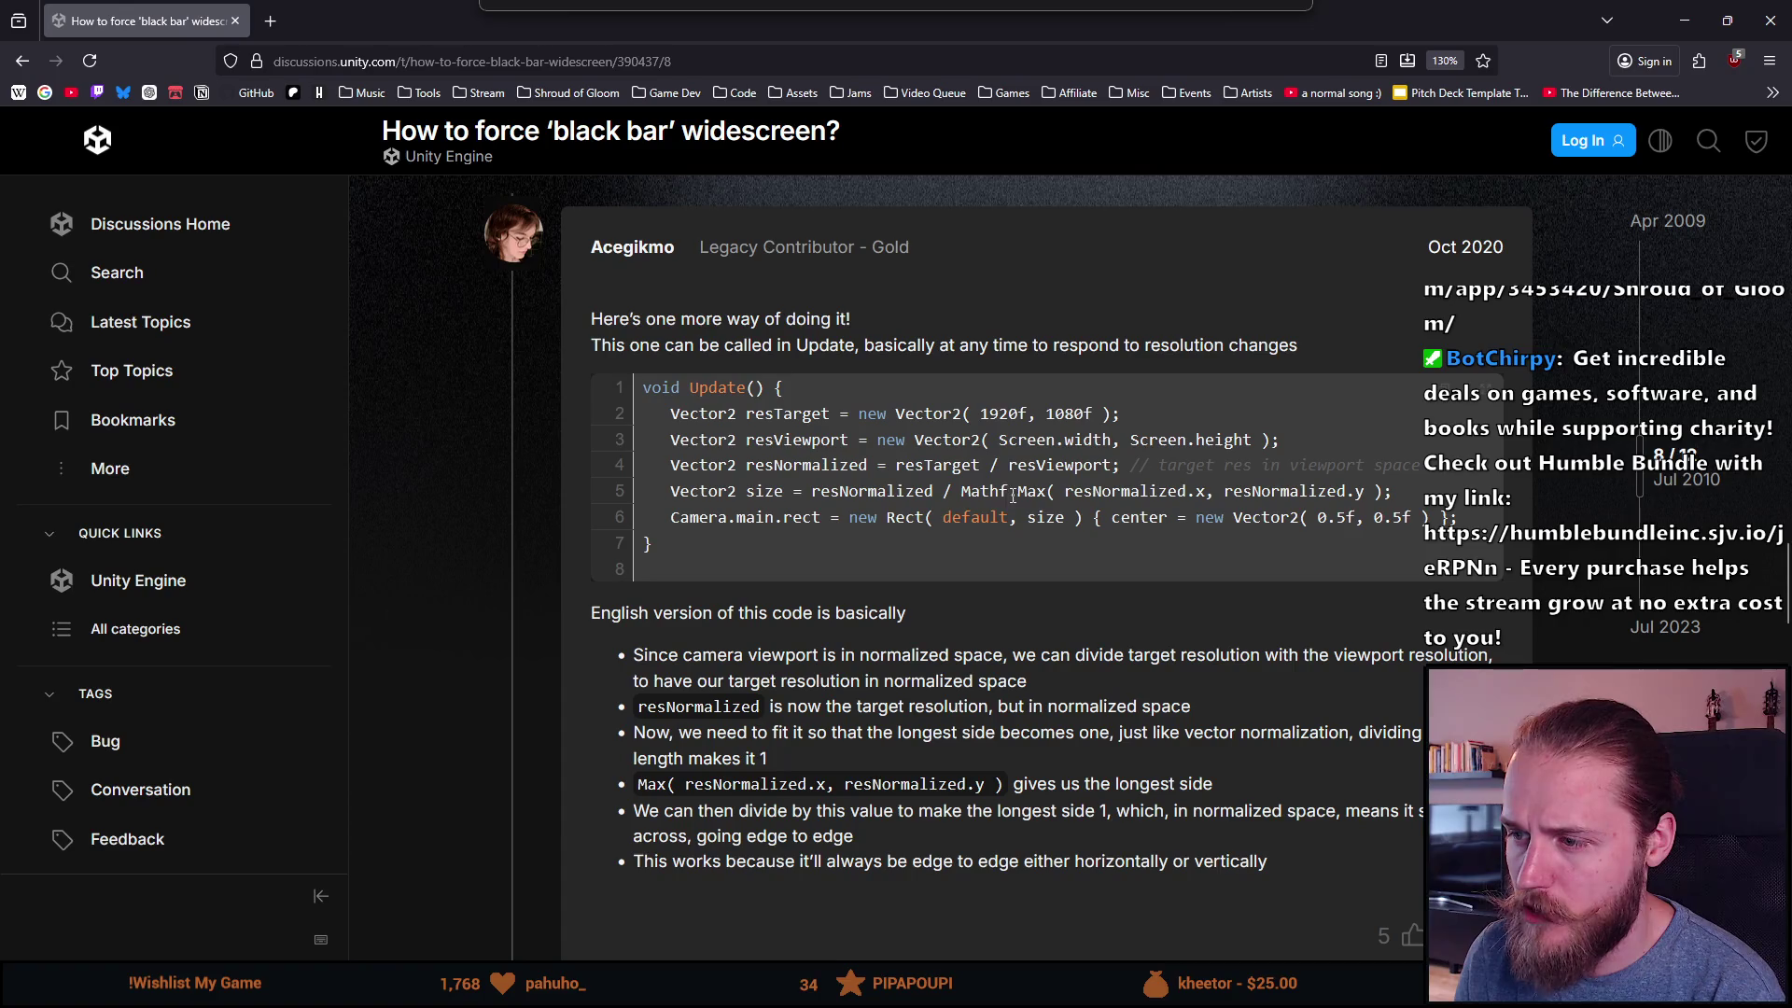
double_click(1032, 492)
double_click(1121, 493)
left_click(1201, 493)
double_click(1313, 493)
double_click(1362, 492)
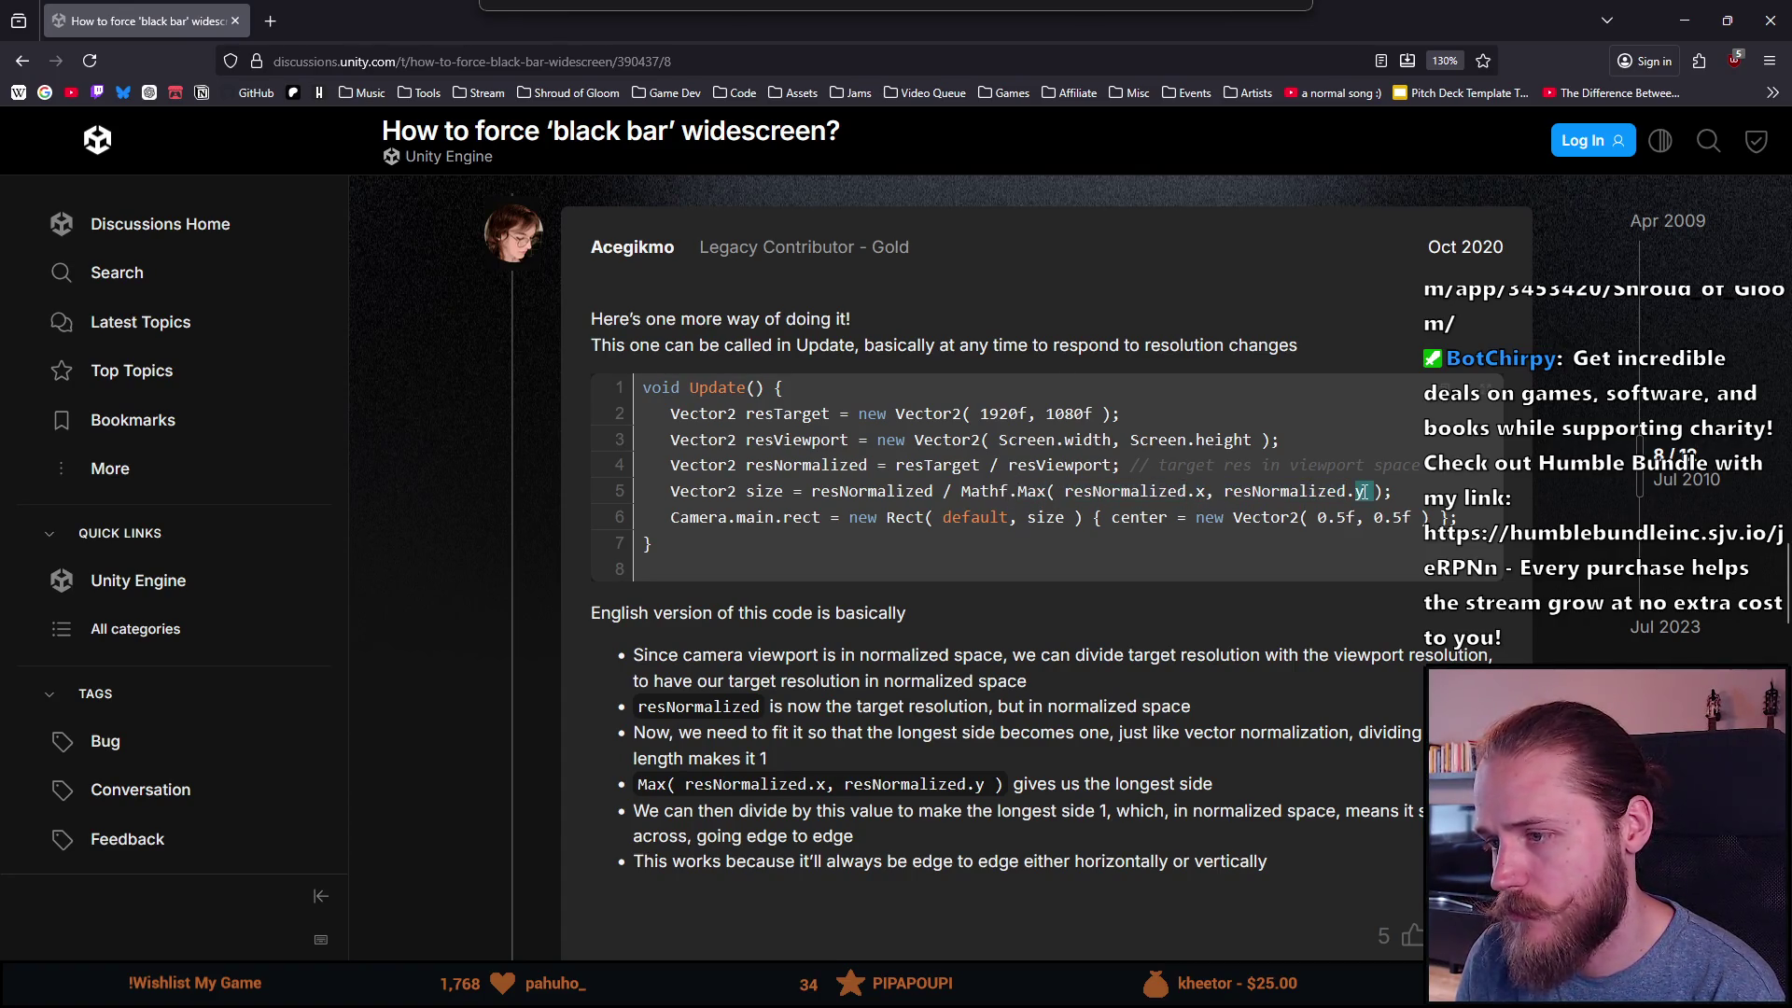
double_click(756, 518)
double_click(804, 519)
double_click(863, 518)
double_click(903, 518)
double_click(974, 520)
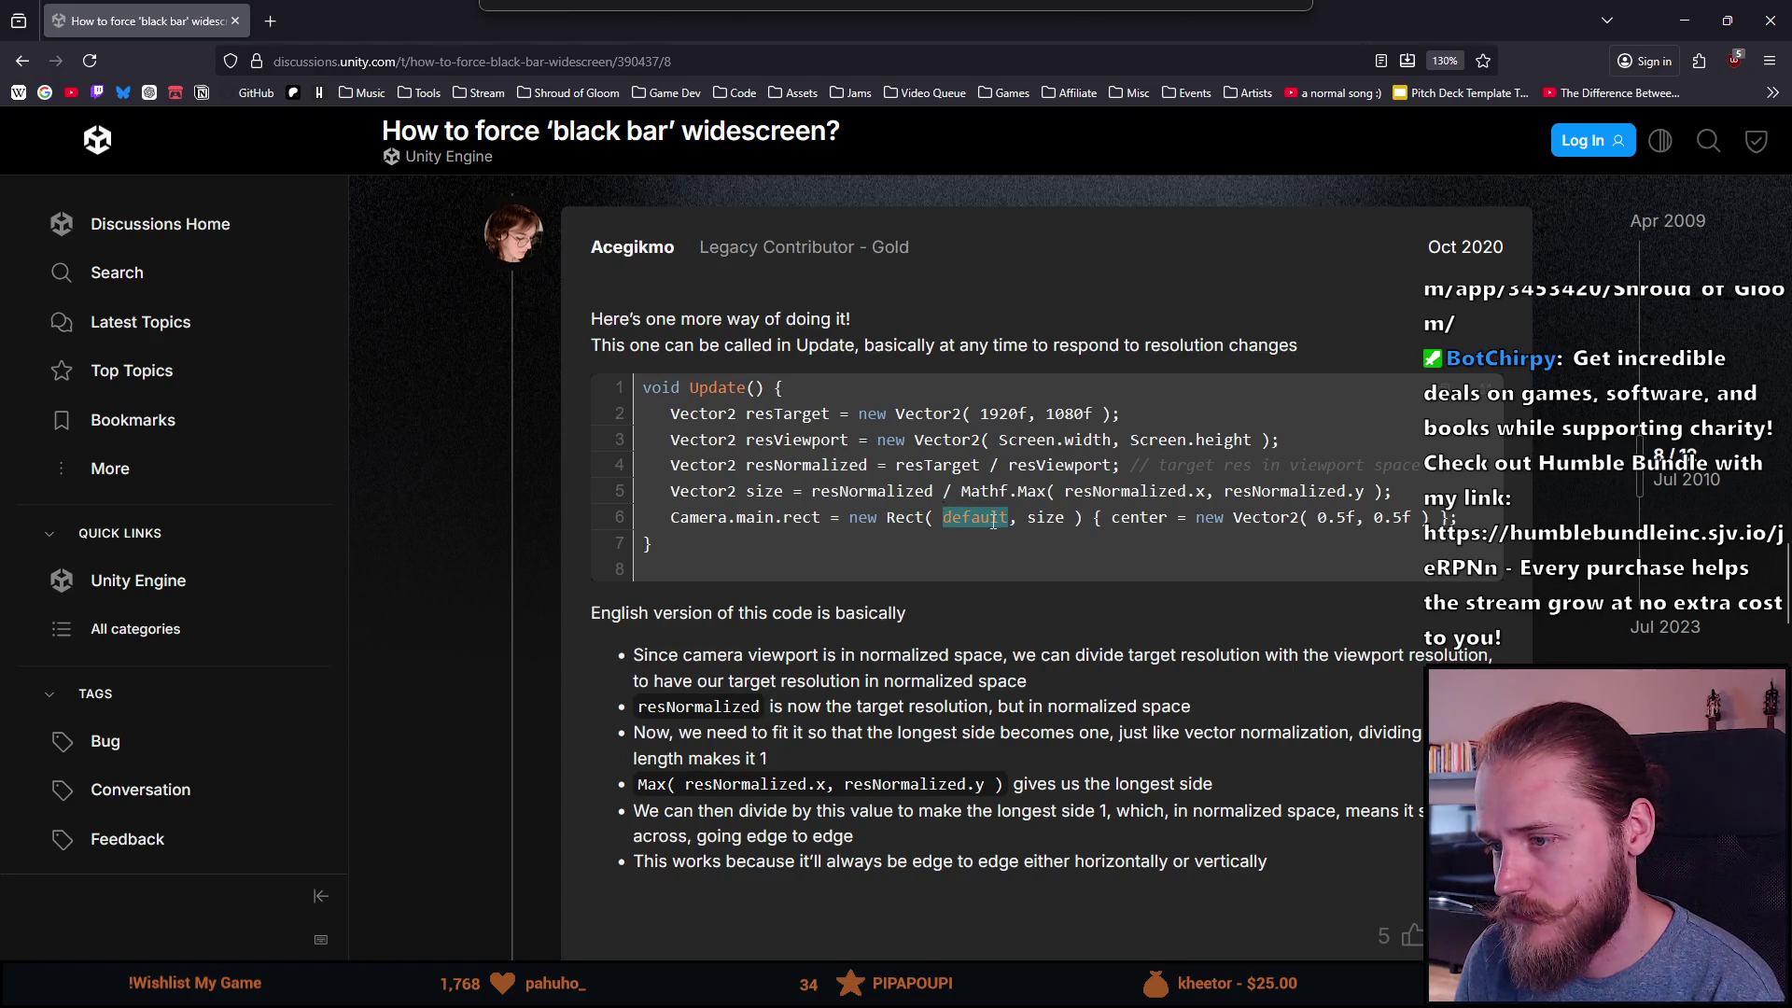
double_click(1033, 520)
double_click(765, 491)
left_click(1060, 522)
double_click(1045, 518)
double_click(1145, 518)
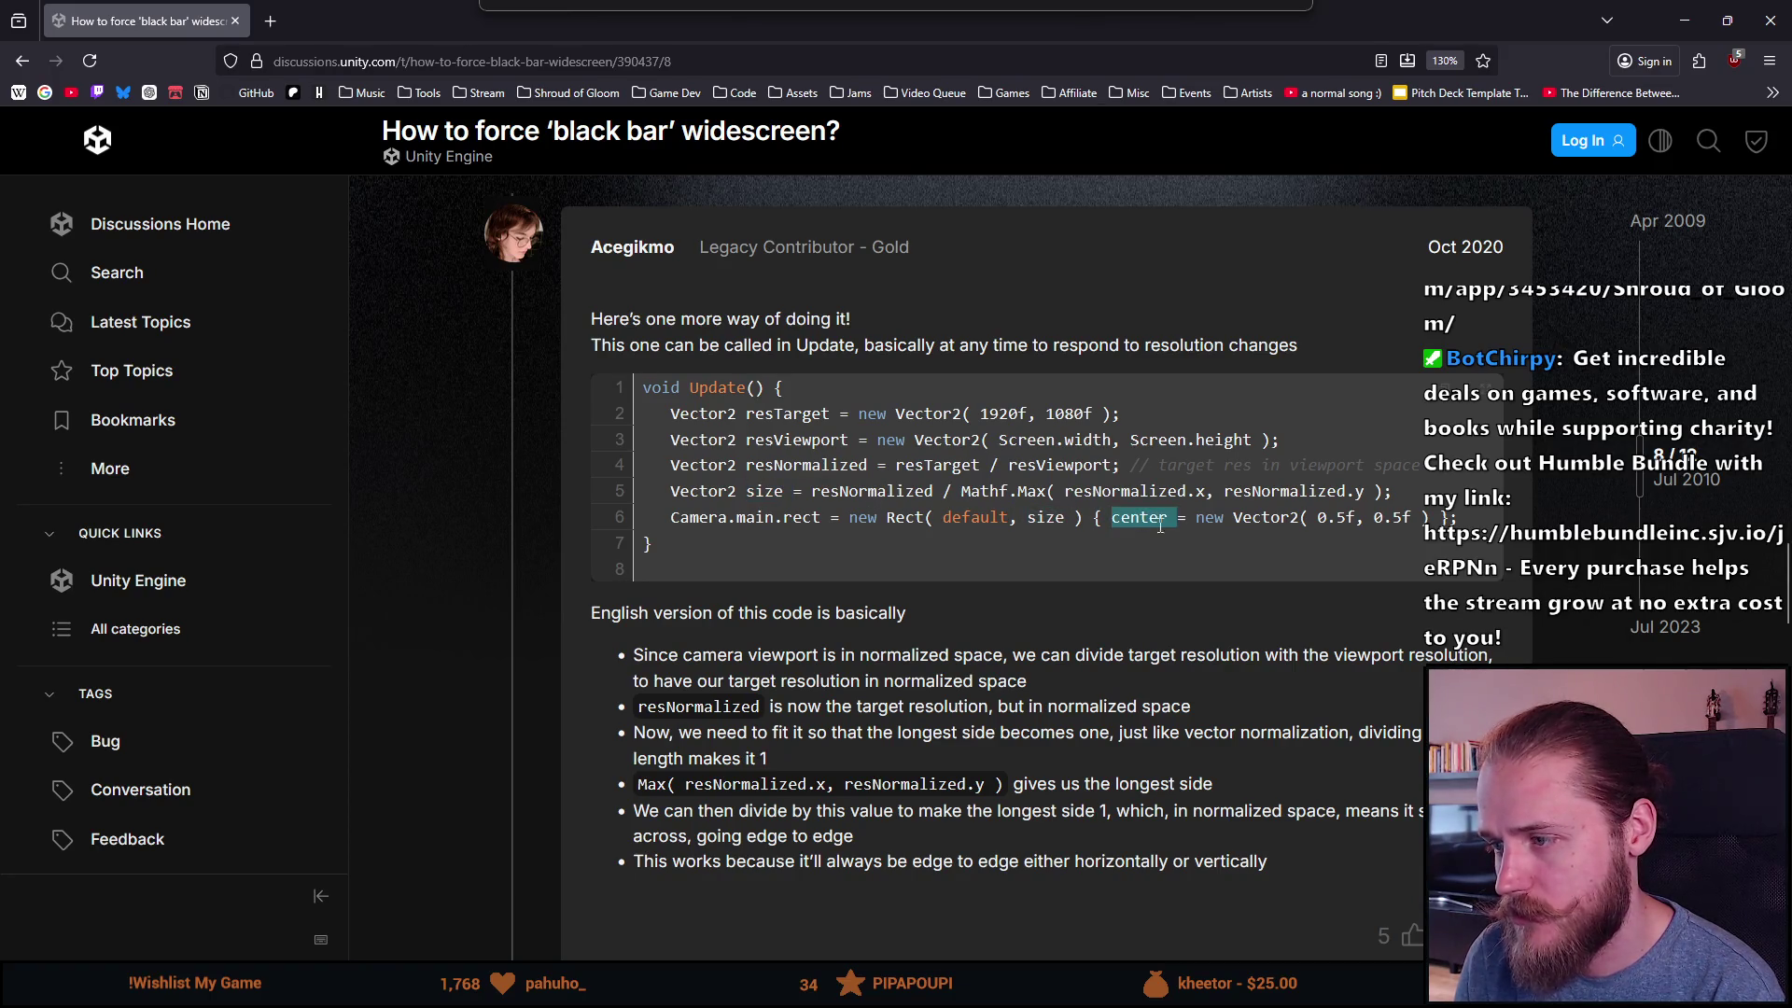
double_click(1209, 518)
double_click(1281, 518)
triple_click(1333, 518)
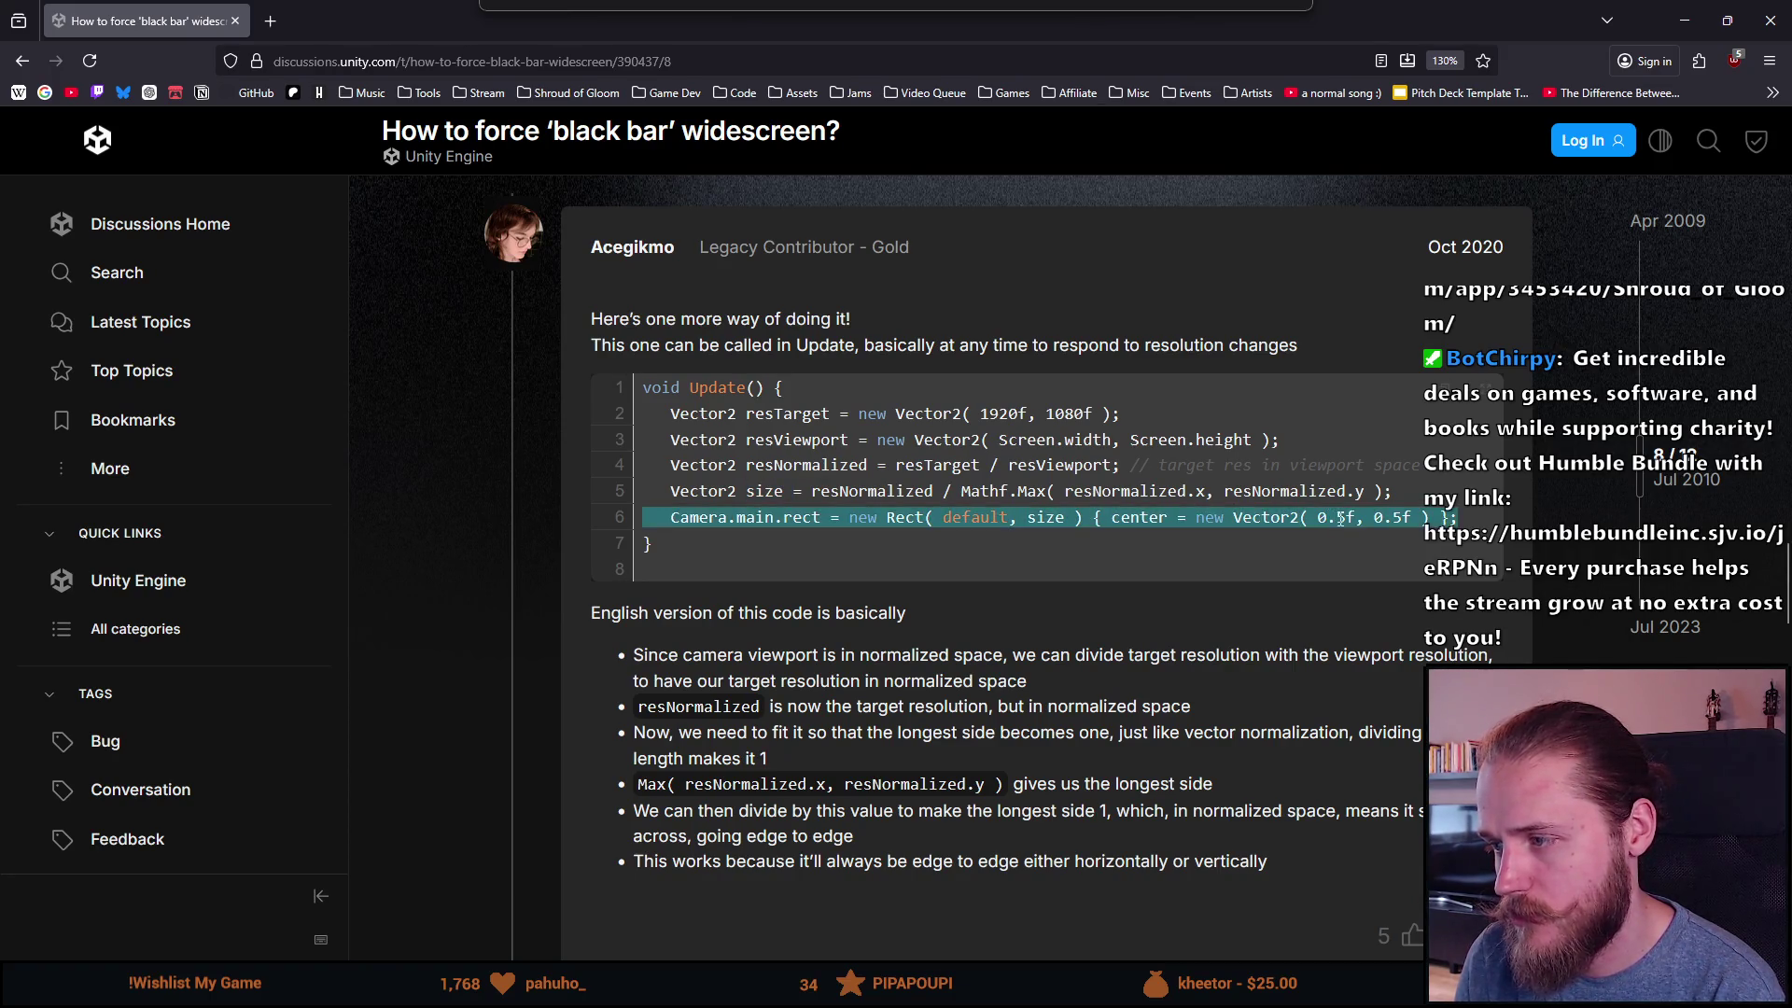
left_click(1336, 519)
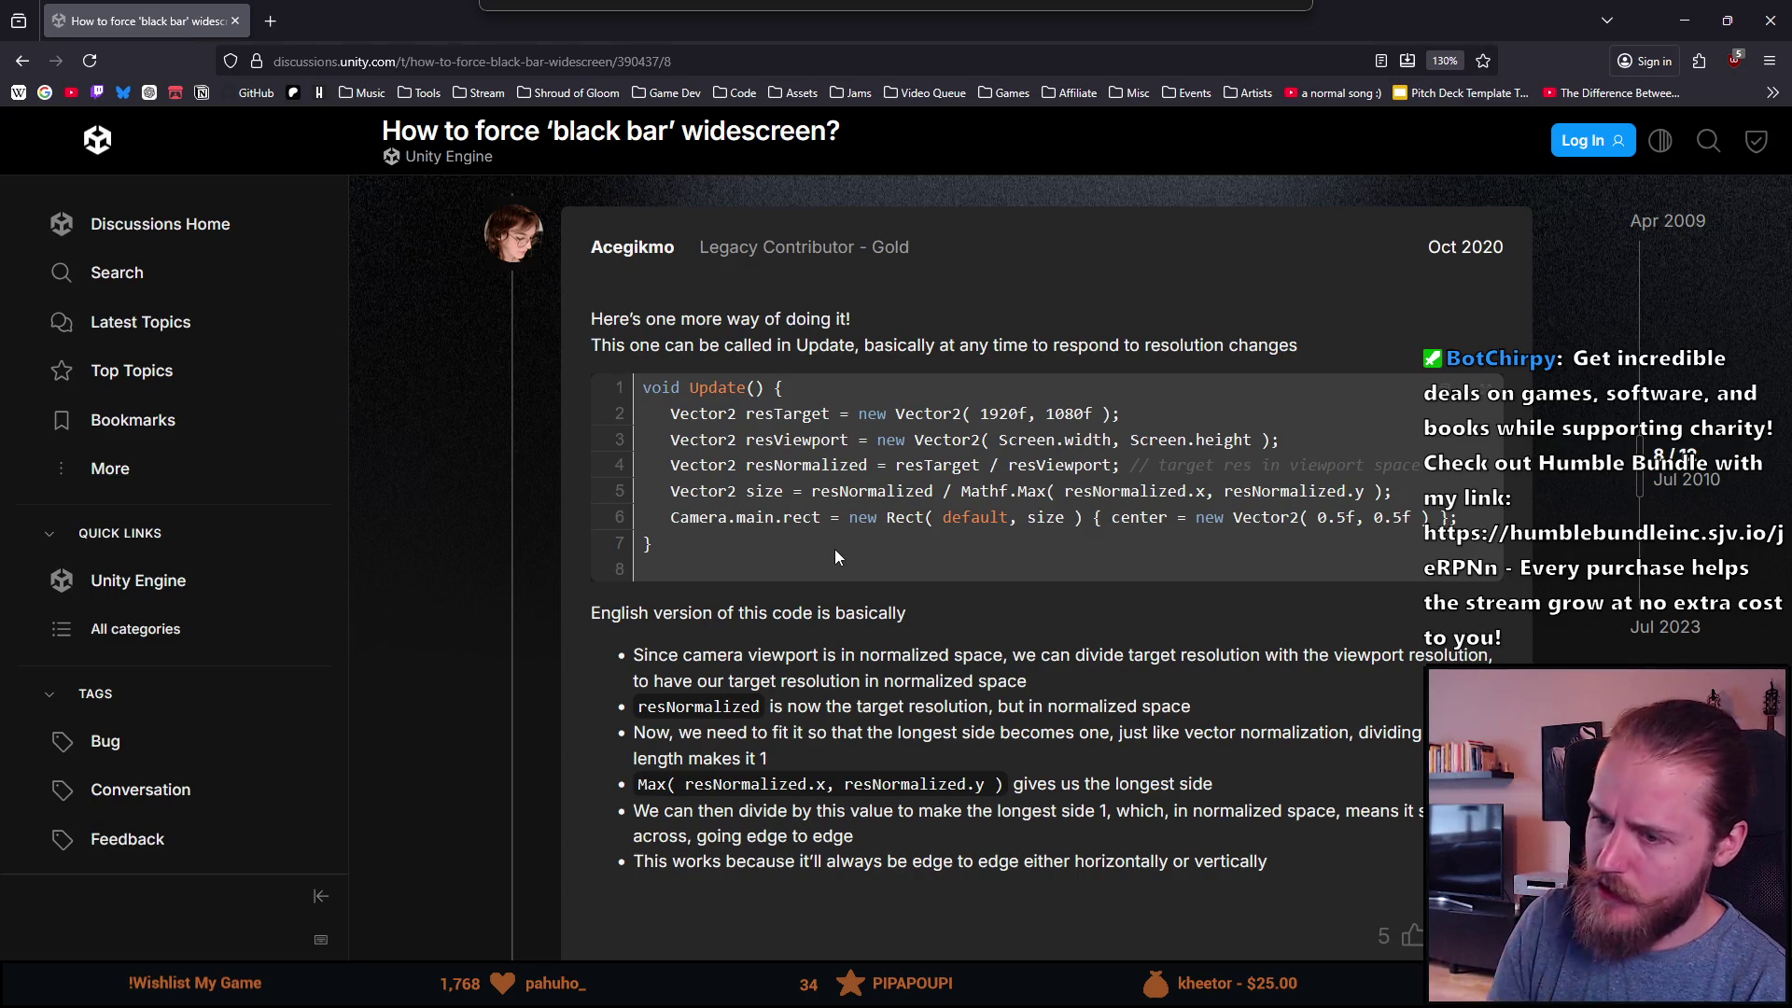
left_click_drag(684, 664, 1483, 656)
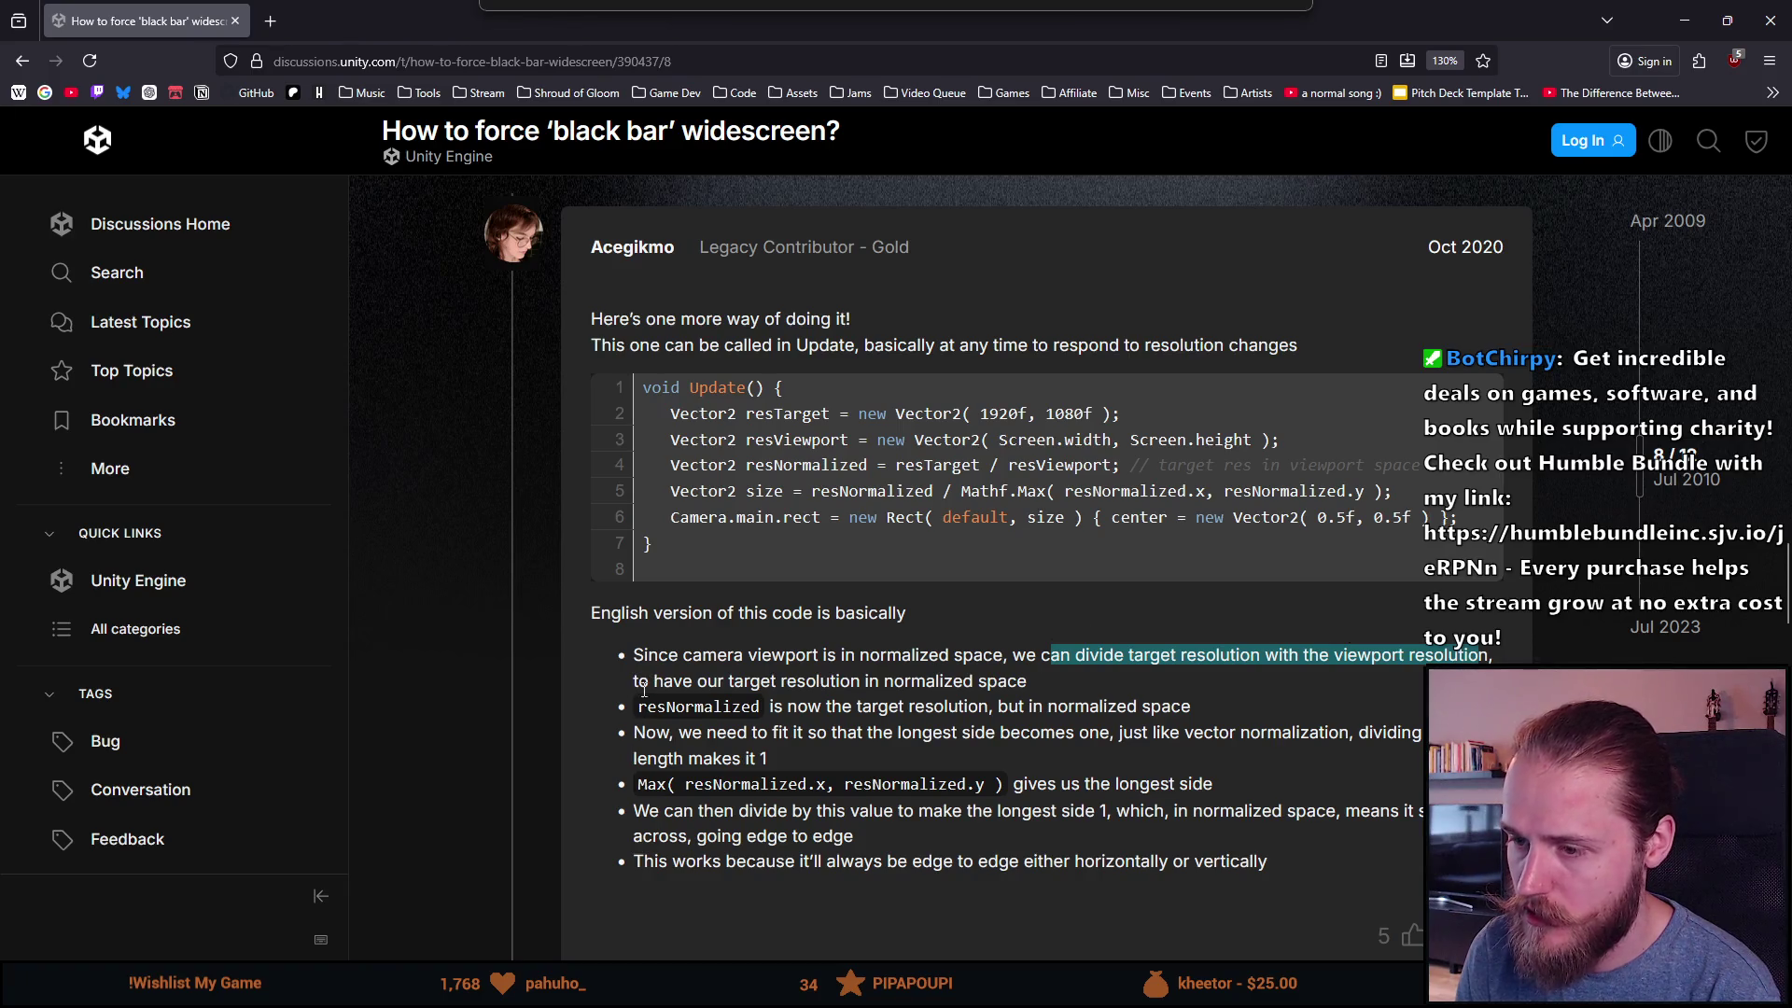
left_click_drag(638, 682, 1028, 690)
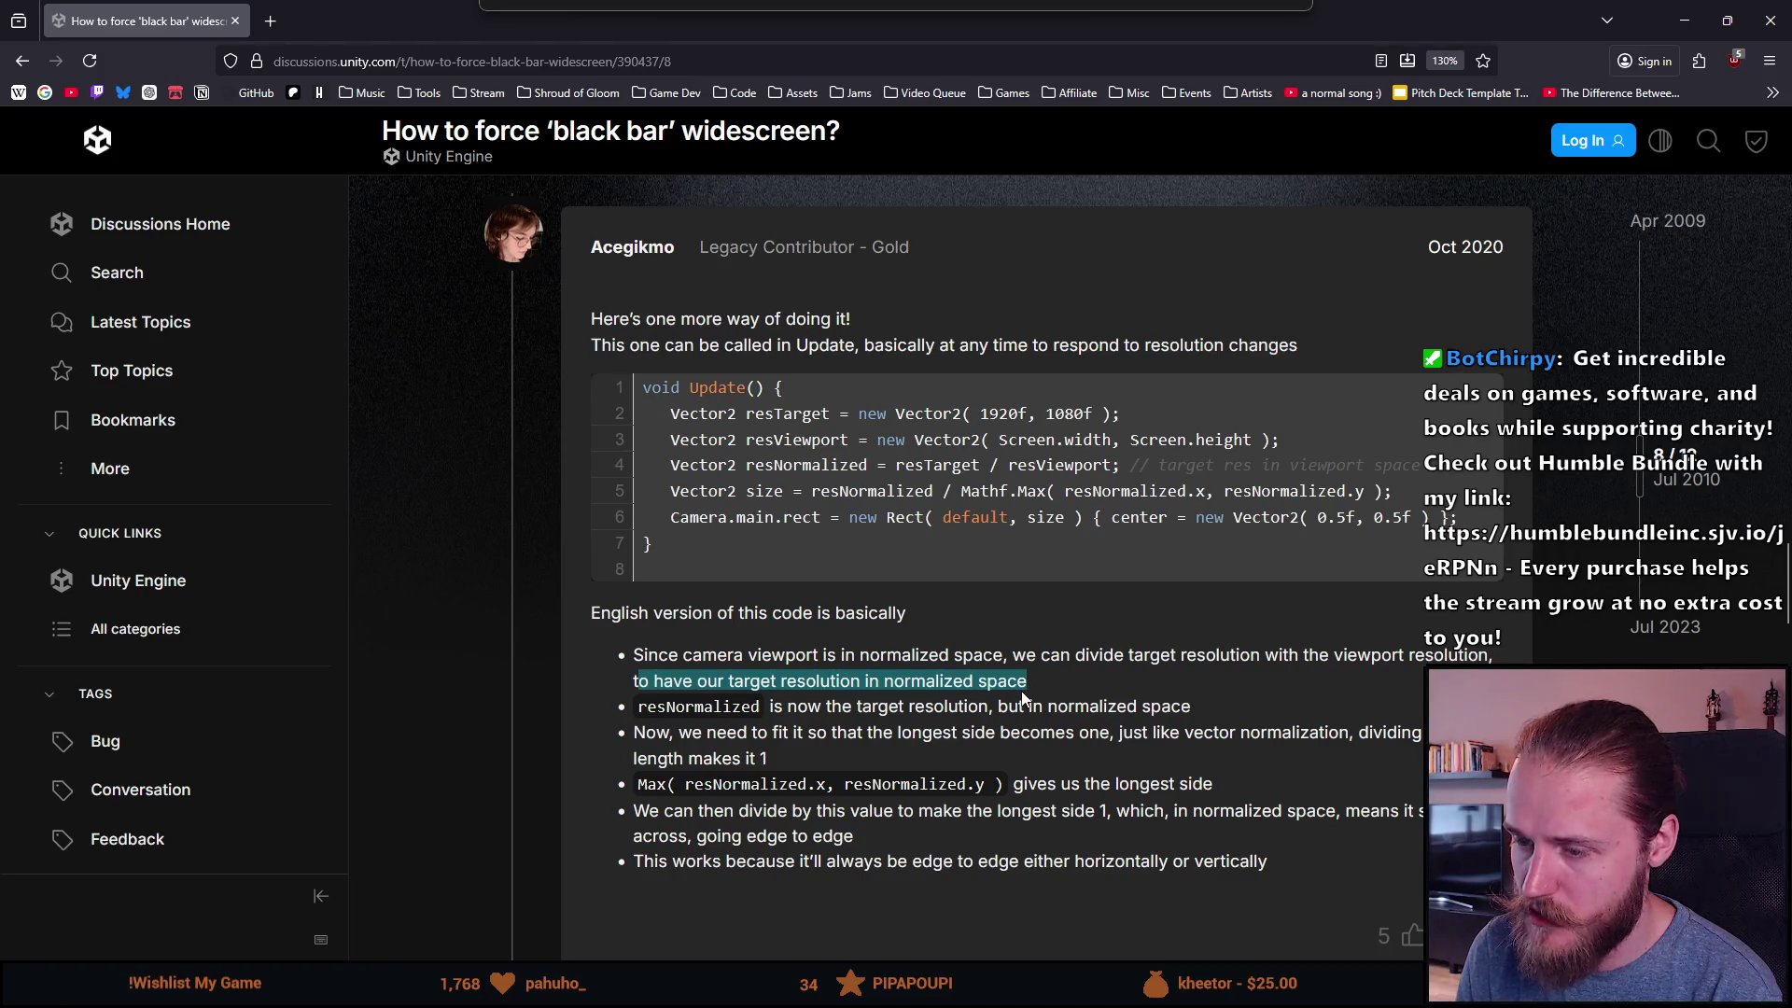
double_click(652, 709)
left_click_drag(807, 709, 1206, 717)
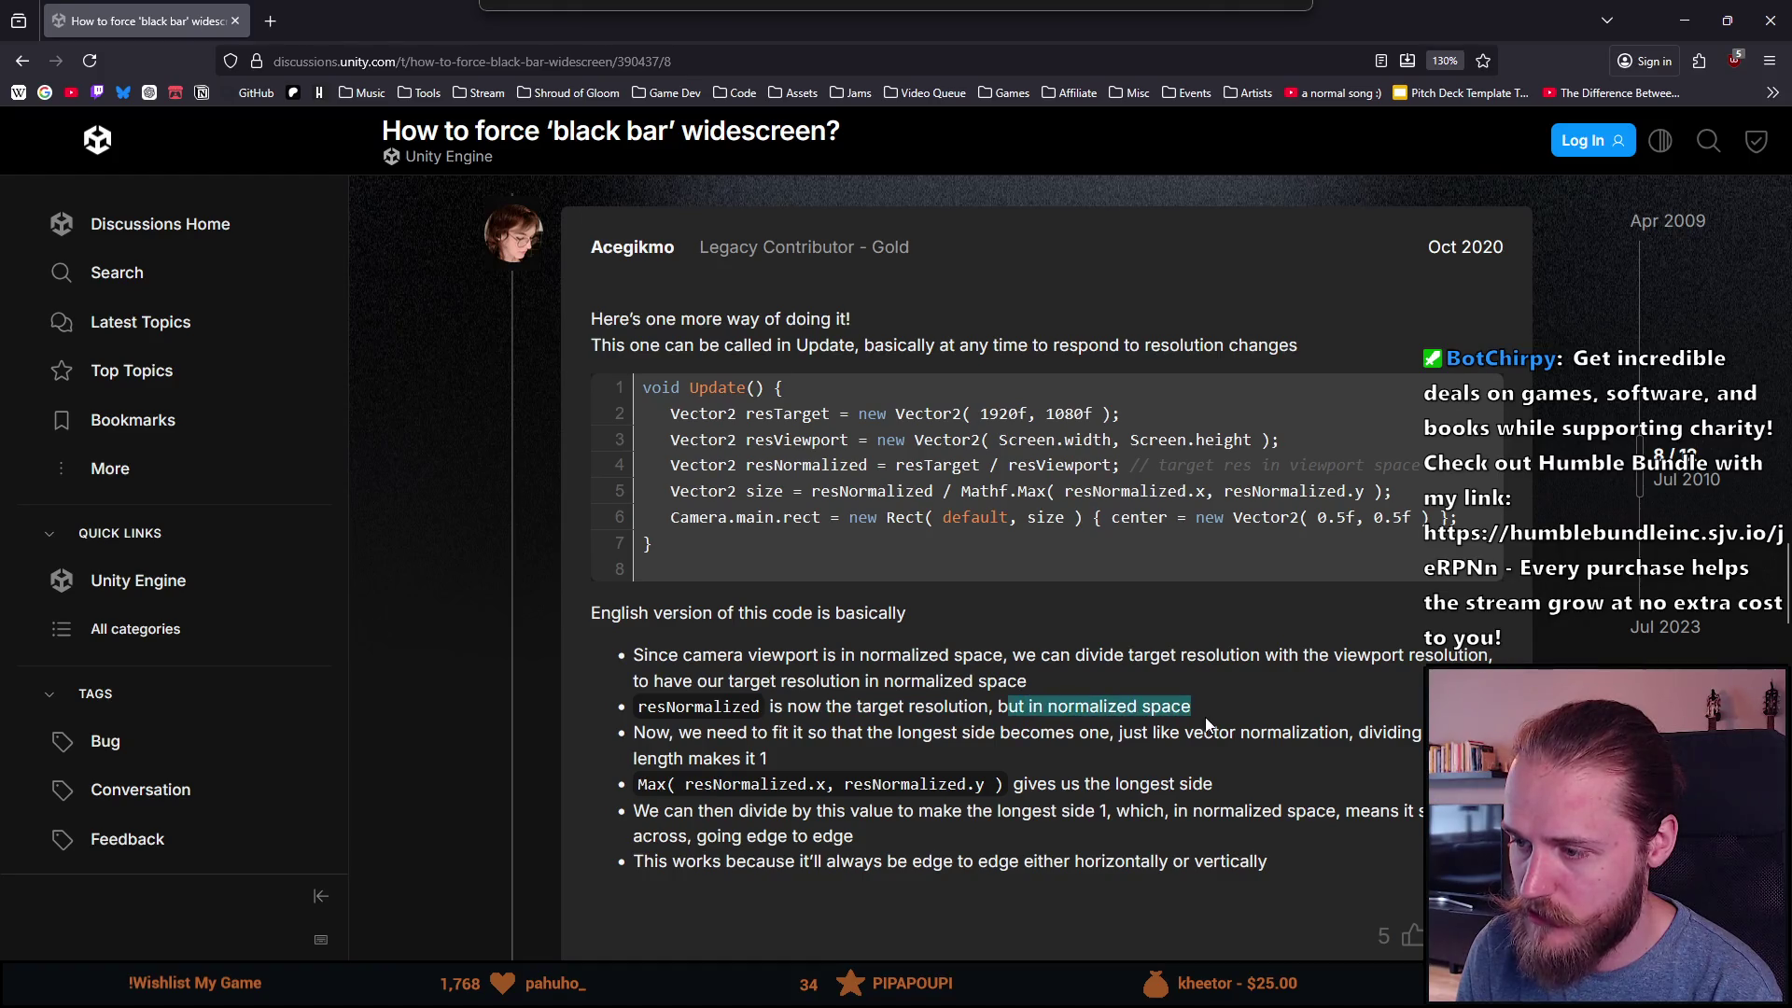
left_click_drag(691, 734, 1344, 739)
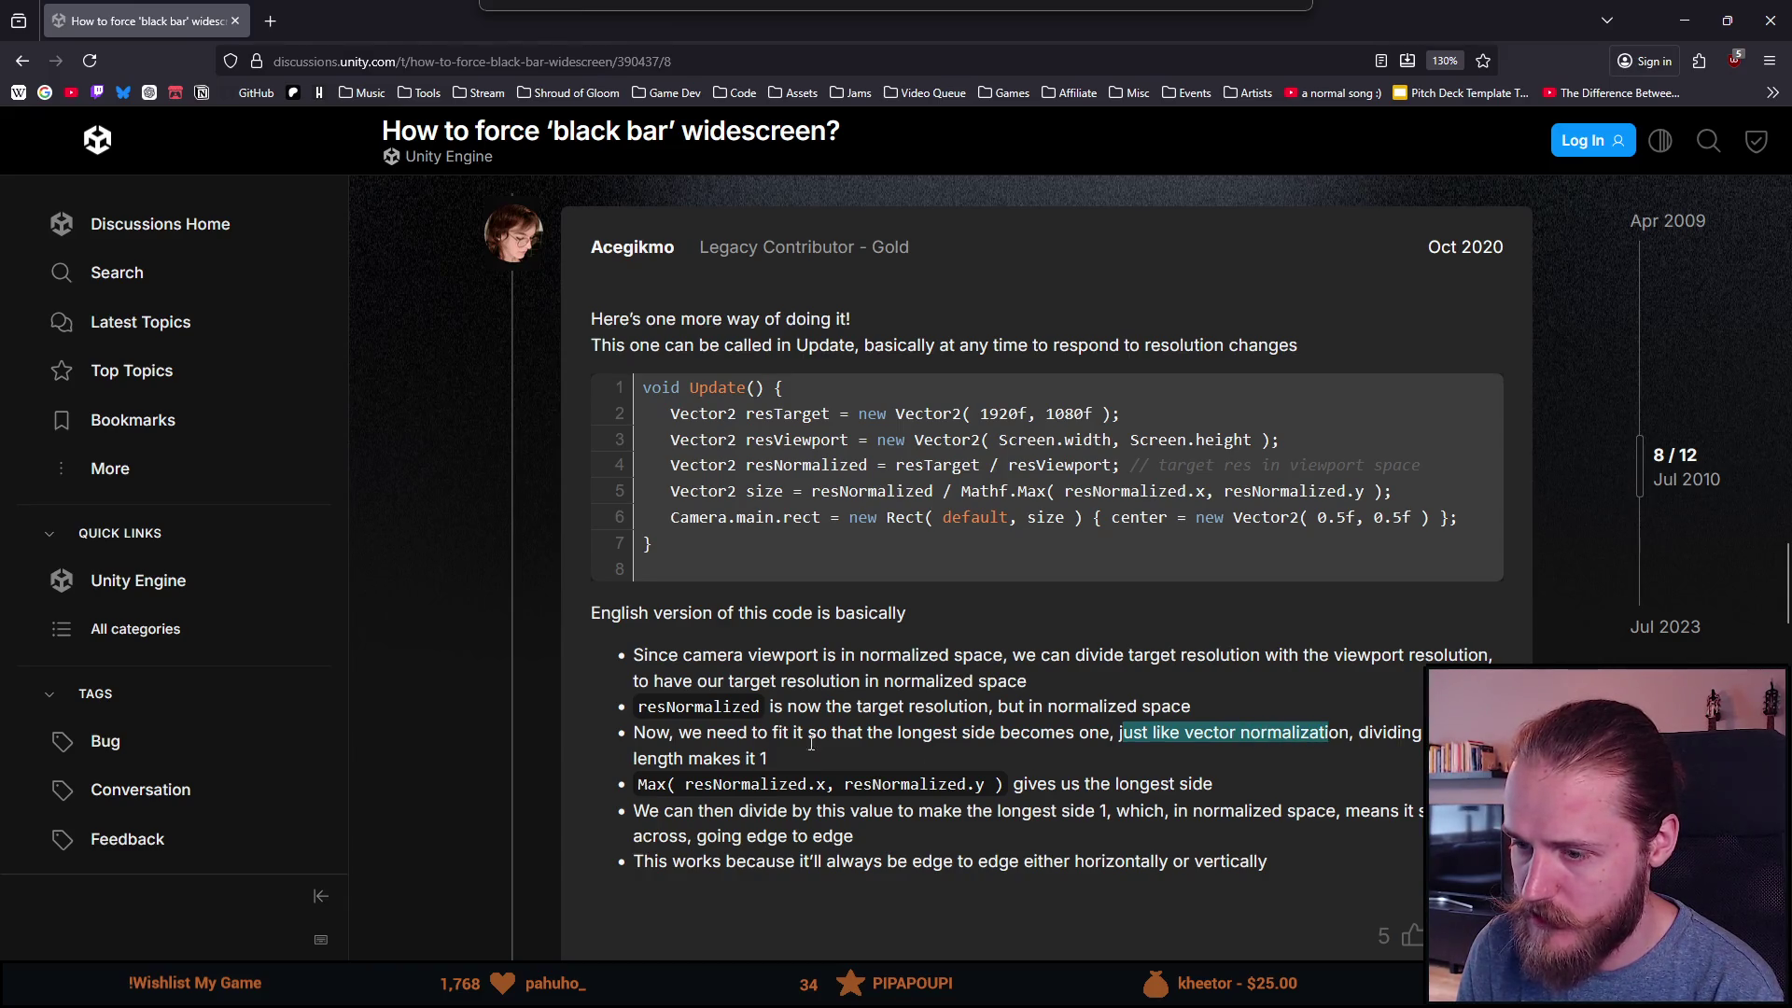
left_click(671, 754)
double_click(763, 758)
scroll(669, 711, "down", 3)
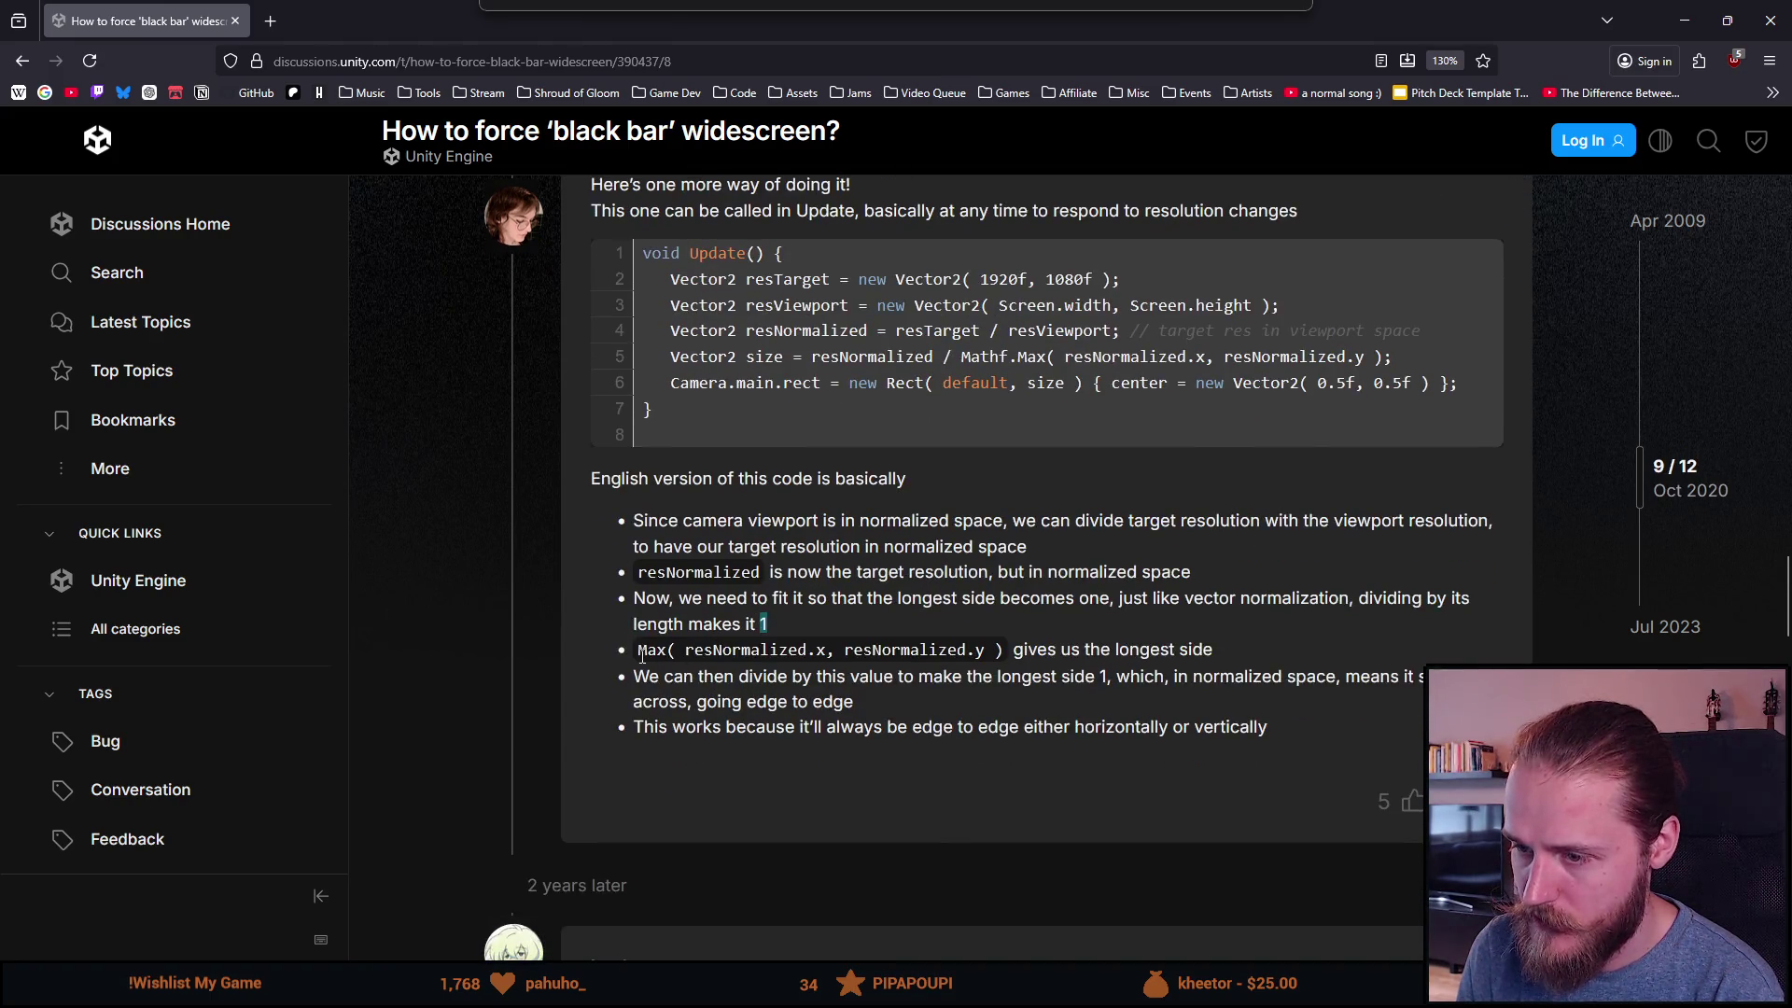
left_click_drag(642, 654, 905, 677)
double_click(903, 650)
mouse_move(1038, 653)
left_mouse_down()
mouse_move(1214, 677)
mouse_move(1202, 653)
left_mouse_up()
left_click_drag(633, 678, 1002, 690)
left_click(669, 697)
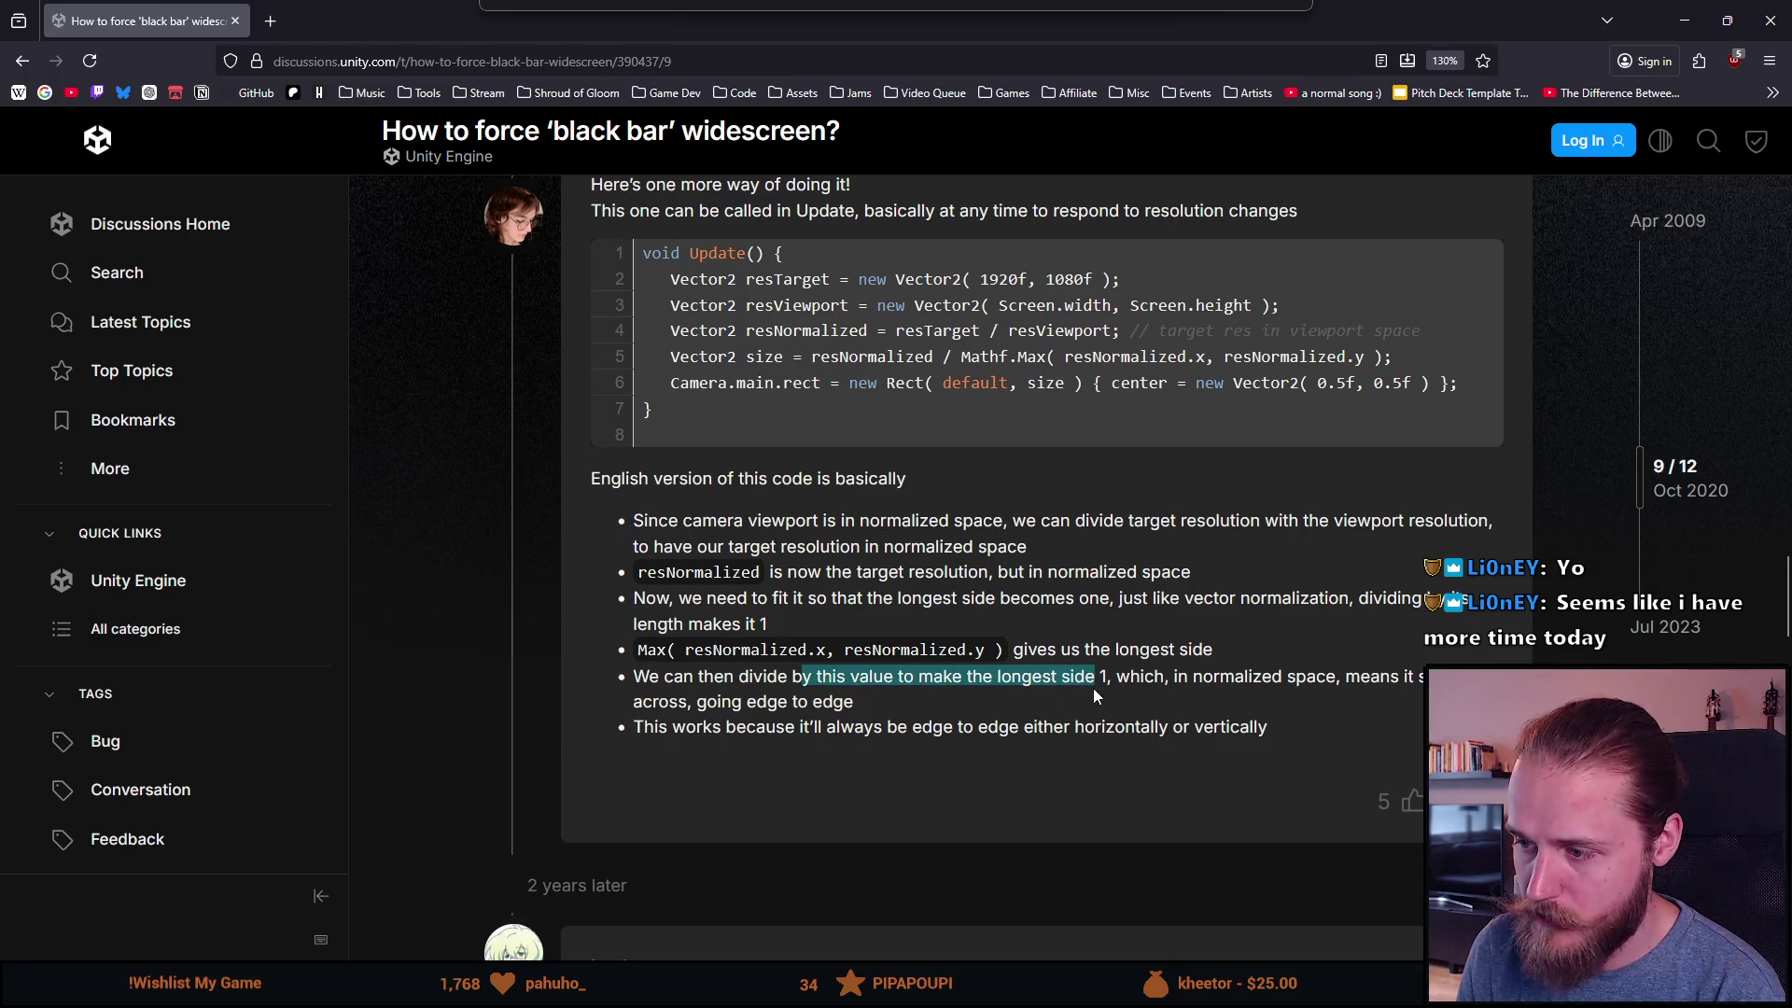
left_click(1143, 686)
left_click_drag(1213, 681, 1355, 702)
left_click(1355, 702)
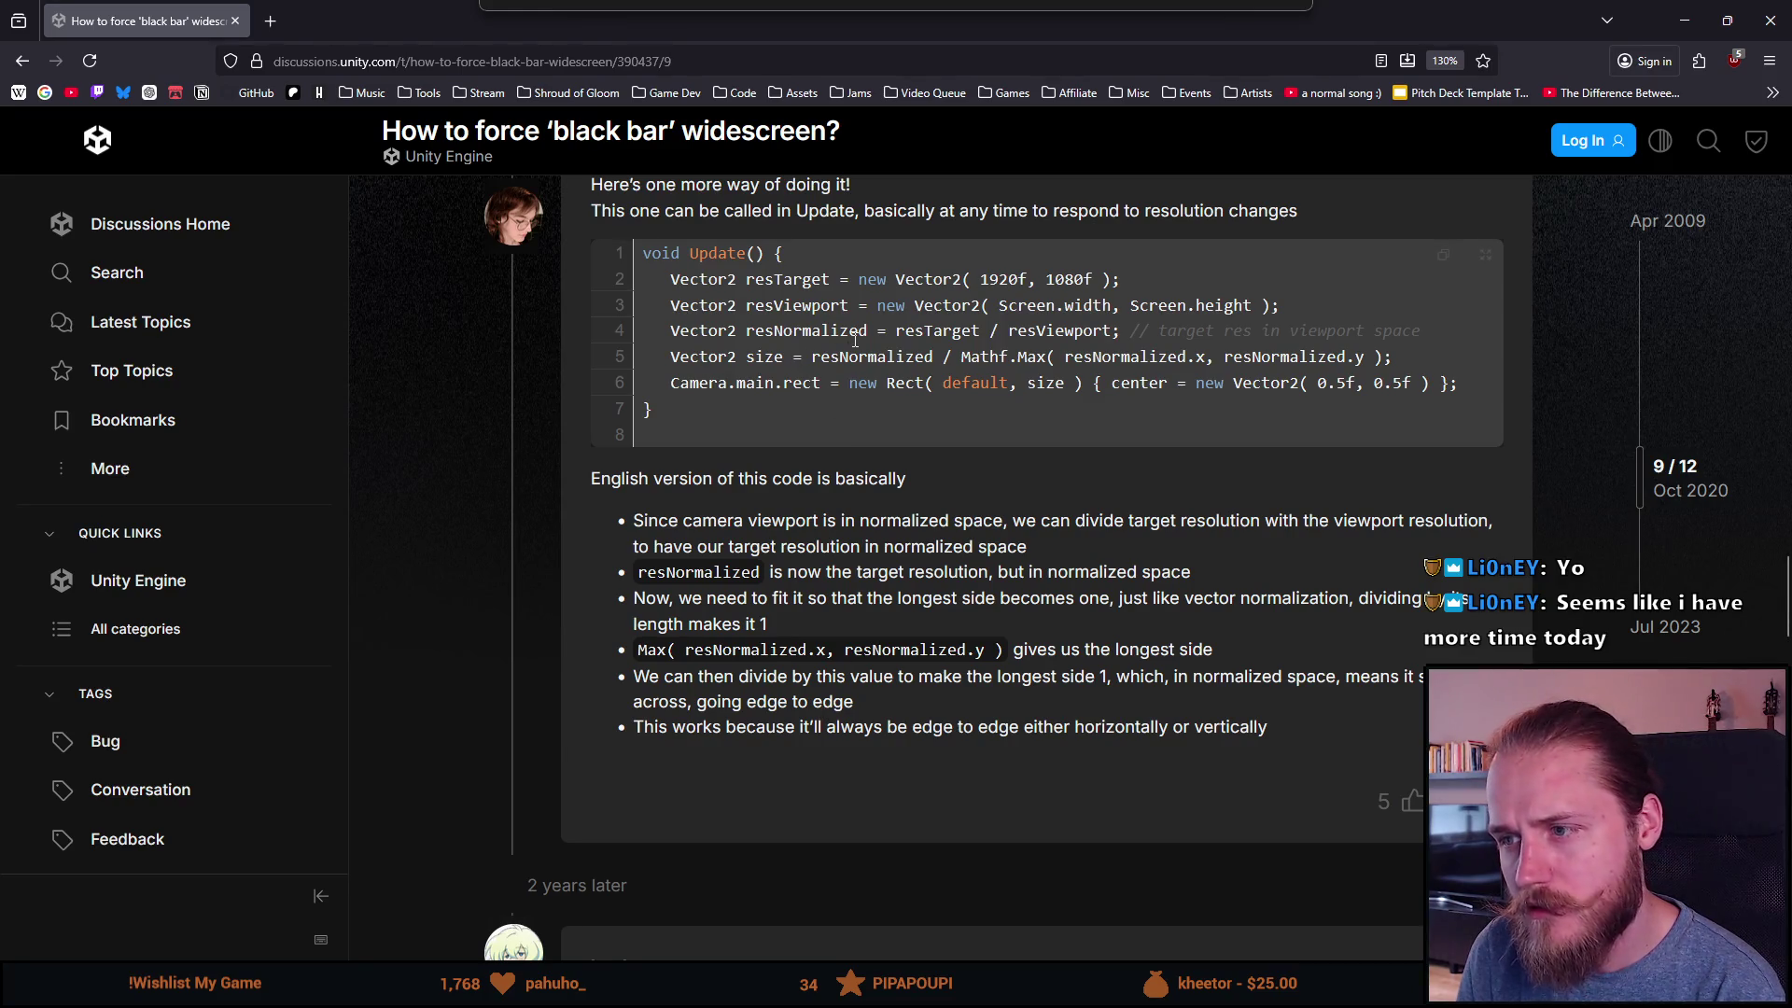
double_click(926, 334)
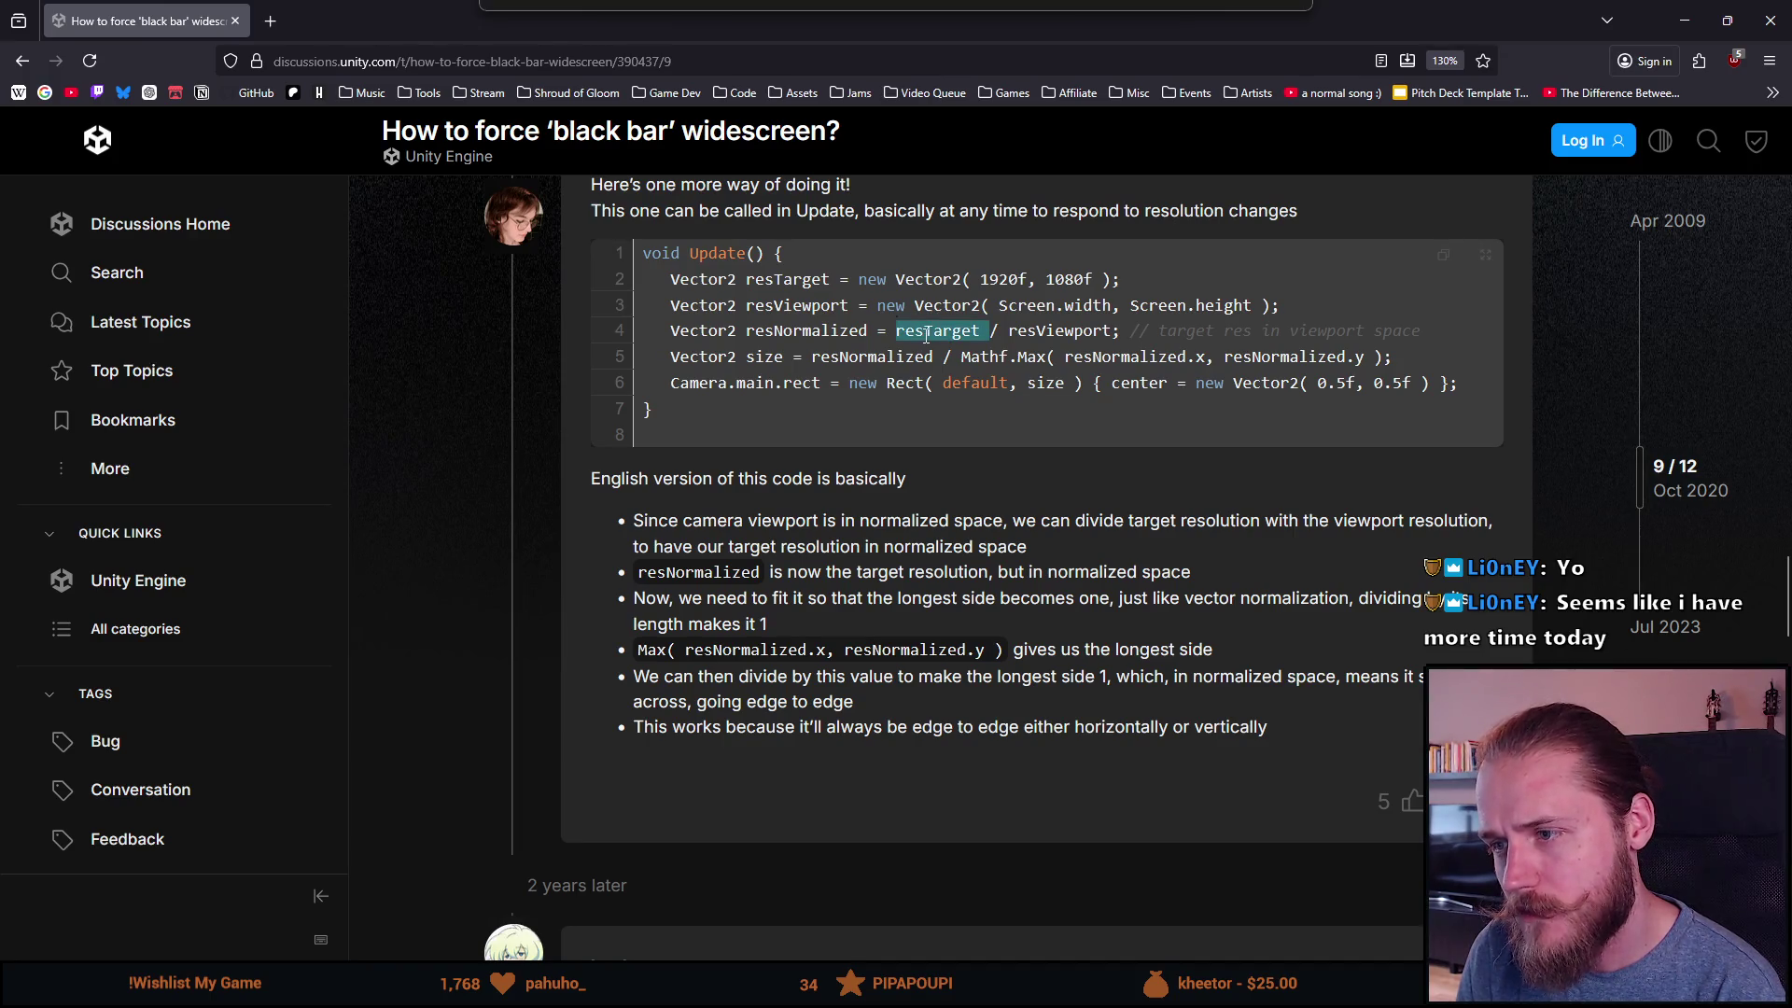
double_click(1062, 332)
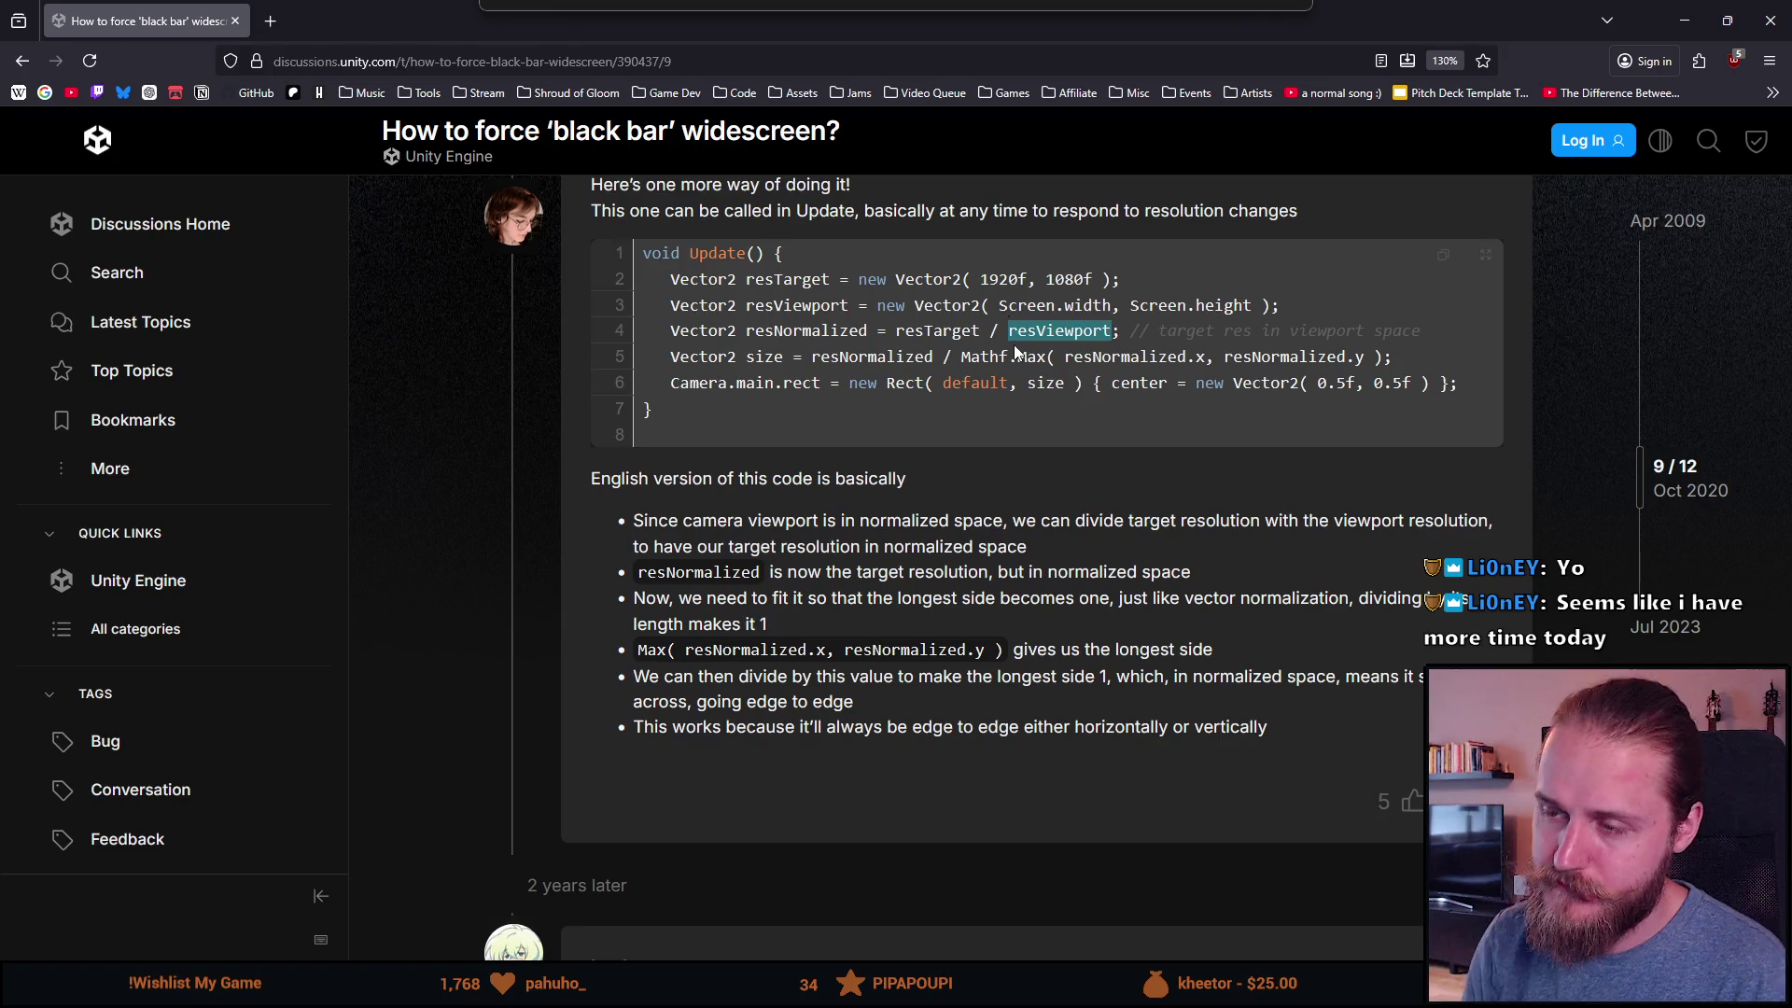
scroll(730, 515, "down", 8)
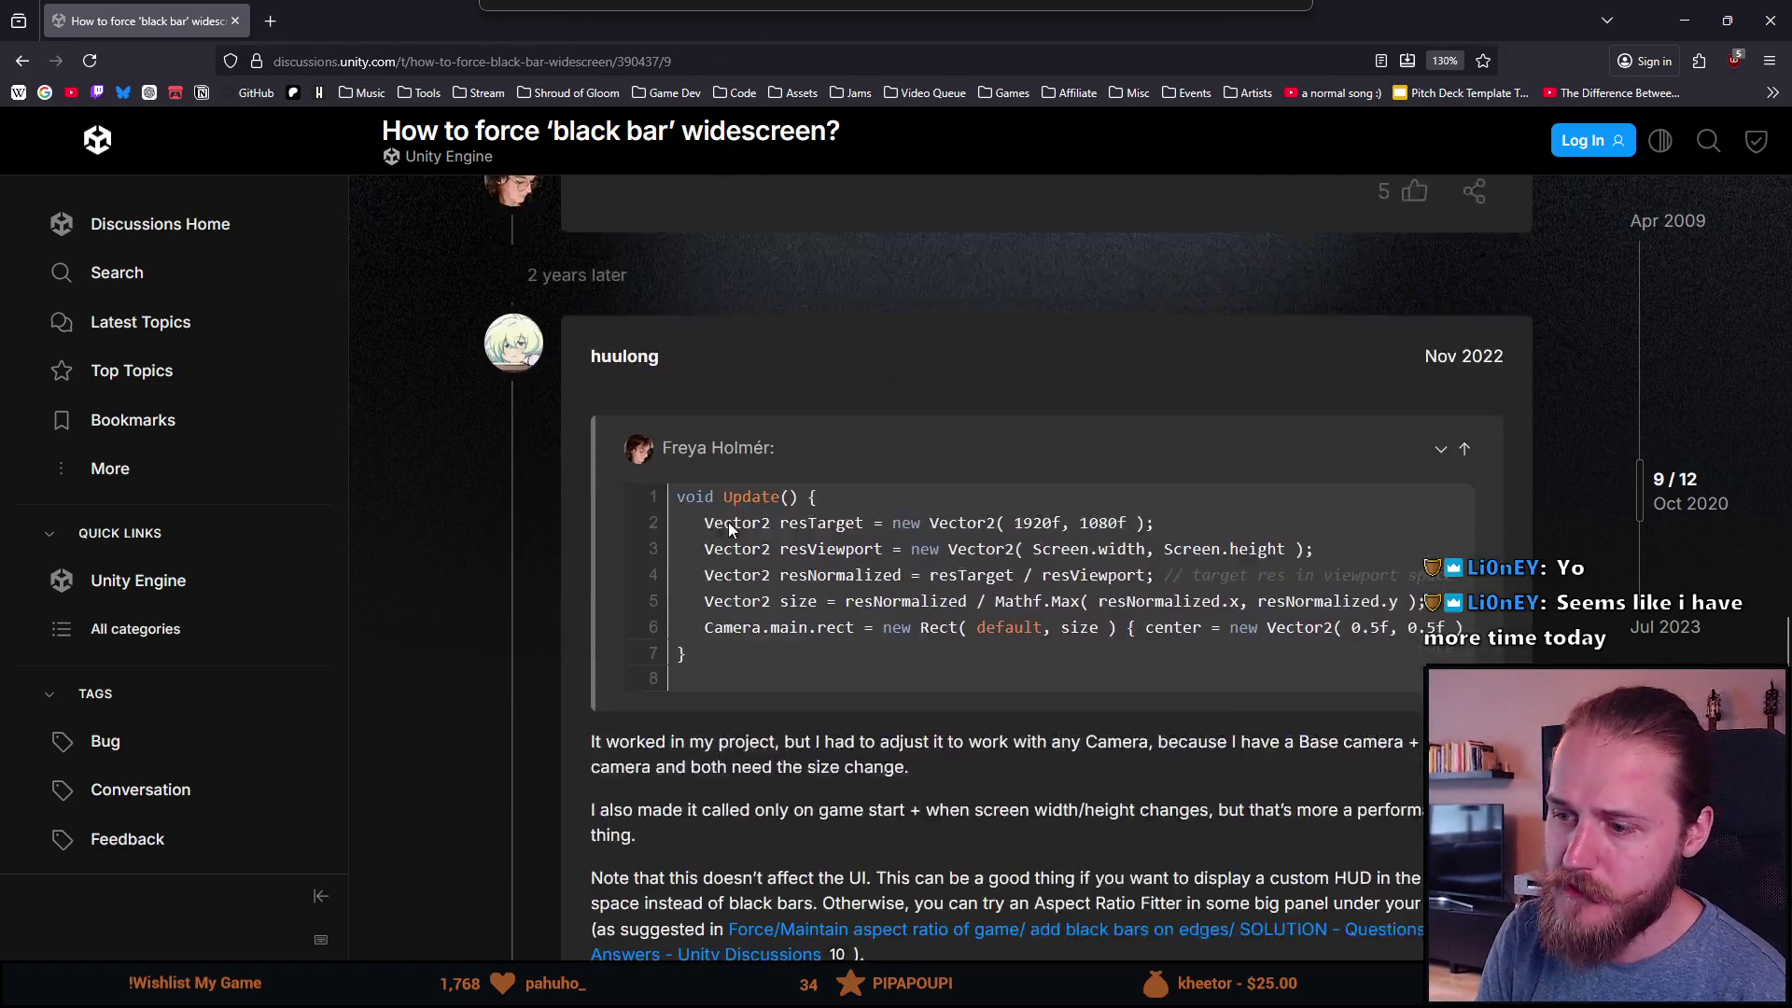
scroll(717, 518, "down", 1)
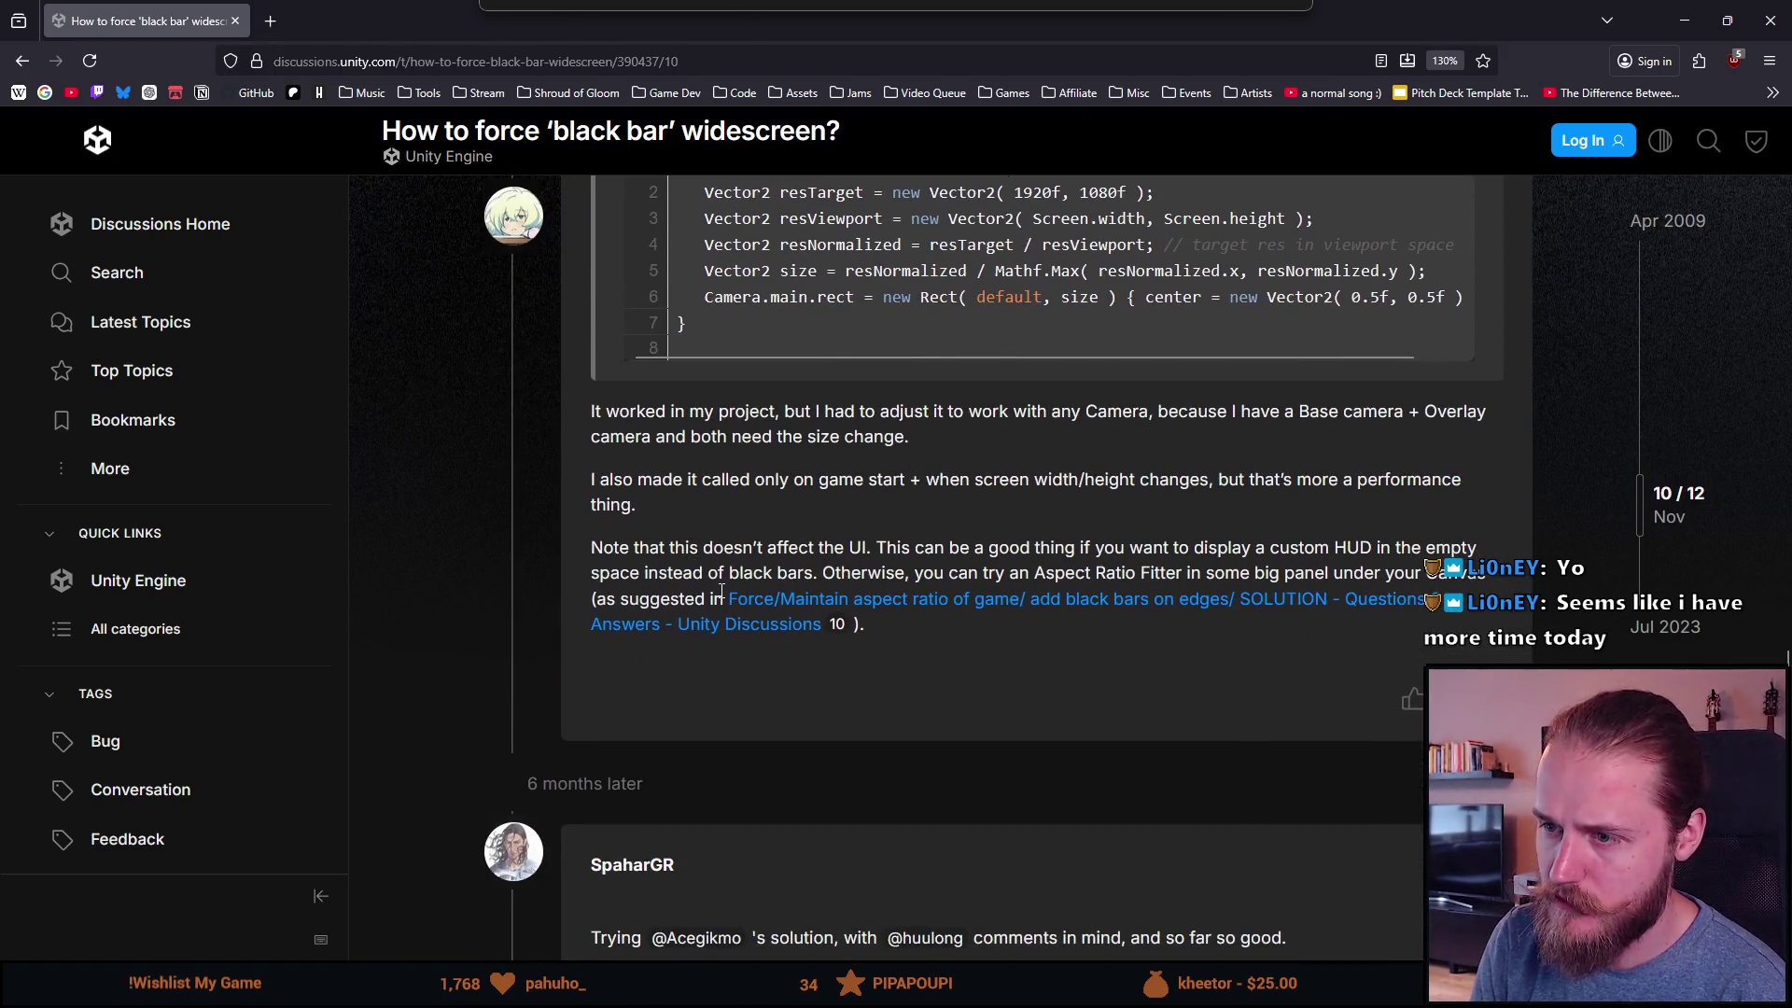
left_click_drag(654, 412, 859, 415)
left_click(857, 432)
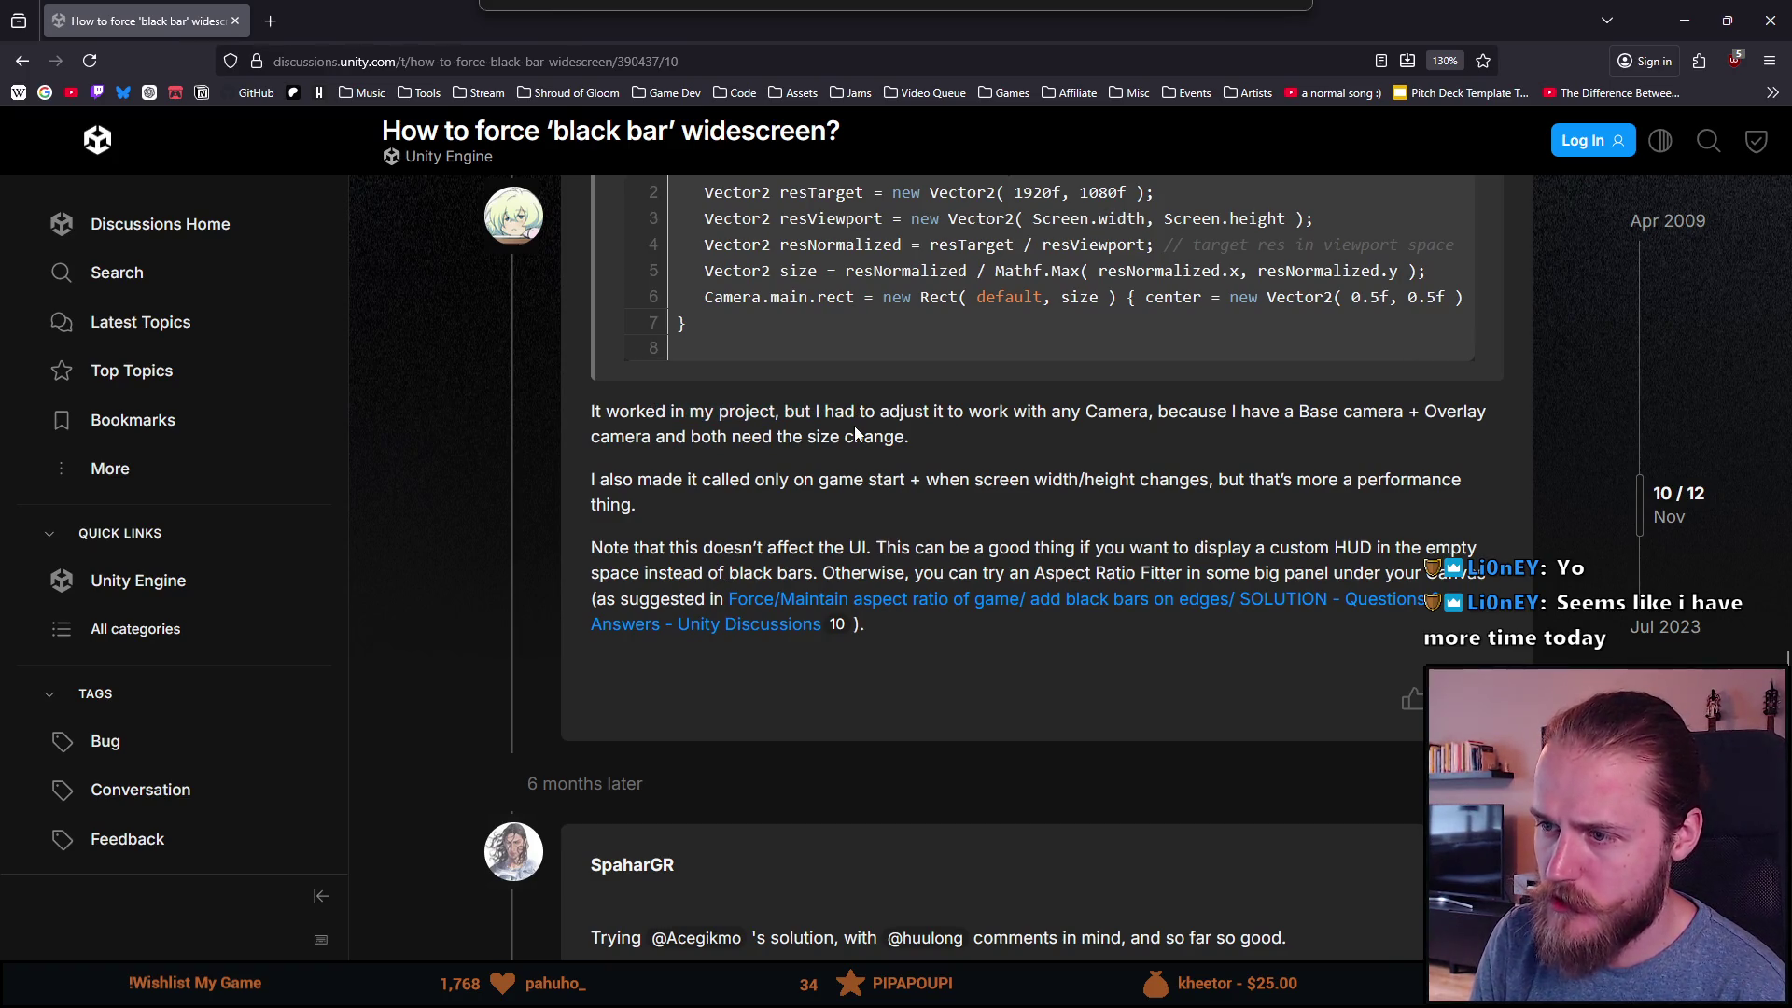
left_click_drag(1010, 414, 1405, 411)
left_click(637, 436)
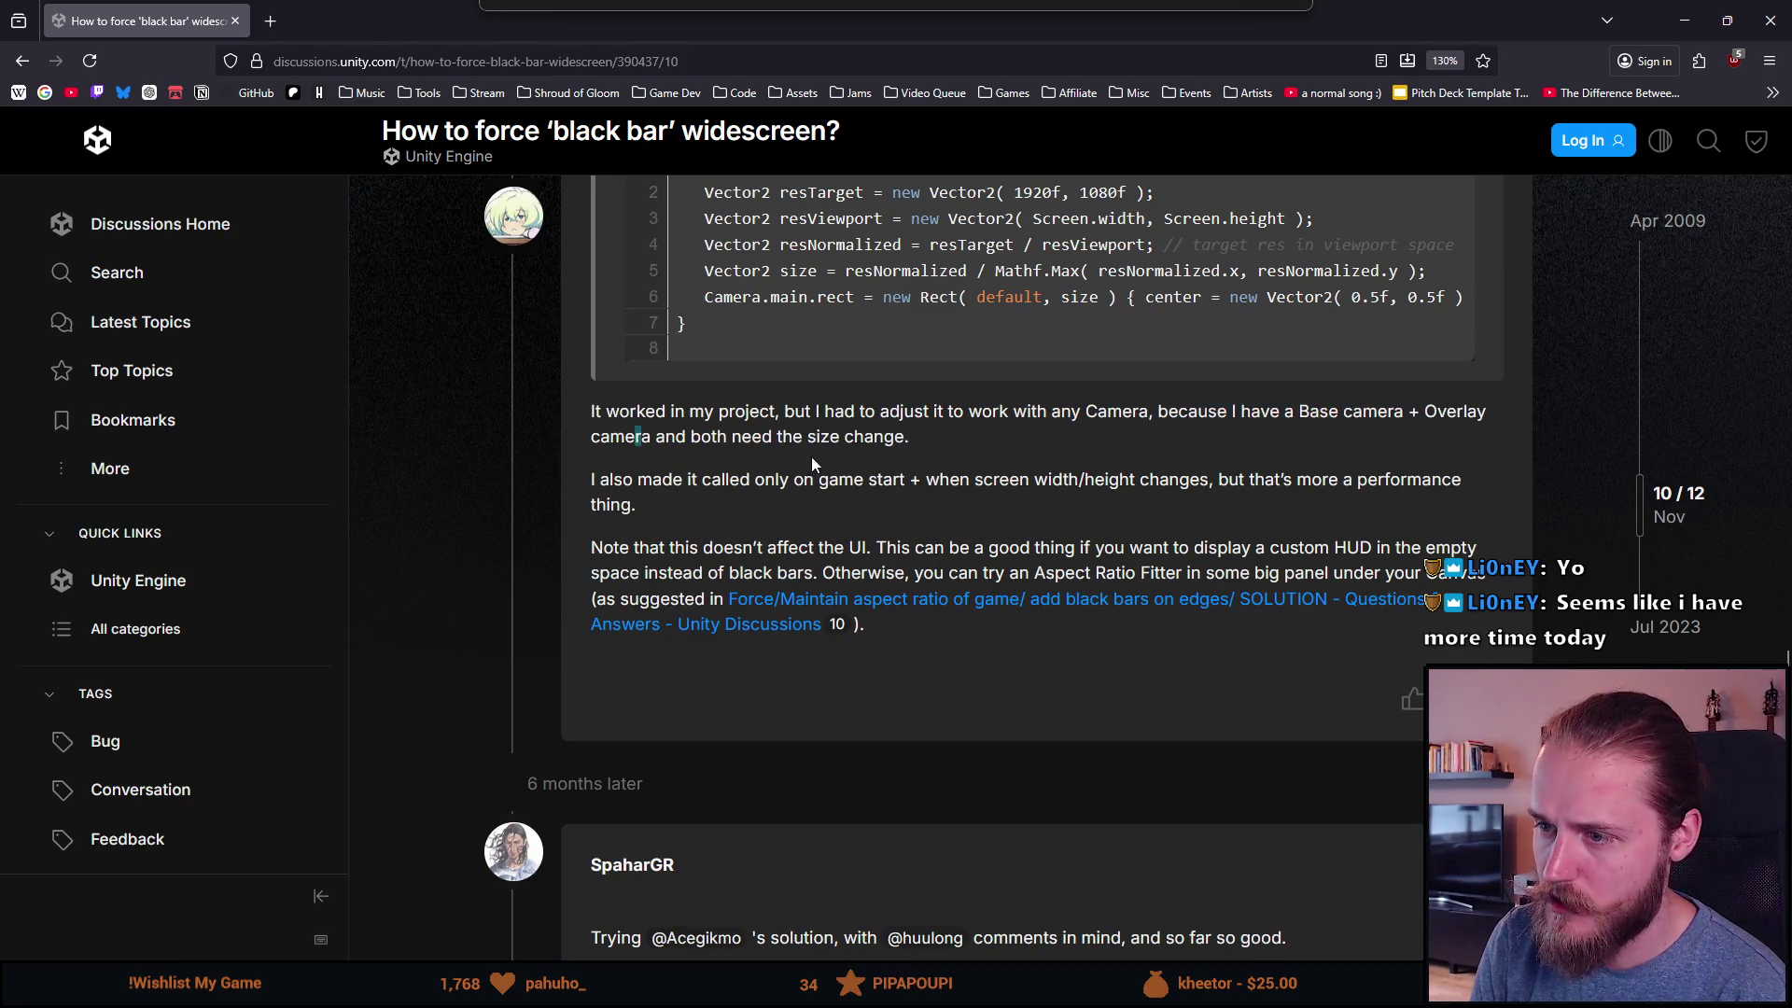
left_click_drag(600, 478, 806, 481)
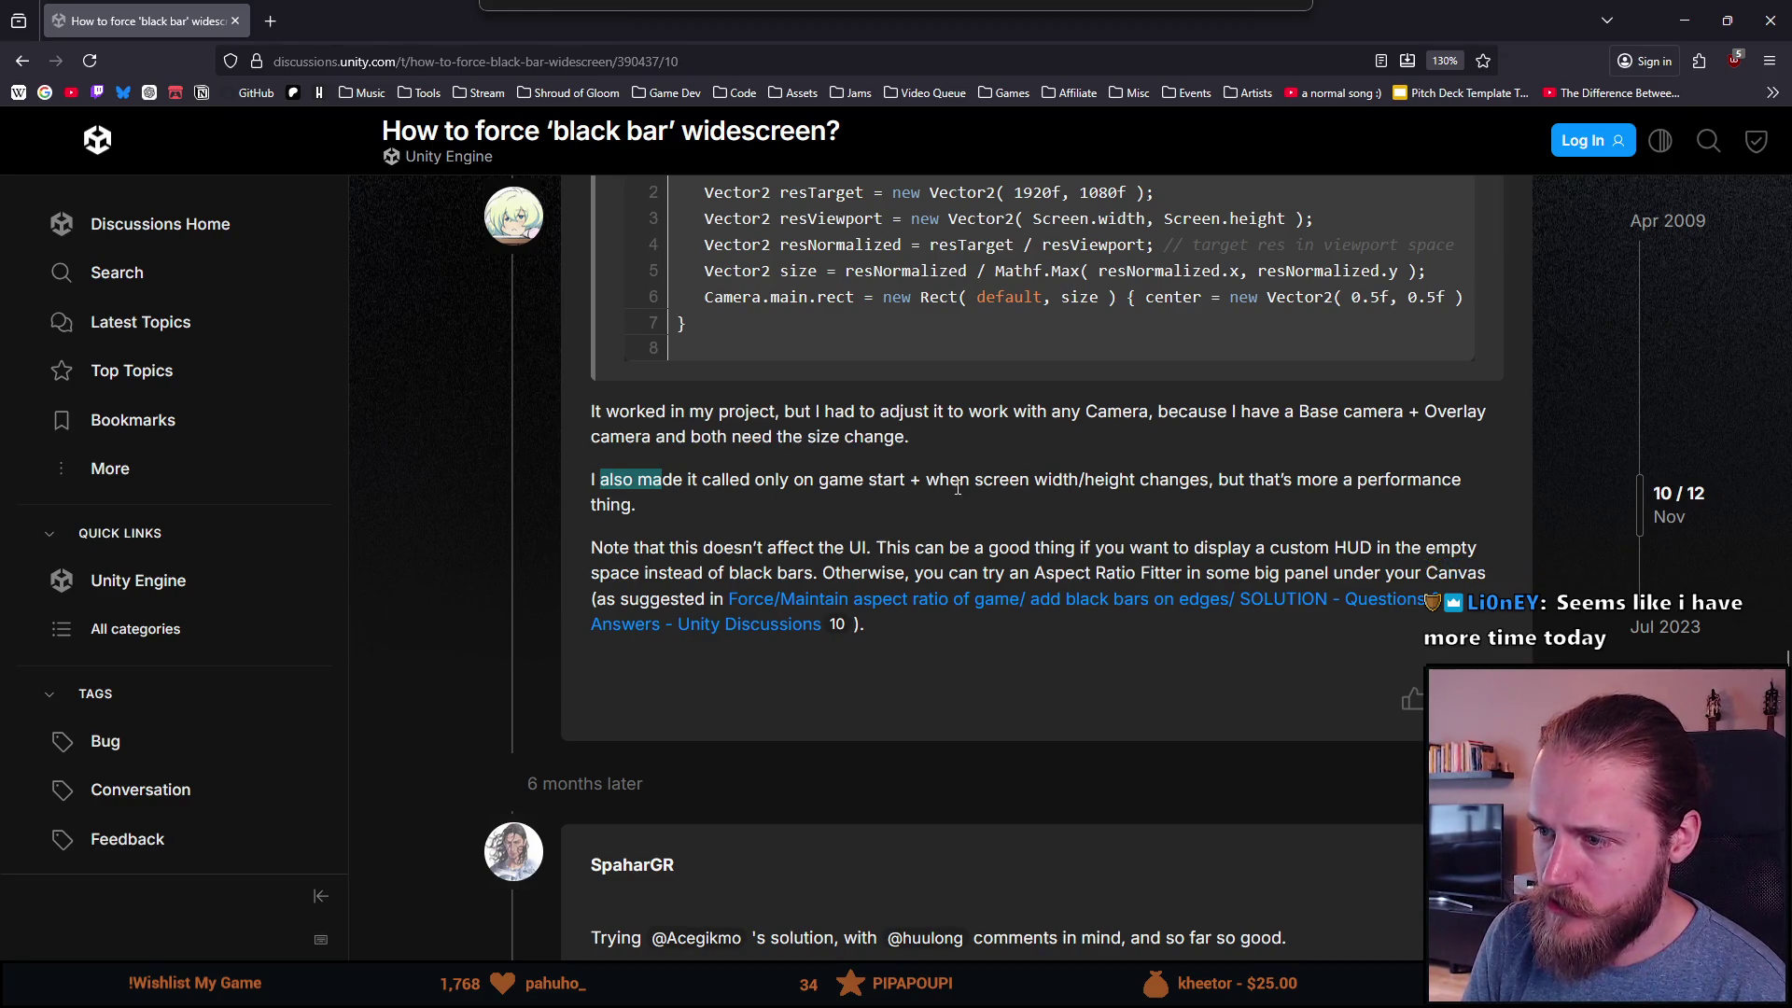
left_click(1154, 481)
left_click_drag(1249, 480, 1423, 481)
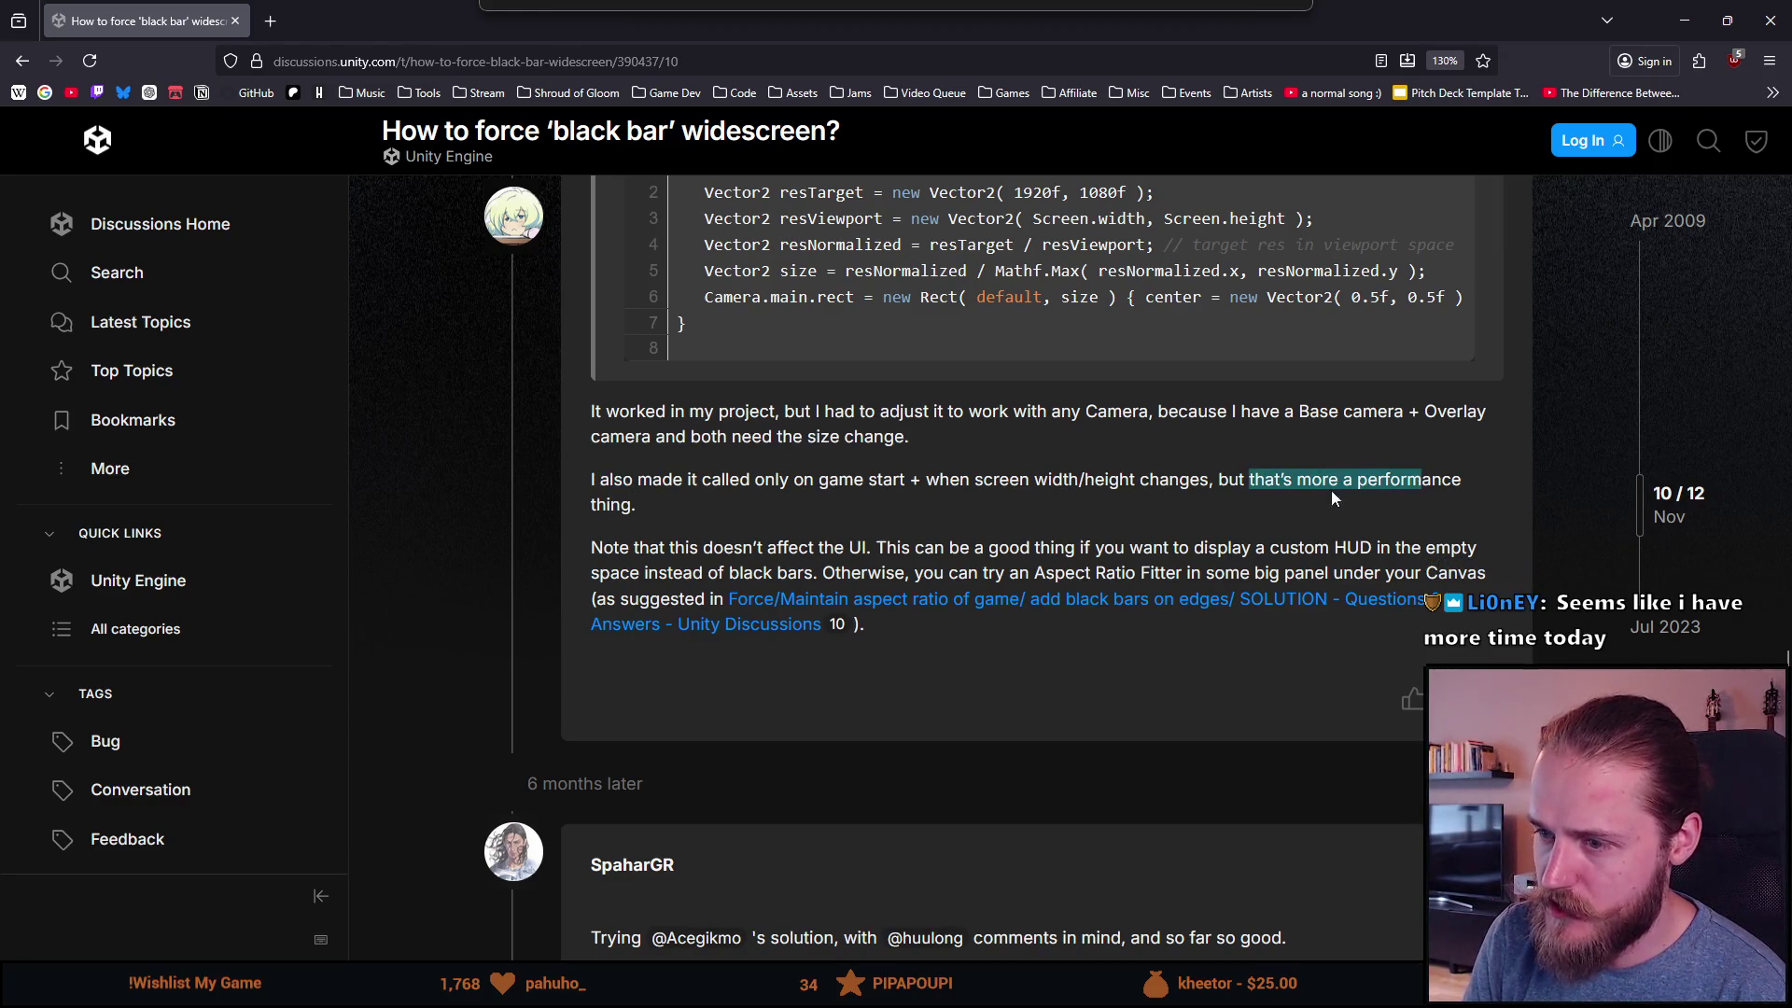
left_click_drag(669, 515, 592, 414)
scroll(654, 467, "up", 3)
double_click(805, 613)
left_click(881, 631)
double_click(1088, 614)
double_click(1168, 616)
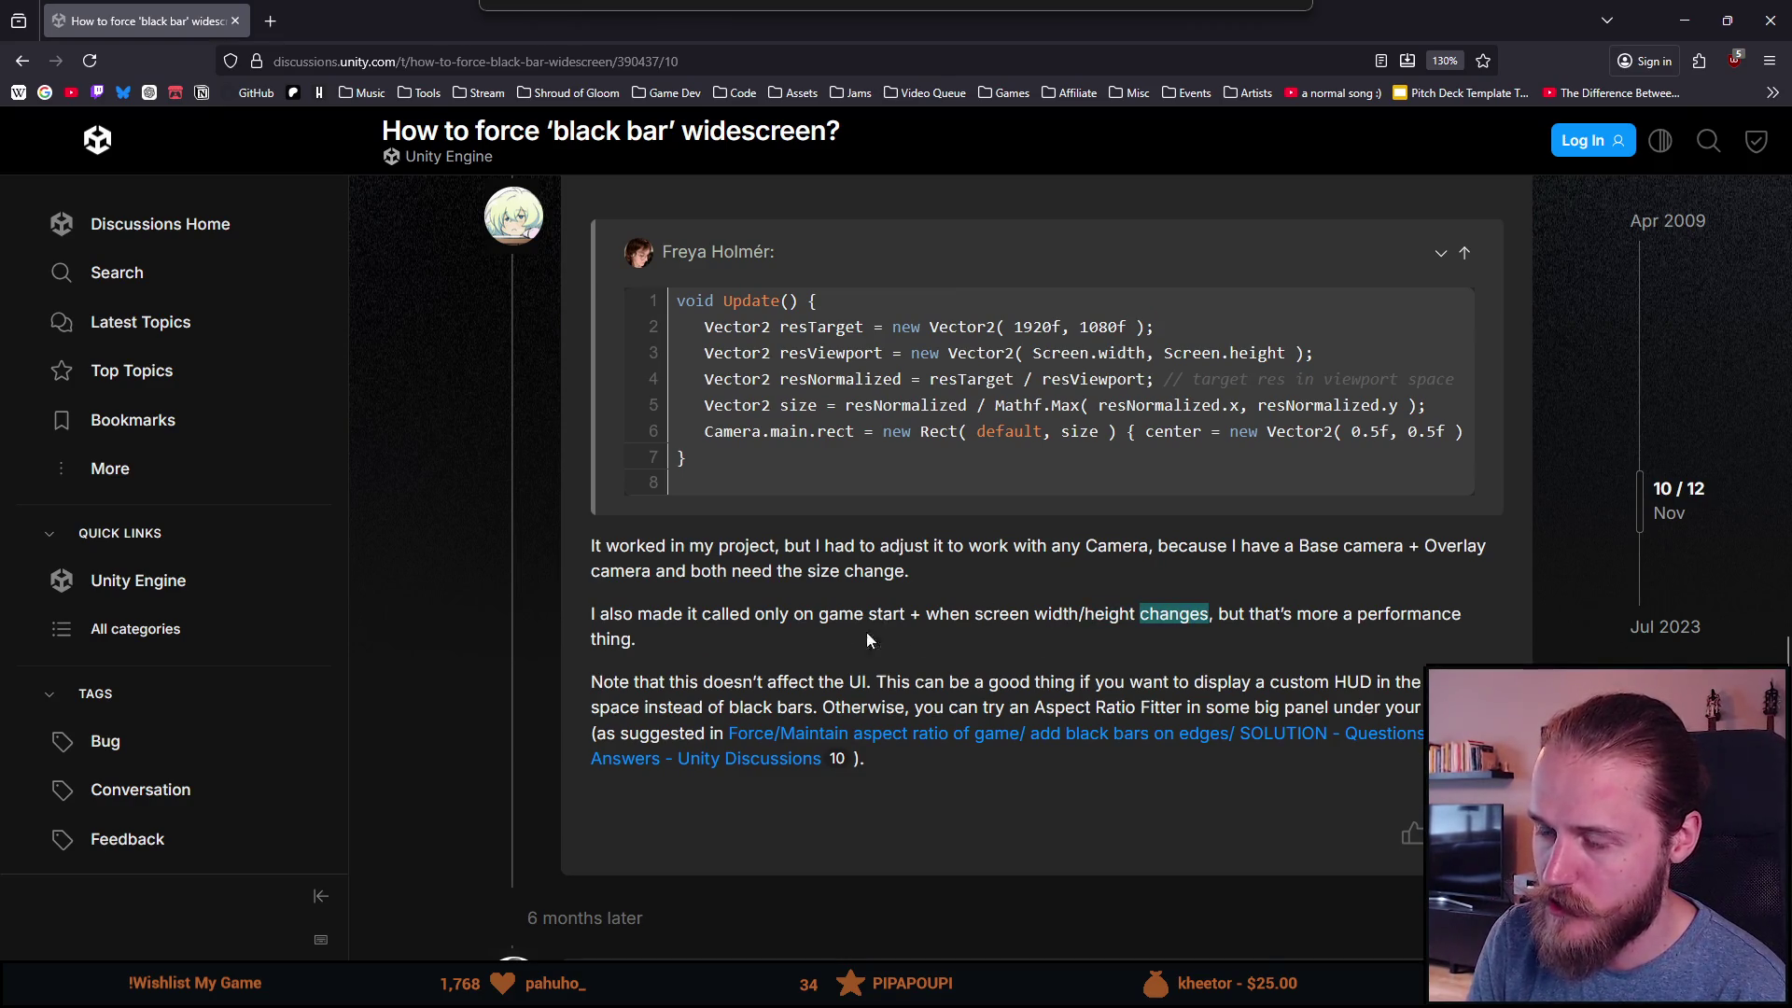
scroll(831, 629, "up", 2)
scroll(830, 630, "up", 3)
scroll(832, 635, "down", 8)
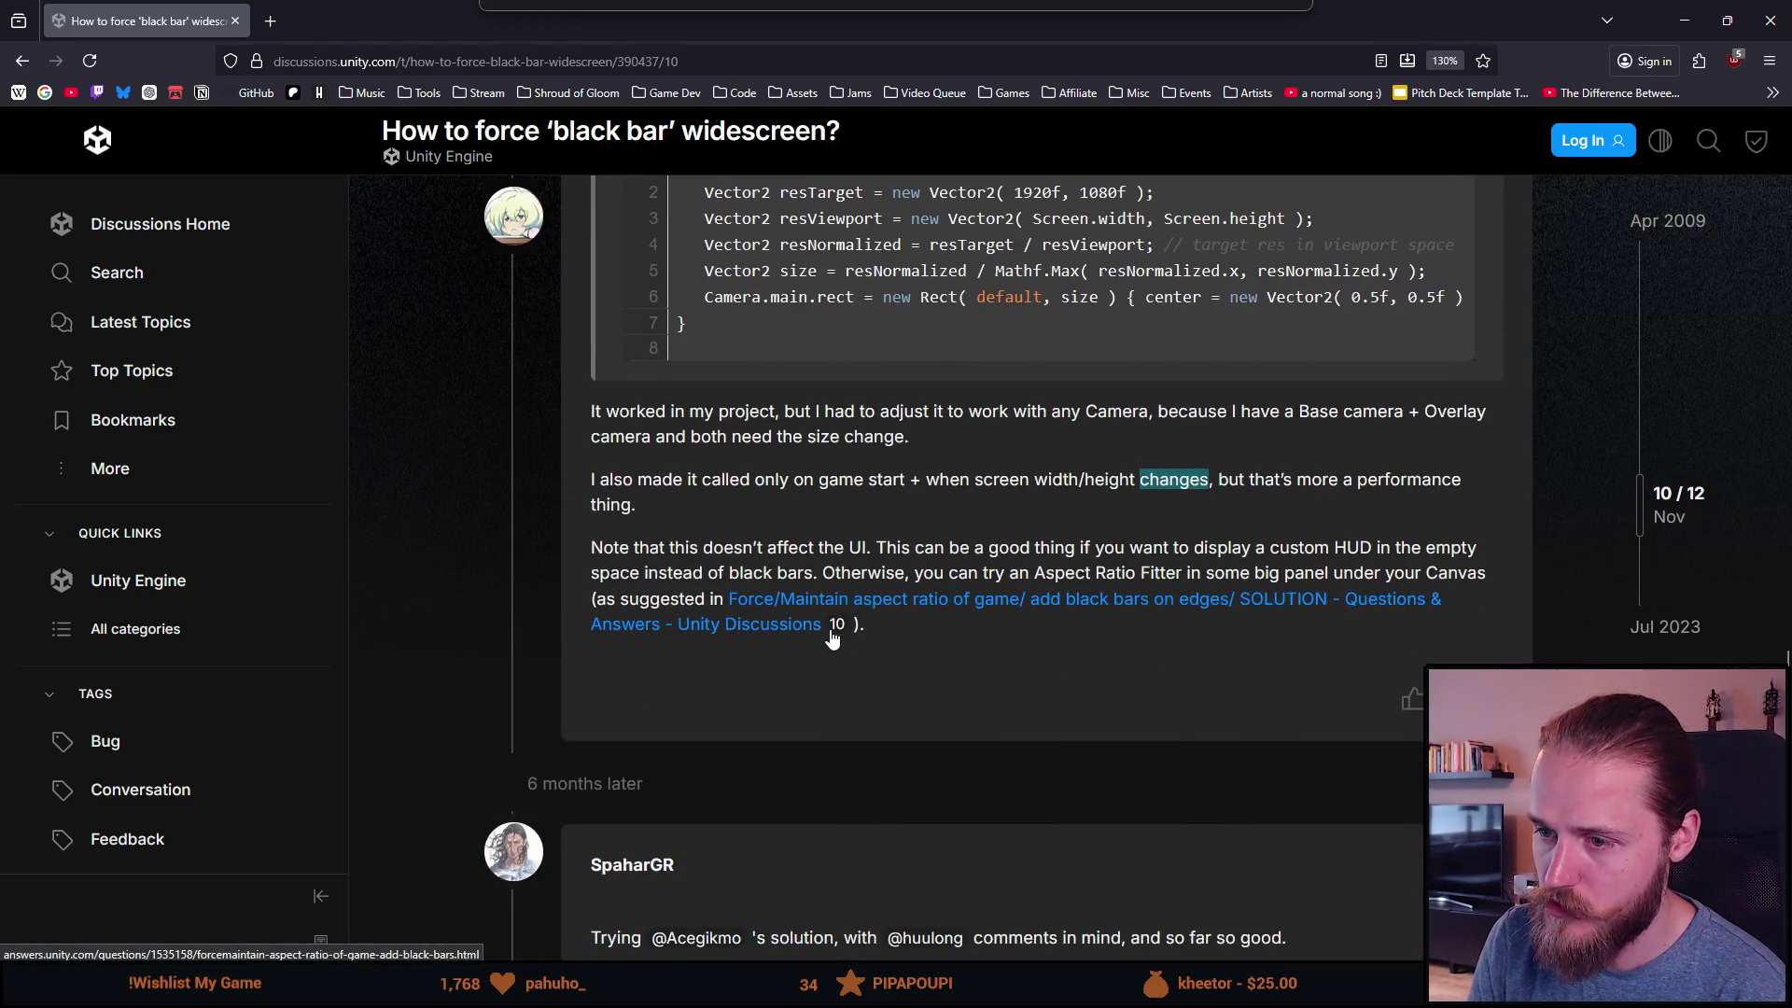
mouse_move(613, 548)
left_mouse_down()
mouse_move(1083, 571)
mouse_move(1374, 551)
left_mouse_up()
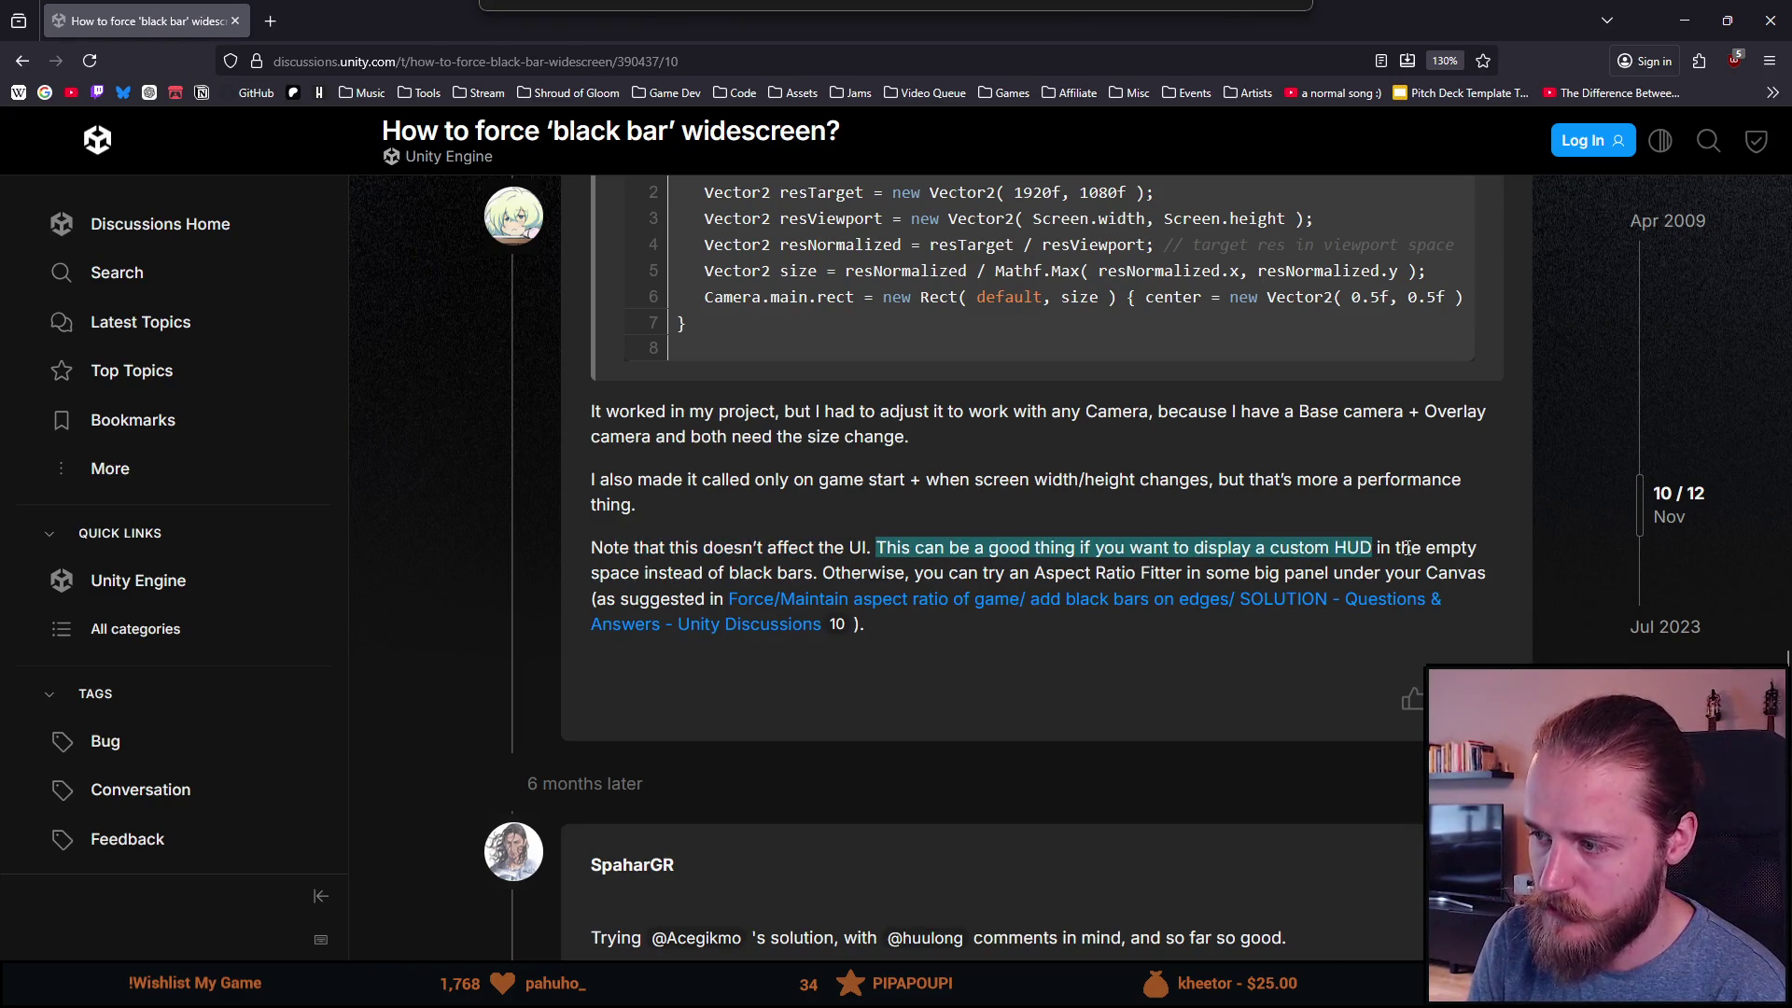
left_click_drag(668, 572, 1127, 573)
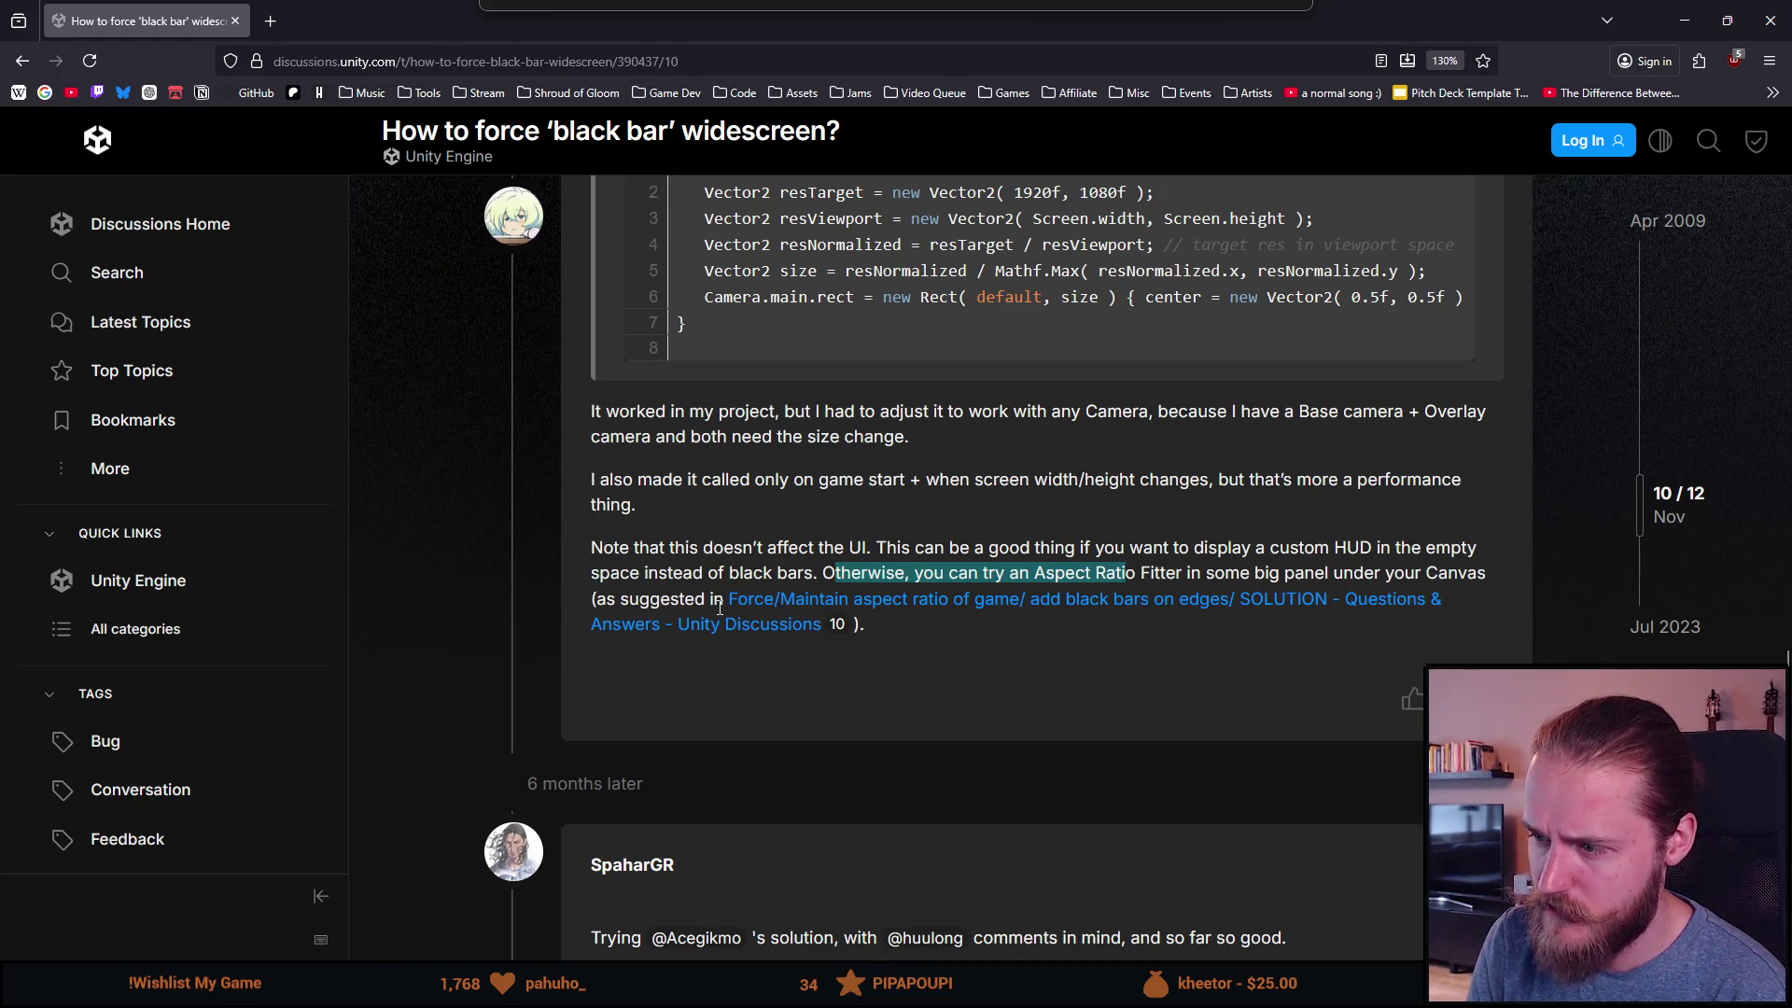
left_click_drag(602, 547, 951, 623)
left_click(997, 651)
scroll(939, 614, "up", 3)
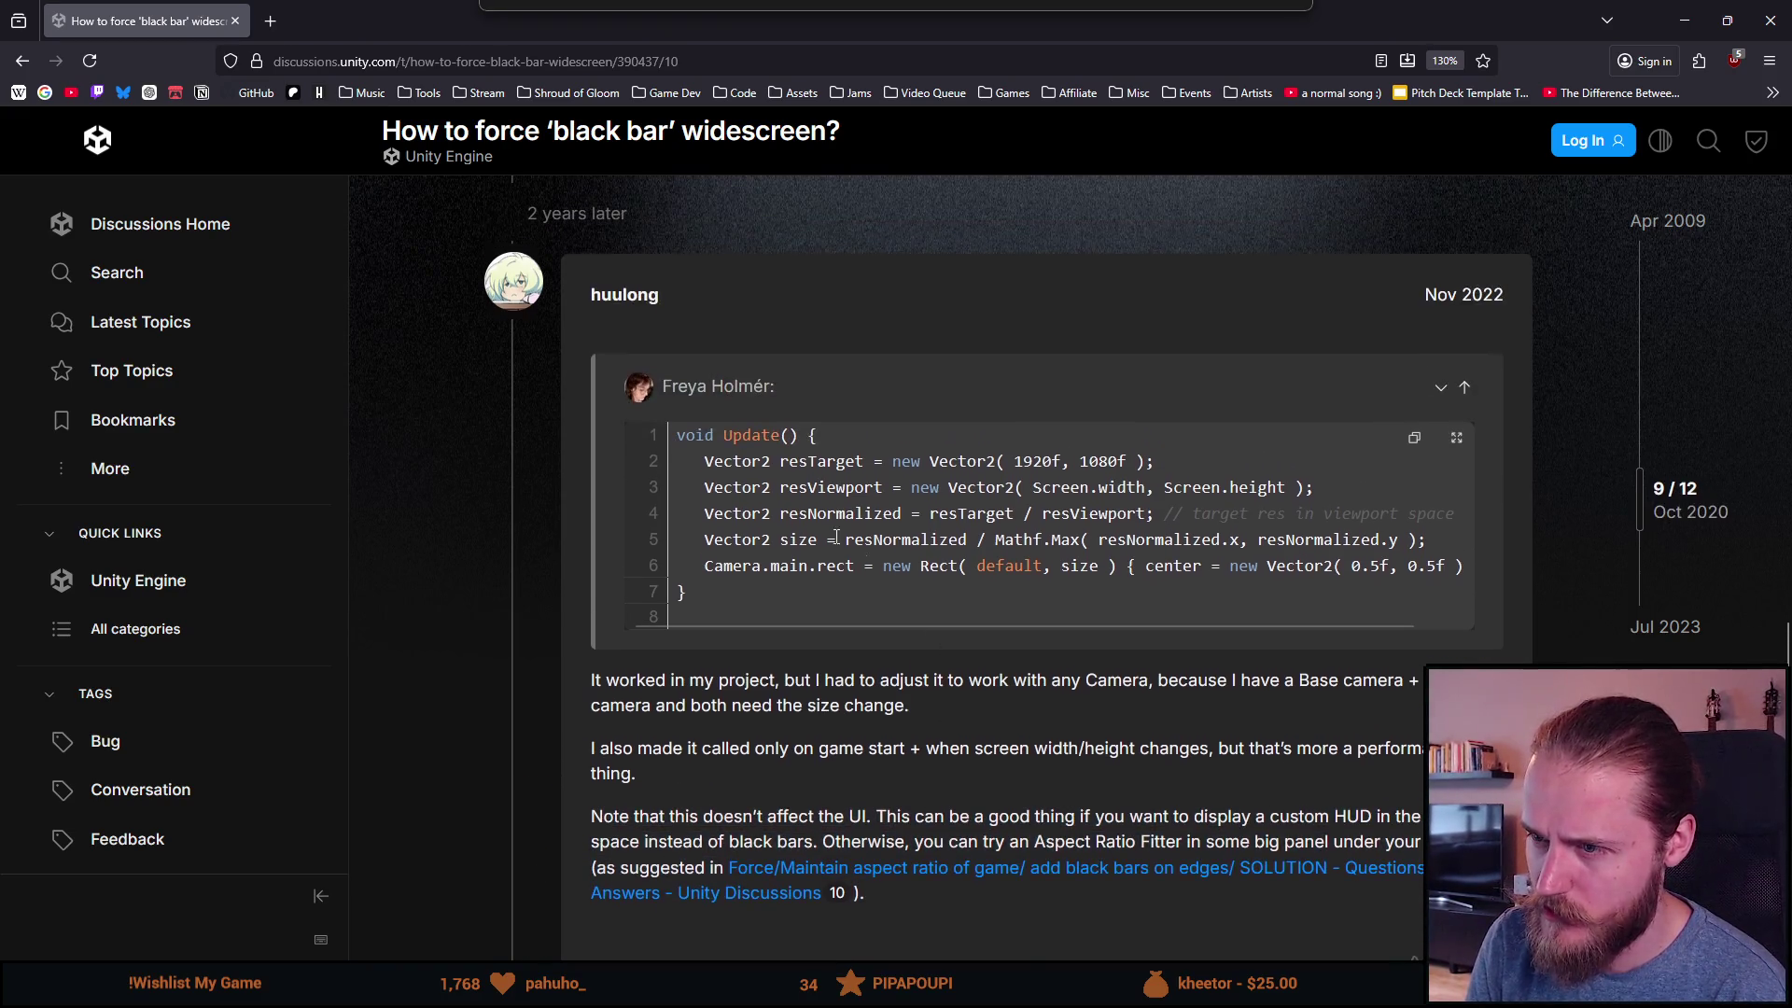
scroll(859, 682, "down", 3)
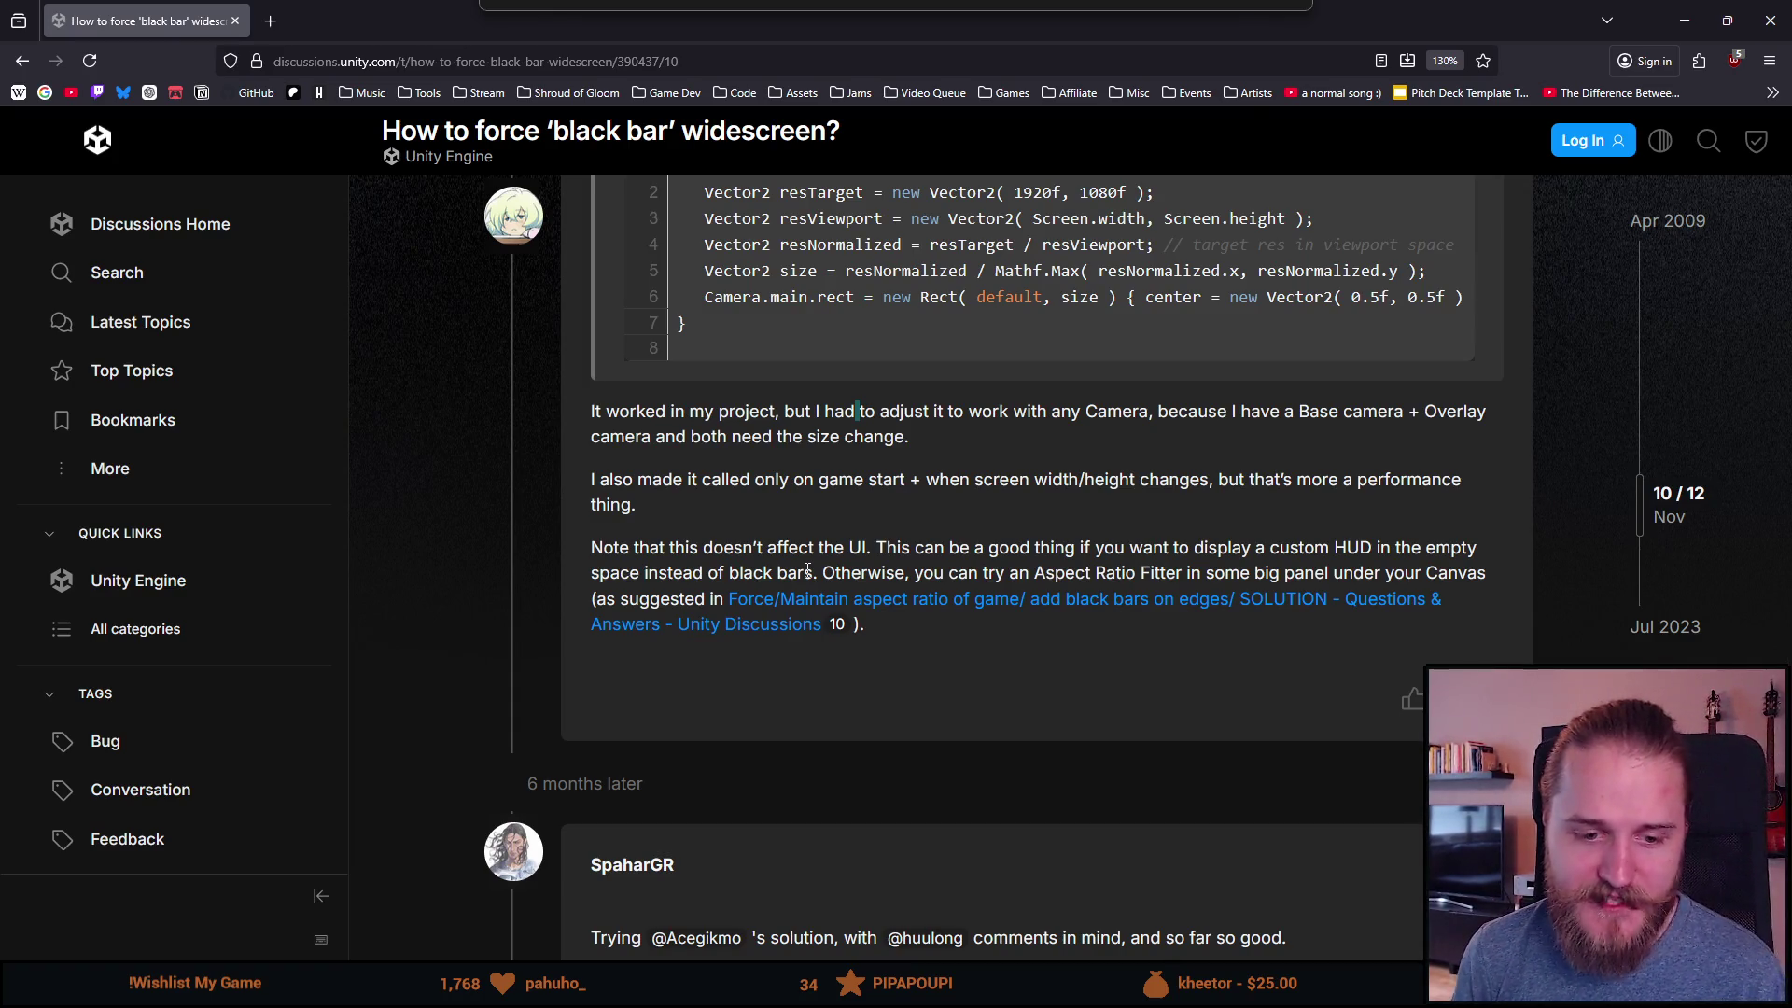
scroll(596, 619, "down", 5)
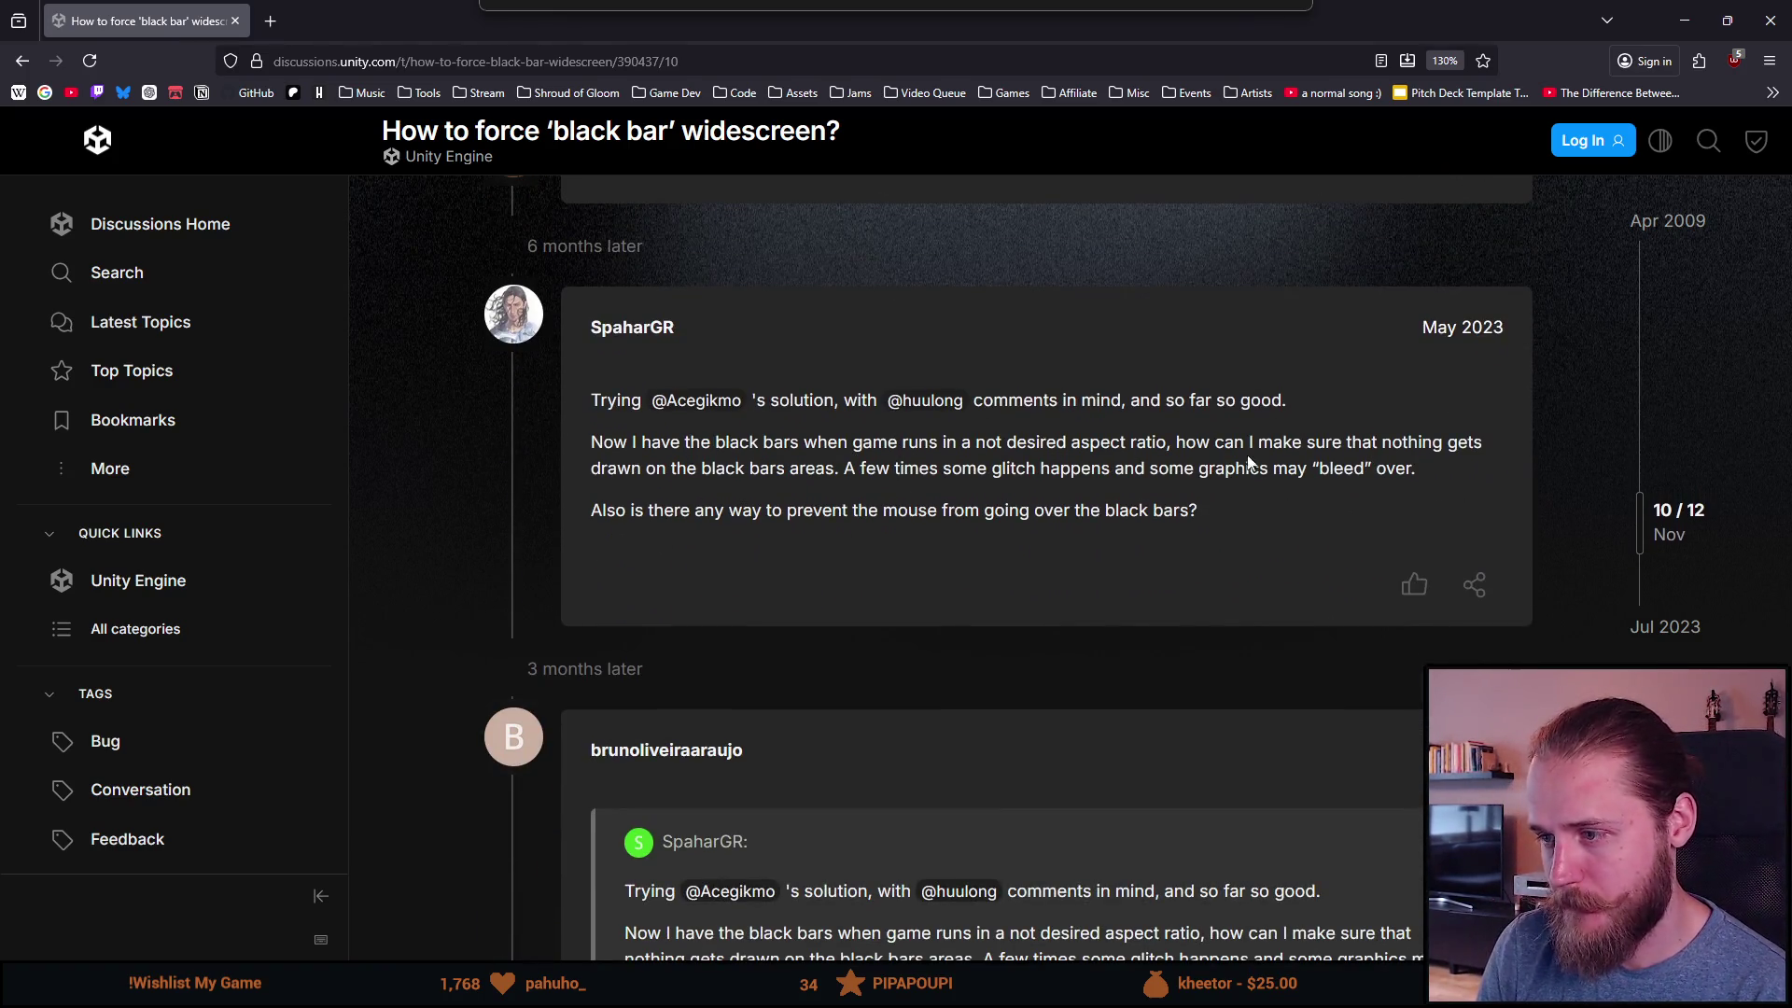
left_click_drag(733, 467, 1228, 533)
left_click(1050, 527)
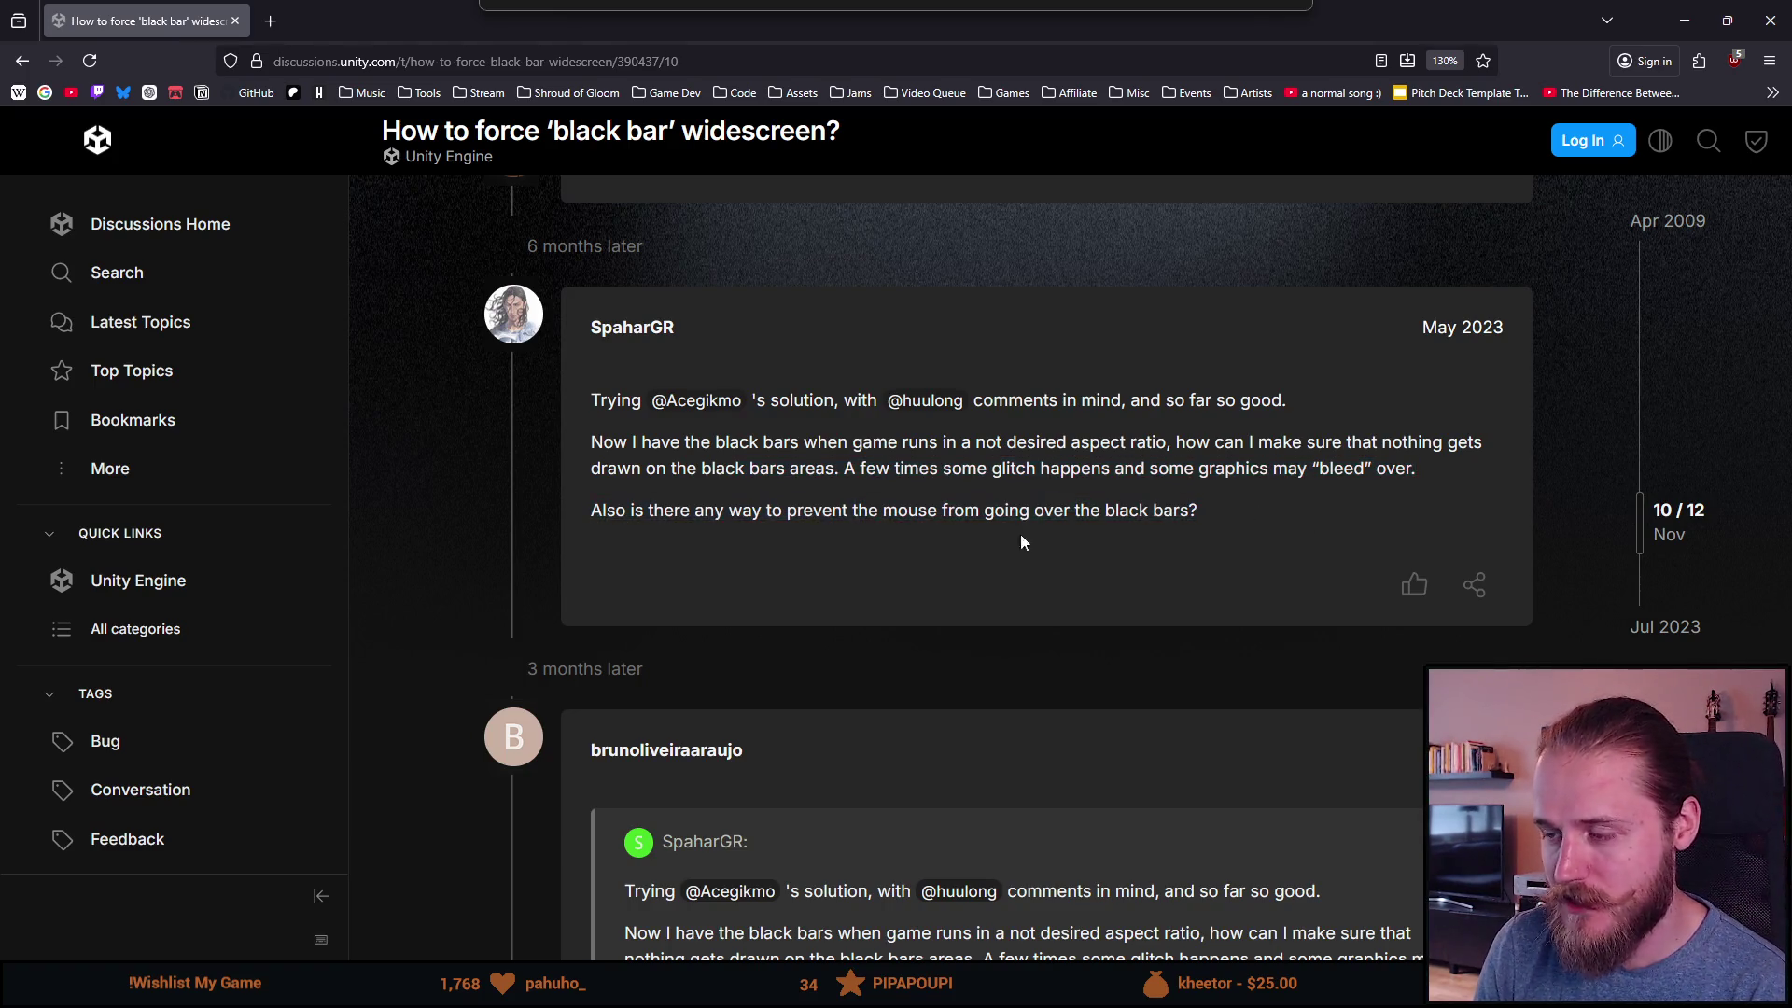
scroll(1050, 530, "down", 5)
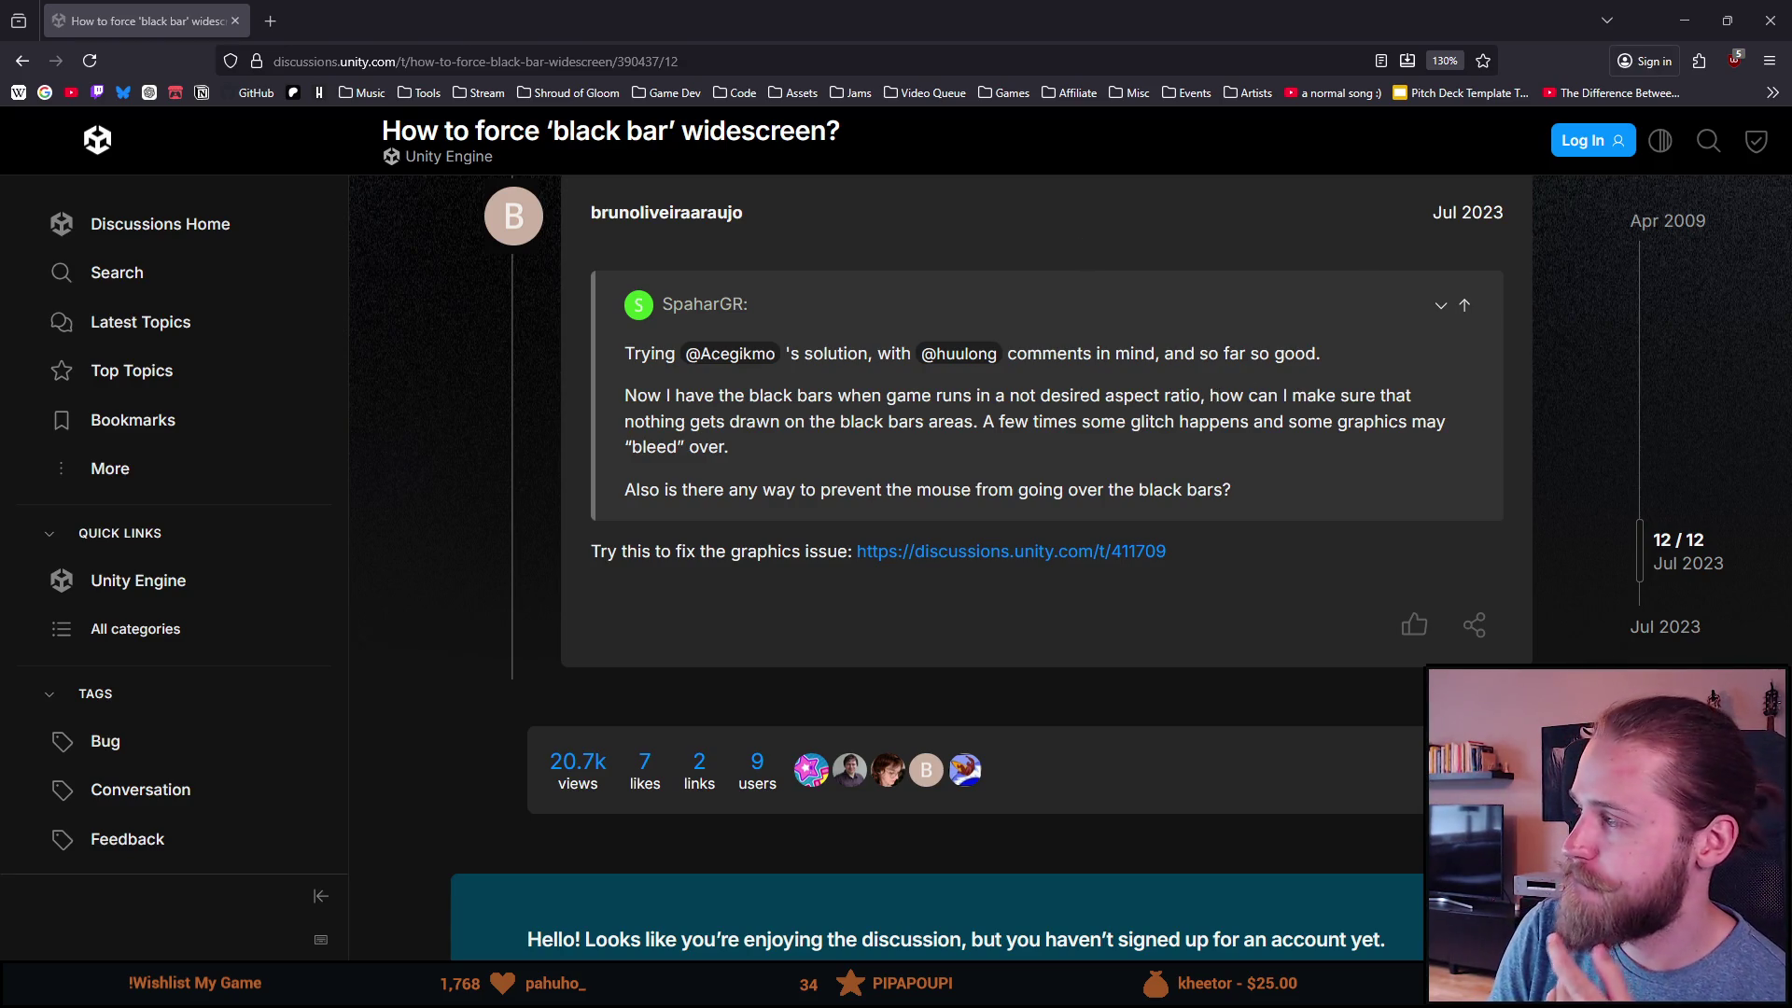
key("alt+Tab")
Step: Dock the Shroud of Gloom October To-Do List beside the thread and start a blank to-do below MHTPR
mouse_move(840, 201)
left_mouse_down()
mouse_move(812, 234)
mouse_move(354, 21)
left_mouse_up()
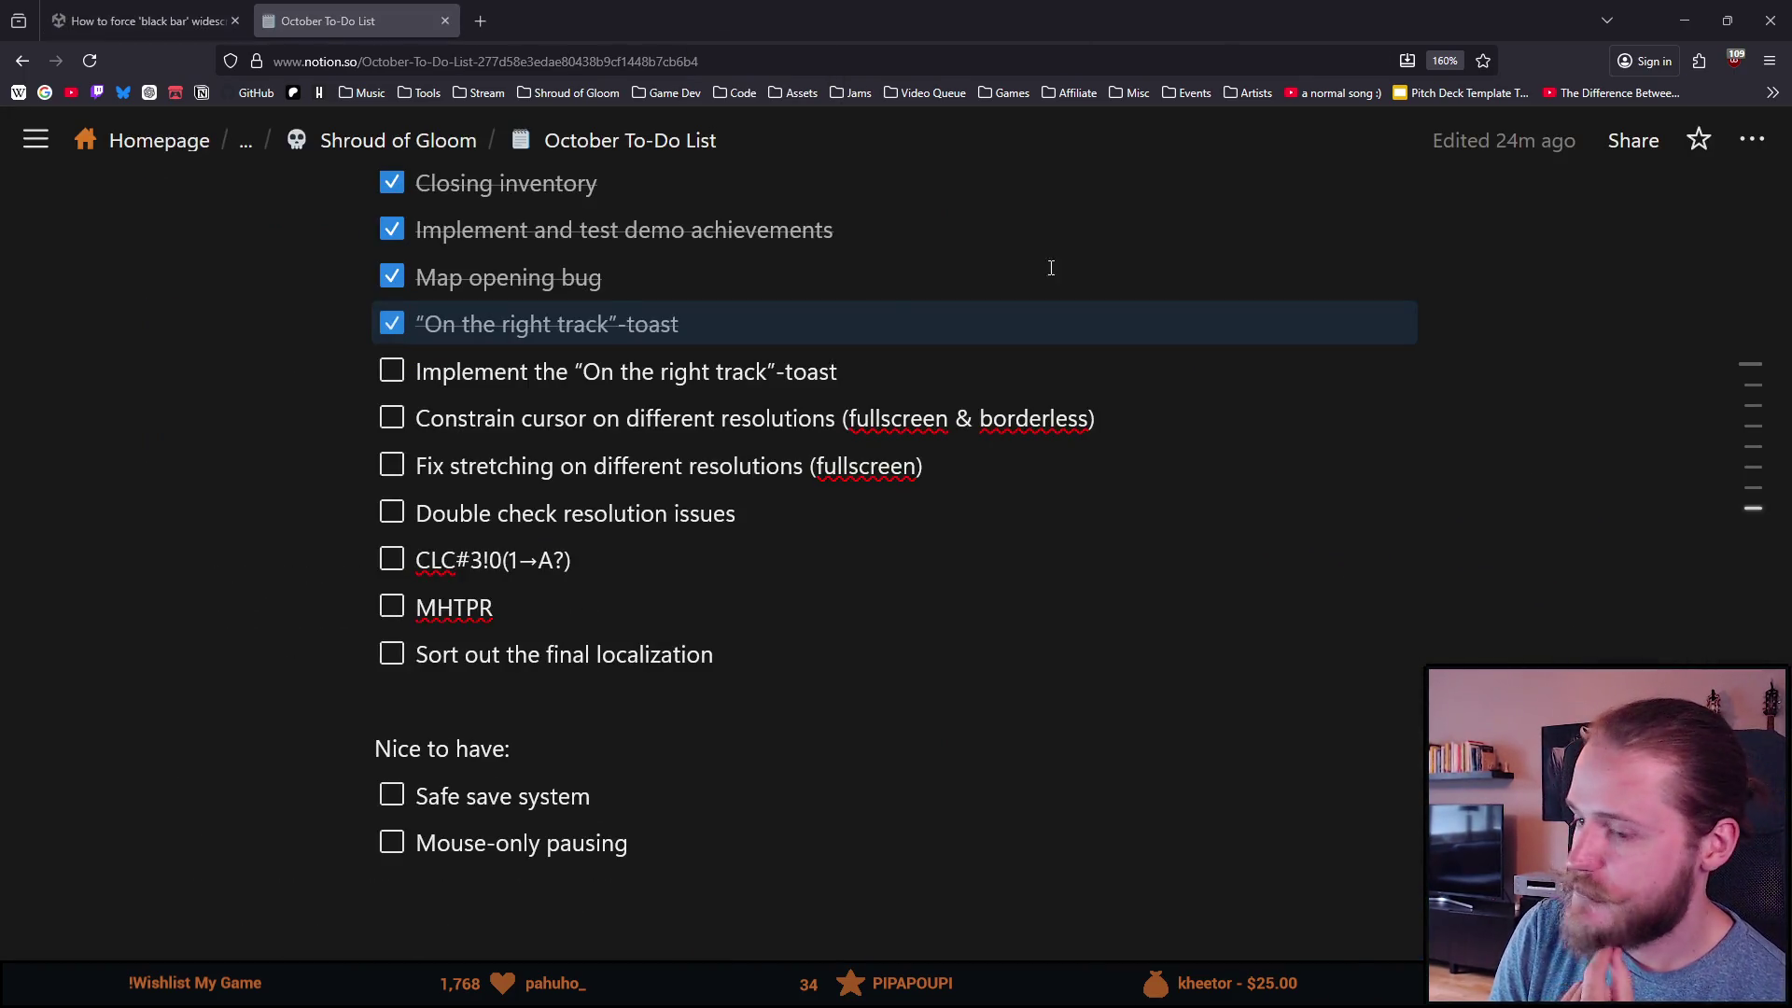
scroll(742, 540, "up", 2)
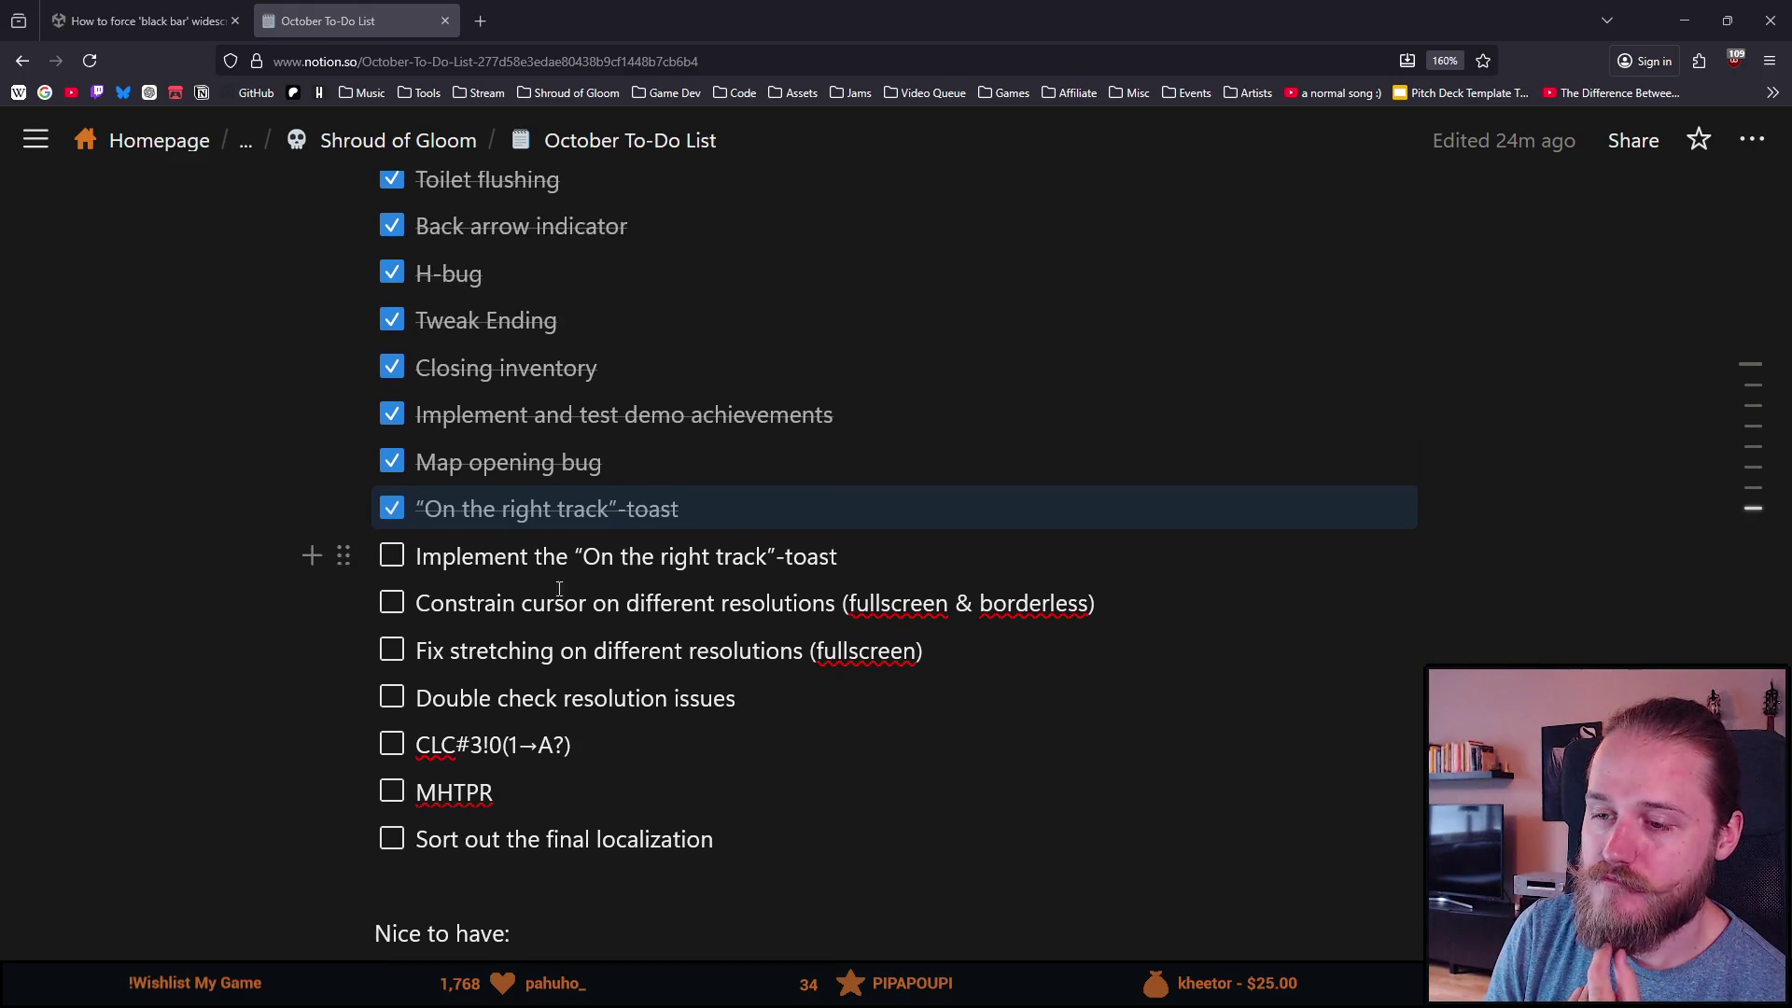
mouse_move(948, 669)
left_mouse_down()
mouse_move(519, 600)
mouse_move(415, 602)
left_mouse_up()
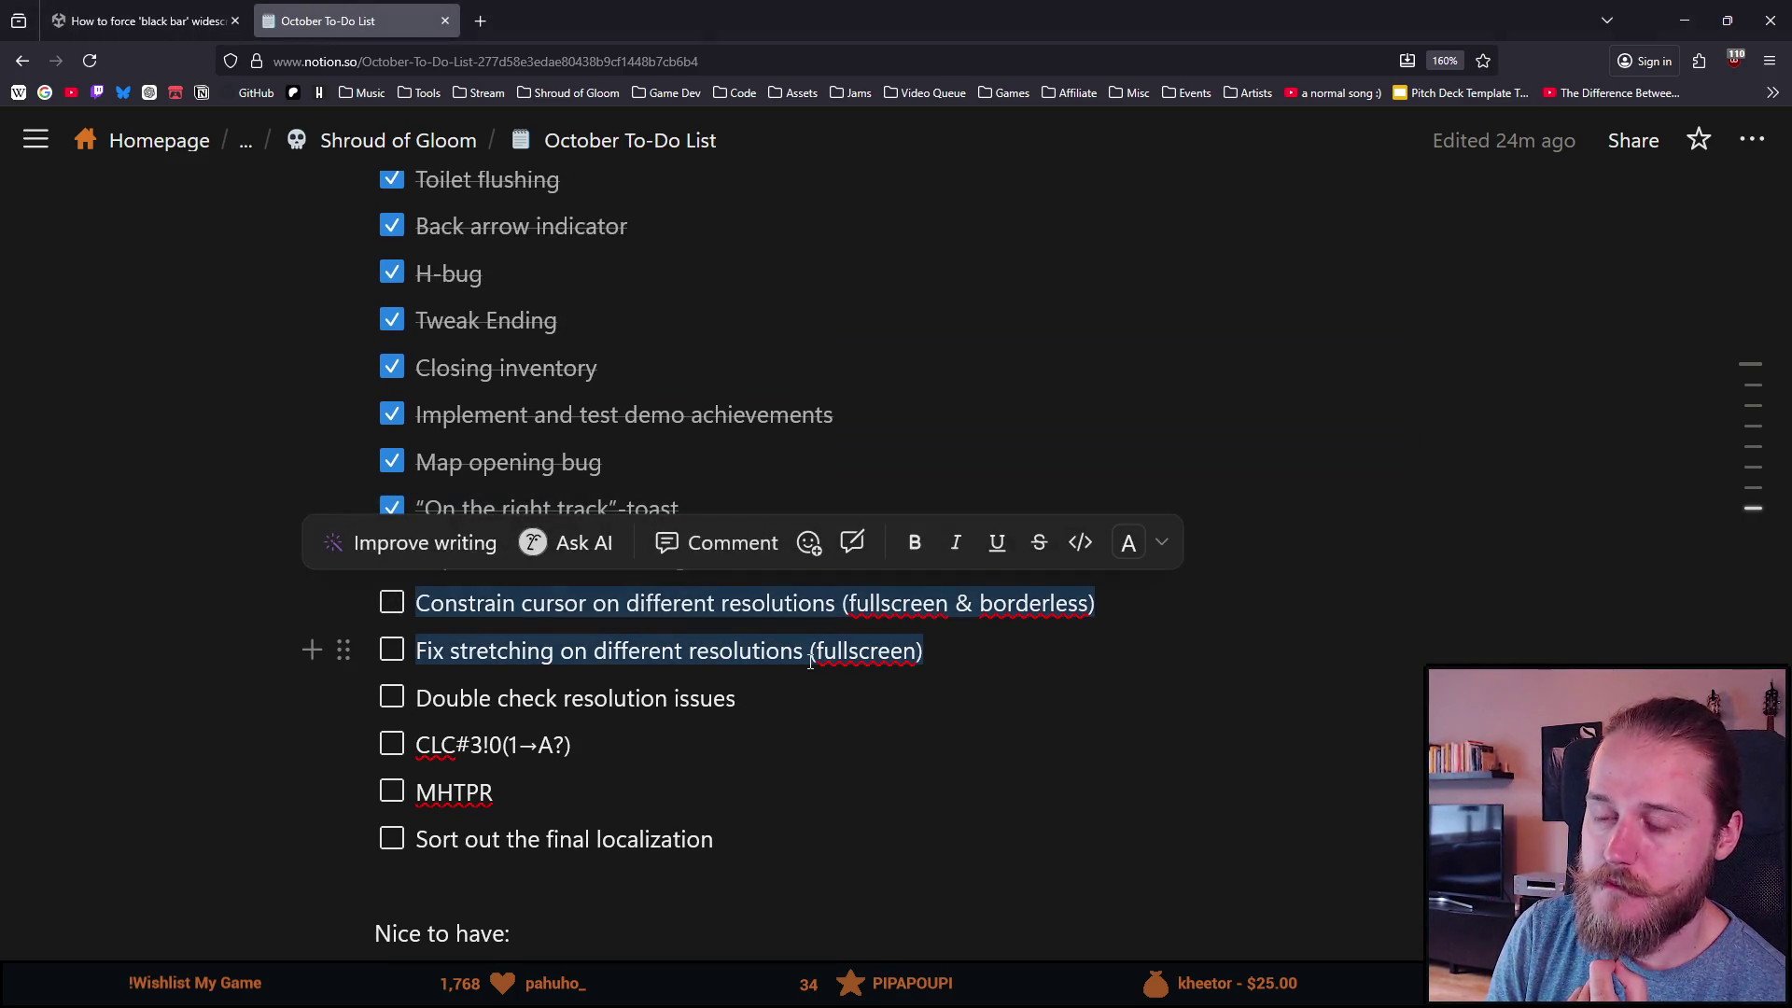
left_click(933, 658)
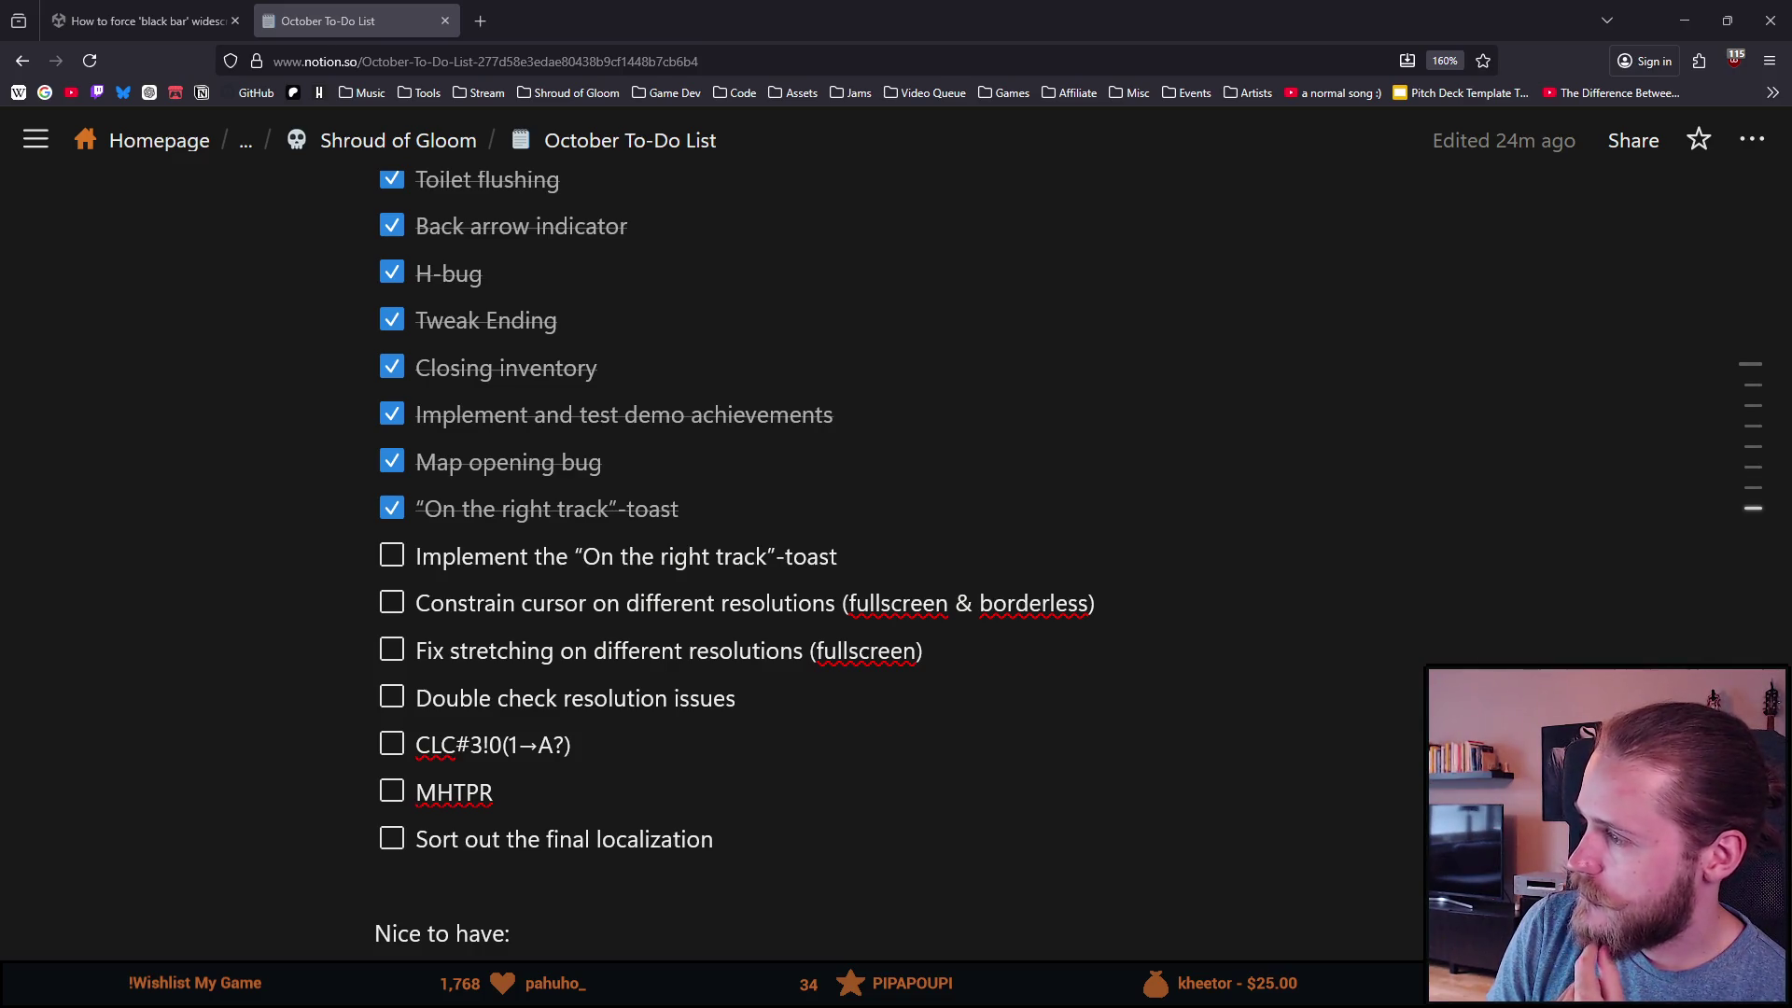
key("Return")
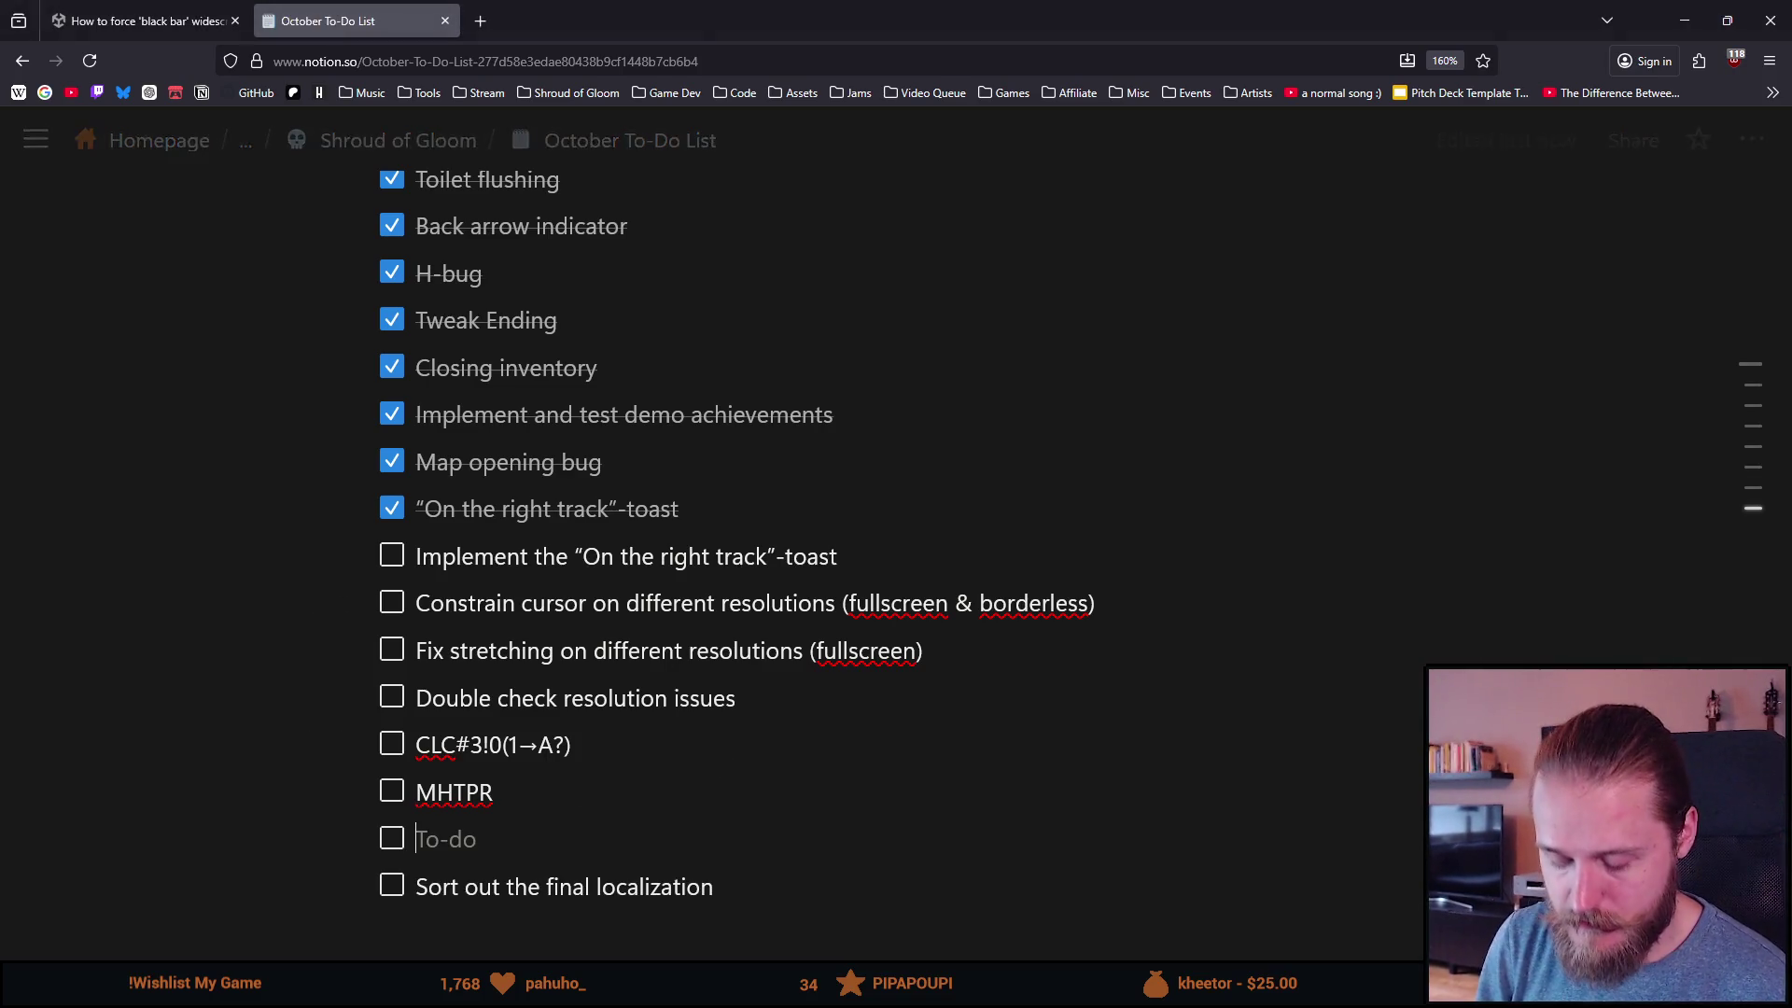
Step: Name the new to-do item 'MTRSE', correcting the typo
type("MTRSW")
key("BackSpace")
type("E")
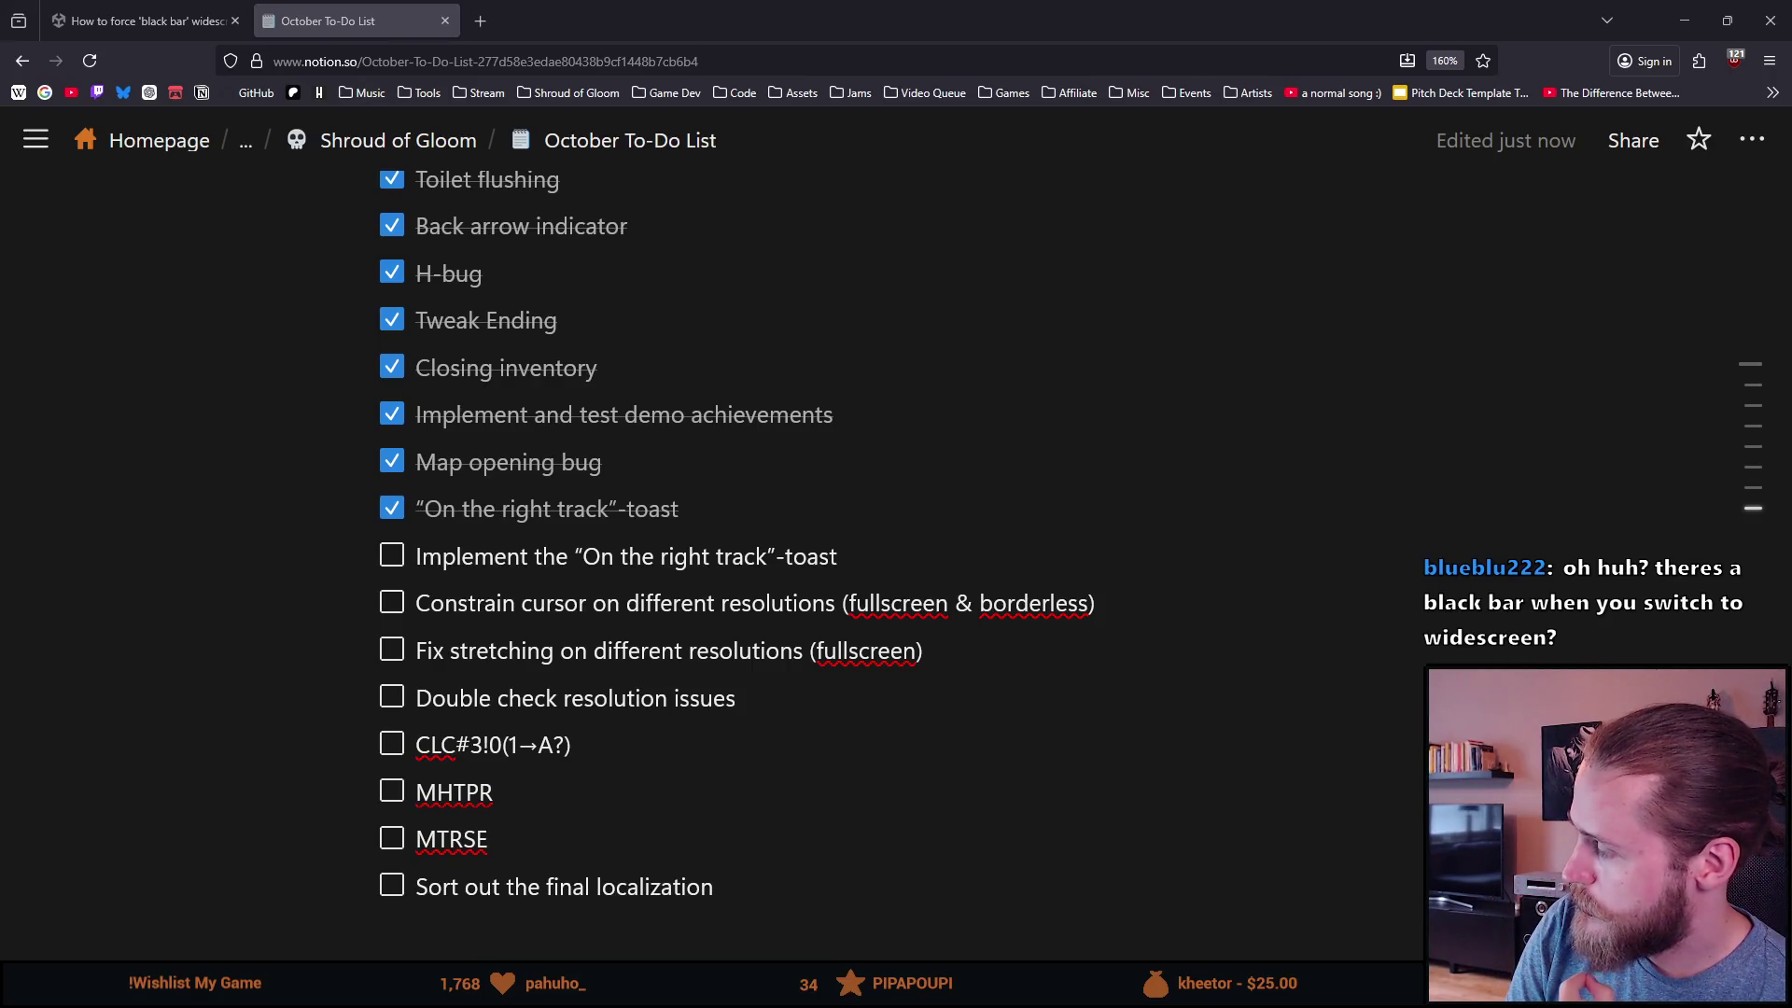
Step: Add another to-do item 'DTCWITC' beneath MTRSE
left_click(642, 857)
key("Return")
type("D")
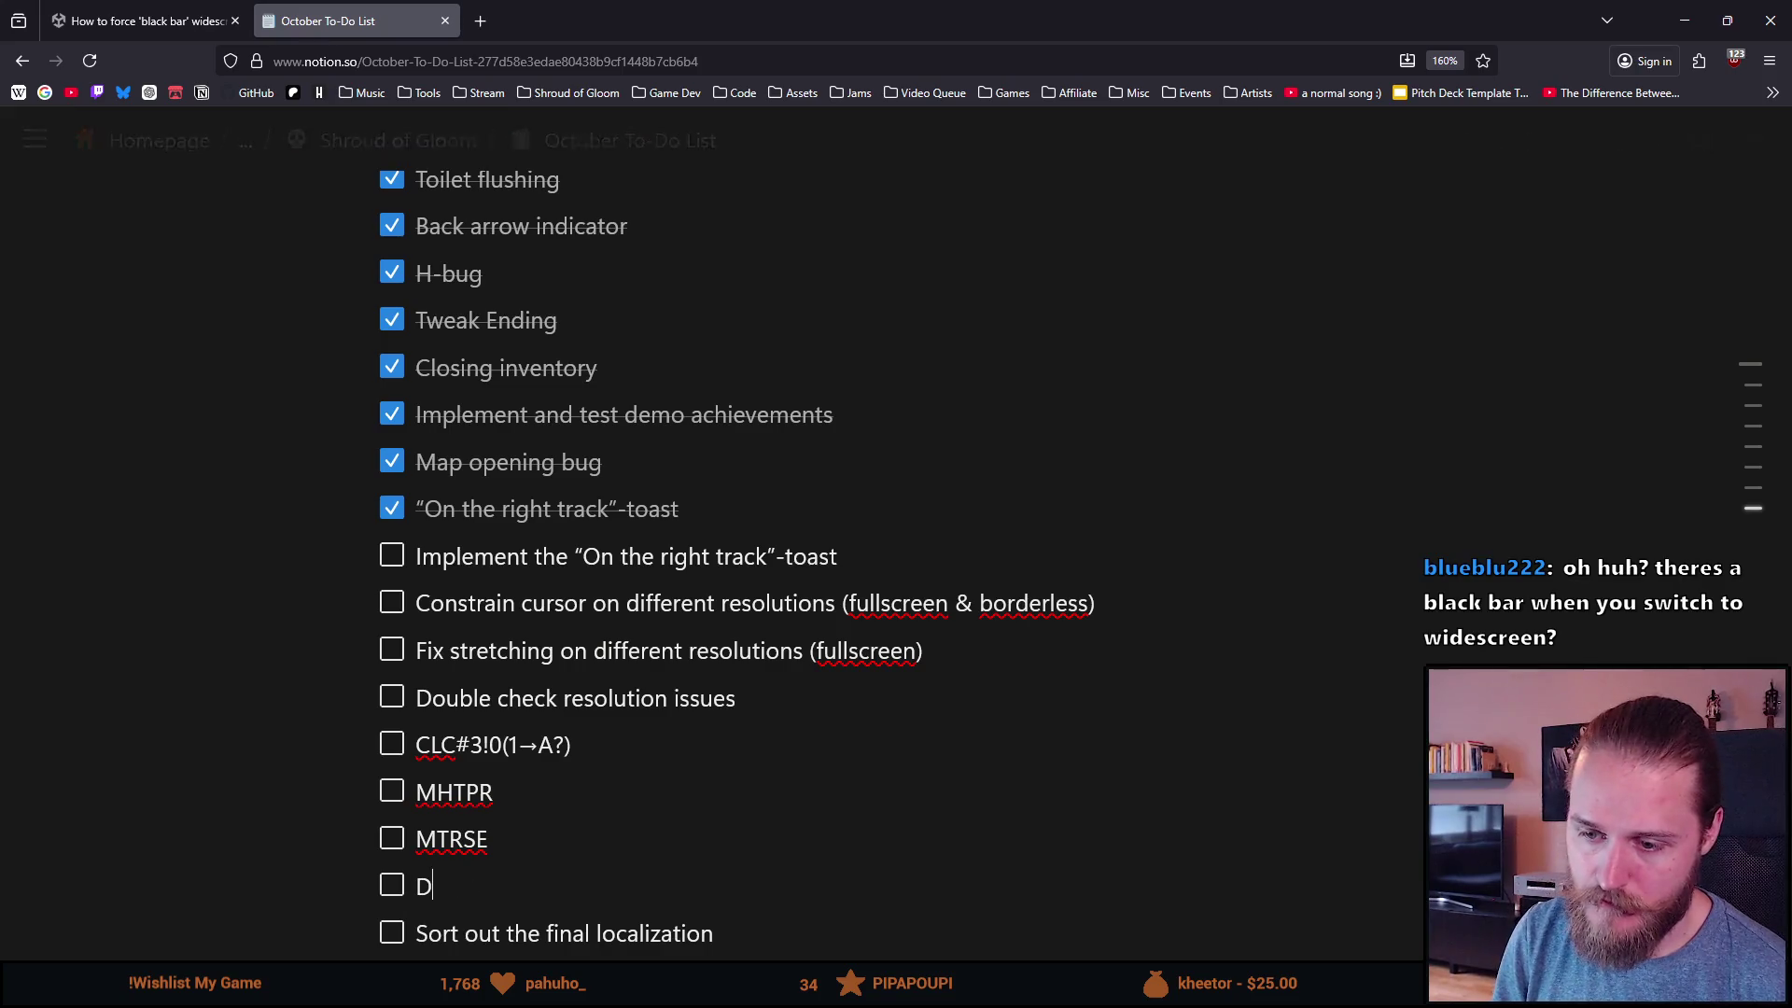
type("TCWITC")
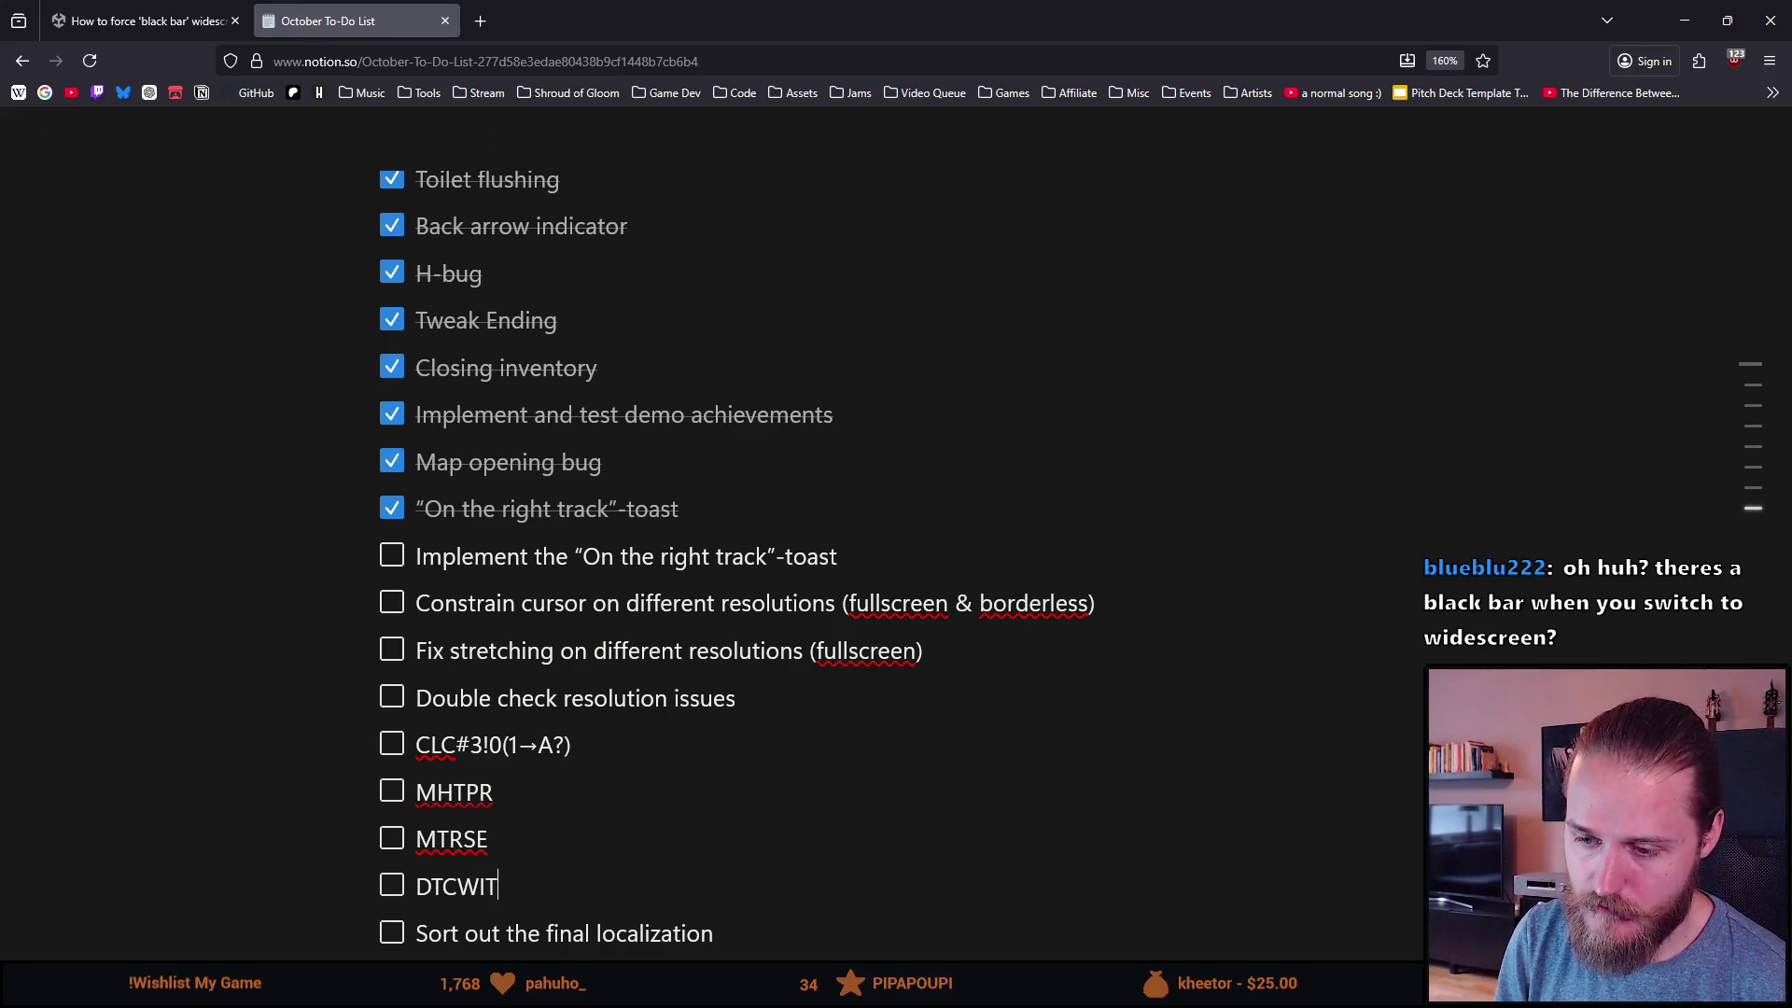